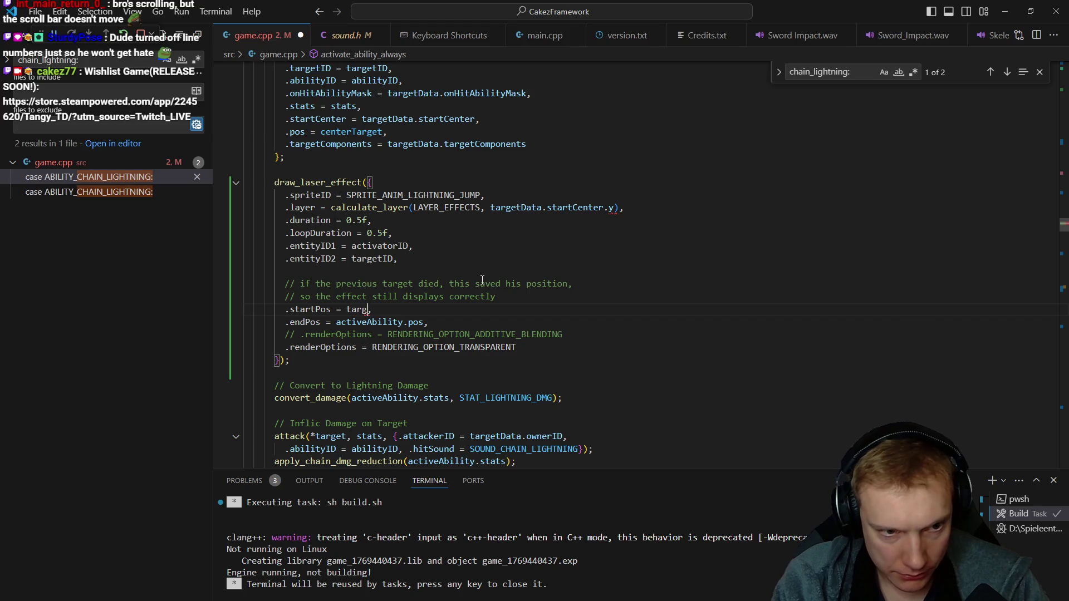
pyautogui.write('ta.start')
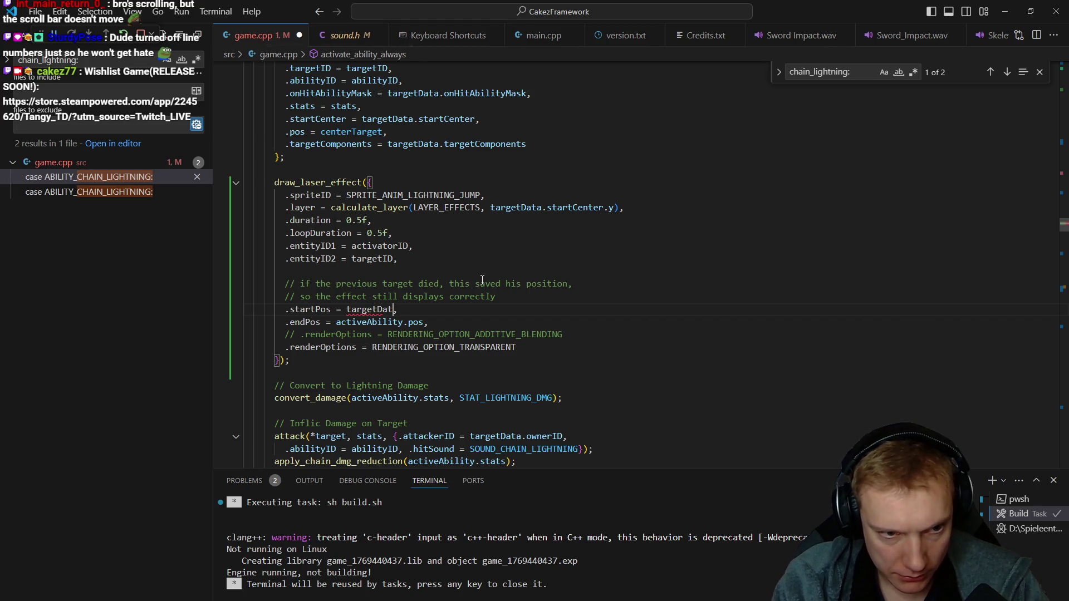
pyautogui.write('Center')
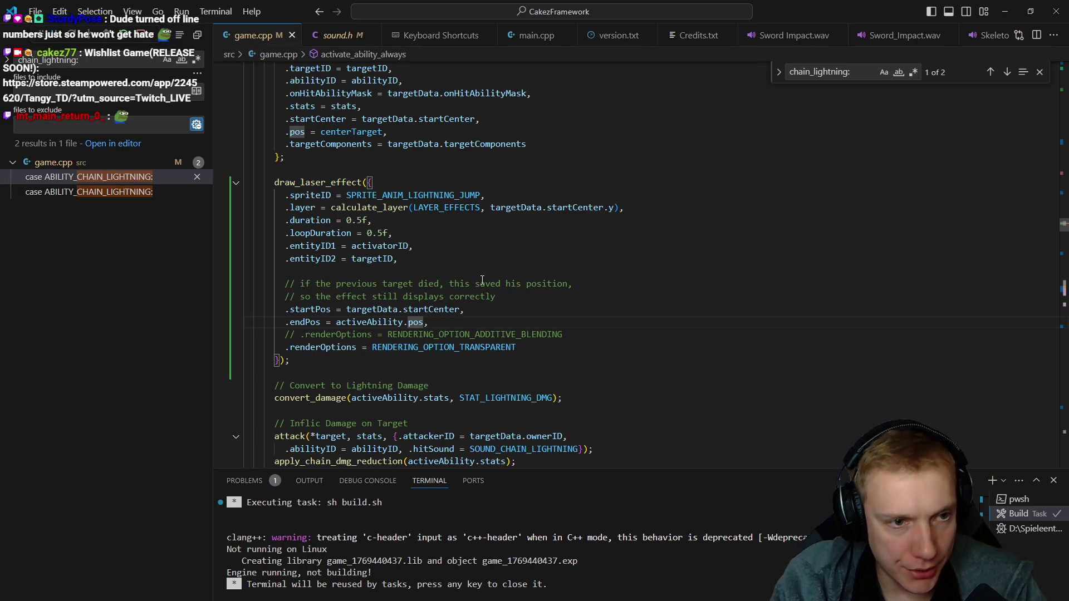
# - Rebuild the game with the lightning start-position change and head to the sprite editor
pyautogui.hotkey('ctrl', 'shift', 'b')
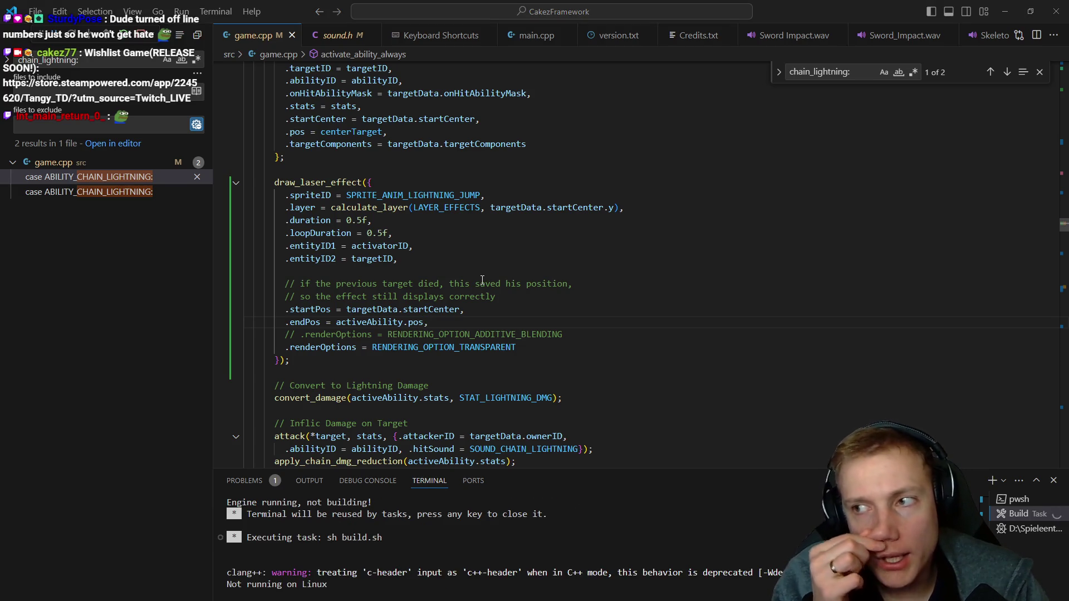
pyautogui.hotkey('alt', 'Tab')
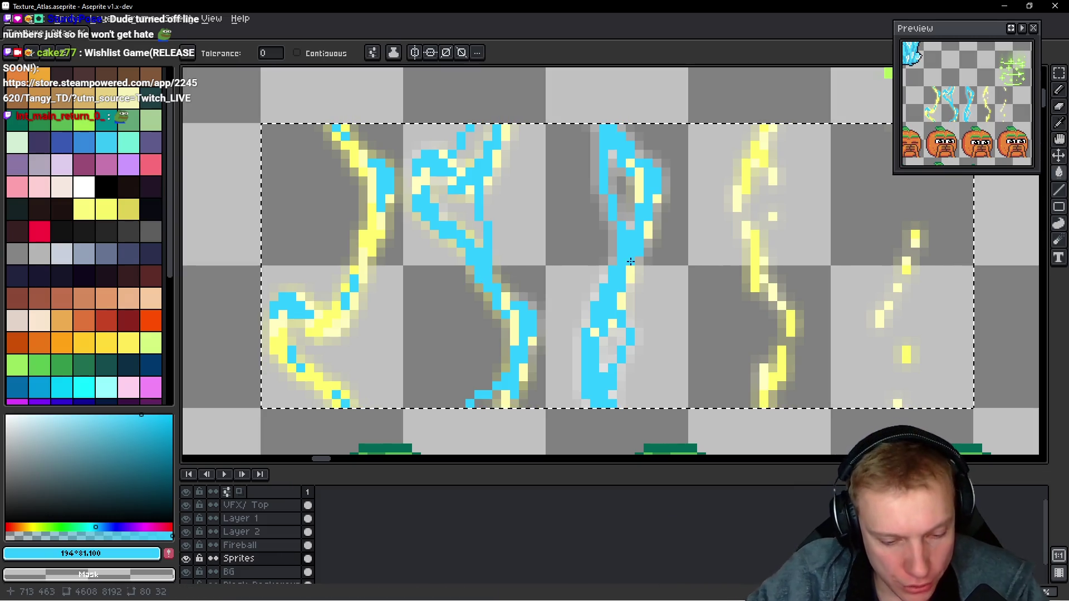
# - Fill all cyan lightning pixels with white and save the texture atlas
pyautogui.press('g')
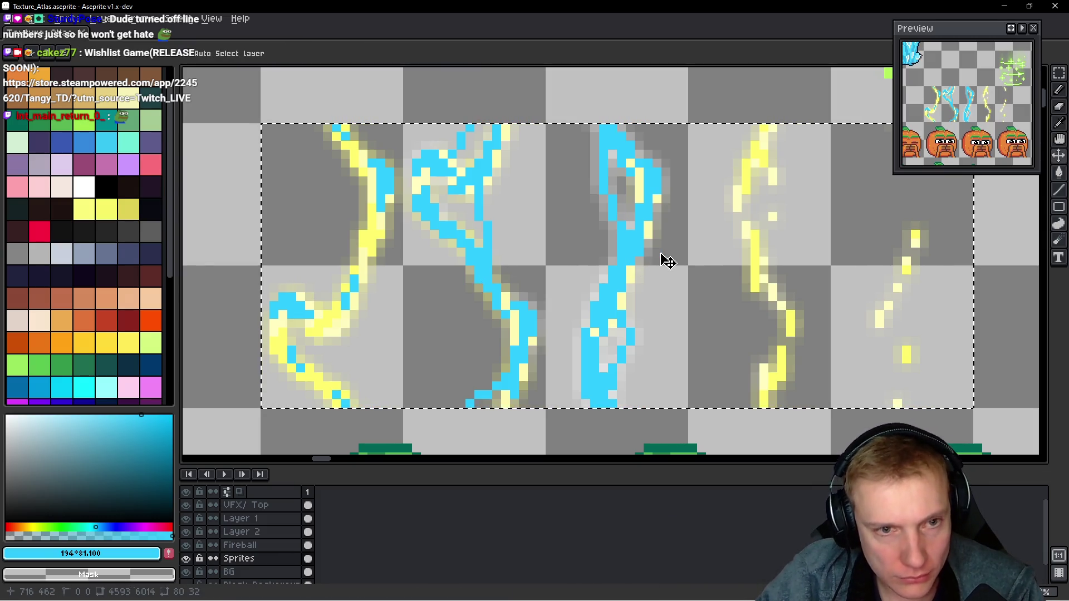
pyautogui.rightClick(658, 253)
pyautogui.press('v')
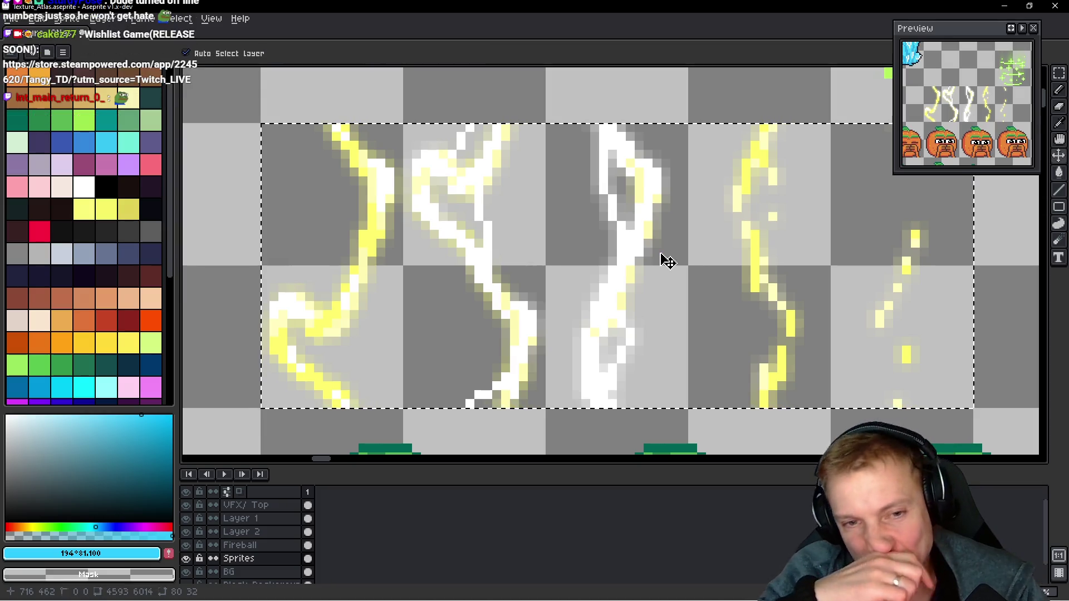
pyautogui.hotkey('ctrl', 's')
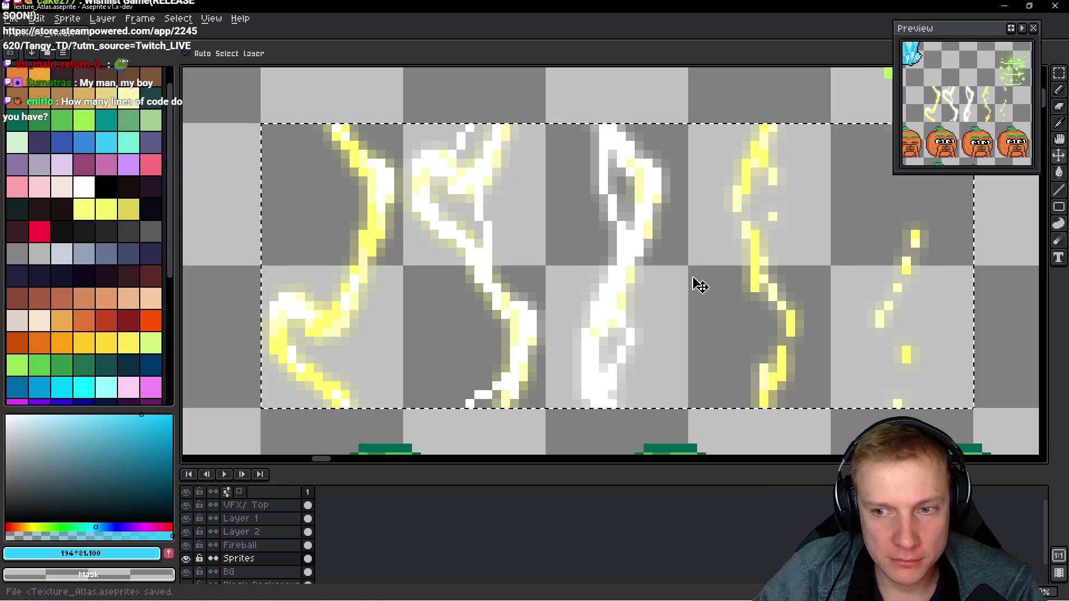
# - Export the atlas as a sprite sheet image, then leave for the game
pyautogui.hotkey('ctrl', 'e')
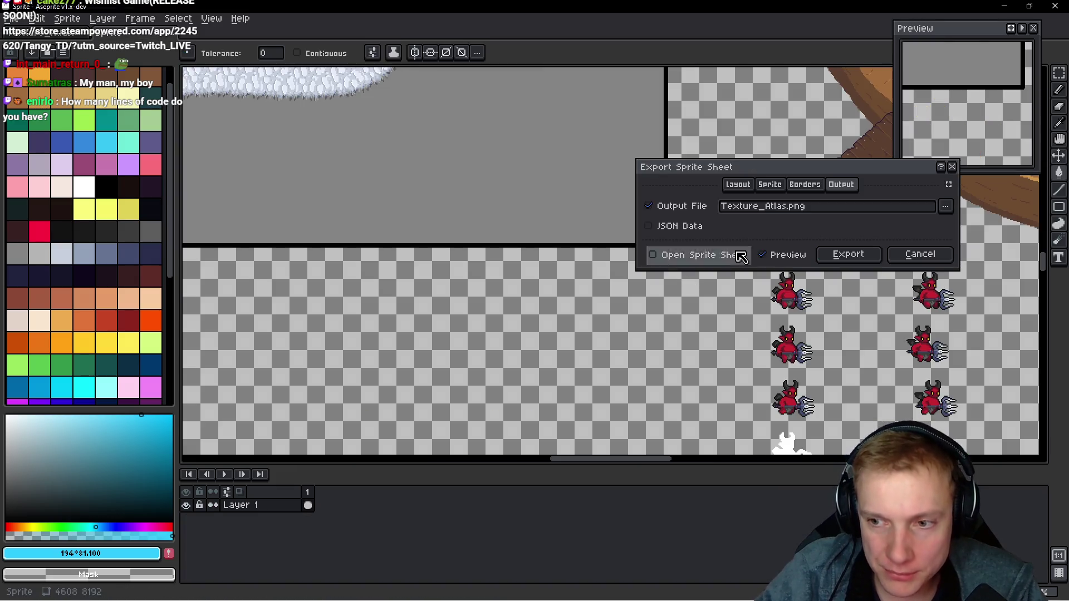
pyautogui.click(848, 255)
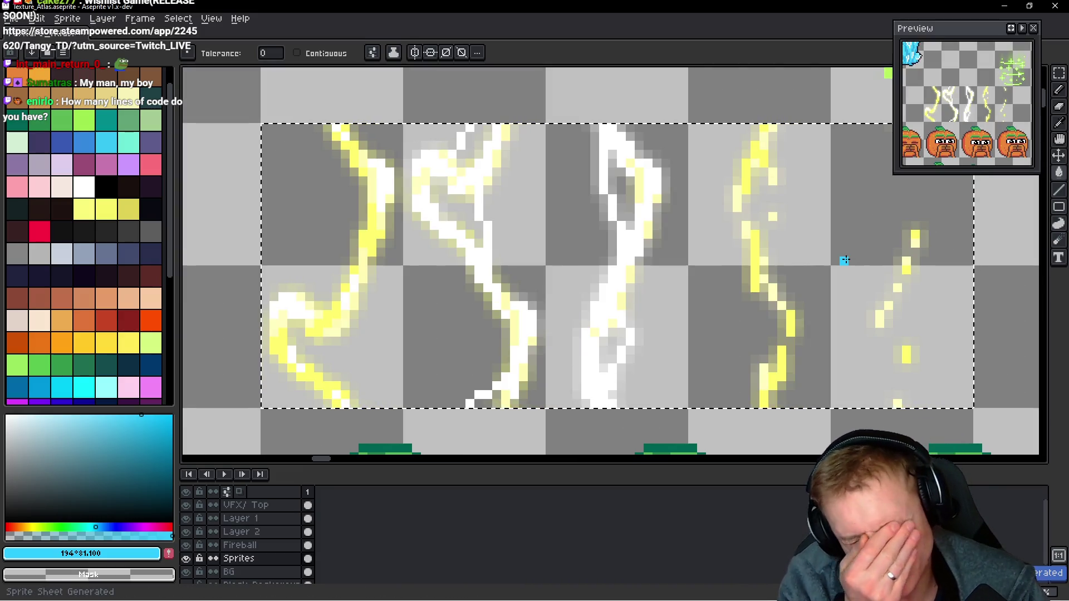
pyautogui.hotkey('alt', 'Tab')
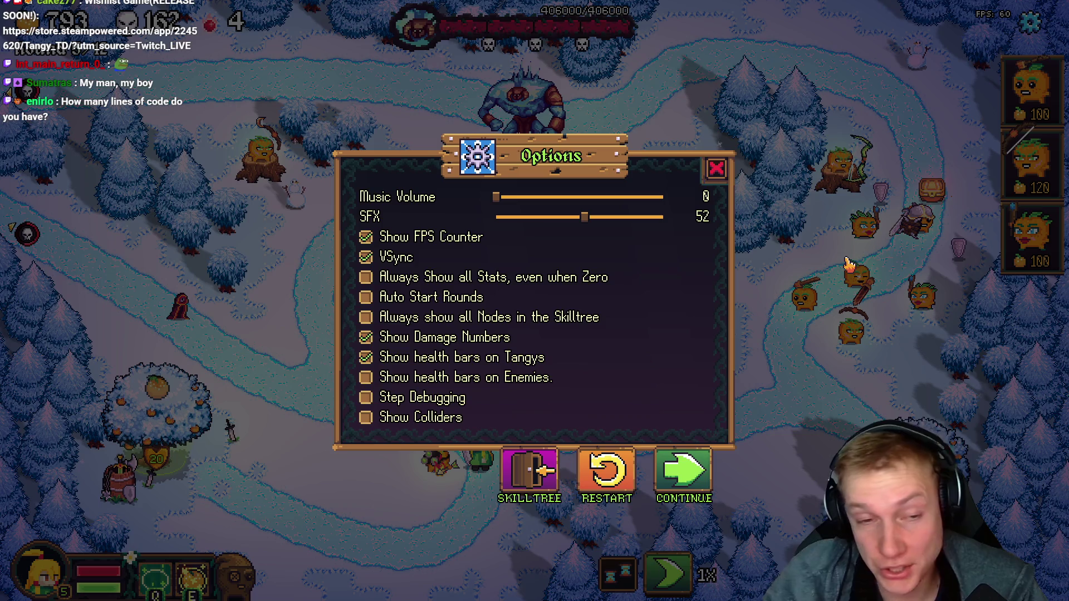
# - Resume the level, toggle speed between 1X and 3X, then pause and return to Aseprite
pyautogui.press('Escape')
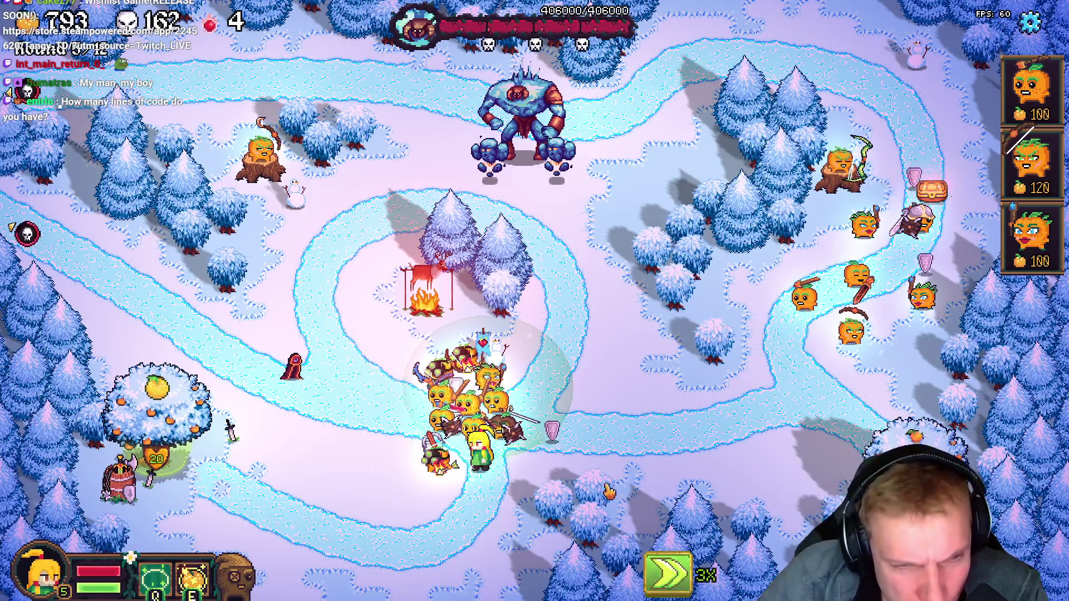
pyautogui.press('space')
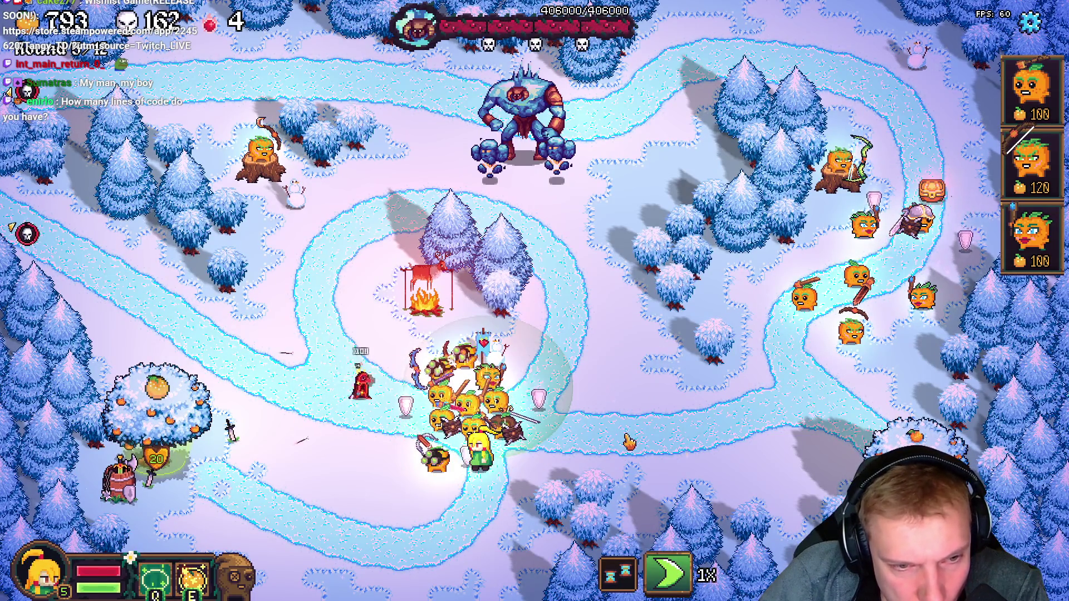
pyautogui.press('space')
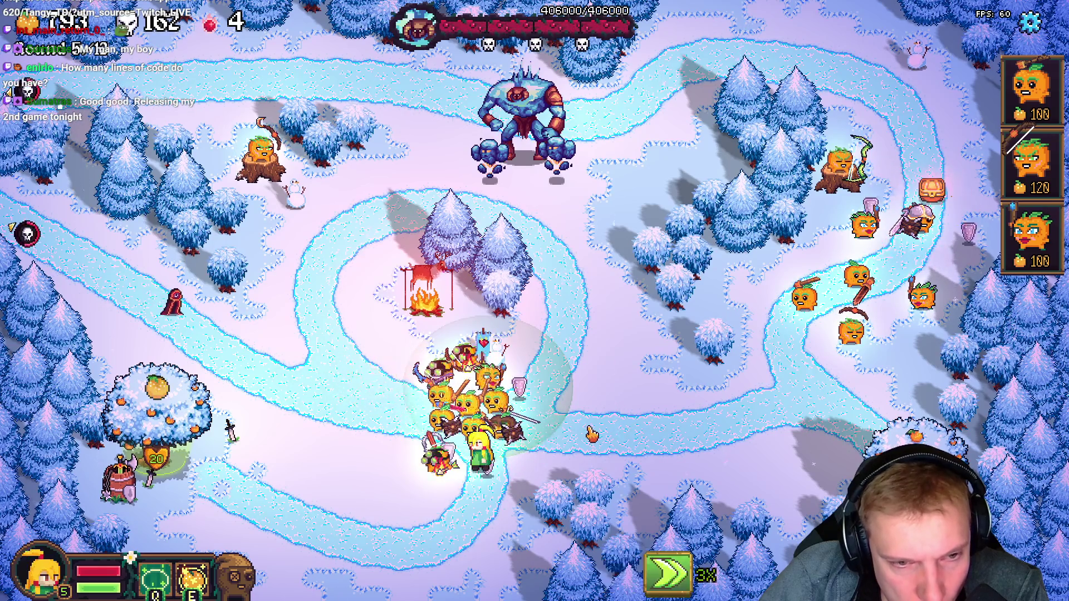
pyautogui.press('space')
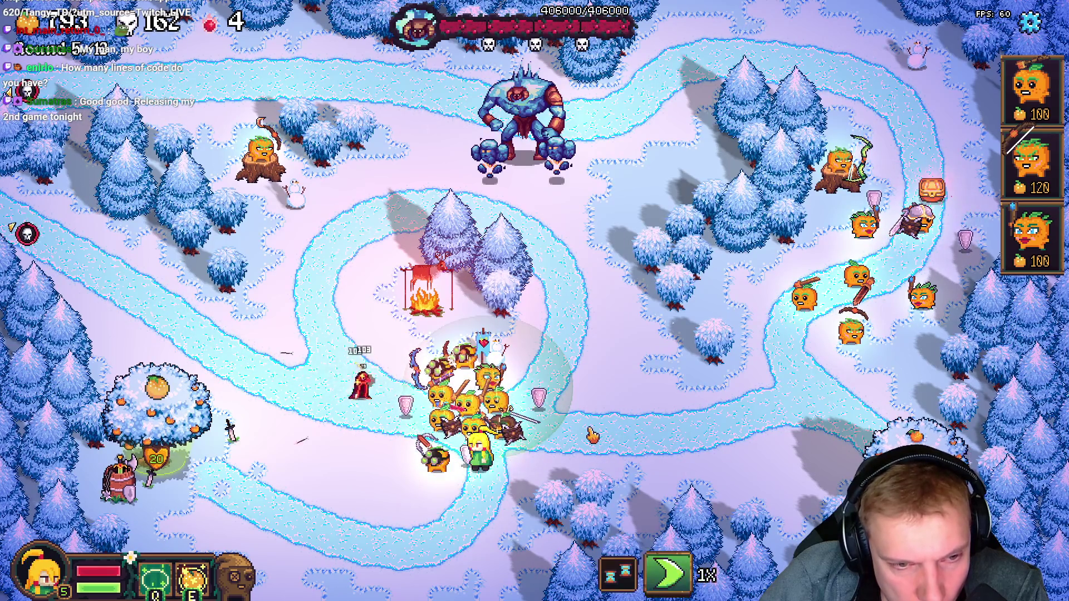
pyautogui.press('Escape')
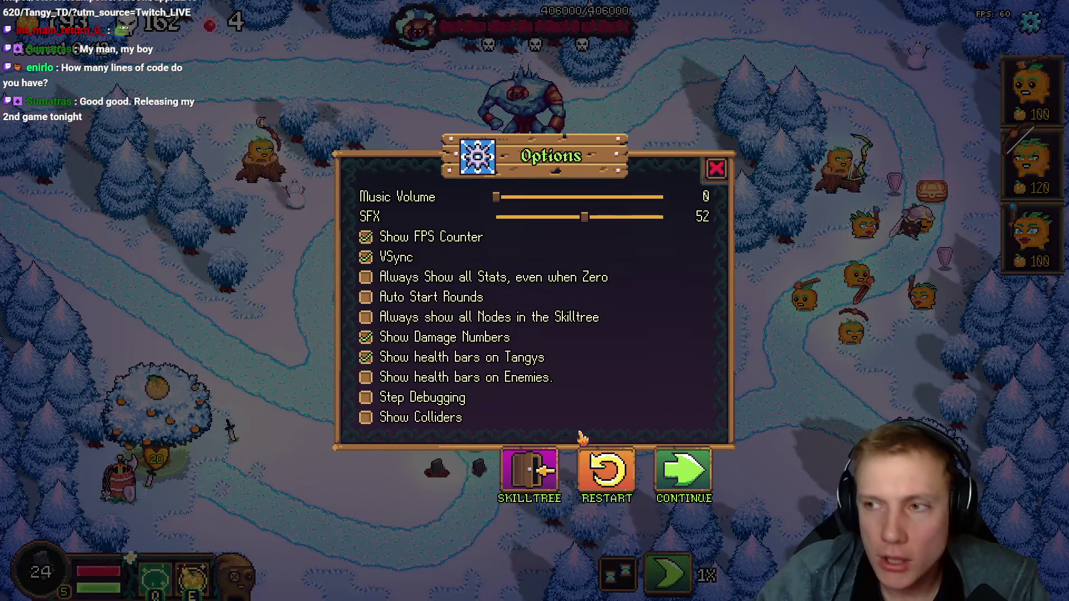
pyautogui.hotkey('alt', 'Tab')
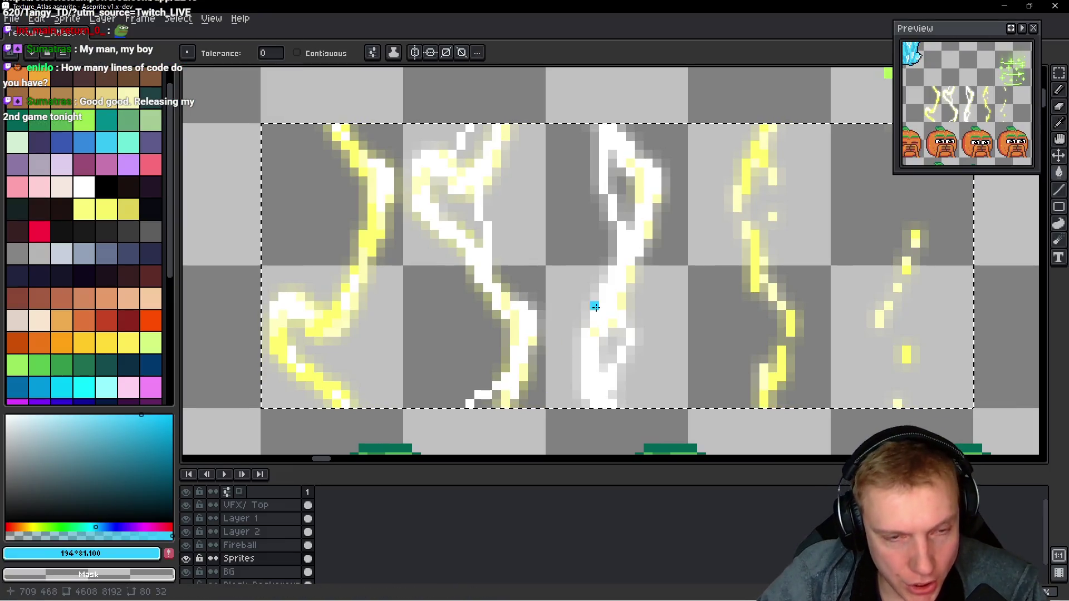
# - Reselect the whole lightning sprite area
pyautogui.hotkey('ctrl', 'd')
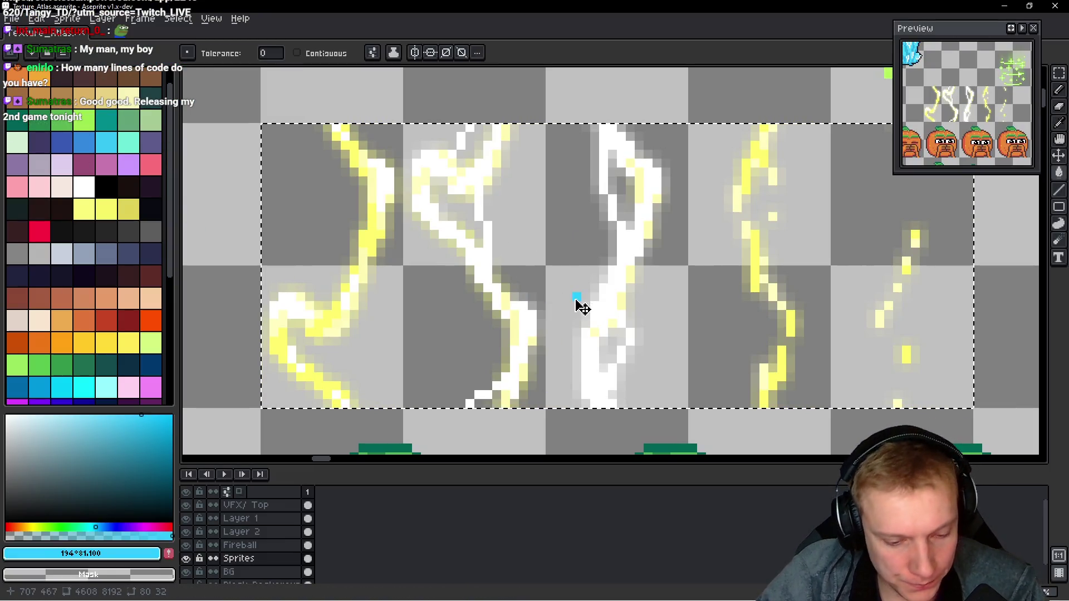
pyautogui.press('v')
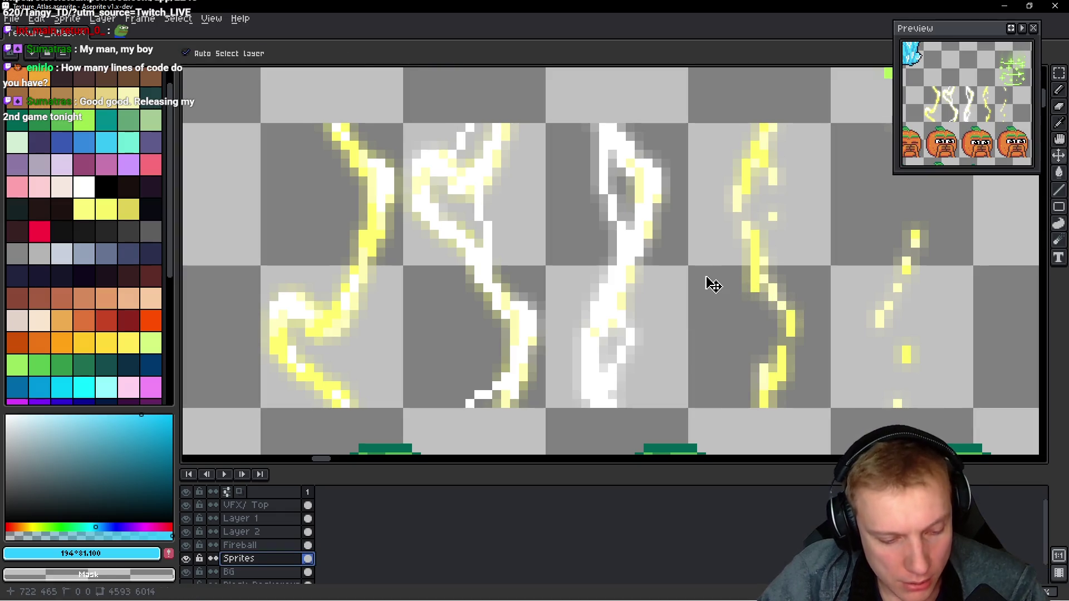
pyautogui.hotkey('ctrl', 'shift', 'd')
# - Raise Hue/Saturation's S to 68 so the white lightning turns red, then save the atlas
pyautogui.hotkey('ctrl', 'u')
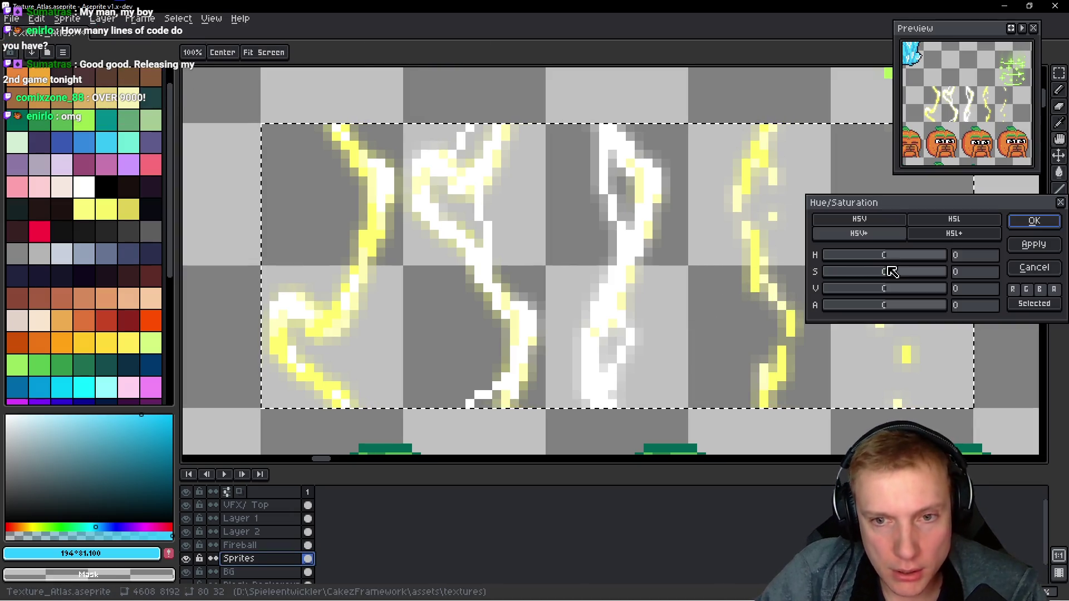
pyautogui.moveTo(888, 276); pyautogui.dragTo(931, 276)
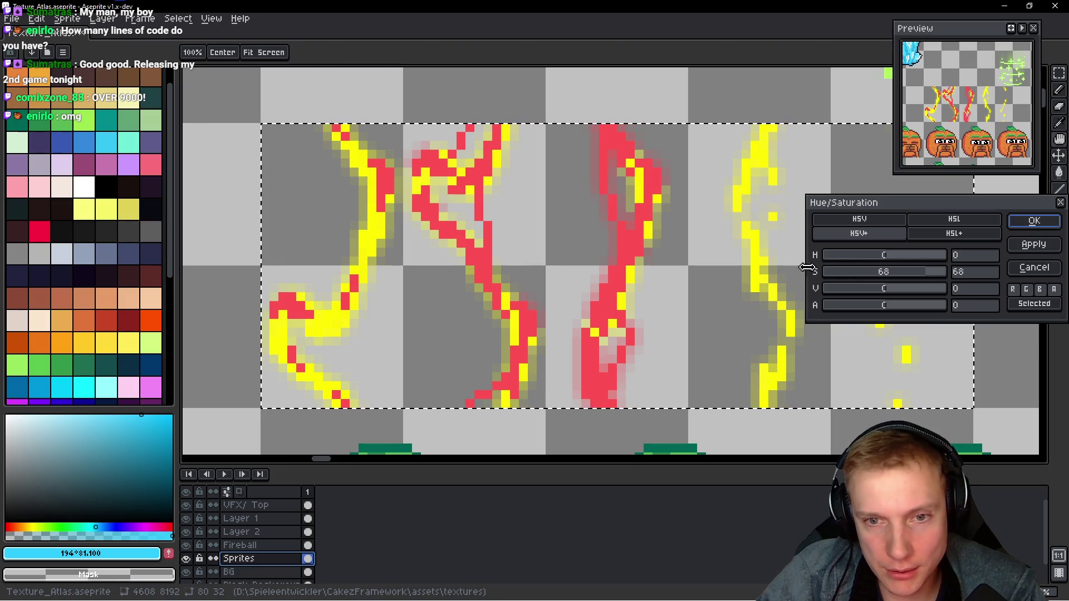
pyautogui.click(1038, 222)
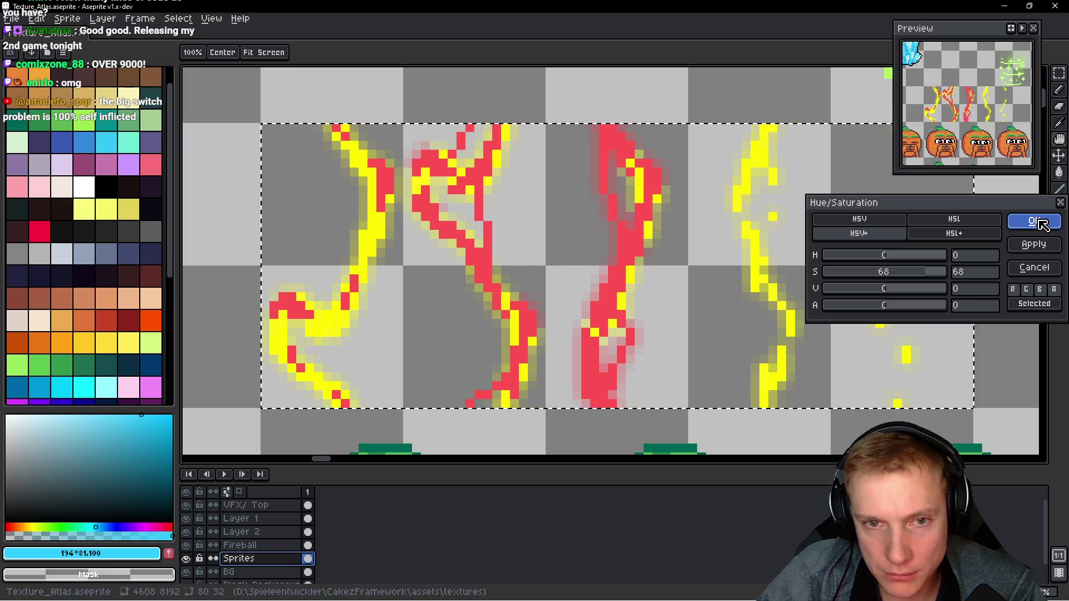
pyautogui.hotkey('ctrl', 's')
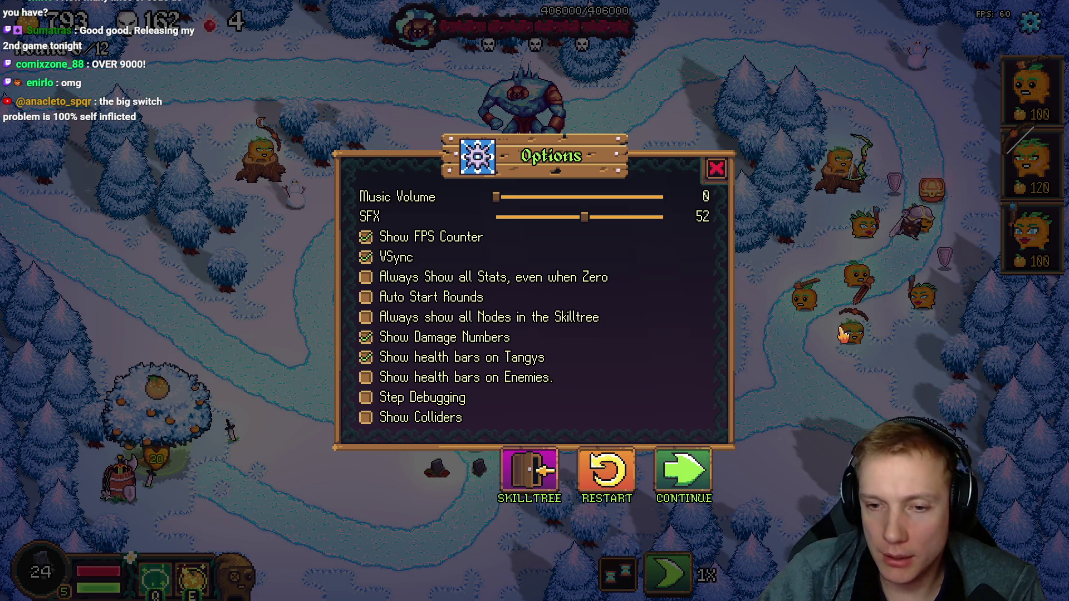
# - Continue the game at 3X speed to see the recoloured sprites, pause, and return to the editor
pyautogui.click(691, 481)
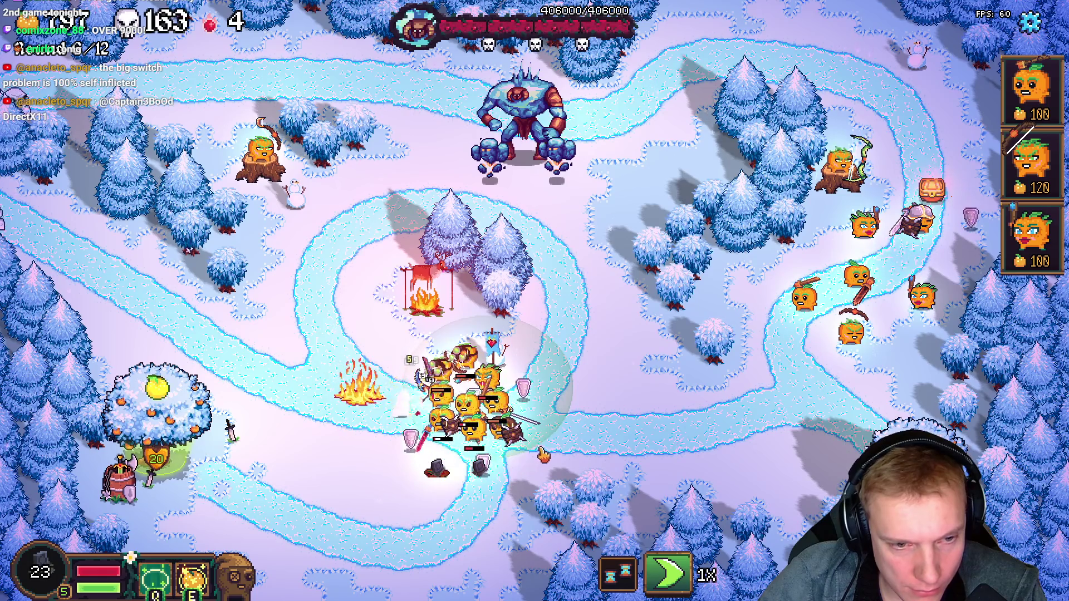
pyautogui.press('f')
pyautogui.press('f')
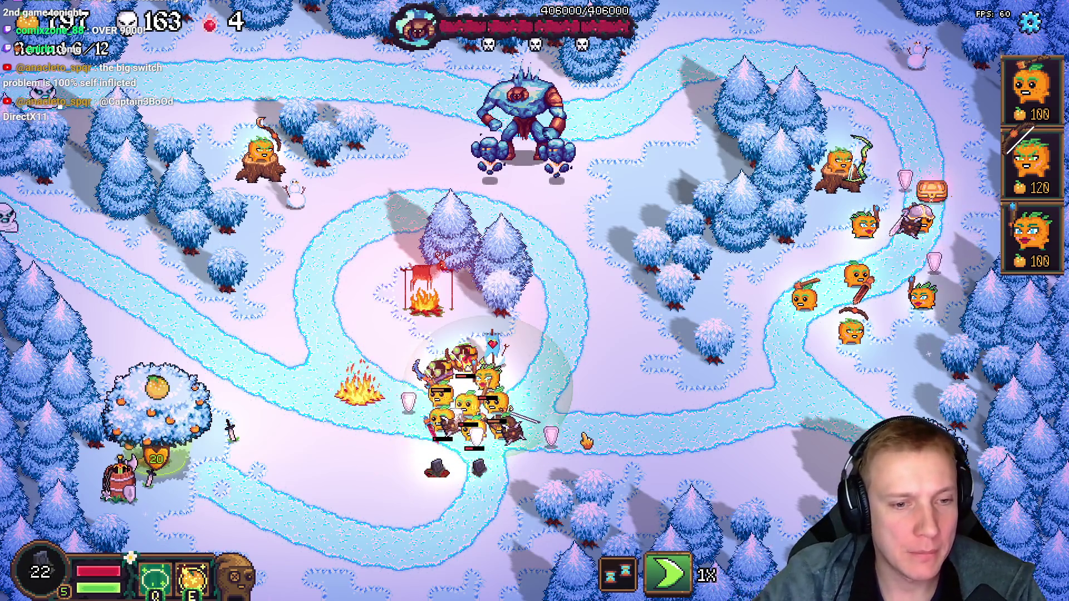
pyautogui.press('Escape')
pyautogui.hotkey('alt', 'Tab')
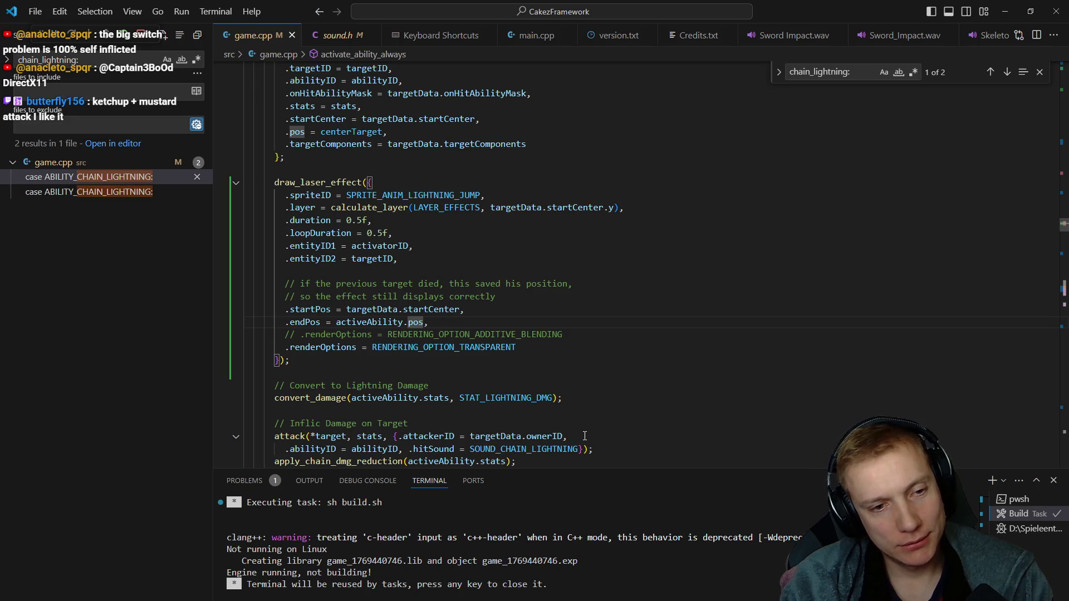
# - Navigate through chain-lightning matches to the lightning wizard's enemy stats block
pyautogui.press('Return')
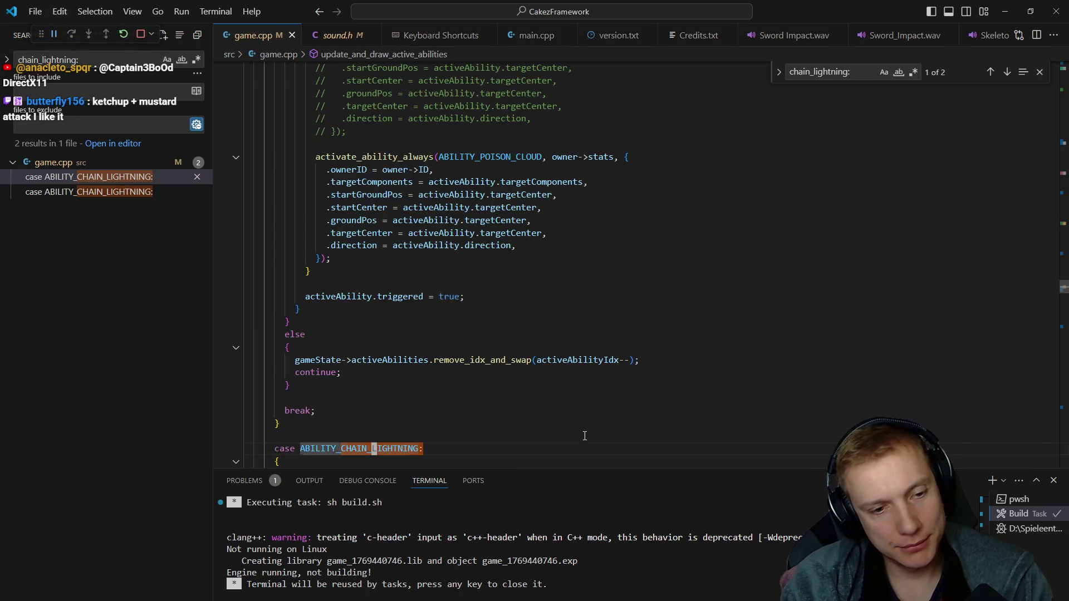
pyautogui.press('Return')
pyautogui.hotkey('alt', 'Left')
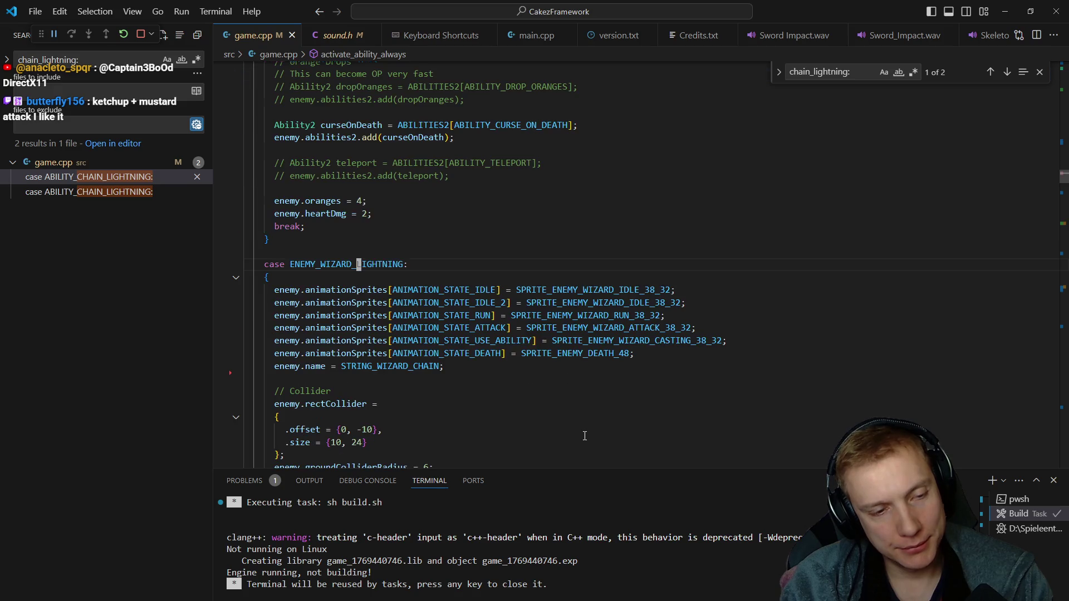
pyautogui.press('Down')
pyautogui.hotkey('ctrl', 'shift', '\\')
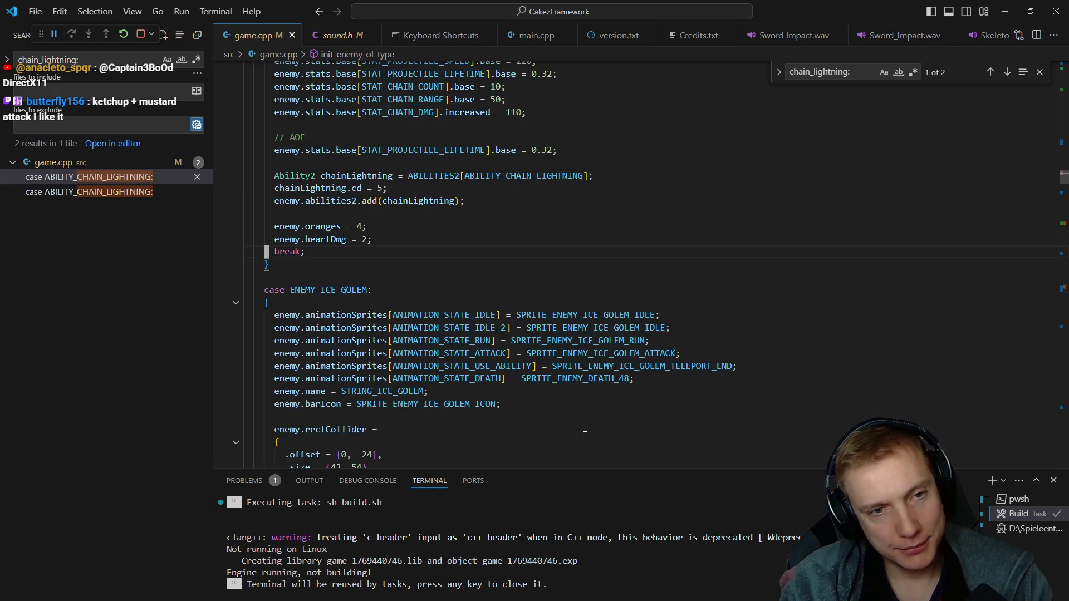
pyautogui.press('Up')
pyautogui.press('Up')
pyautogui.press('Up')
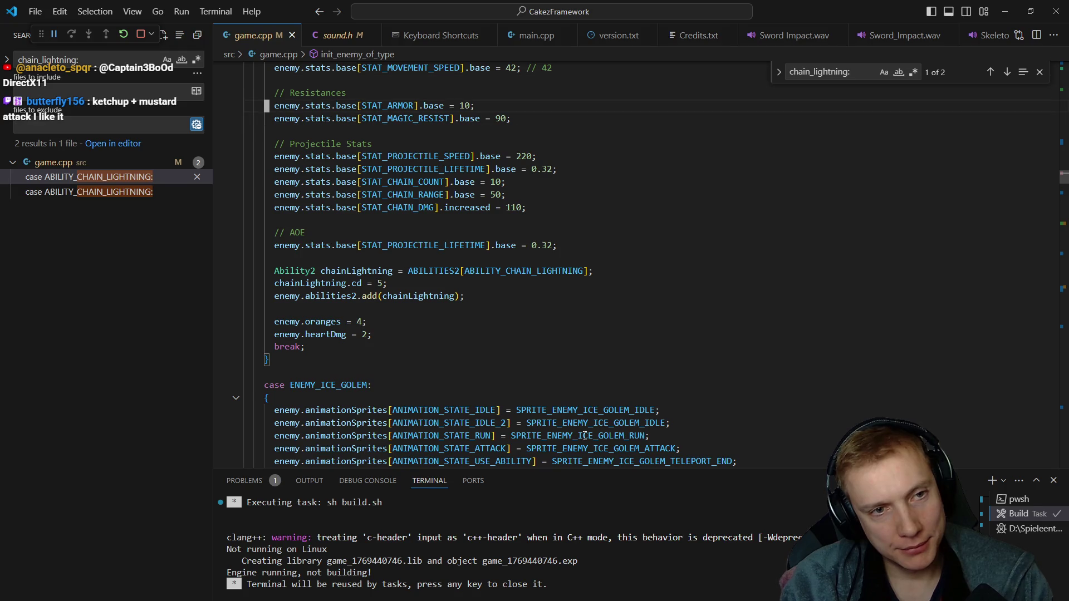
pyautogui.press('Up')
pyautogui.press('Up')
pyautogui.press('Up')
pyautogui.press('Up')
pyautogui.press('Up')
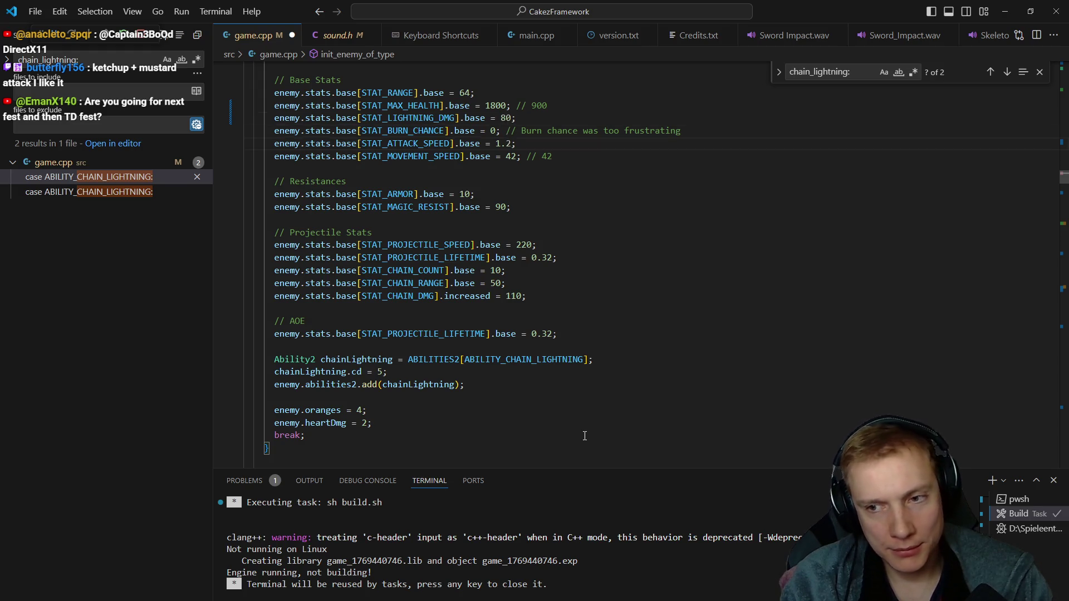
# - Save and rebuild game.cpp, then bring the running game to the front
pyautogui.hotkey('ctrl', 'shift', 'b')
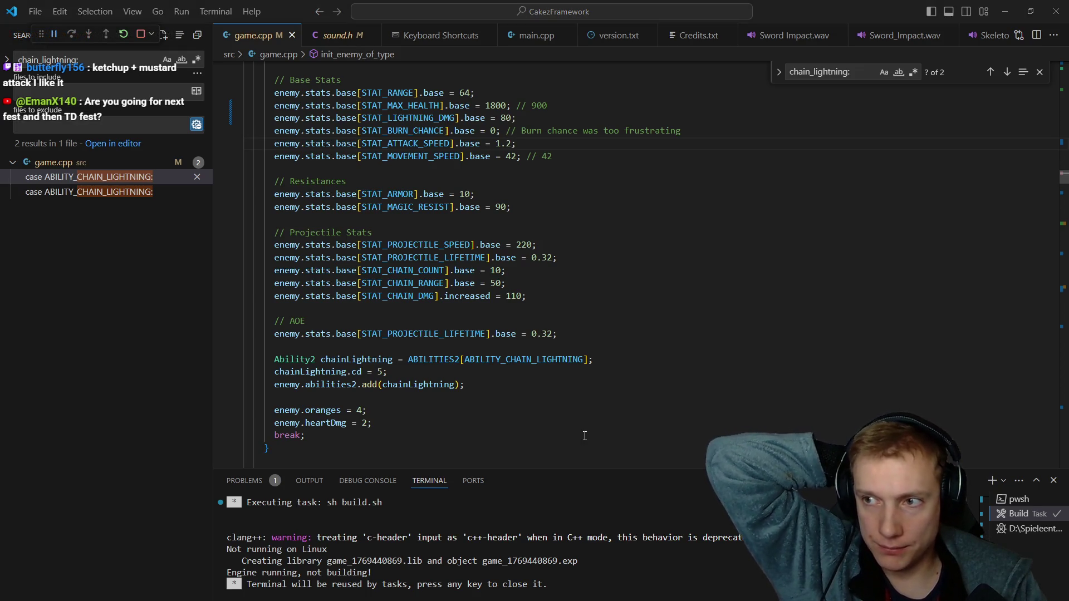
pyautogui.hotkey('alt', 'Tab')
pyautogui.press('Escape')
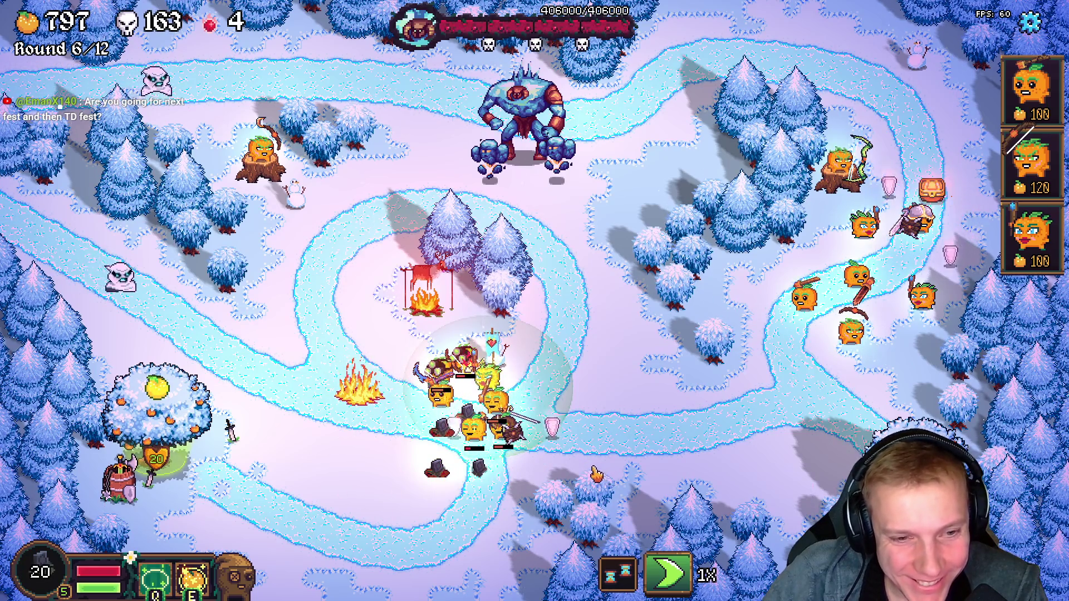
# - Pause the round with the options menu and return to the code editor
pyautogui.press('Escape')
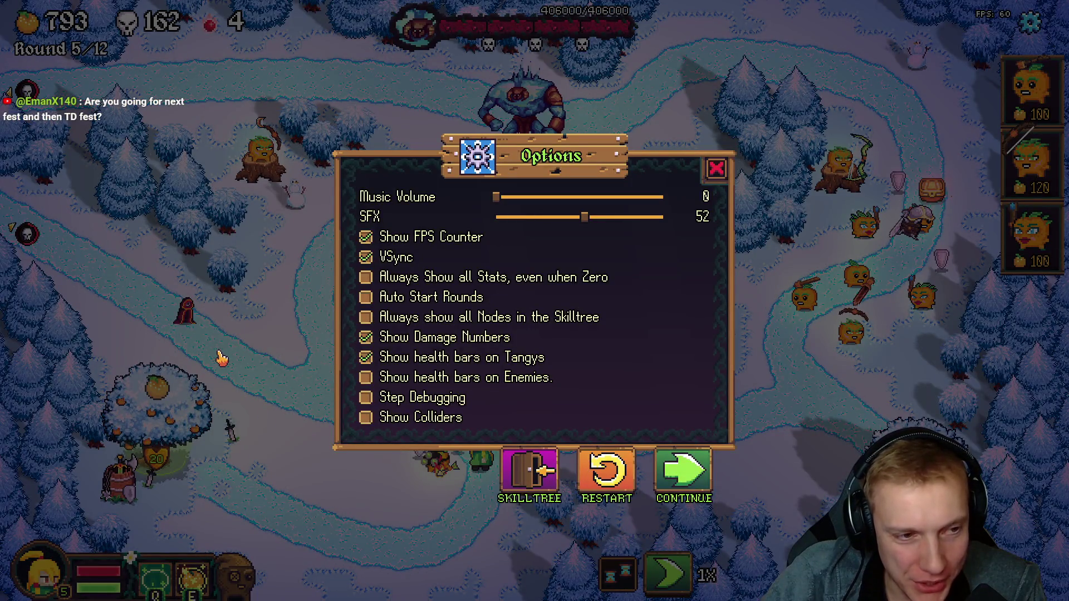
pyautogui.hotkey('alt', 'Tab')
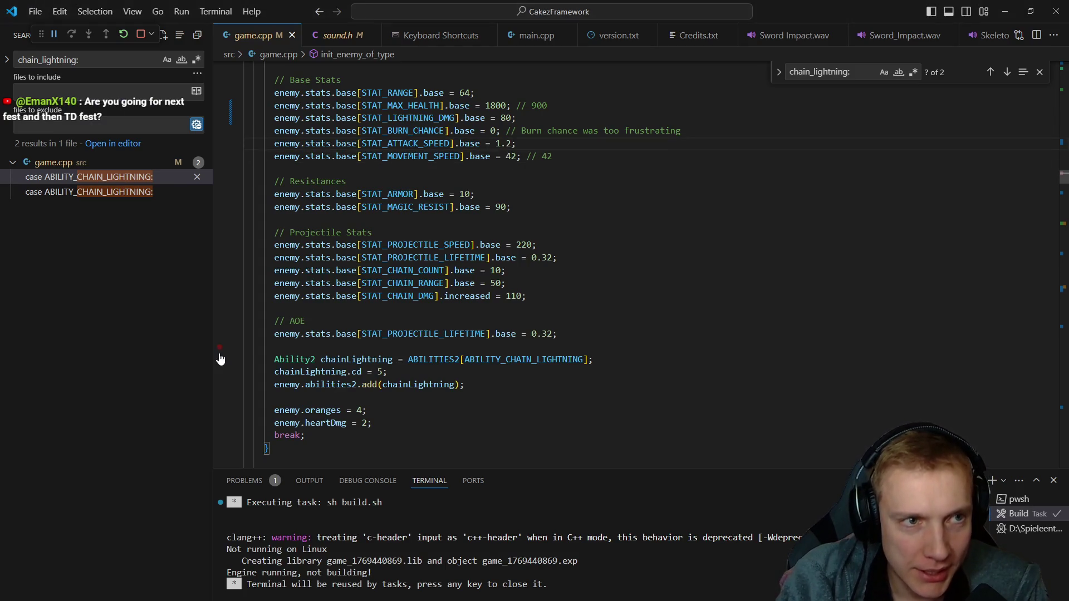
# - Check STAT_CHAIN_COUNT, then jump to the if(selectedEnemy) block in update_game
pyautogui.click(506, 143)
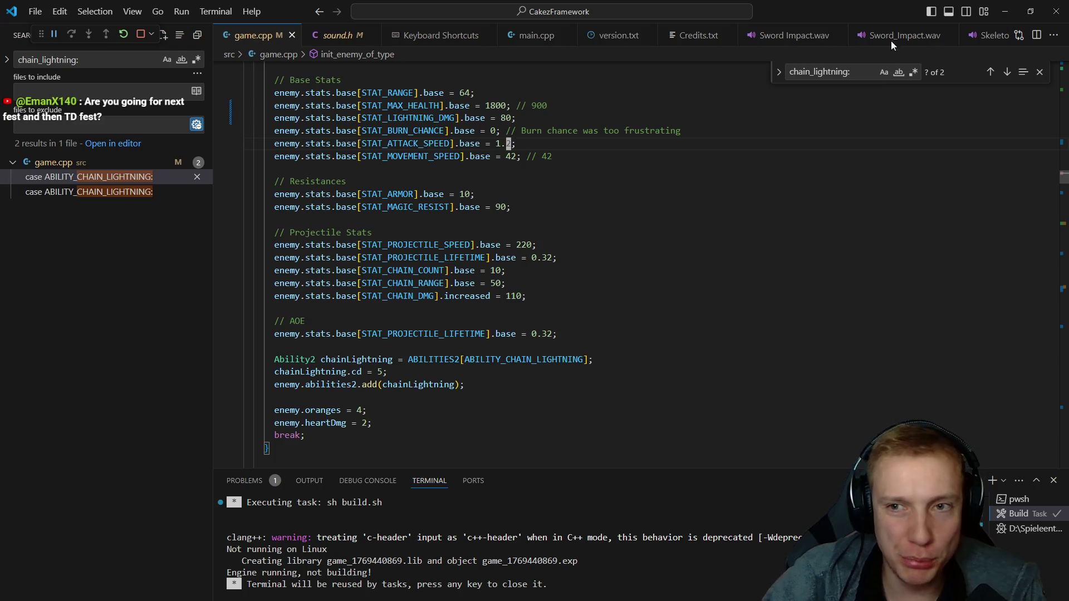
pyautogui.press('Escape')
pyautogui.click(431, 269)
pyautogui.moveTo(404, 270)
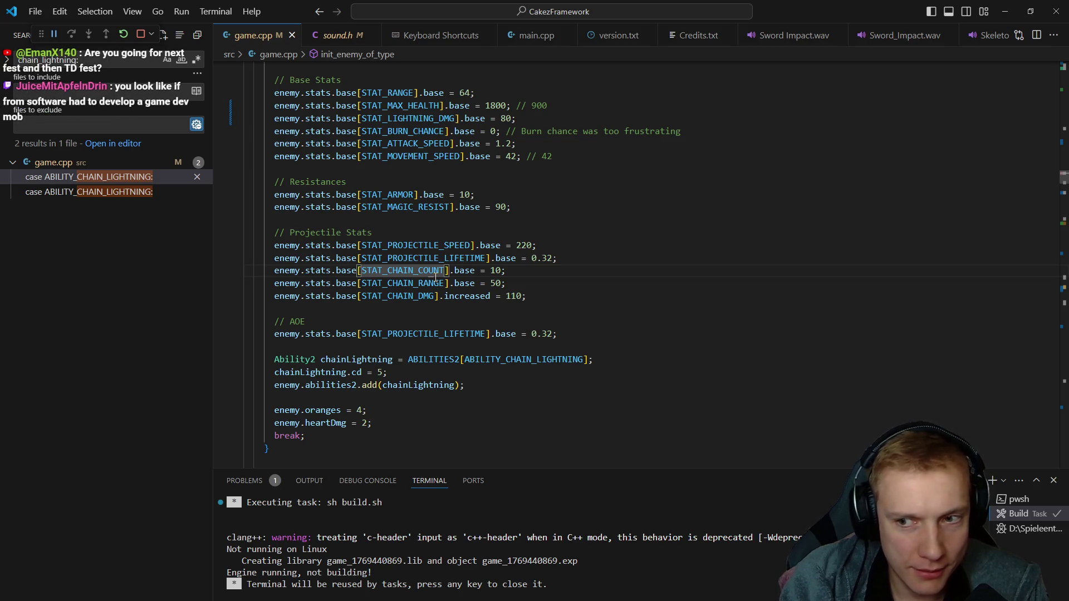
pyautogui.scroll(-10, 435, 269)
pyautogui.scroll(-1, 436, 278)
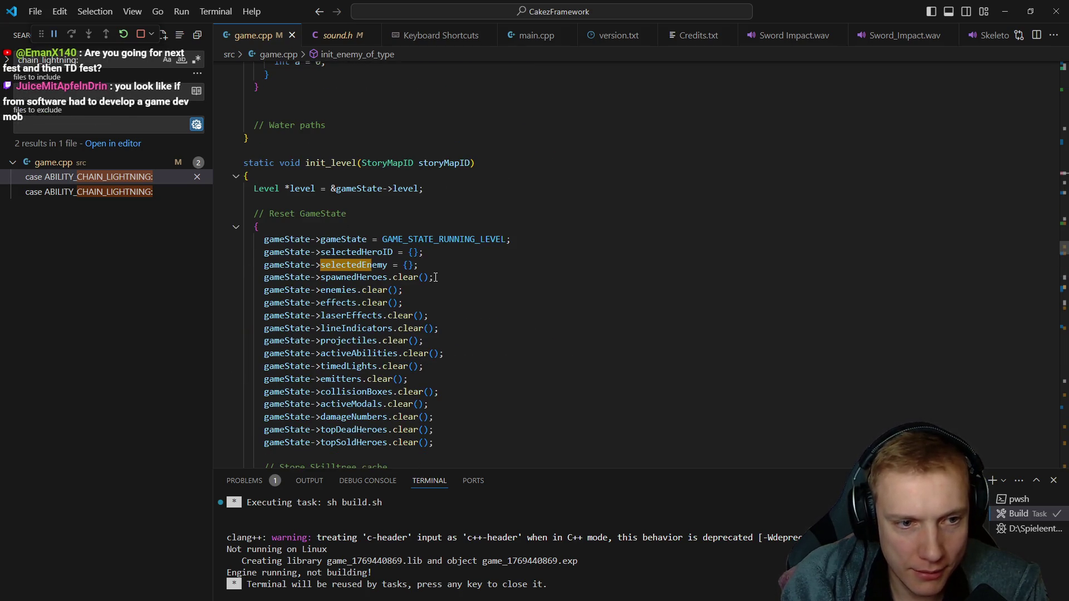
pyautogui.press('F3')
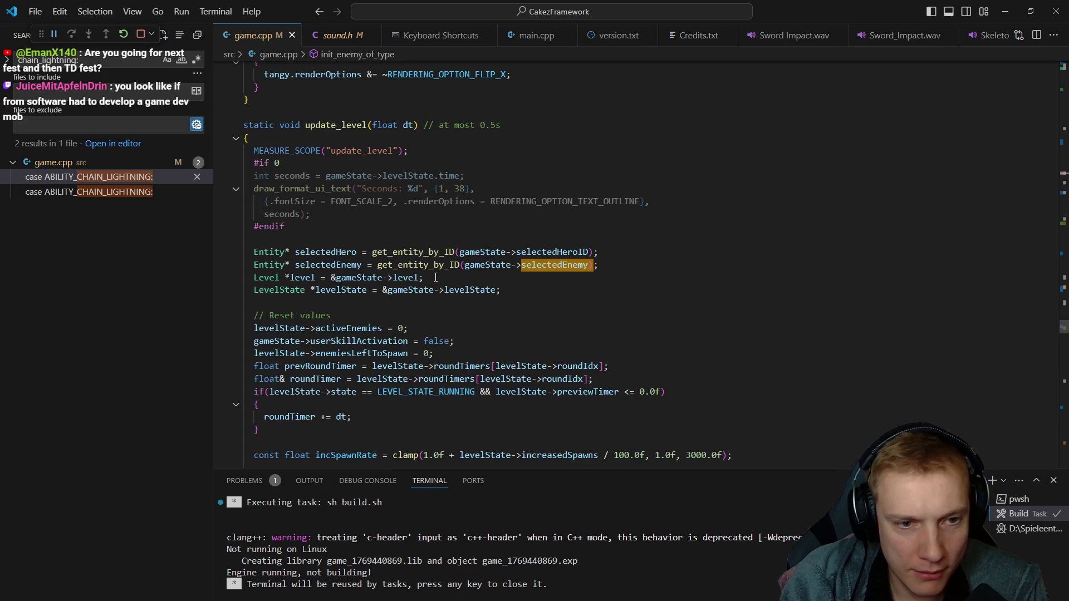
pyautogui.press('F3')
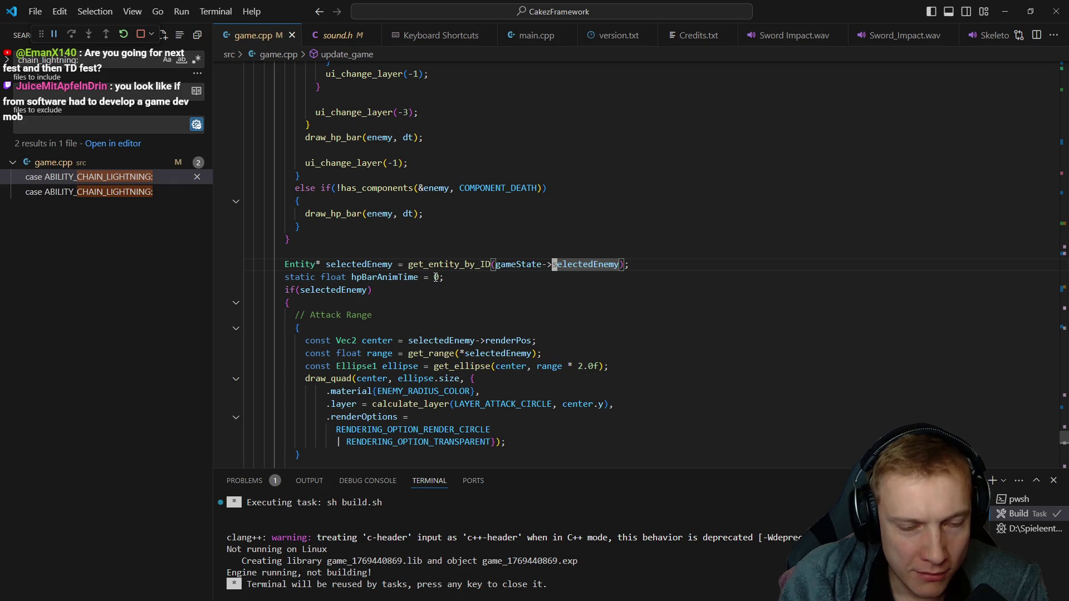
pyautogui.press('Down')
pyautogui.press('Down')
pyautogui.press('Down')
# - Add a static summonTime accumulator incremented by dt with a threshold check and subtraction
pyautogui.press('Return')
pyautogui.write('static float su')
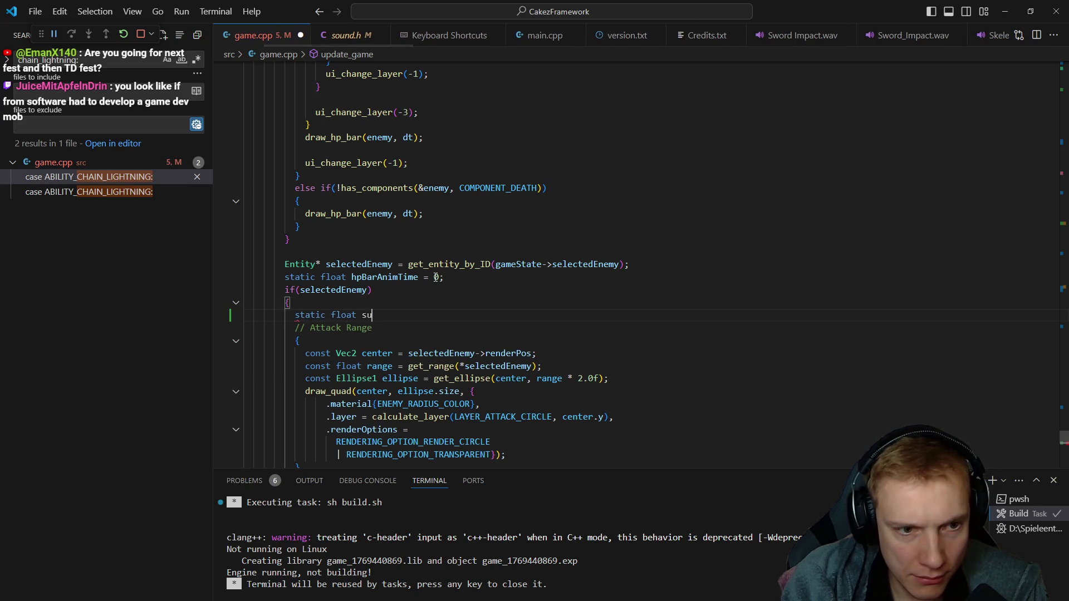
pyautogui.write('mmonTime = 0')
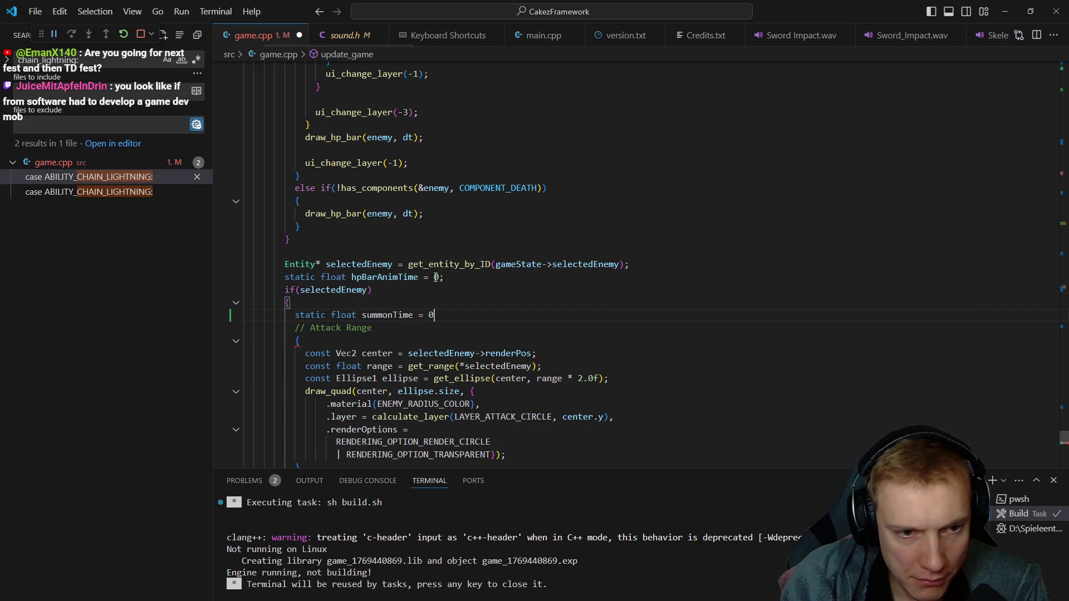
pyautogui.write(';')
pyautogui.press('Return')
pyautogui.write('summonTim')
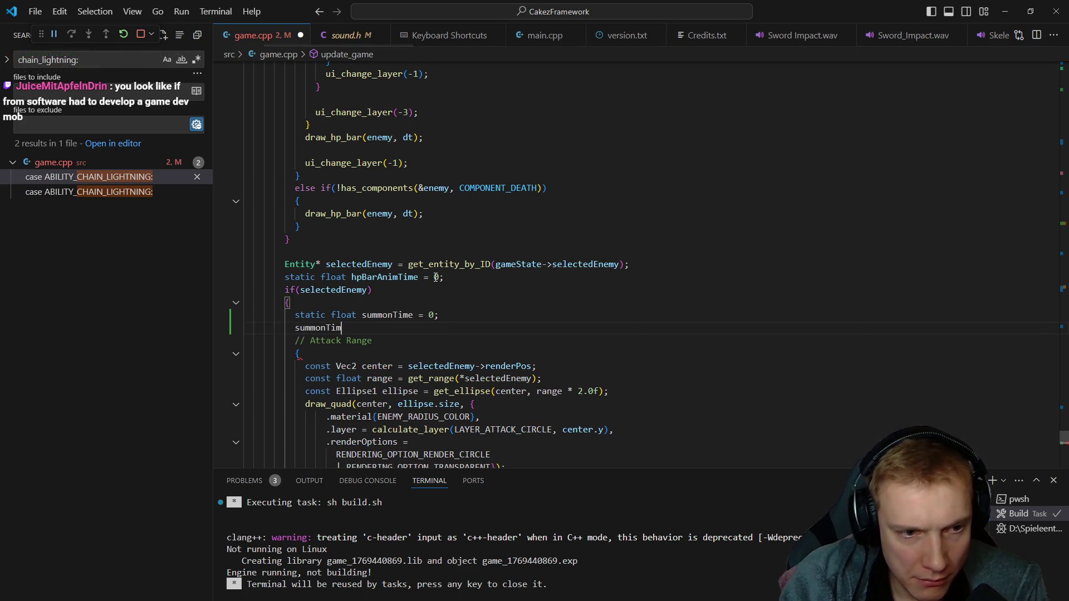
pyautogui.write('e += dtr')
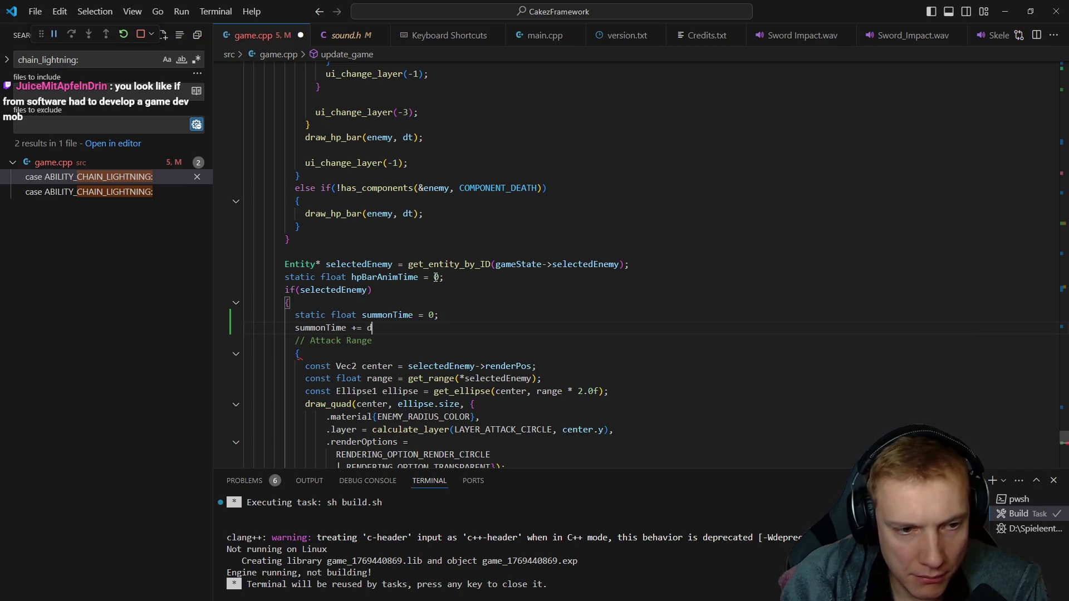
pyautogui.hotkey('ctrl', 'space')
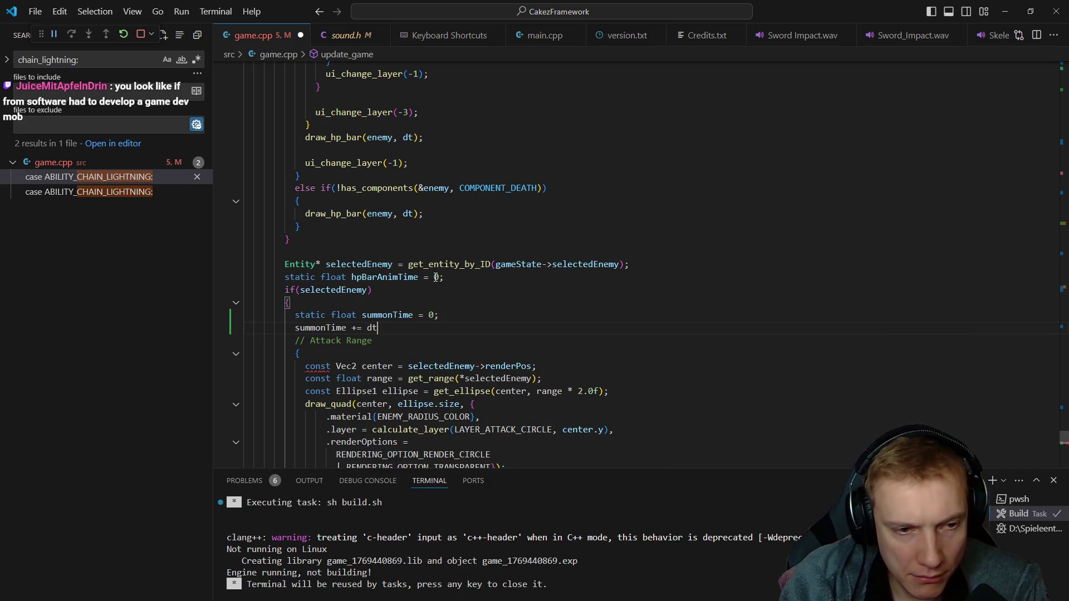
pyautogui.write(';')
pyautogui.press('Return')
pyautogui.write('if(summonT')
pyautogui.write('ime > ')
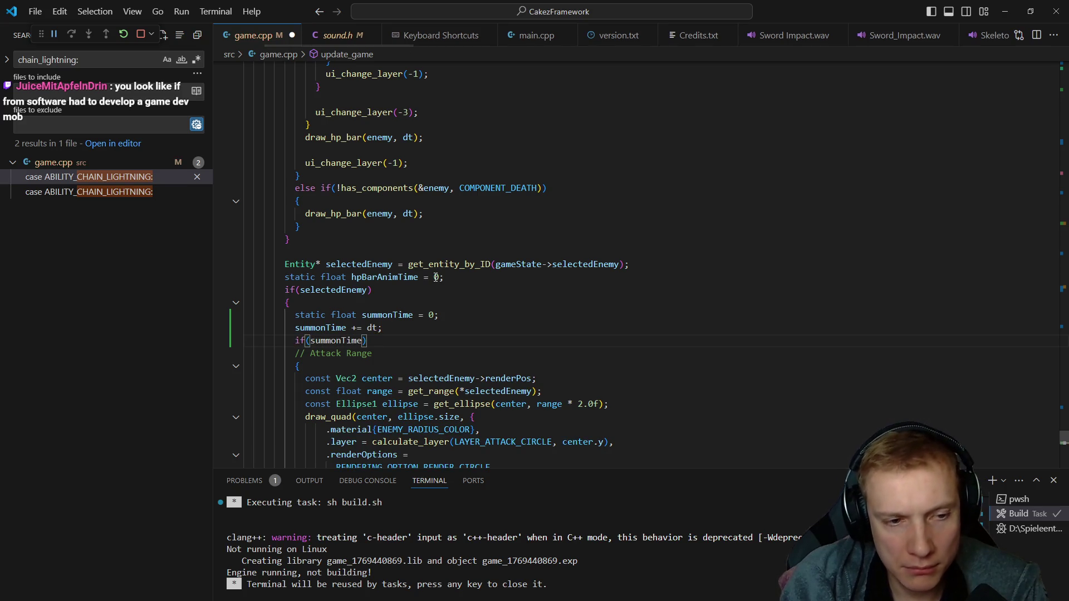
pyautogui.write('0.1f')
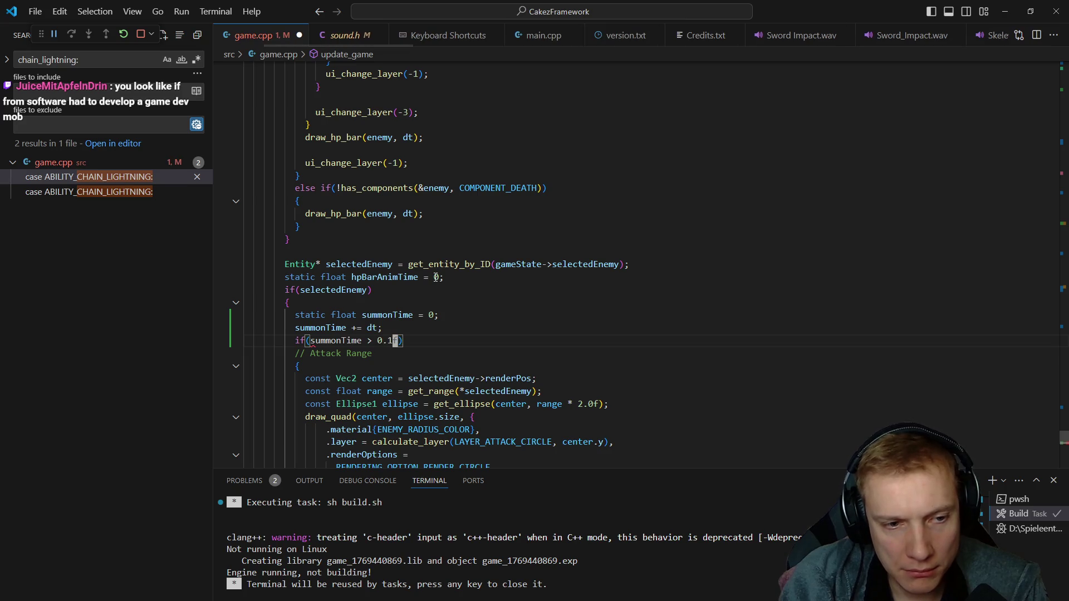
pyautogui.press('Return')
pyautogui.write('{')
pyautogui.press('Return')
pyautogui.write('summ')
pyautogui.write('onTime -=')
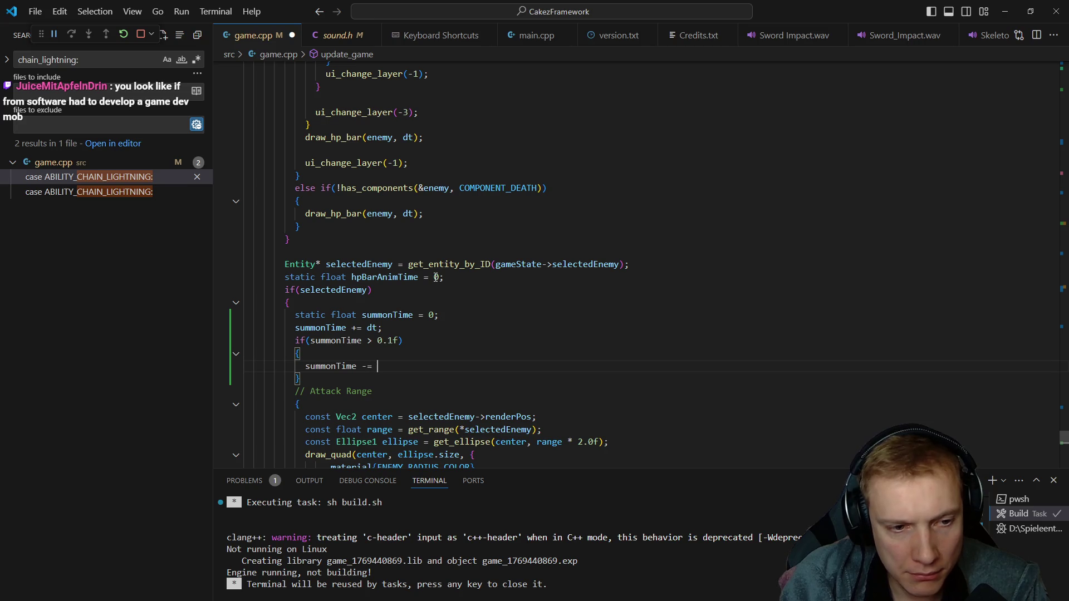
pyautogui.write(';')
pyautogui.press('Return')
pyautogui.write('spawn_en')
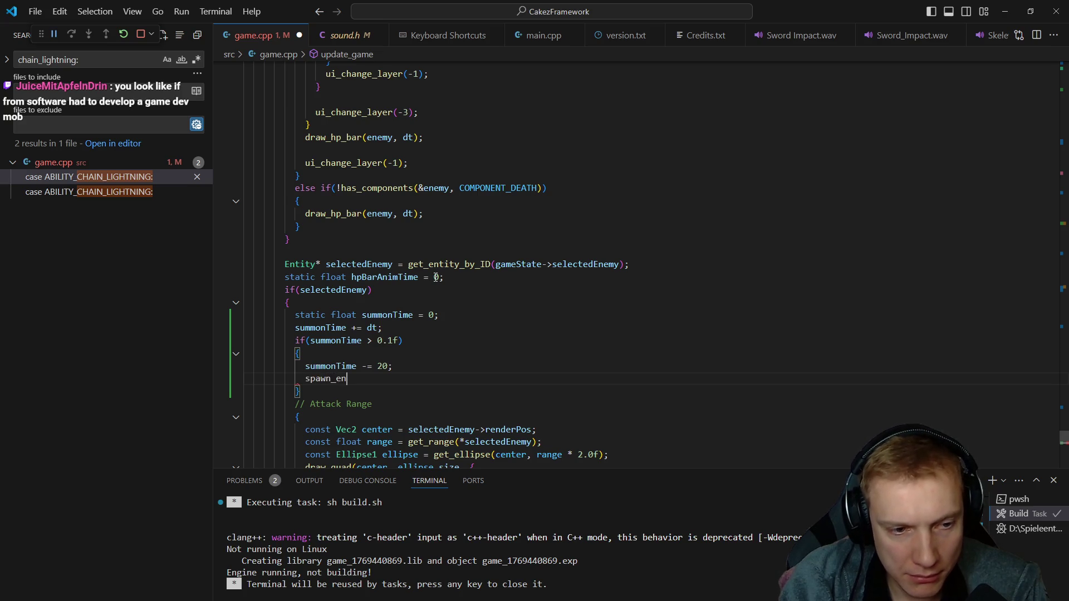
# - Insert a spawn_enemy call for the selected enemy's type at its position, then jump to its definition
pyautogui.press('Tab')
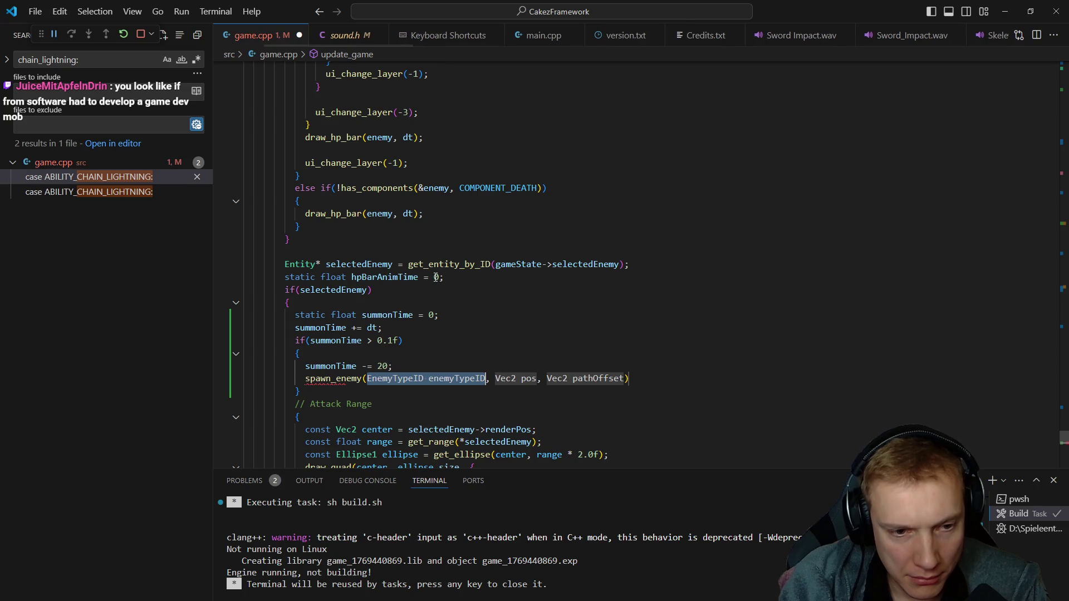
pyautogui.write('selectedEnemy->enemyTypeID')
pyautogui.press('Tab')
pyautogui.write('selectedEnemy->')
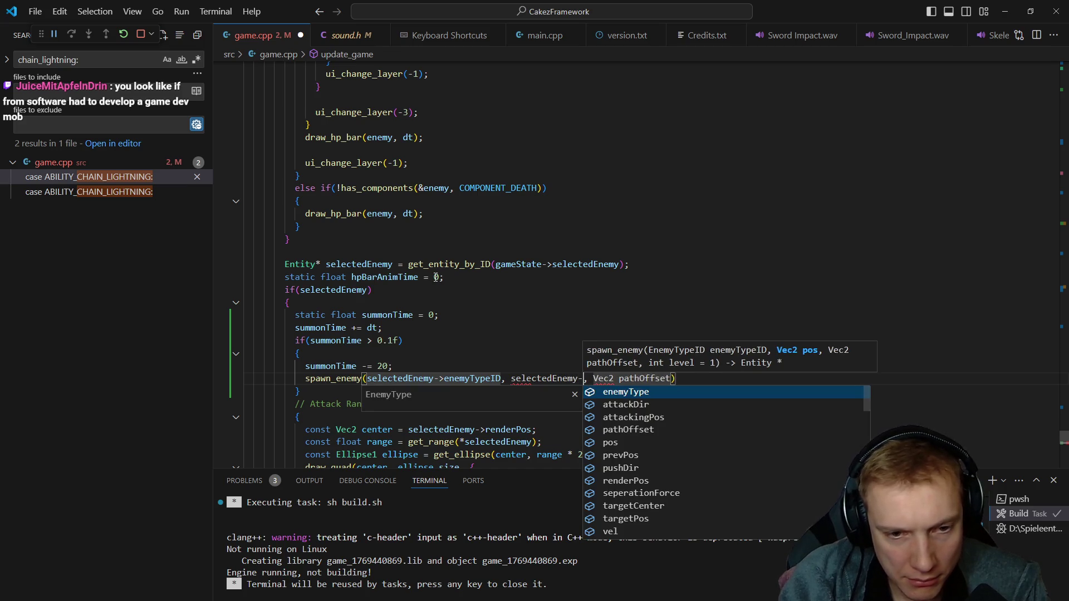
pyautogui.write('>pos + V')
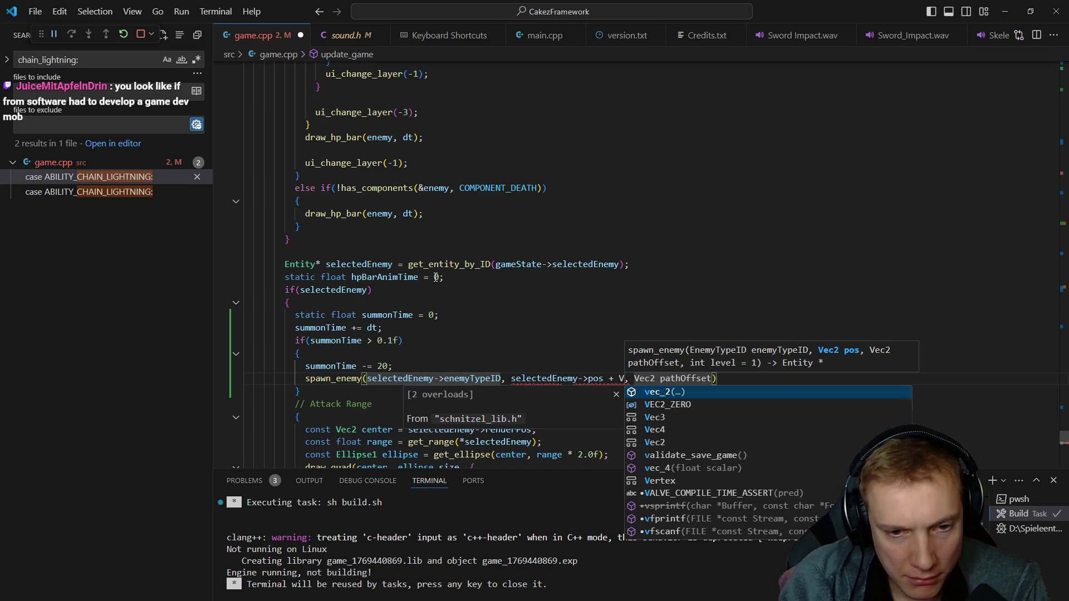
pyautogui.press('BackSpace')
pyautogui.write('5')
pyautogui.press('End')
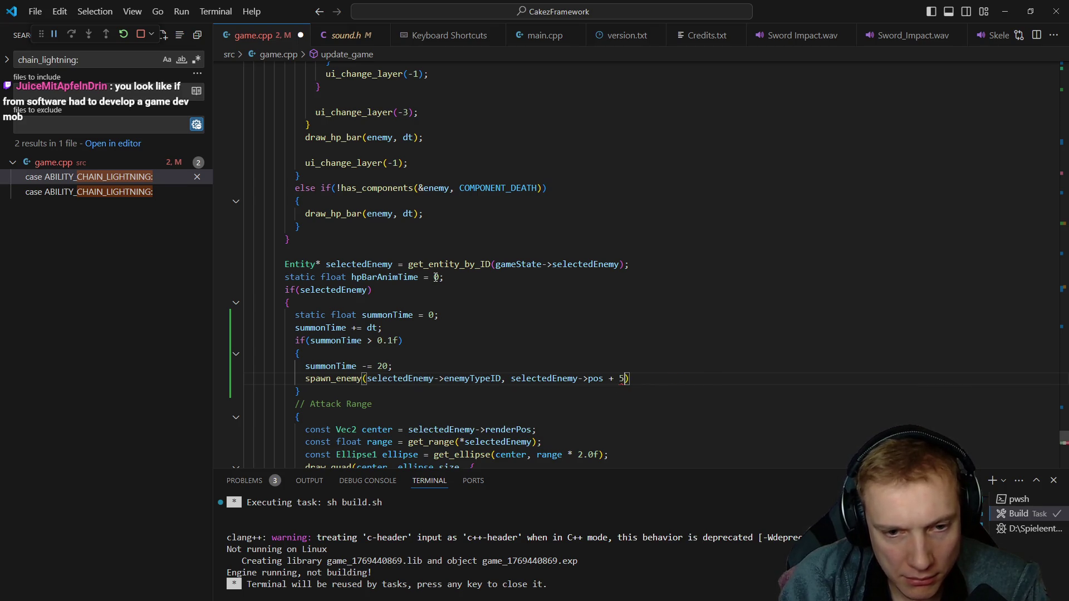
pyautogui.press('BackSpace')
pyautogui.press('BackSpace')
pyautogui.press('End')
pyautogui.write(';')
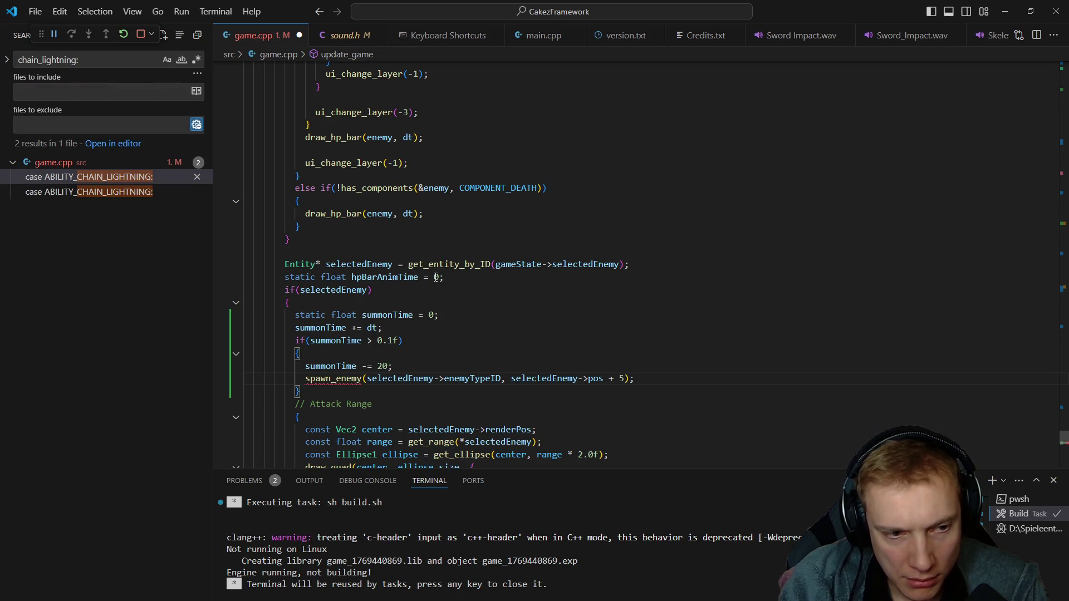
pyautogui.press('Right')
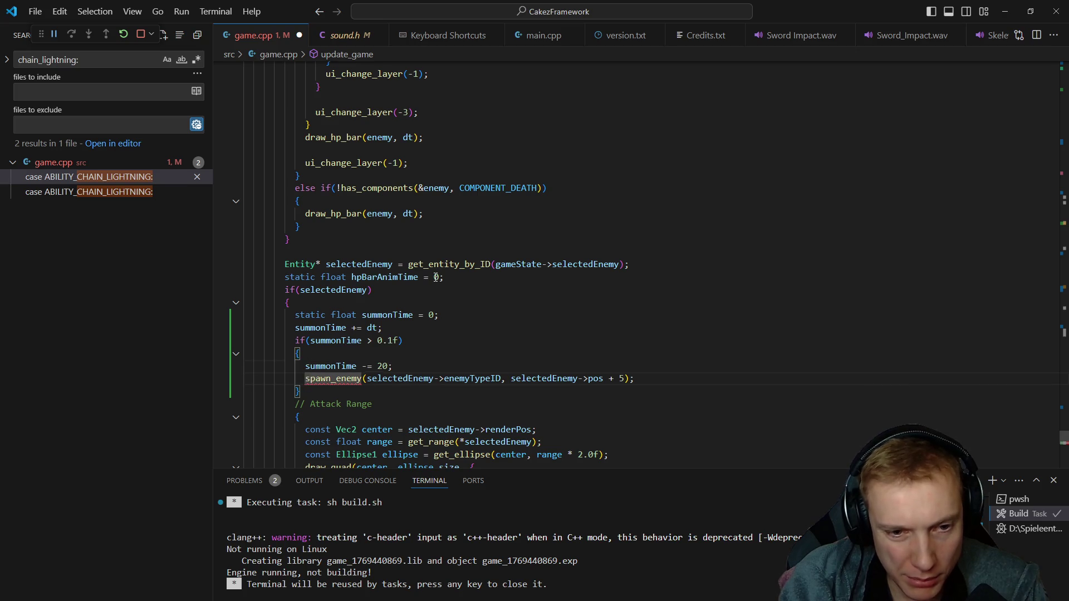
pyautogui.press('F12')
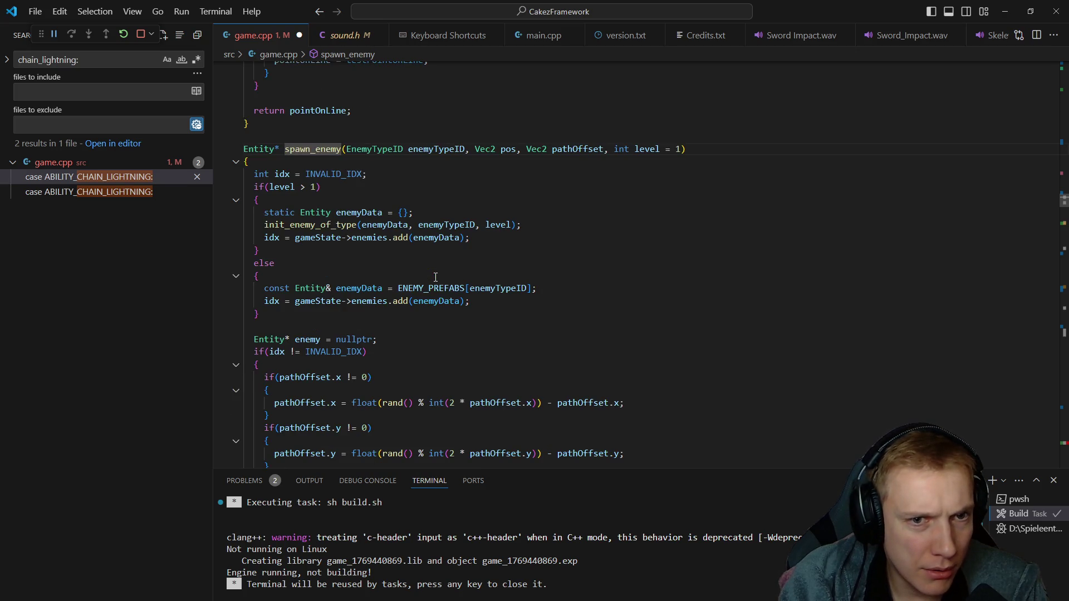
# - Pass the selected enemy's pathOffset to spawn_enemy and store the result in Enemy* e
pyautogui.hotkey('alt', 'Left')
pyautogui.rightClick(434, 276)
pyautogui.press('Escape')
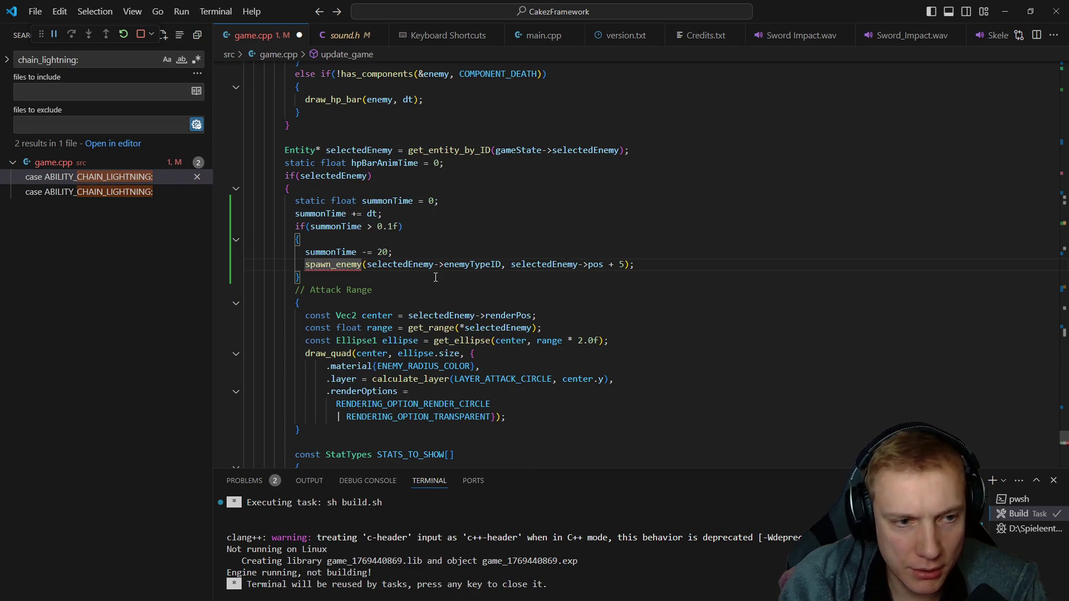
pyautogui.press('End')
pyautogui.press('Left')
pyautogui.press('Left')
pyautogui.write('-selectedEnemy->')
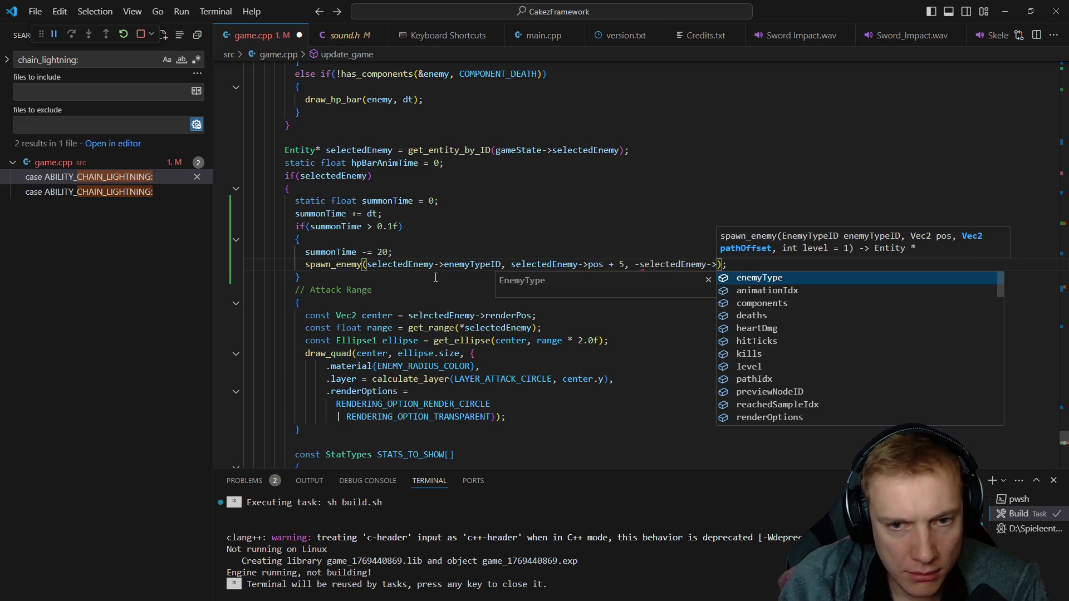
pyautogui.write('Pa')
pyautogui.press('BackSpace')
pyautogui.press('BackSpace')
pyautogui.write('path')
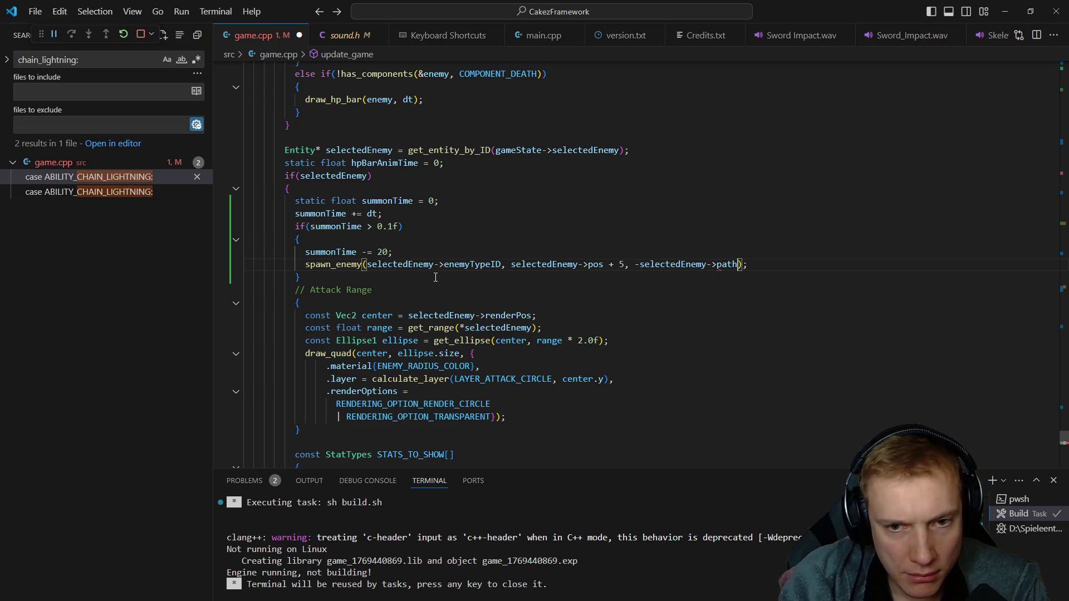
pyautogui.write('t')
pyautogui.press('End')
pyautogui.press('Return')
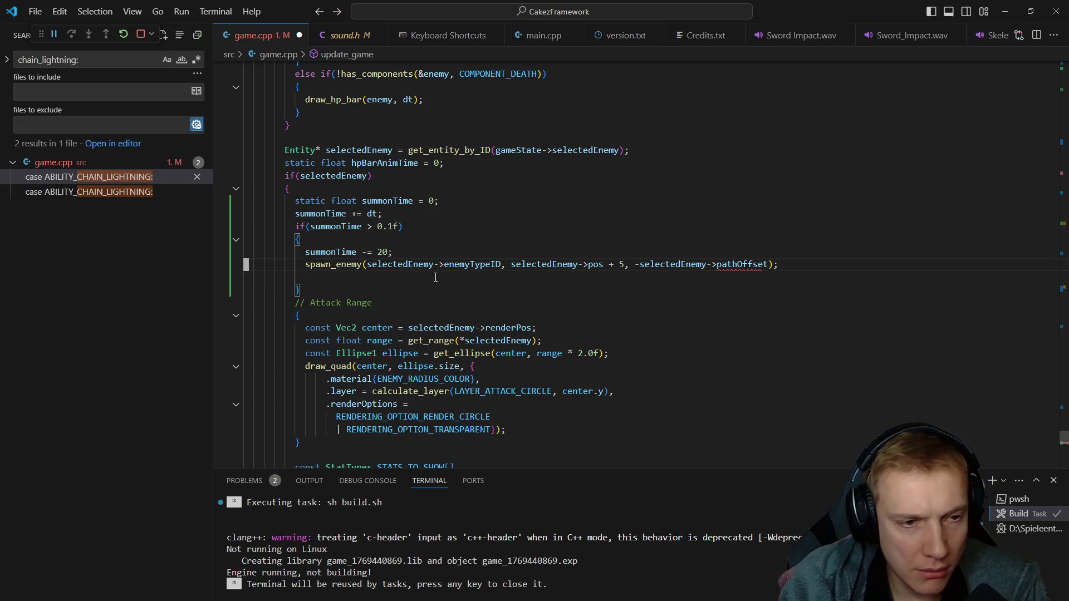
pyautogui.write('Entity* e ')
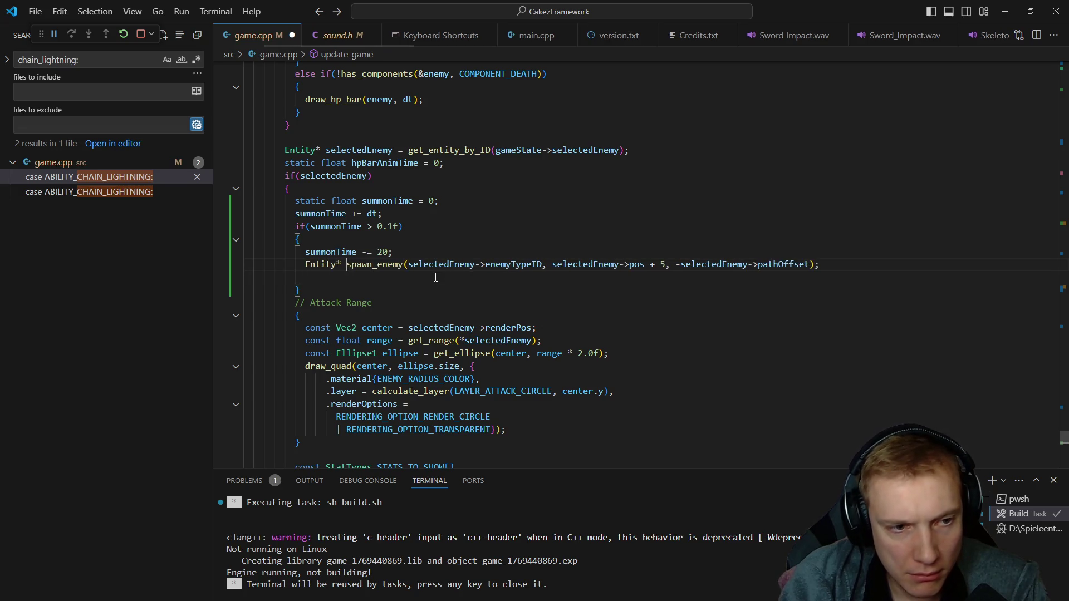
pyautogui.write('=')
pyautogui.press('End')
pyautogui.press('Return')
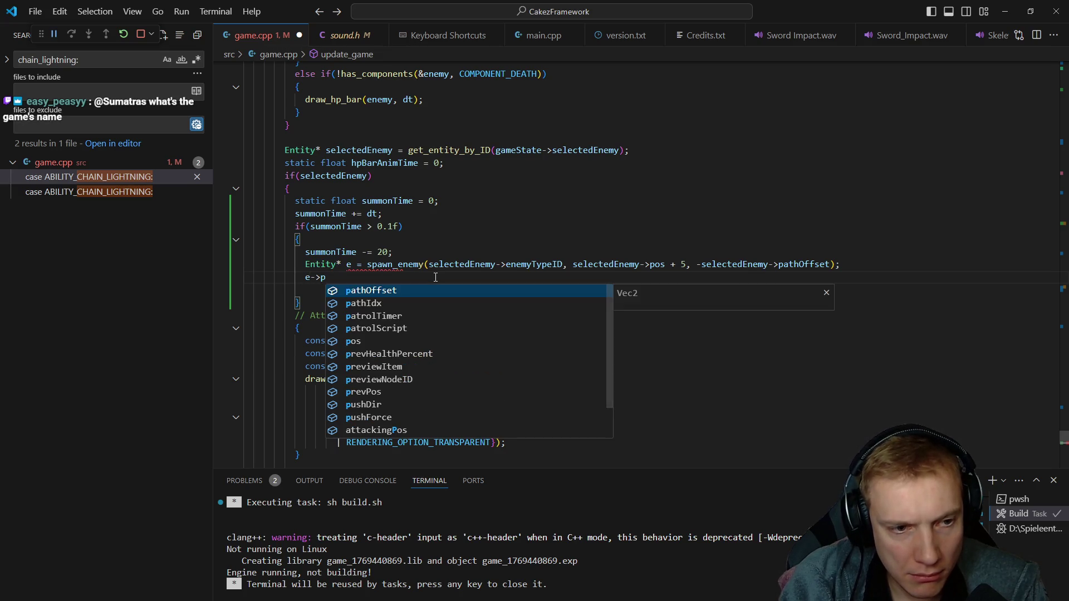
pyautogui.write('athIdx ')
pyautogui.write('= selectedEnemy->pathIdx')
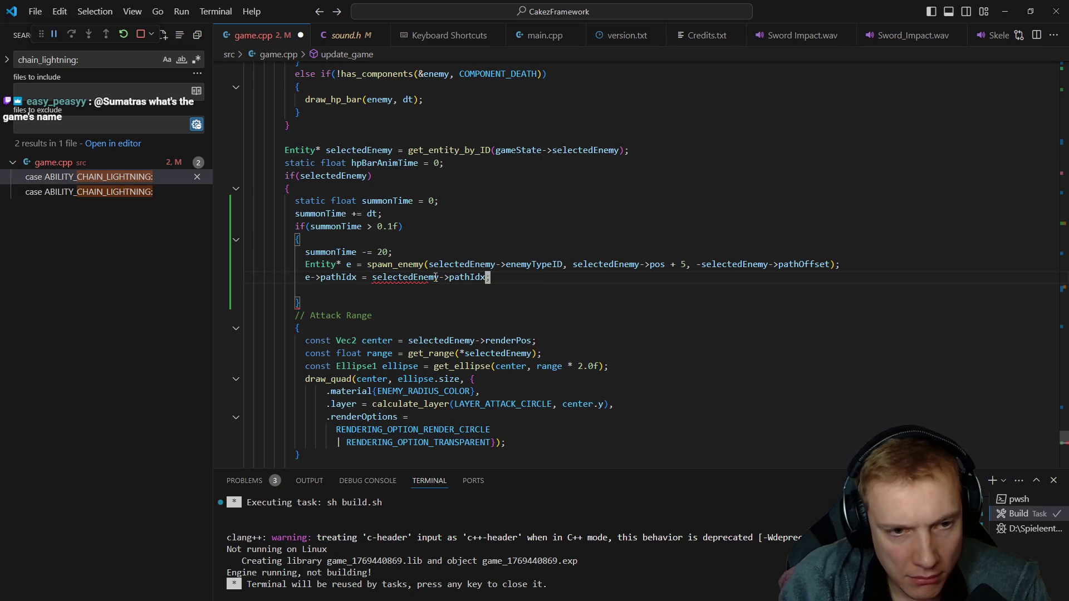
pyautogui.write(';')
# - Copy pathIdx and reachedSampleIdx to e, set animationState to ANIMATION_STATE_RUN, and rebuild
pyautogui.press('Return')
pyautogui.write('e->re')
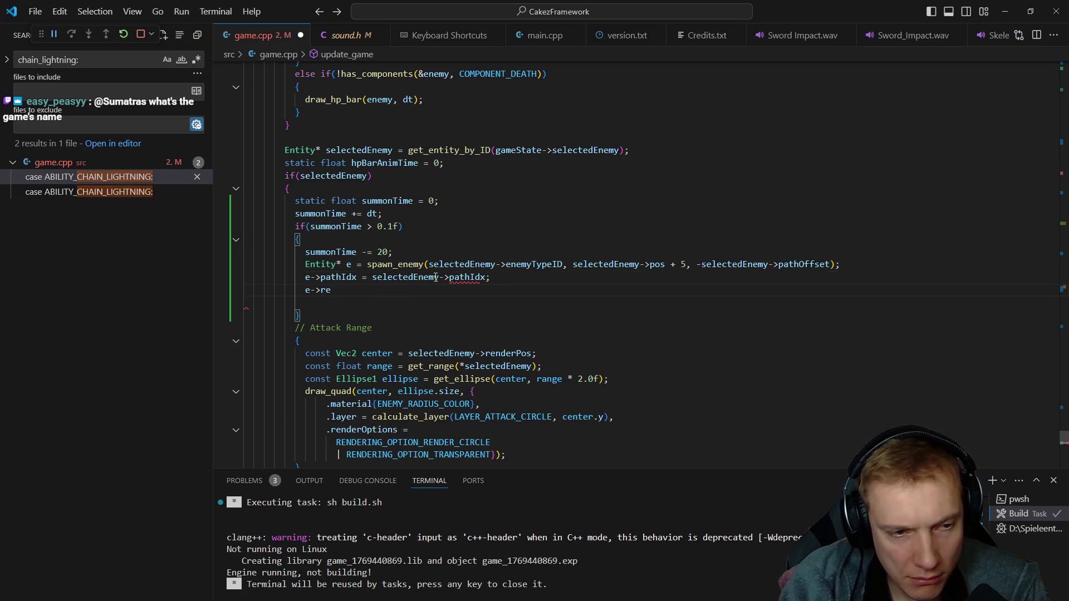
pyautogui.write('achedSampleIdx = selectedEnemy->re')
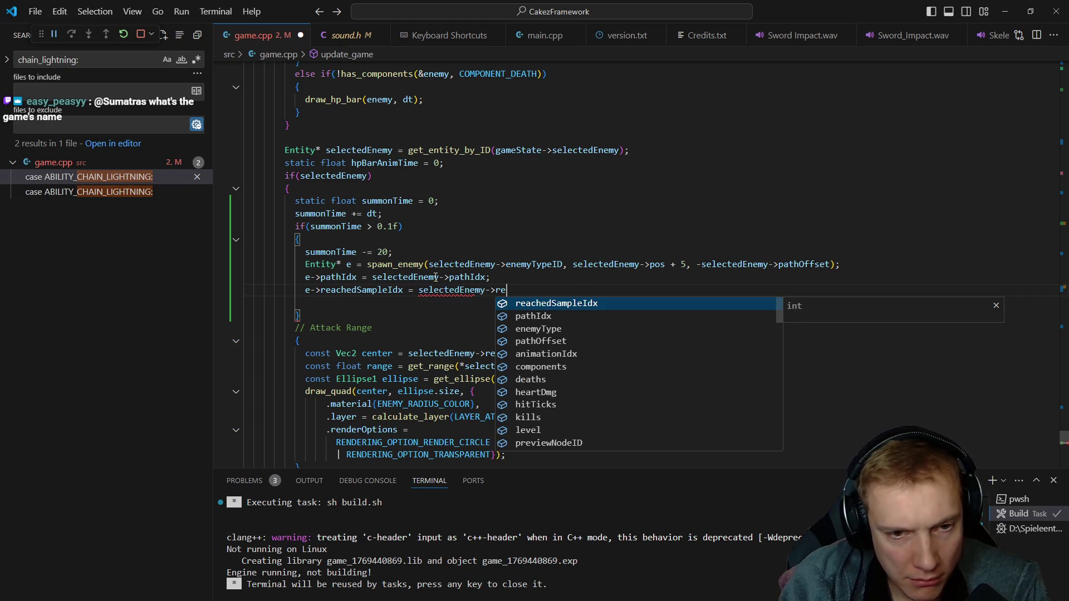
pyautogui.press('Tab')
pyautogui.write(';')
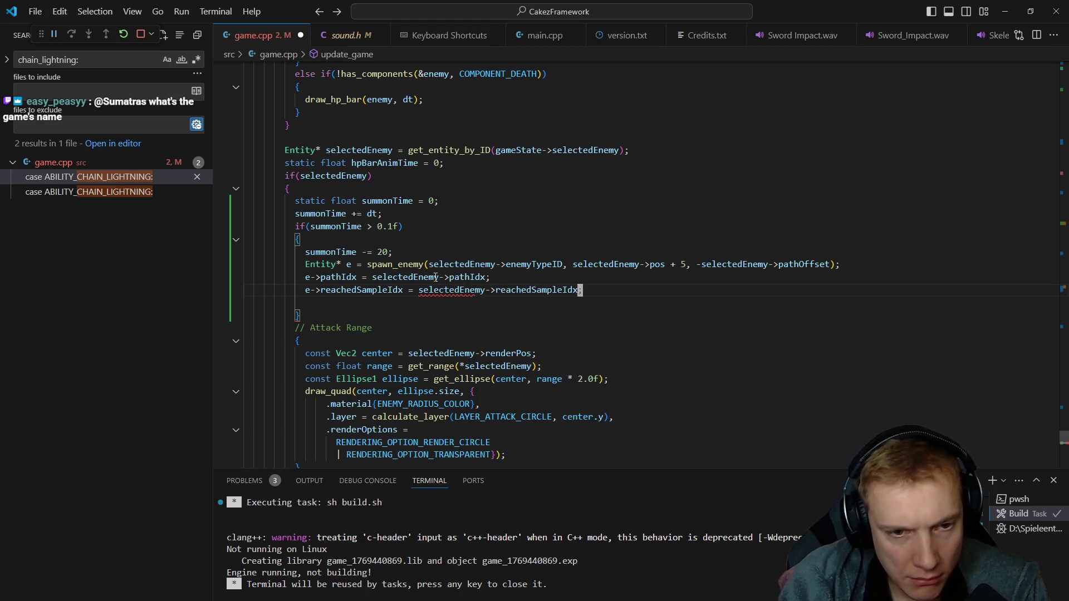
pyautogui.press('Delete')
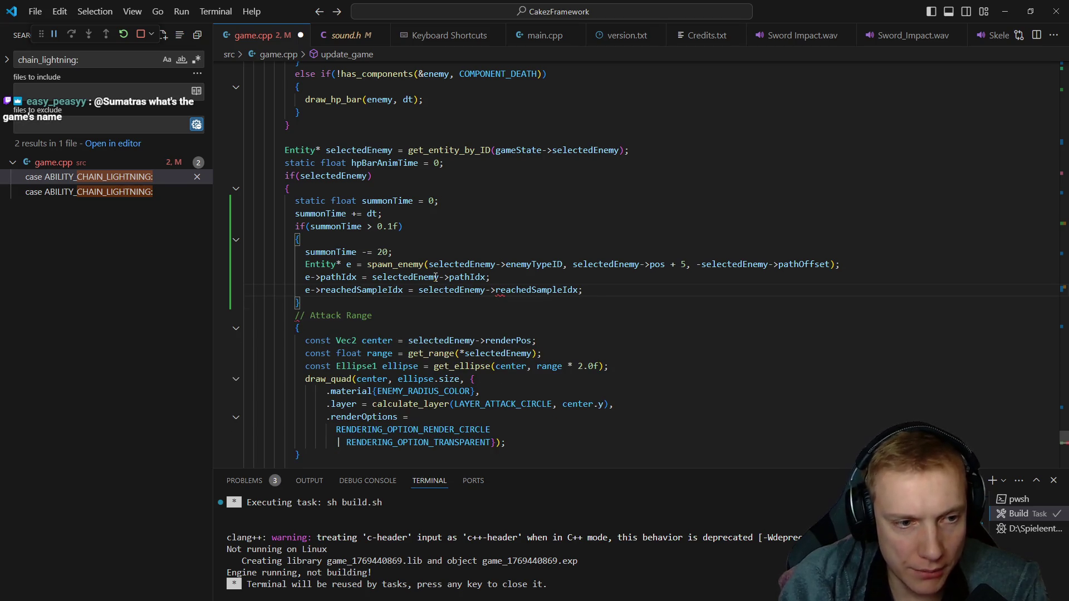
pyautogui.press('Return')
pyautogui.write('e->an')
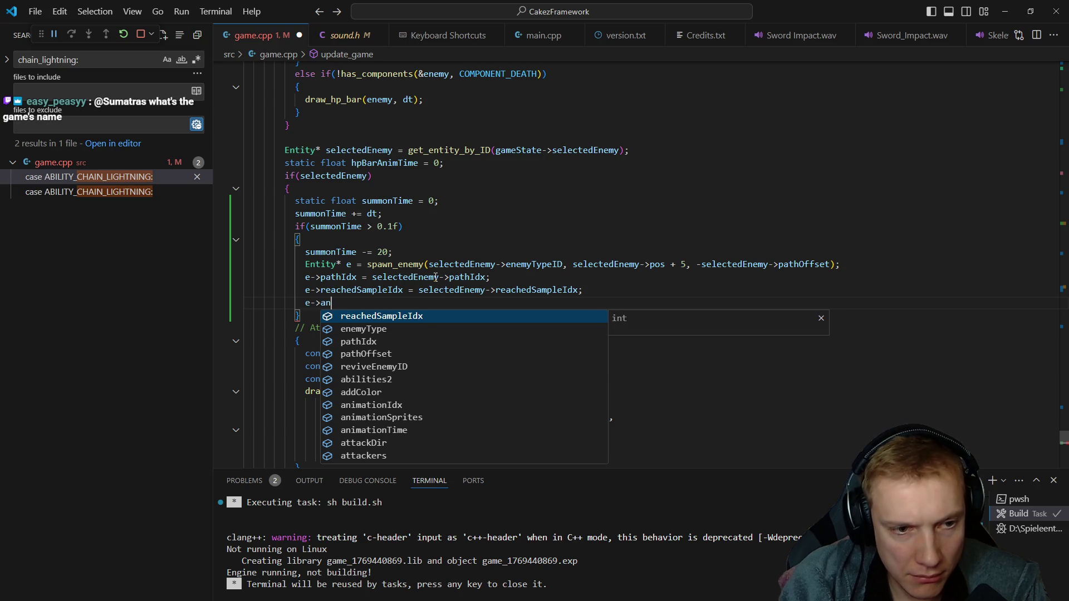
pyautogui.press('Down')
pyautogui.press('Down')
pyautogui.press('Down')
pyautogui.press('Down')
pyautogui.press('Return')
pyautogui.write('= animatio')
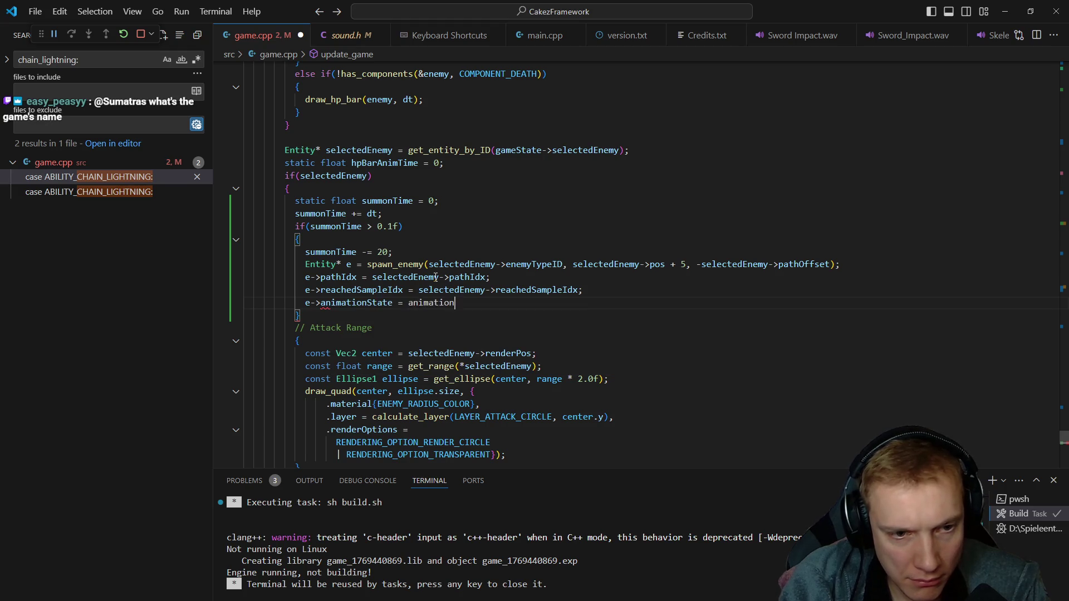
pyautogui.write('n')
pyautogui.press('Return')
pyautogui.hotkey('ctrl', 'shift', 'b')
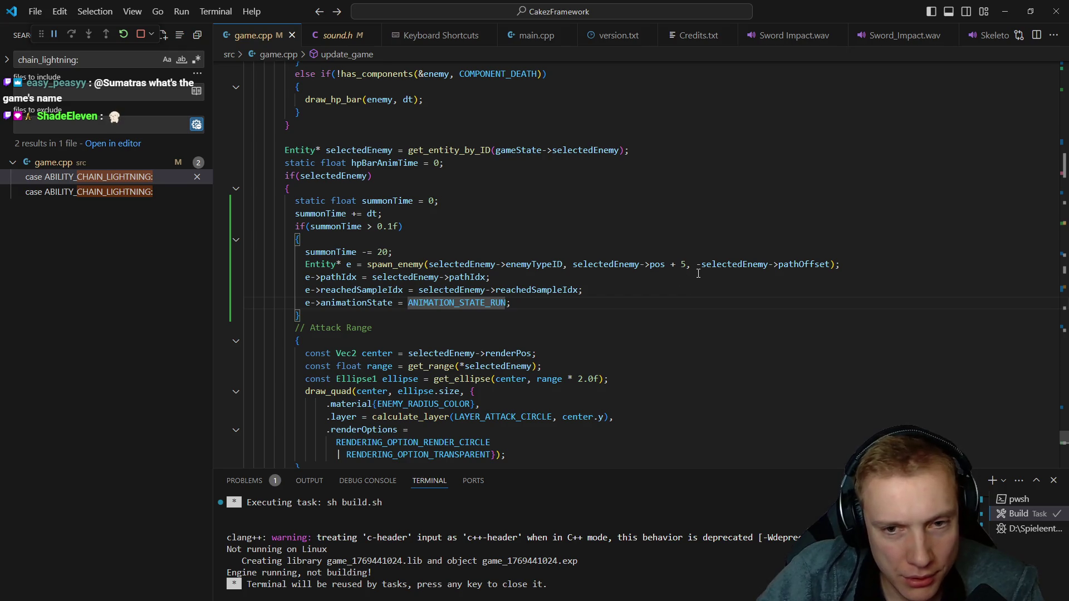
# - Subtract 2 from the copied reachedSampleIdx, save to rebuild, and switch to the game
pyautogui.click(579, 289)
pyautogui.write('-')
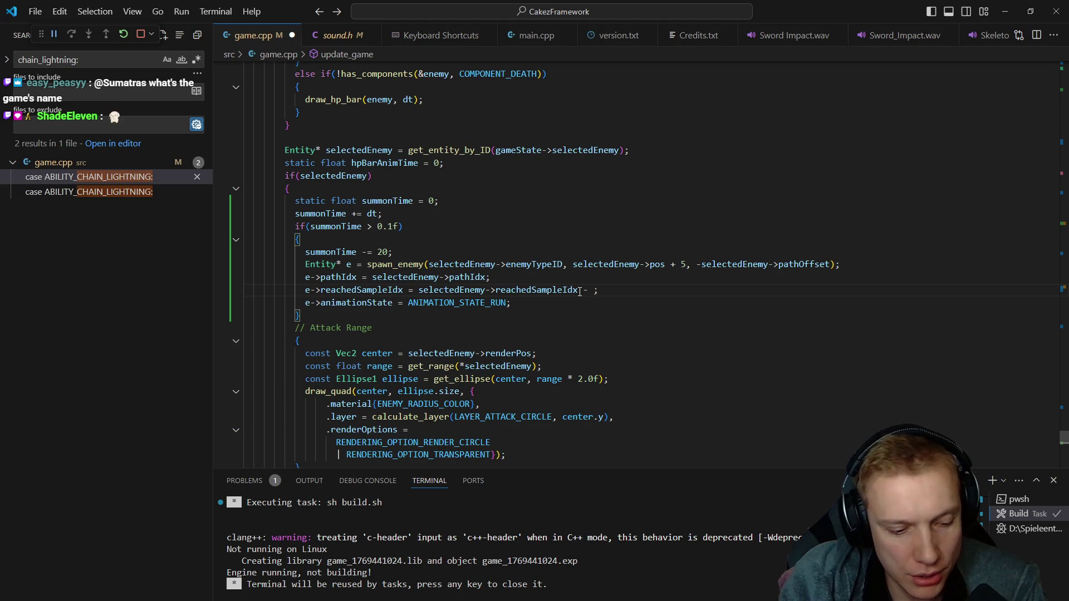
pyautogui.hotkey('ctrl', 's')
pyautogui.hotkey('ctrl', 's')
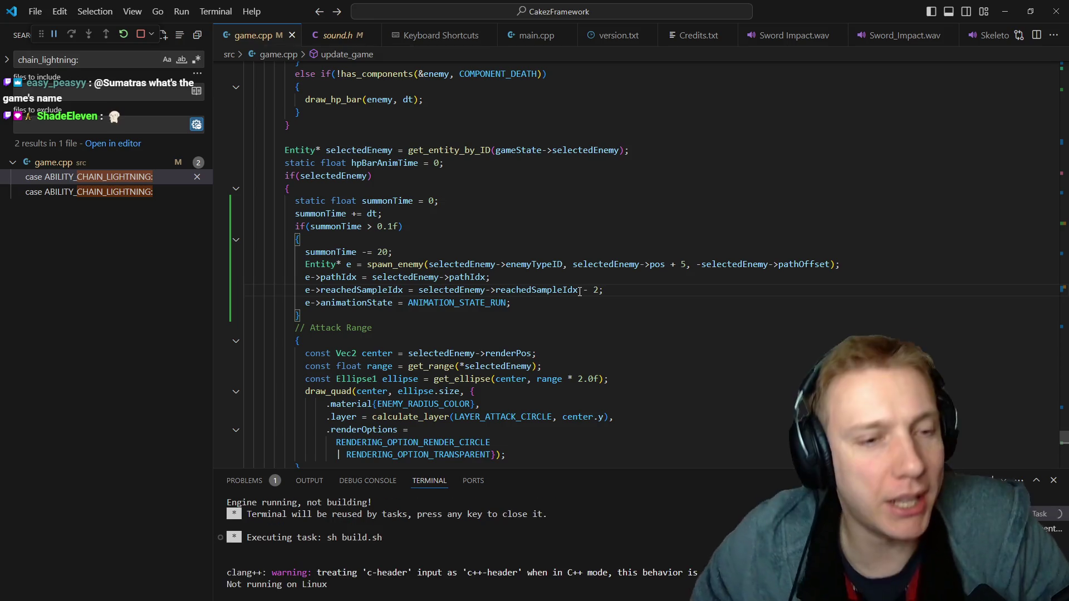
pyautogui.write('2')
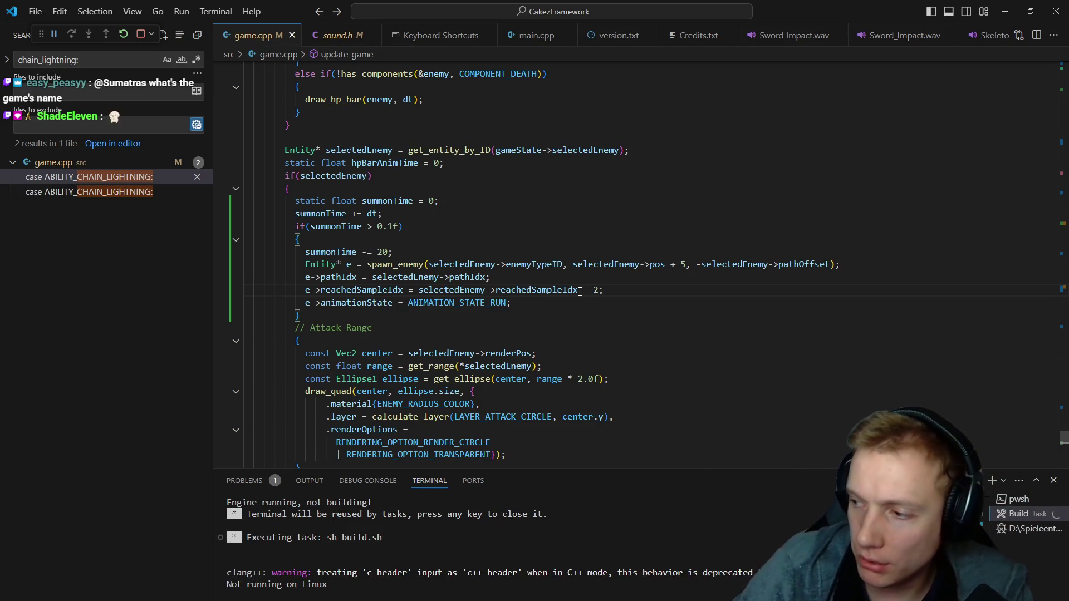
pyautogui.hotkey('alt', 'Tab')
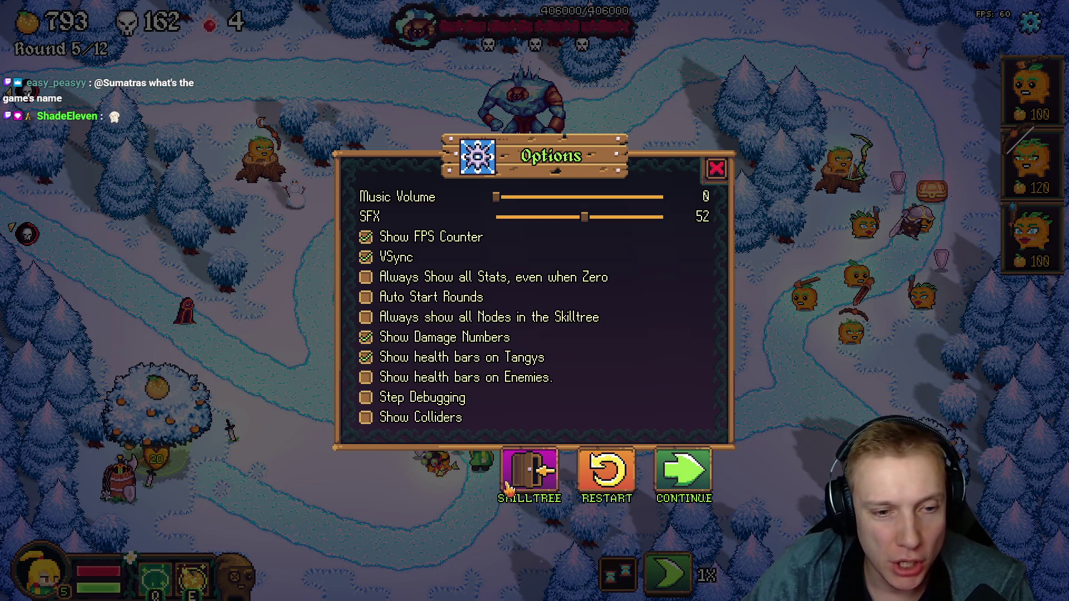
# - Resume briefly, then rebuild game.cpp with the clone spawn offset reduced to one path sample
pyautogui.press('Escape')
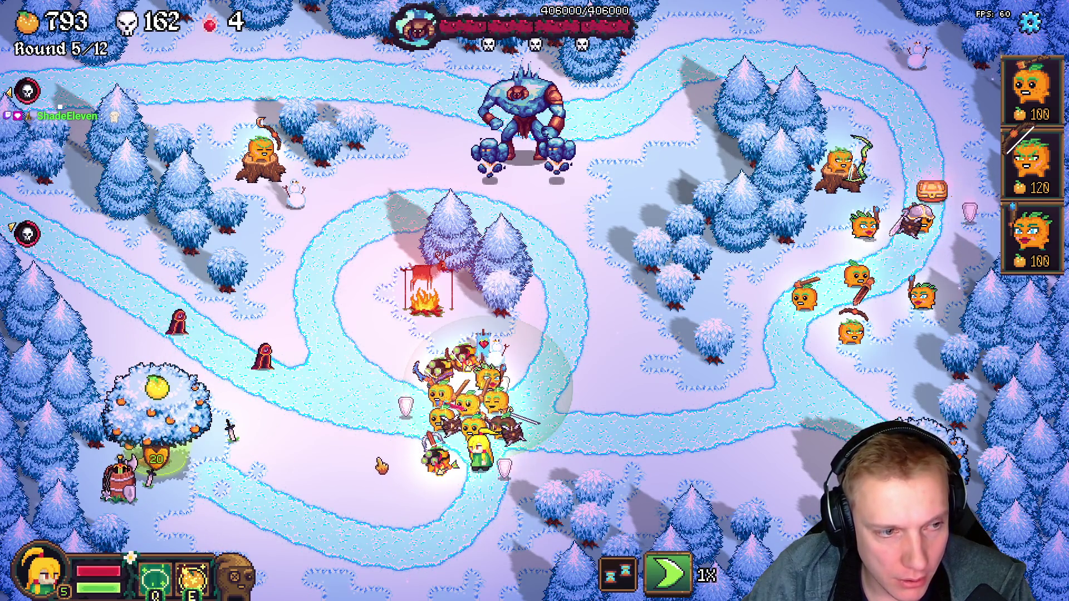
pyautogui.press('Escape')
pyautogui.hotkey('alt', 'Tab')
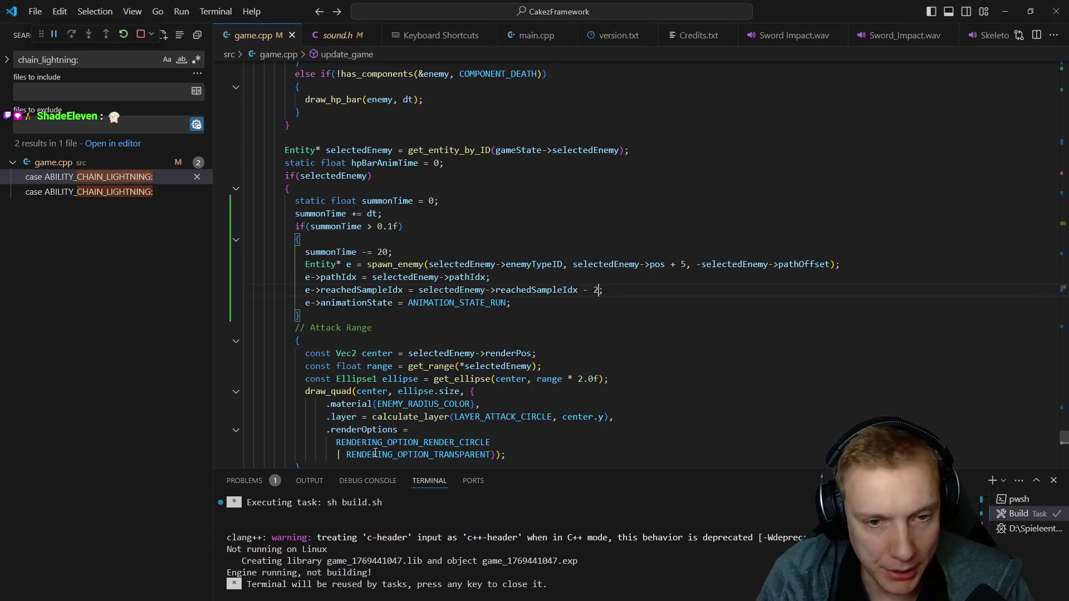
pyautogui.hotkey('ctrl', 'shift', 'b')
pyautogui.write('1')
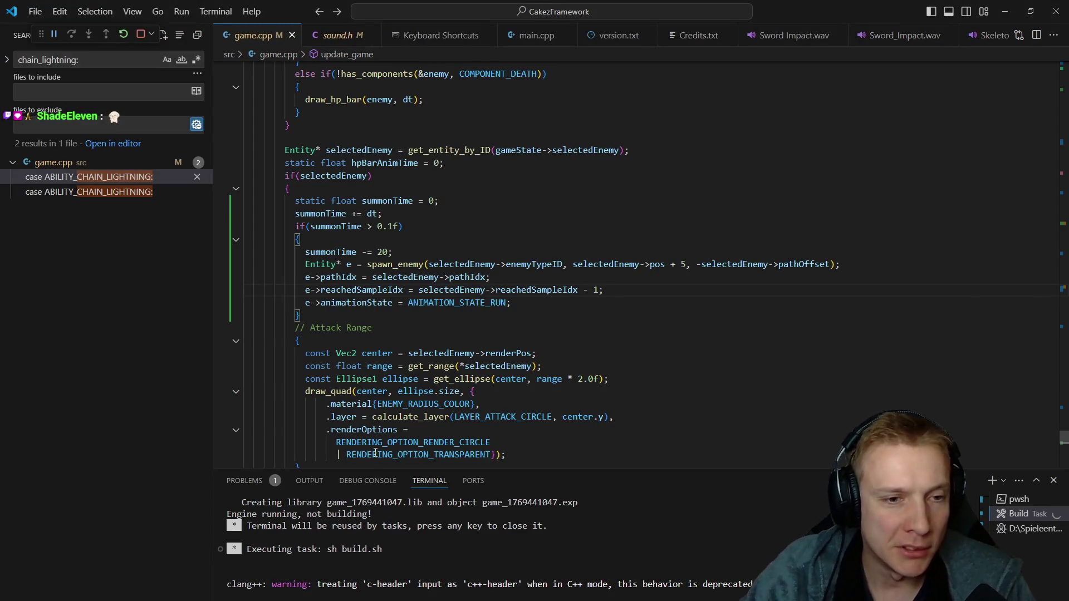
# - Return to the game, watch the cloned enemies spawn in round 6, and pause again
pyautogui.hotkey('alt', 'Tab')
pyautogui.press('Escape')
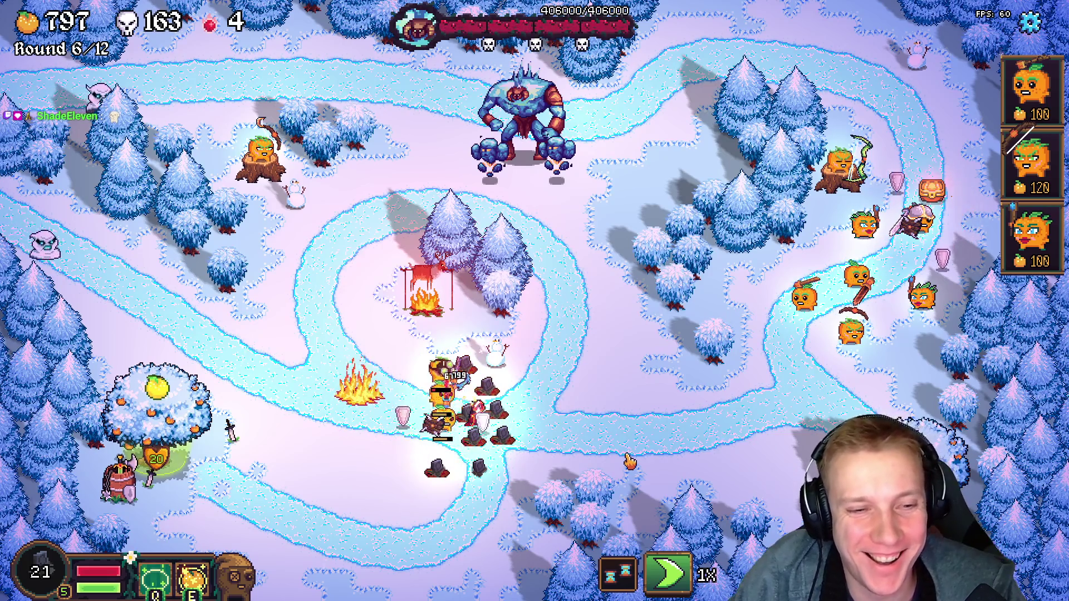
pyautogui.press('Escape')
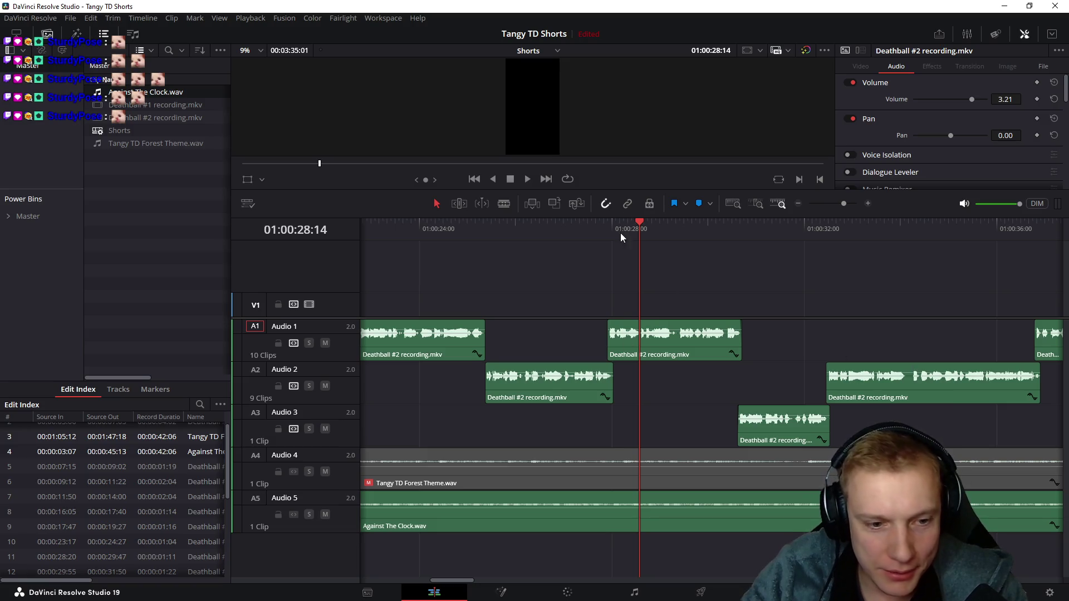
# - Play the Shorts timeline from about 01:00:28 for a few seconds, then stop
pyautogui.click(620, 231)
pyautogui.press('space')
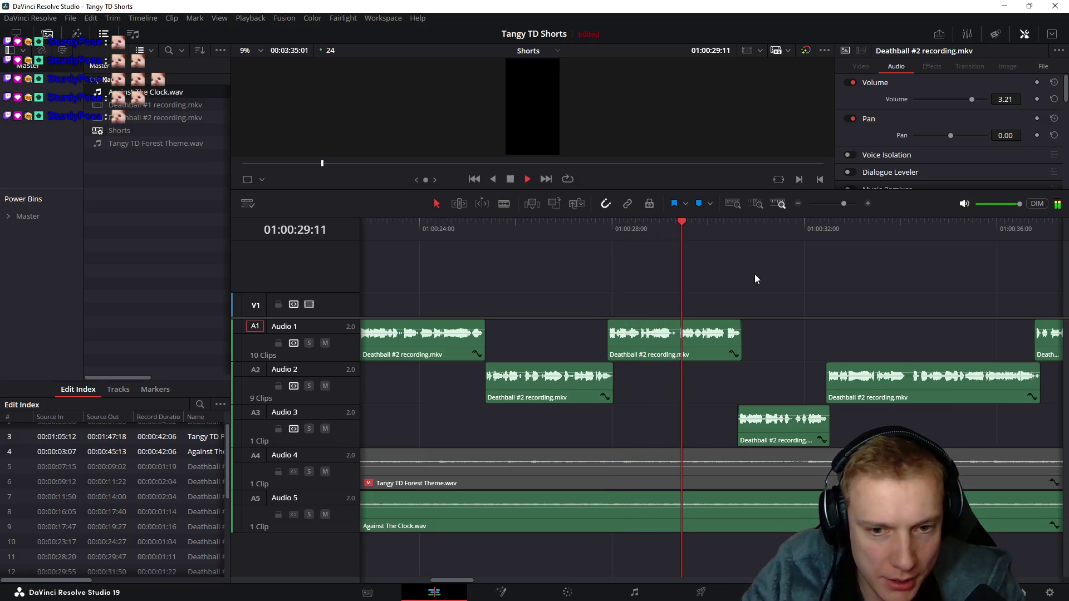
pyautogui.hscroll(3, 755, 273)
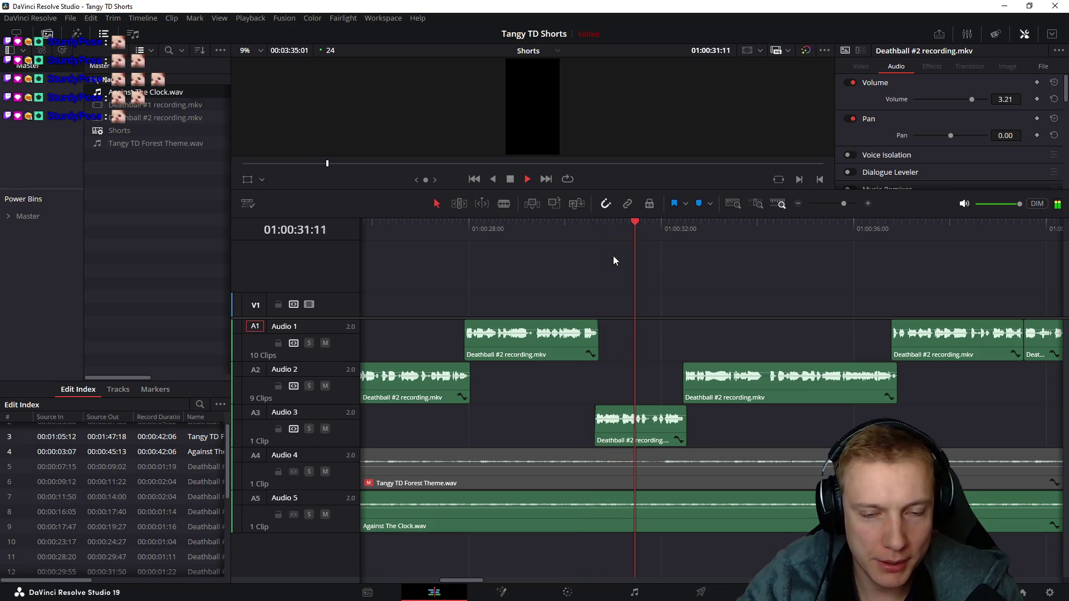
pyautogui.hscroll(3, 596, 251)
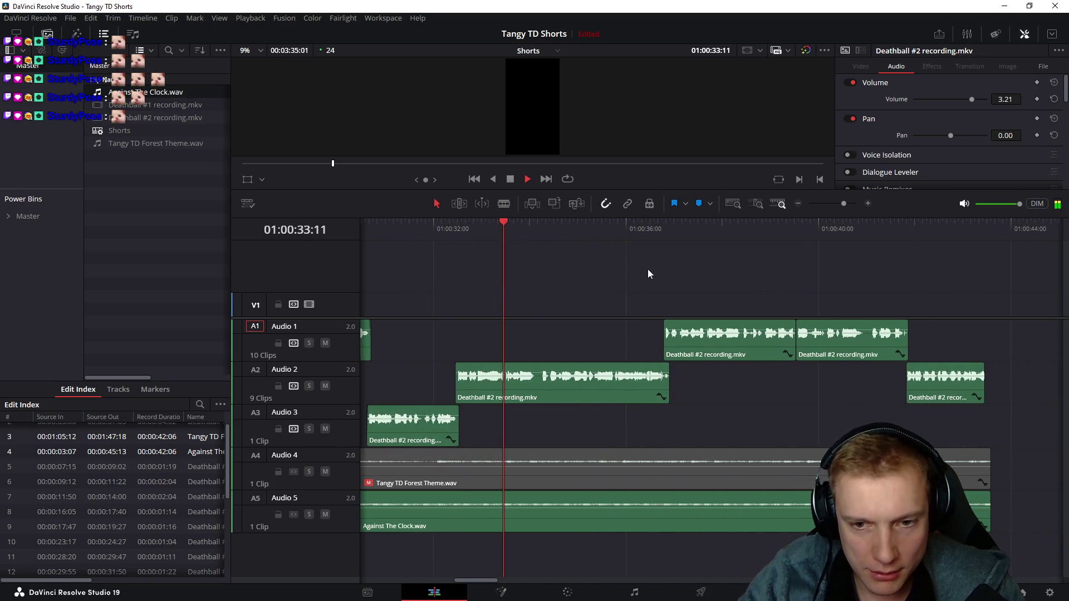
pyautogui.scroll(-2, 648, 269)
pyautogui.hscroll(3, 657, 279)
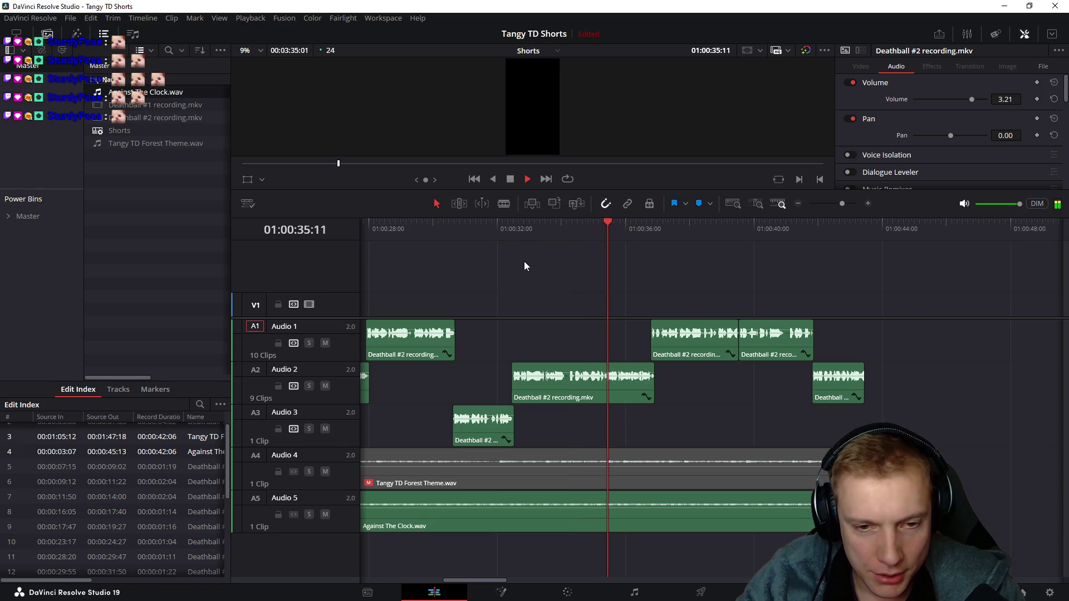
pyautogui.press('space')
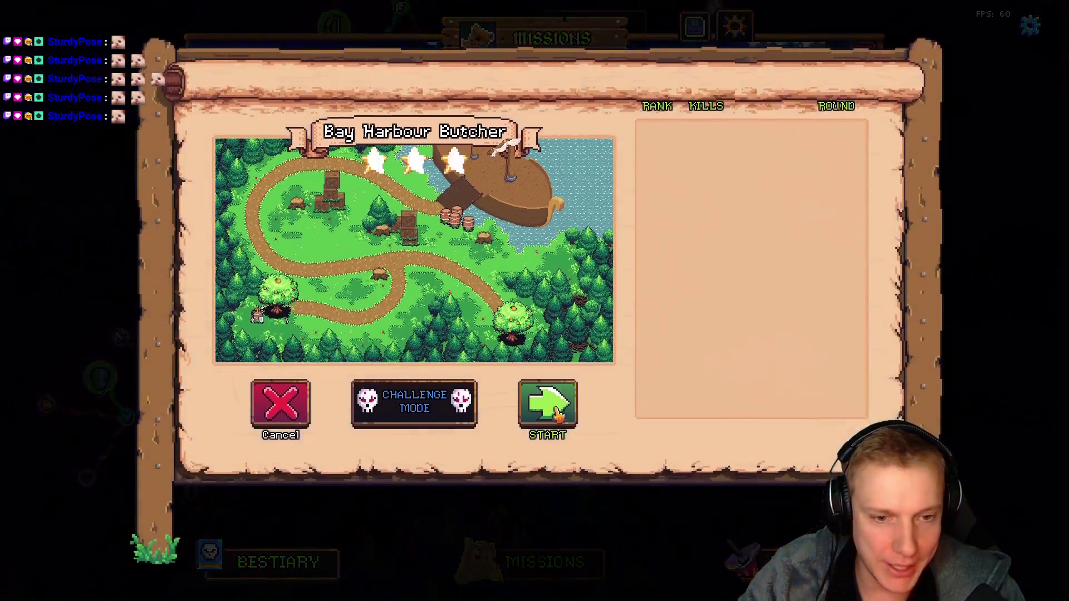
# - Launch the Bay Harbour Butcher level from the missions map
pyautogui.click(558, 410)
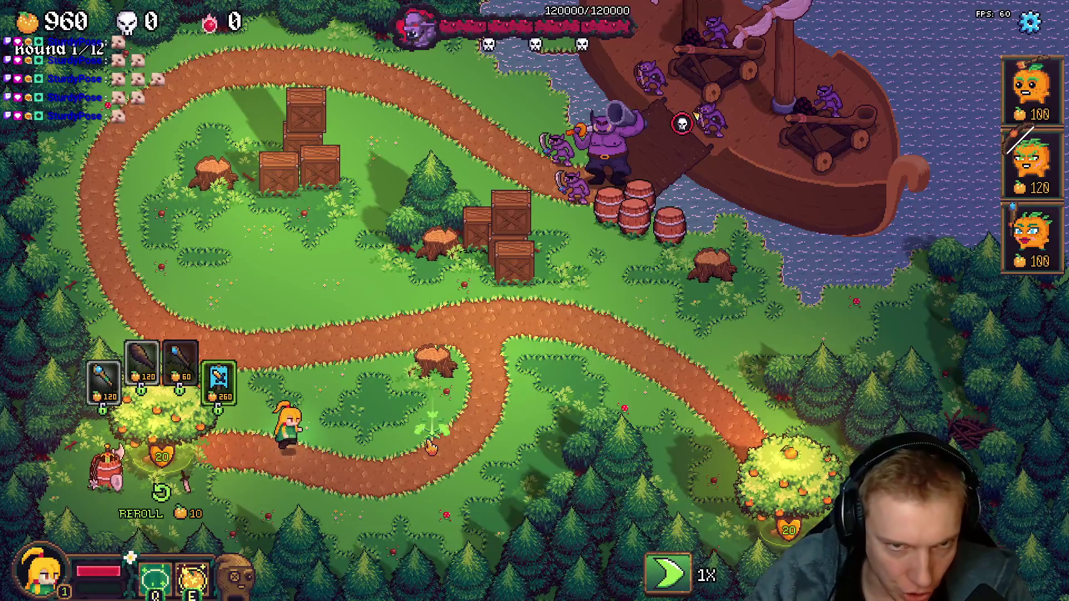
# - Walk the hero along the path and toggle the game speed to 3X and back
pyautogui.press('d')
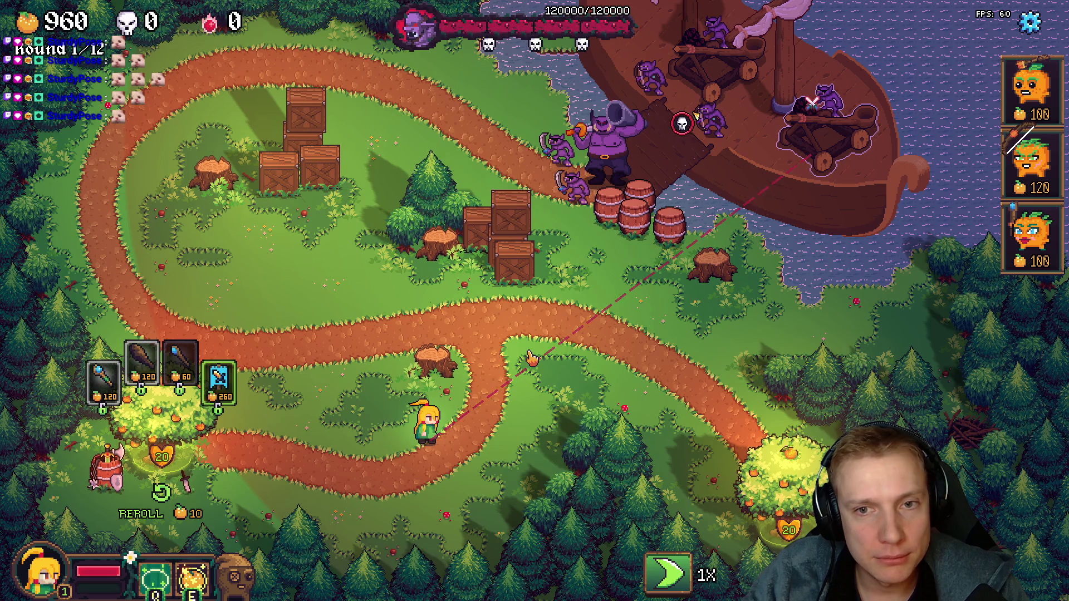
pyautogui.click(668, 574)
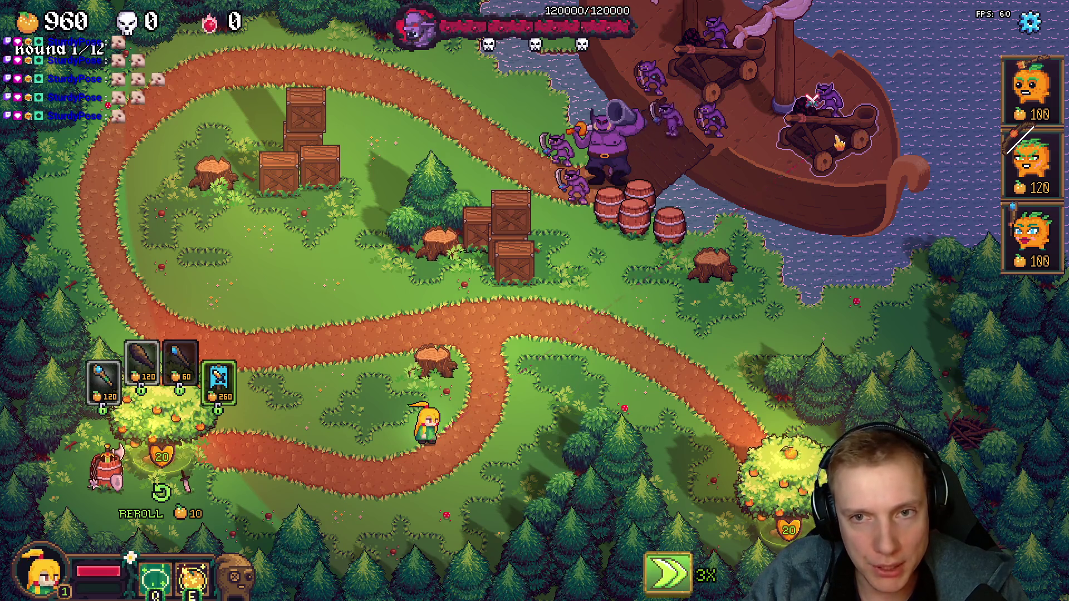
pyautogui.click(669, 573)
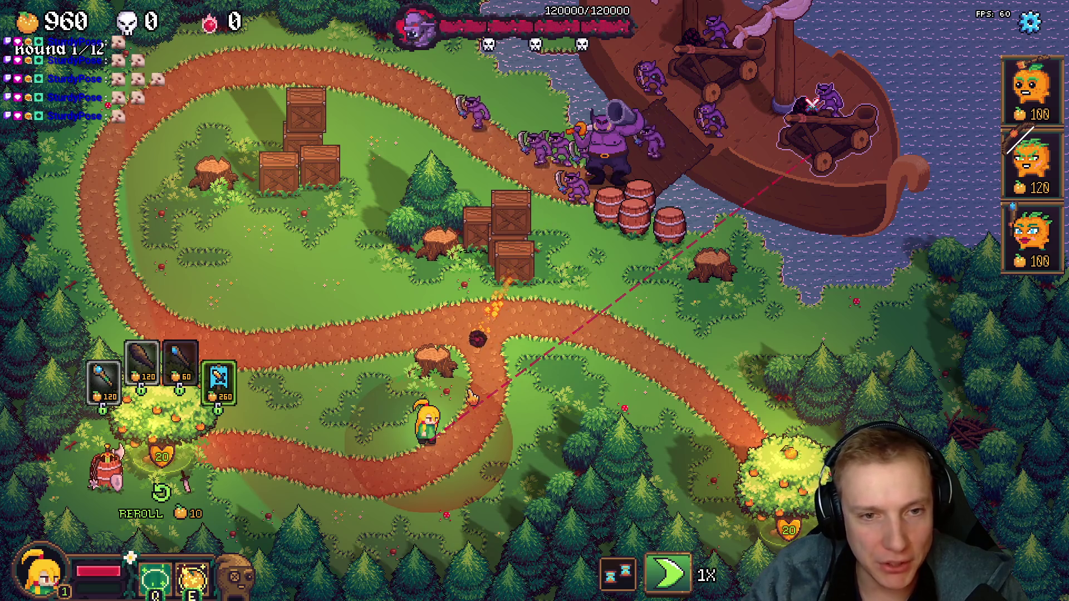
# - Restart the level from round 1 and walk the hero toward the ship
pyautogui.press('Escape')
pyautogui.press('Escape')
pyautogui.click(606, 472)
pyautogui.click(605, 386)
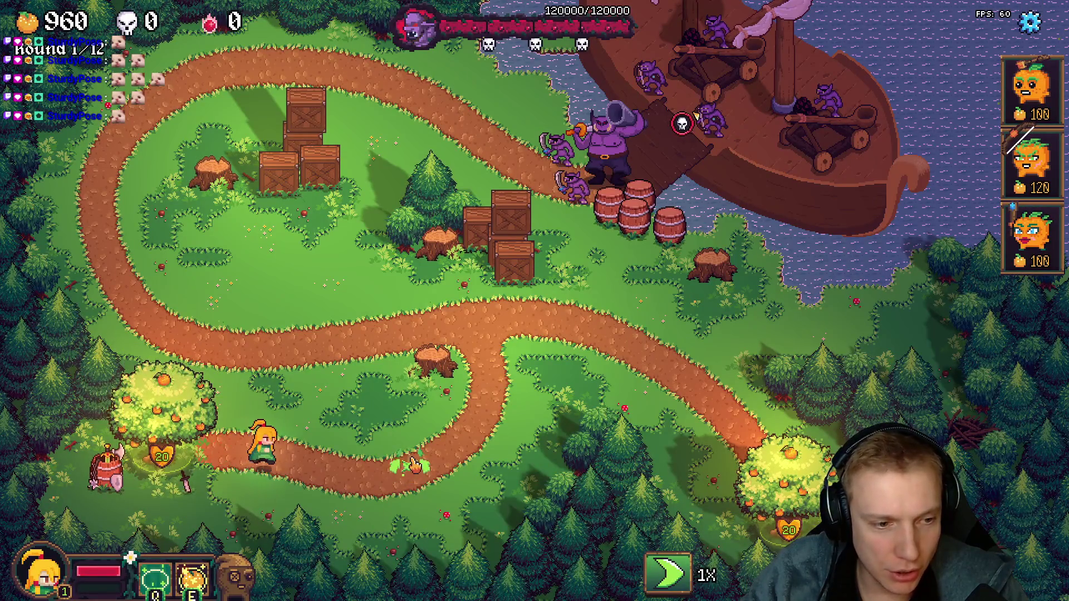
pyautogui.click(464, 443)
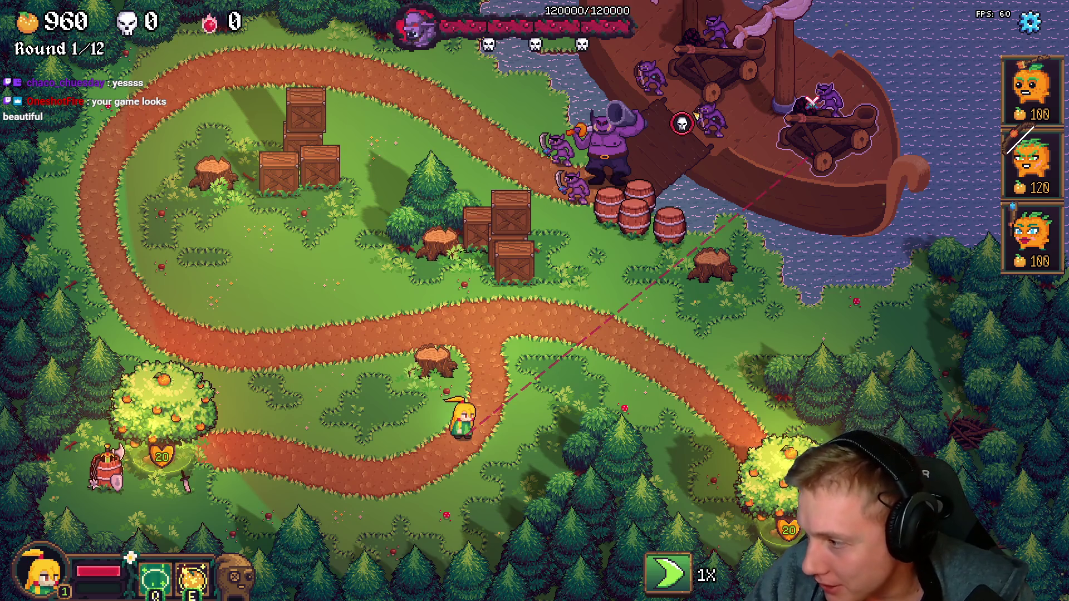
# - Walk the hero left along the path while placing pumpkin archer towers around the crates
pyautogui.press('a')
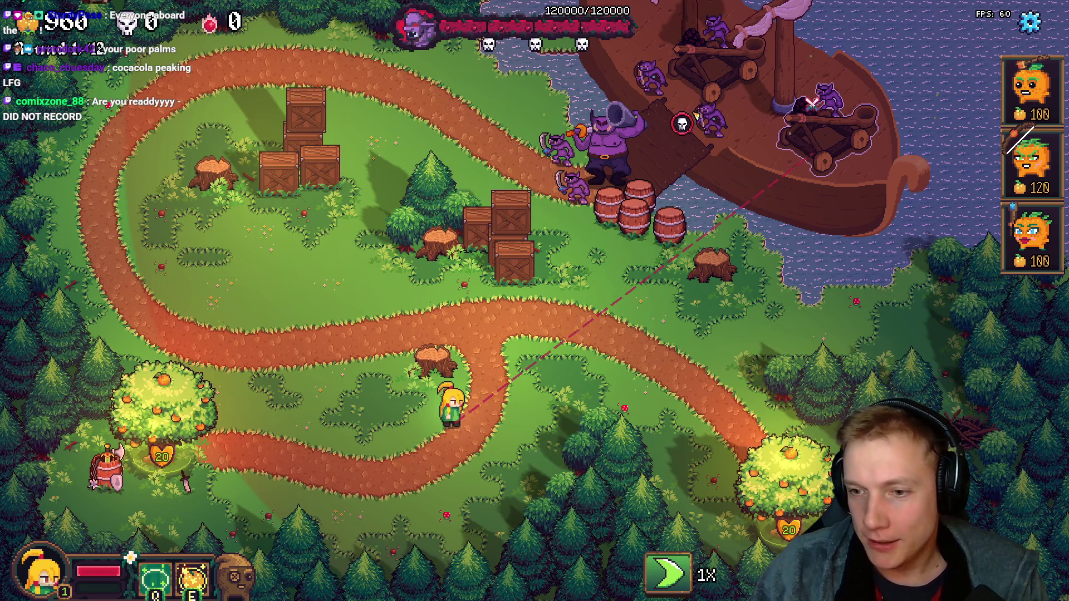
pyautogui.press('a')
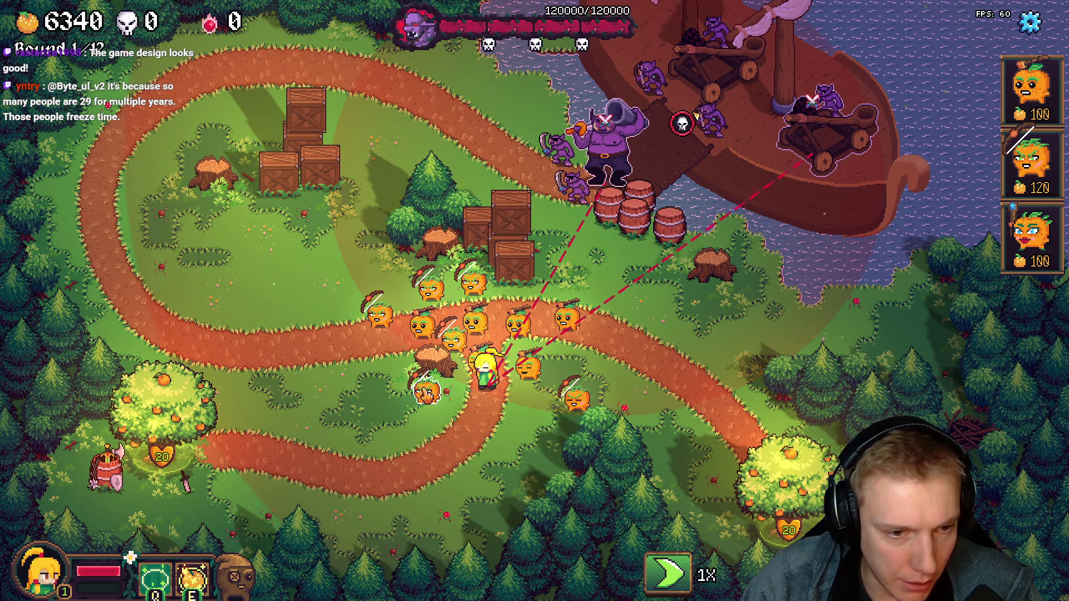
# - Weave the hero through the pumpkin towers and back onto the path
pyautogui.press('a')
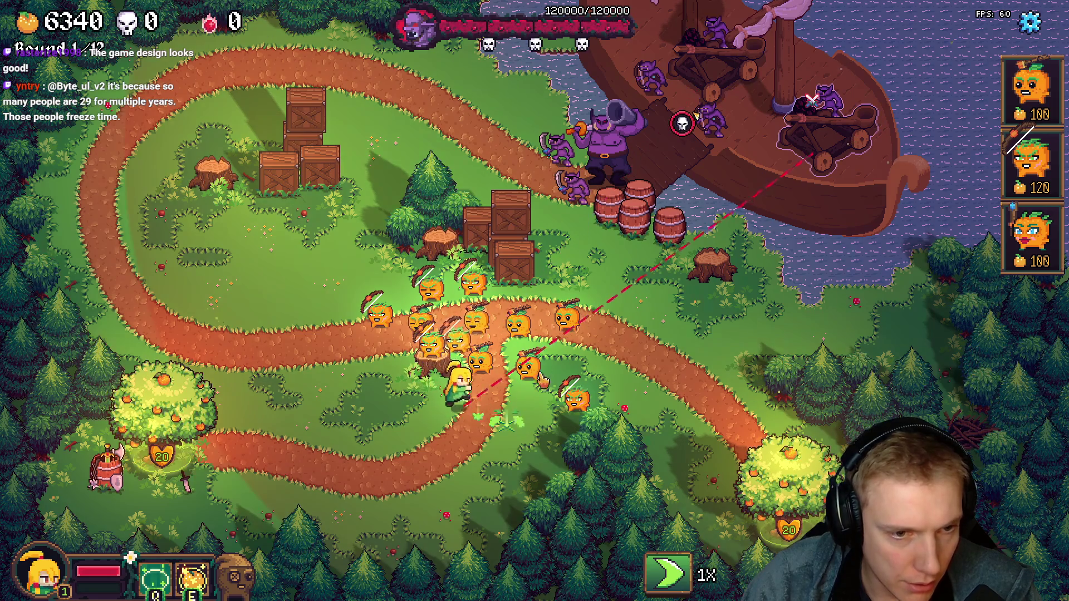
pyautogui.press('w')
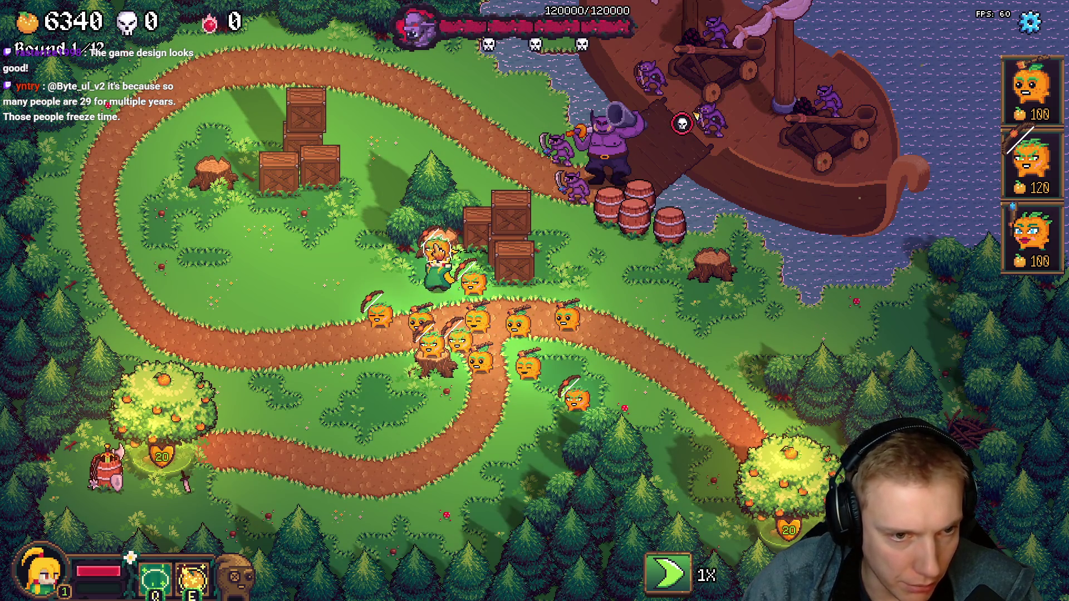
pyautogui.press('d')
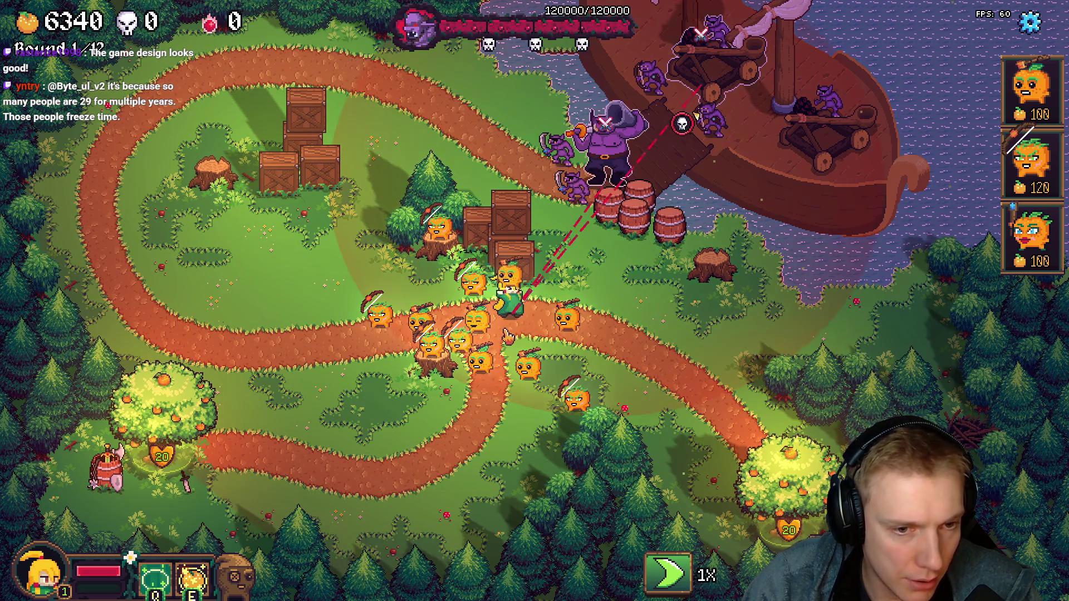
pyautogui.press('d')
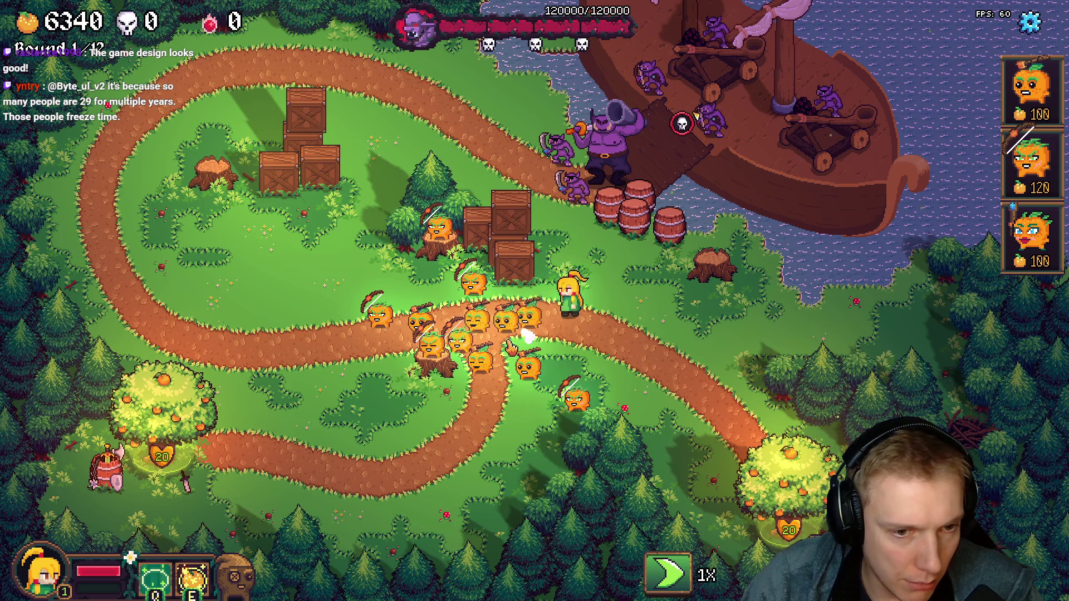
pyautogui.press('s')
pyautogui.press('a')
pyautogui.press('w')
pyautogui.press('d')
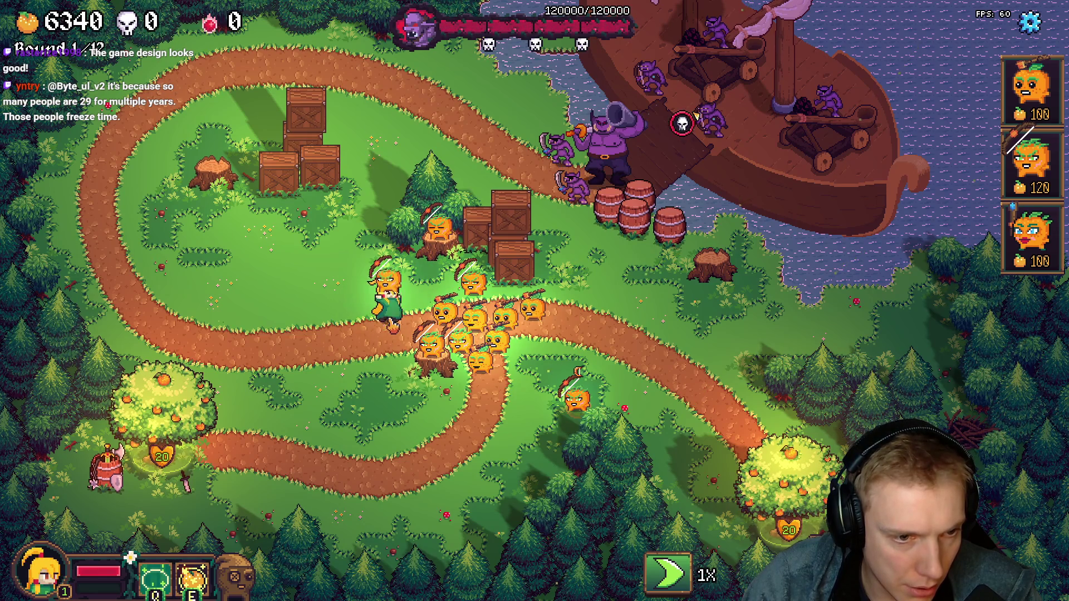
pyautogui.press('s')
pyautogui.press('d')
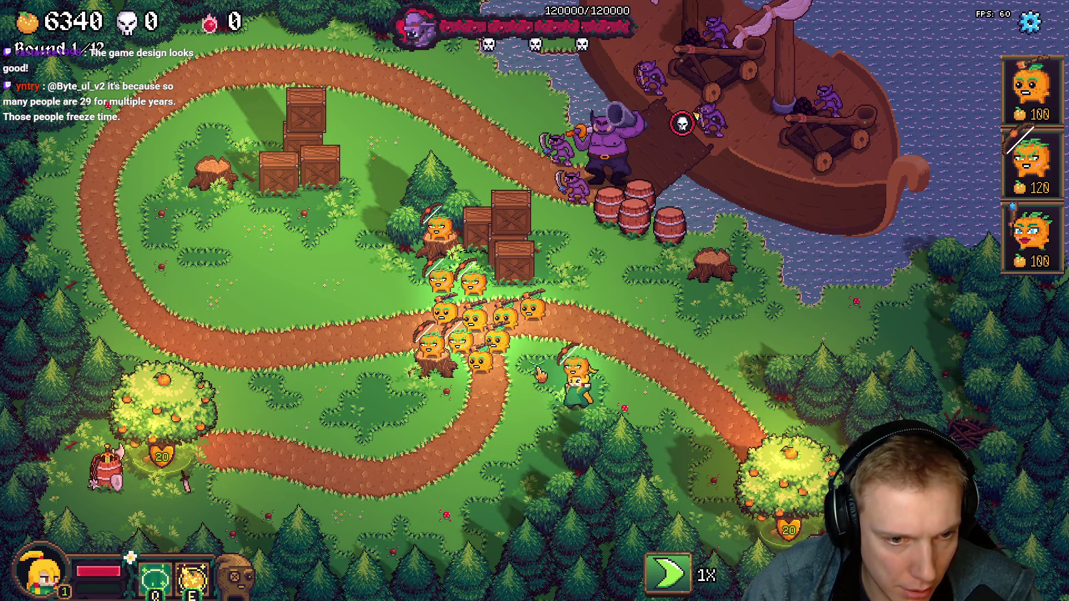
# - Ready the hero's aimed ability, reposition while aiming, and fire it at the enemy ship
pyautogui.press('a')
pyautogui.press('q')
pyautogui.press('w')
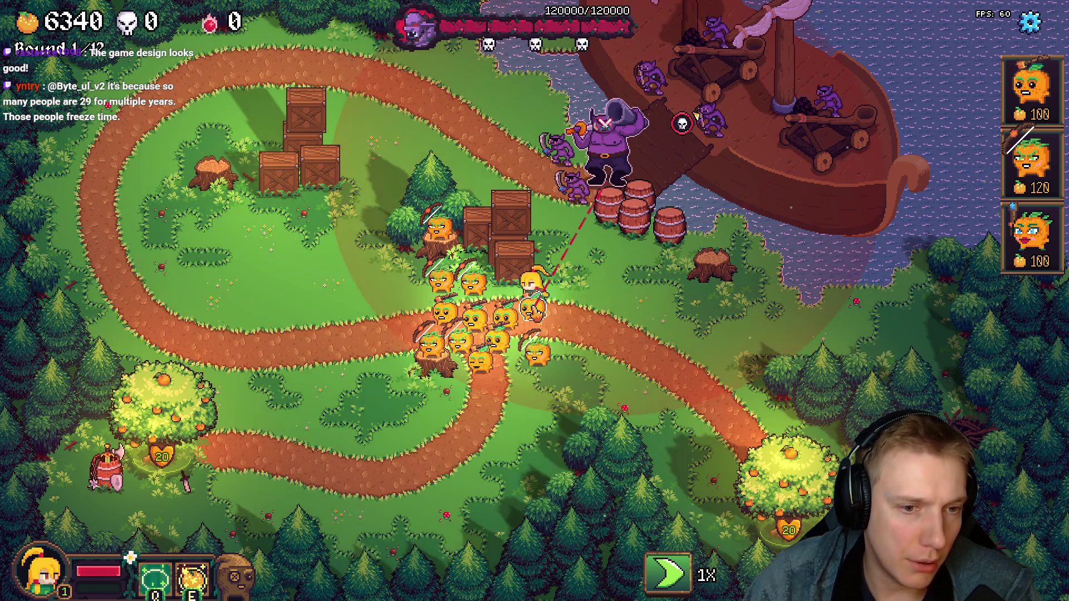
pyautogui.press('d')
pyautogui.press('s')
pyautogui.press('a')
pyautogui.click(681, 124)
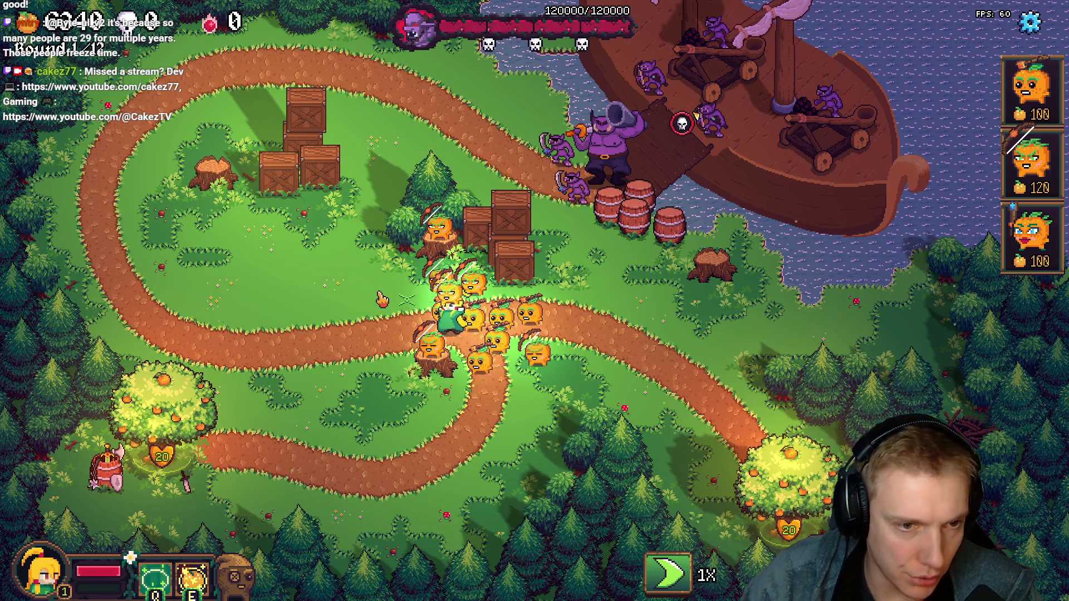
# - Walk the hero back into the pumpkin group and bring up the level editor overlay
pyautogui.press('a')
pyautogui.press('w')
pyautogui.press('d')
pyautogui.press('s')
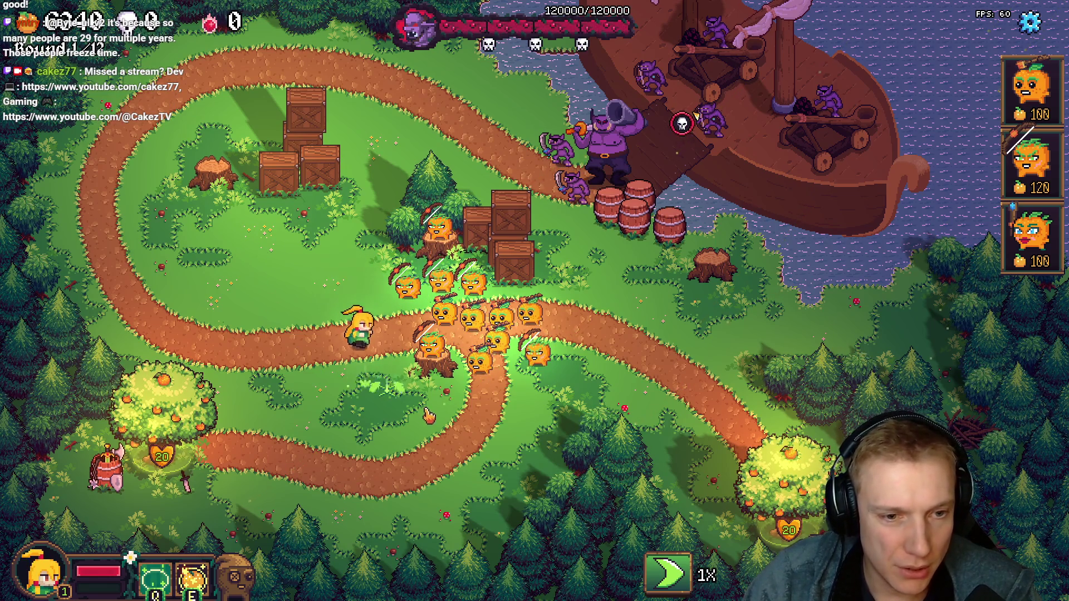
pyautogui.press('q')
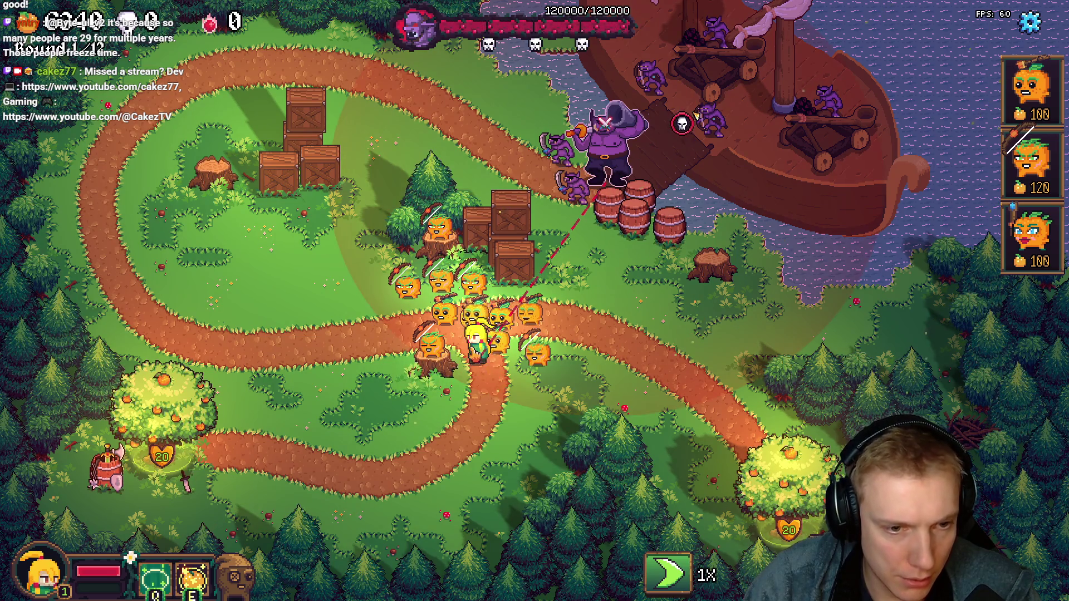
pyautogui.press('d')
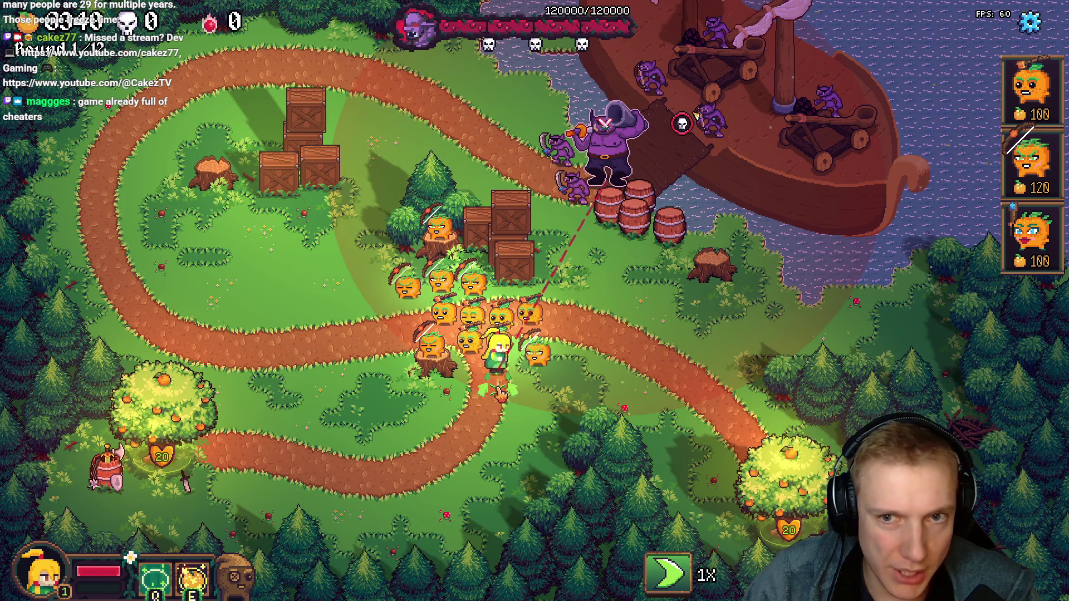
pyautogui.press('a')
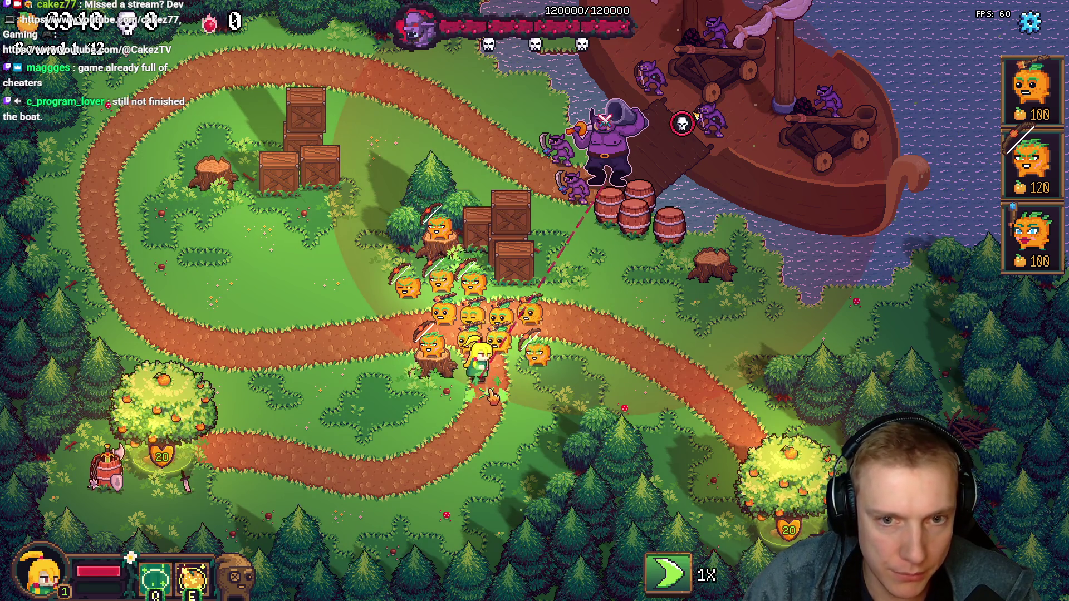
pyautogui.press('s')
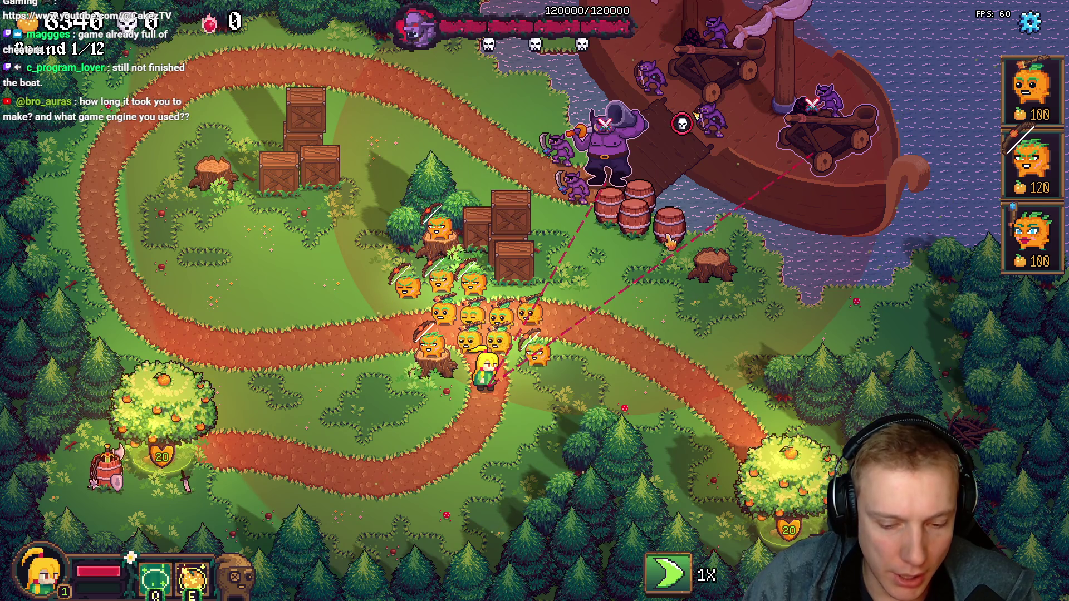
pyautogui.press('F1')
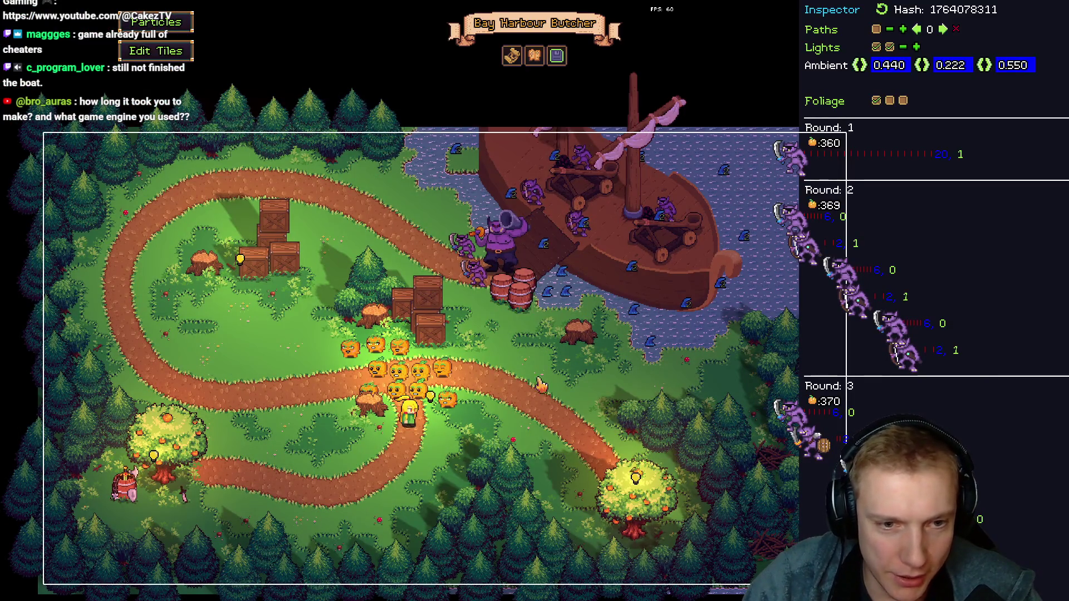
pyautogui.press('F1')
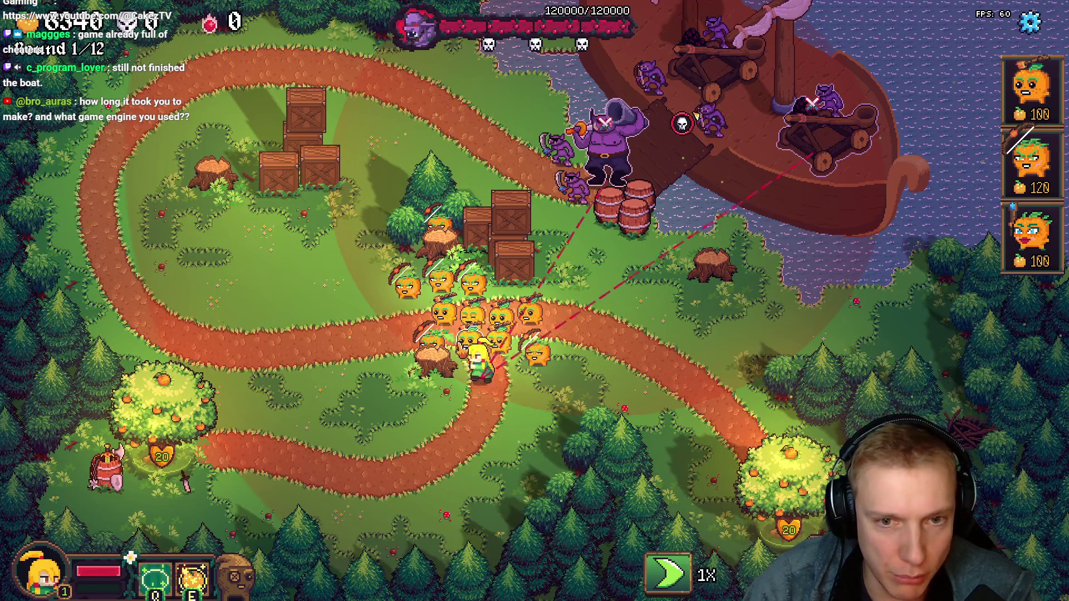
pyautogui.press('w')
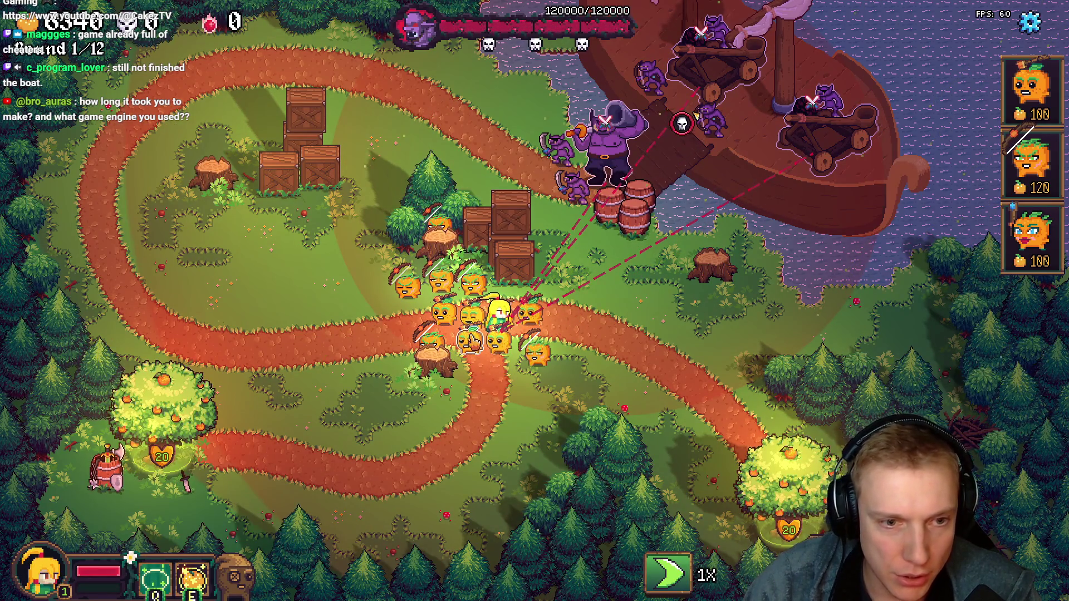
pyautogui.press('a')
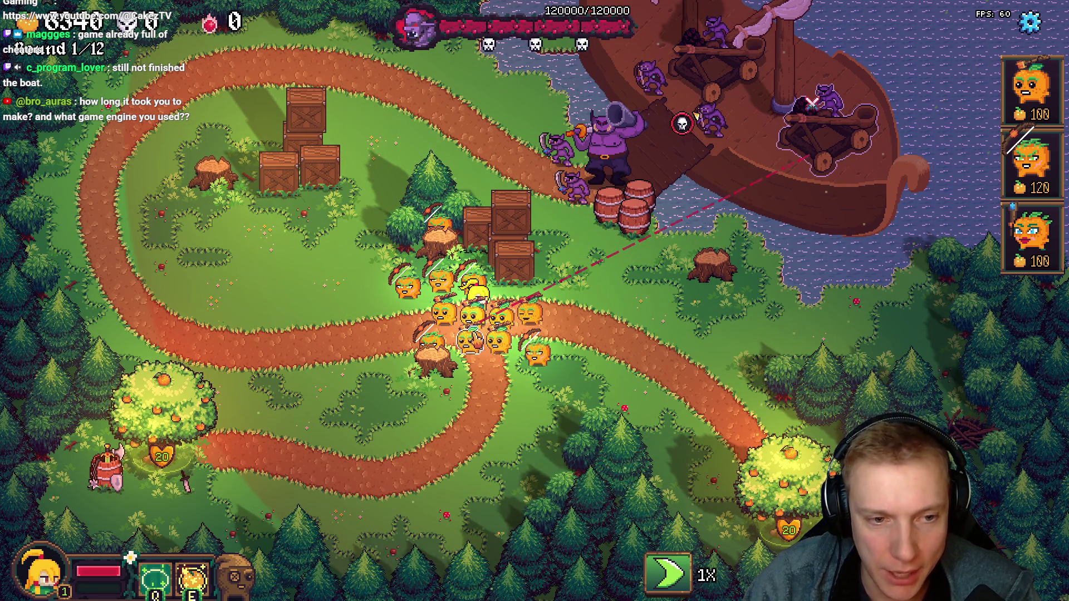
pyautogui.press('s')
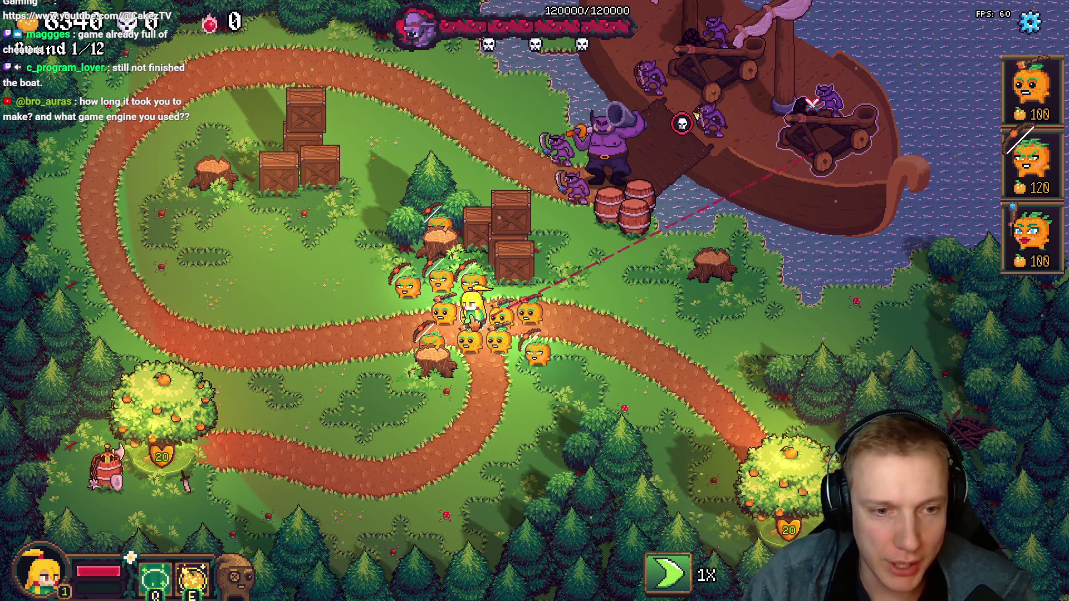
pyautogui.press('w')
pyautogui.press('a')
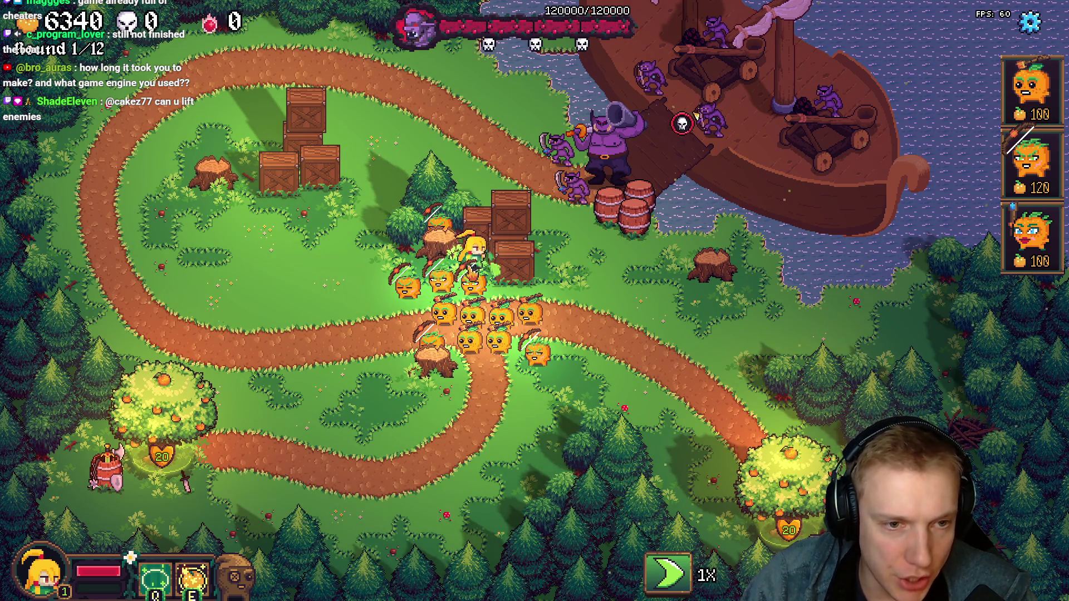
pyautogui.press('w')
pyautogui.press('d')
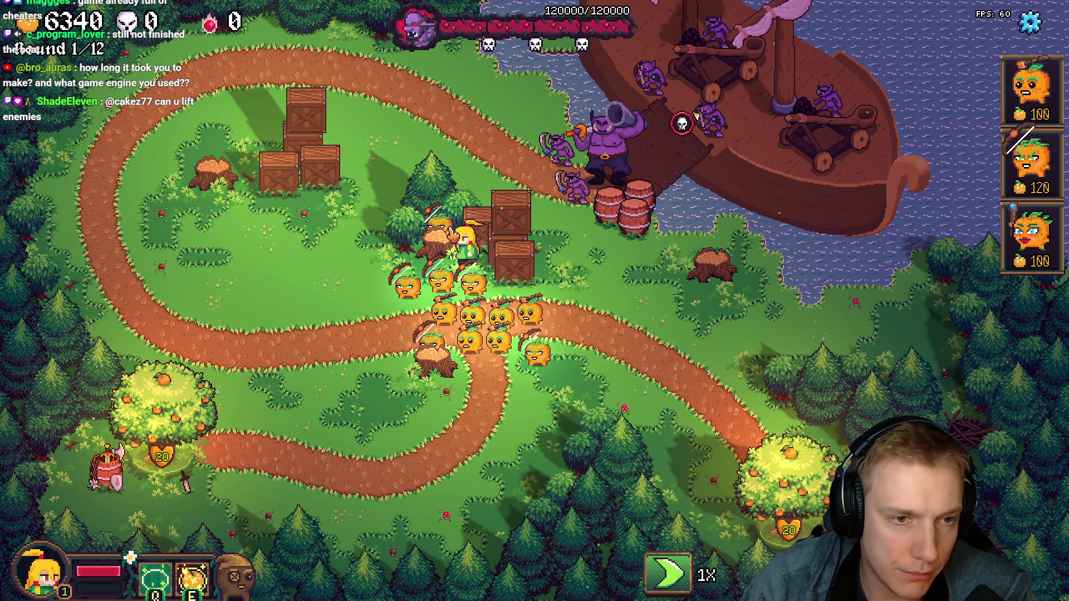
# - Sell the lower-stump tower and build 120-gold pumpkin towers on both stumps
pyautogui.click(434, 238)
pyautogui.click(430, 355)
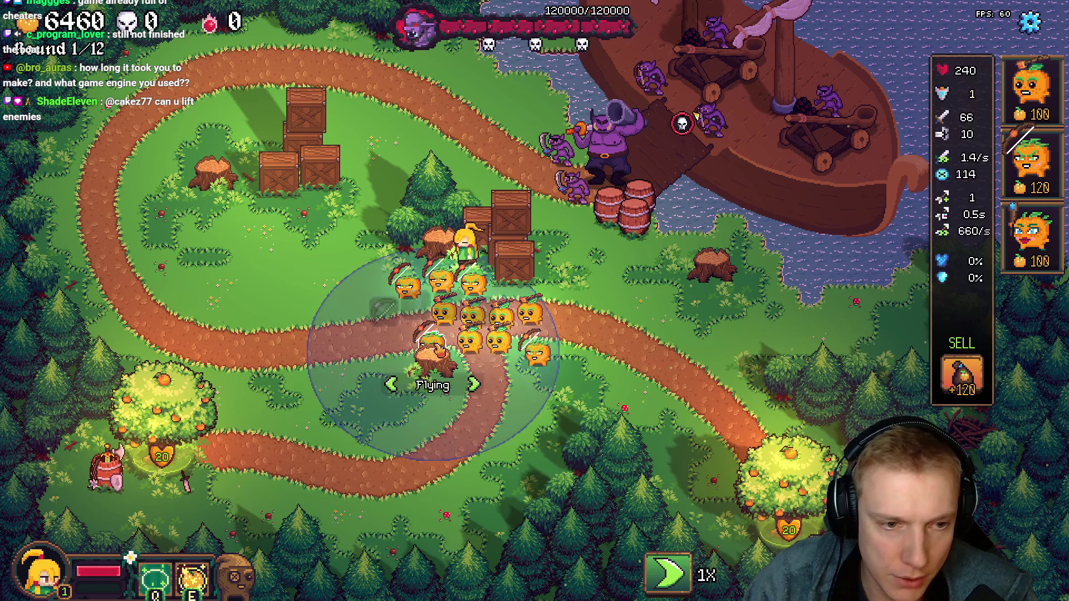
pyautogui.press('x')
pyautogui.press('2')
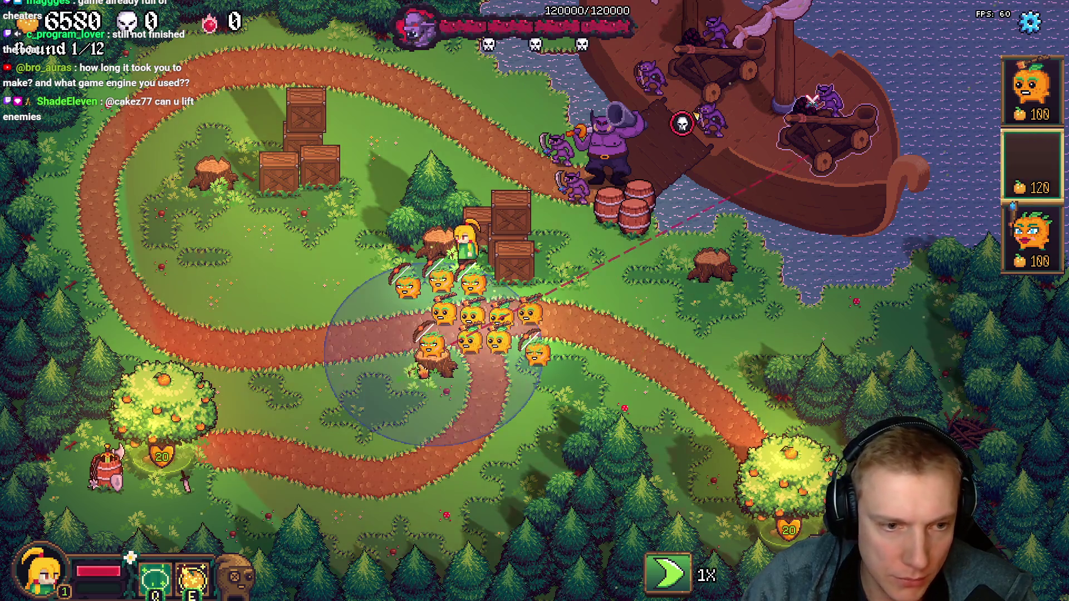
pyautogui.click(430, 351)
pyautogui.press('2')
pyautogui.click(436, 237)
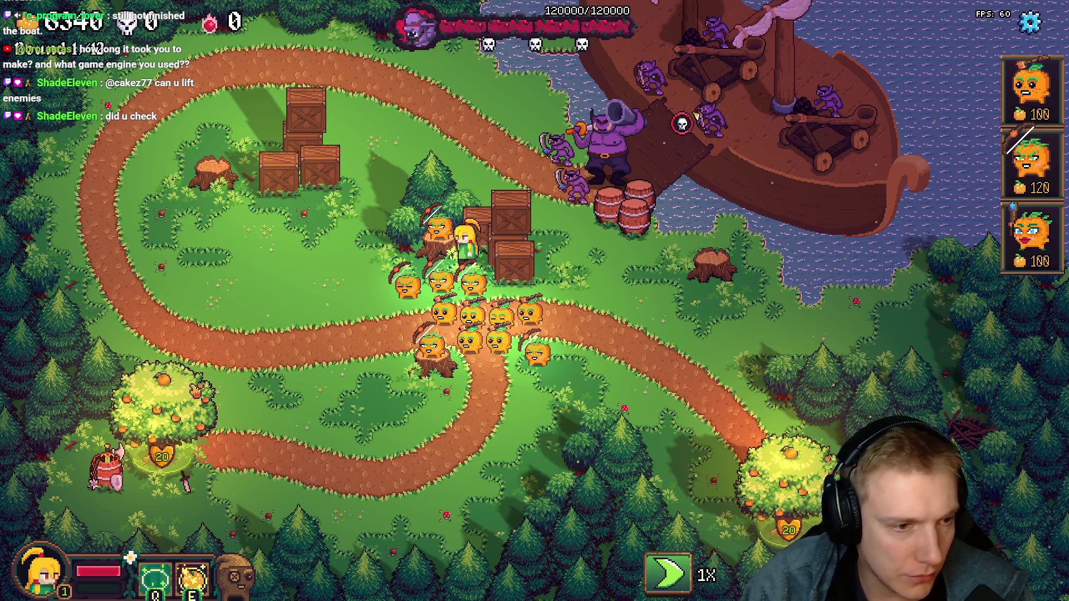
# - From the tree shop, equip towers with the 260-gold item, staff, crossbow, War Banner, Crispy Meat and Health Banner
pyautogui.click(163, 409)
pyautogui.moveTo(180, 365); pyautogui.dragTo(384, 310)
pyautogui.moveTo(219, 378)
pyautogui.mouseDown()
pyautogui.moveTo(461, 334)
pyautogui.moveTo(461, 300)
pyautogui.mouseUp()
pyautogui.moveTo(179, 365); pyautogui.dragTo(451, 309)
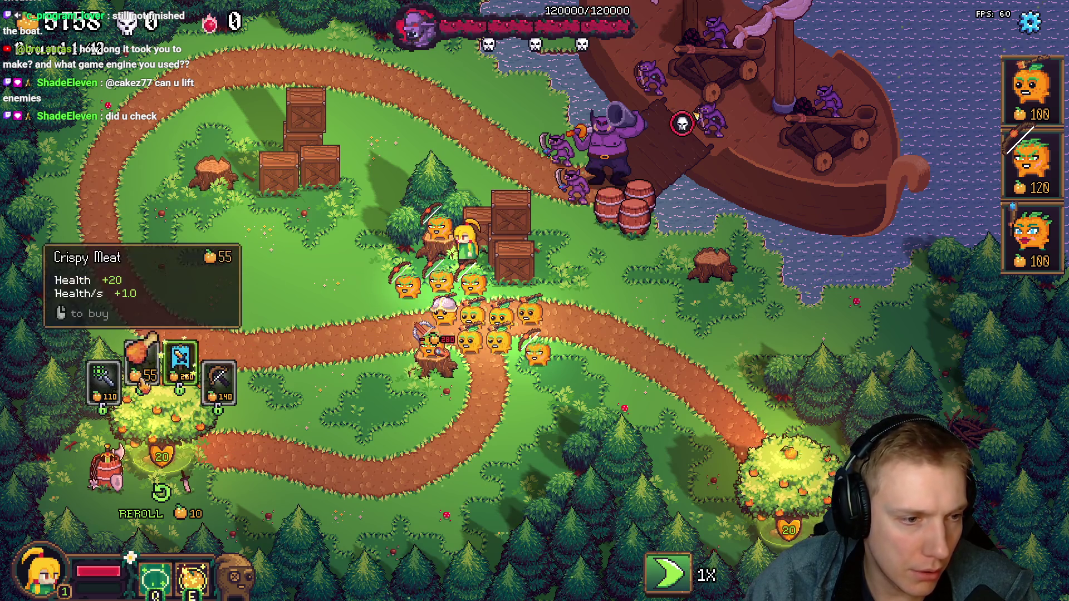
pyautogui.moveTo(179, 366); pyautogui.dragTo(475, 285)
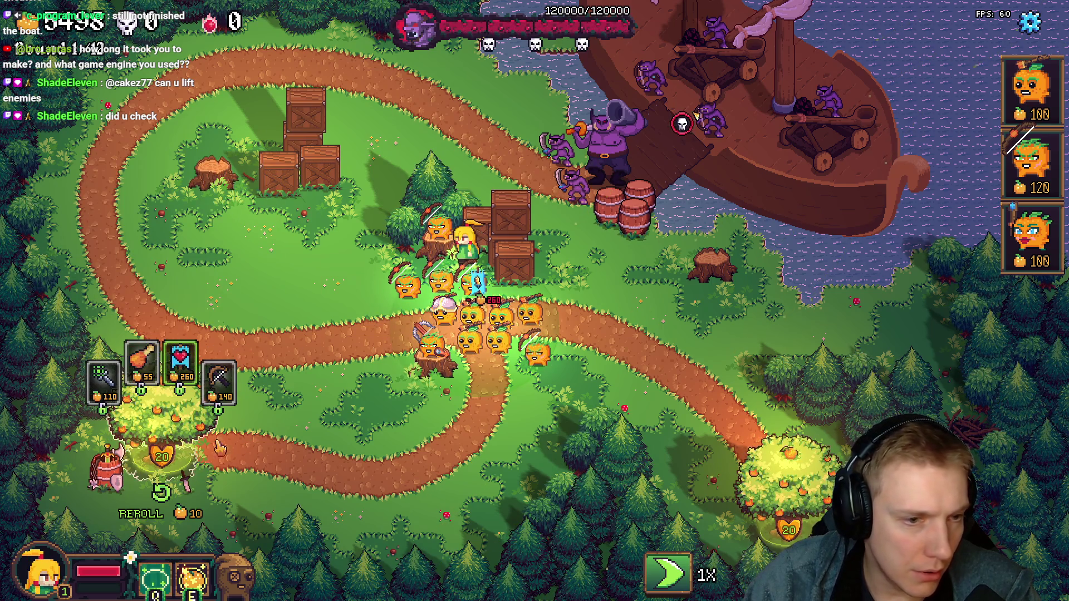
pyautogui.moveTo(142, 360); pyautogui.dragTo(504, 269)
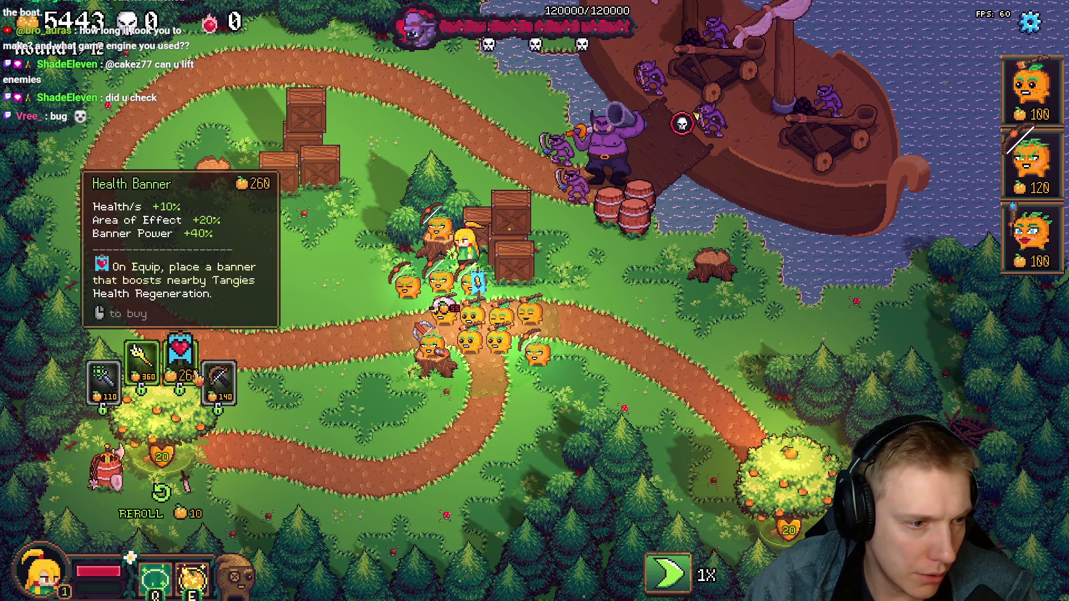
pyautogui.moveTo(180, 366); pyautogui.dragTo(451, 311)
pyautogui.moveTo(520, 311); pyautogui.dragTo(507, 289)
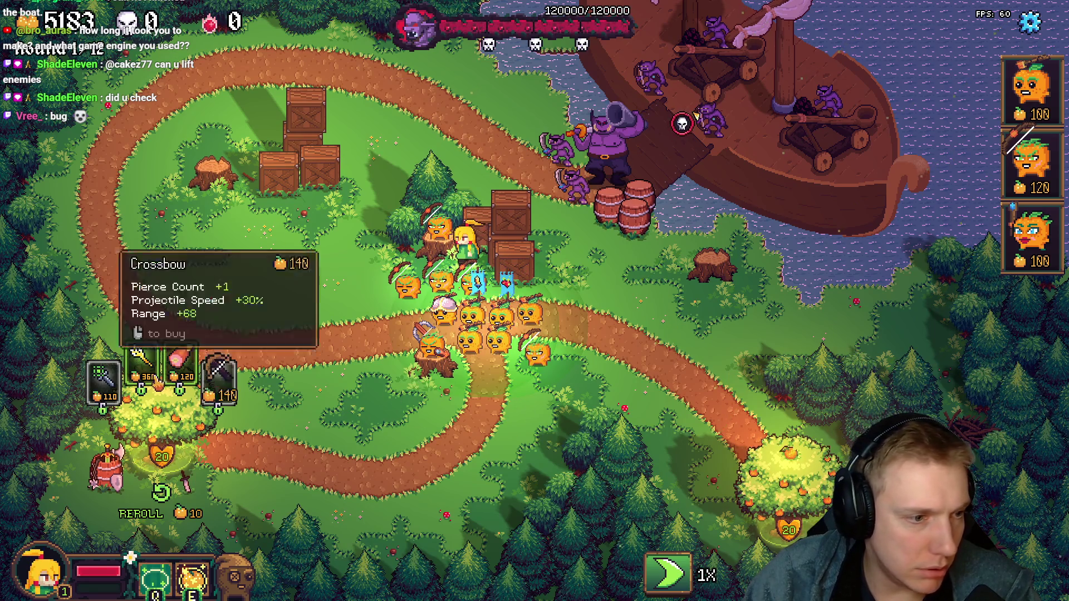
pyautogui.moveTo(219, 380)
pyautogui.mouseDown()
pyautogui.moveTo(391, 320)
pyautogui.moveTo(403, 281)
pyautogui.mouseUp()
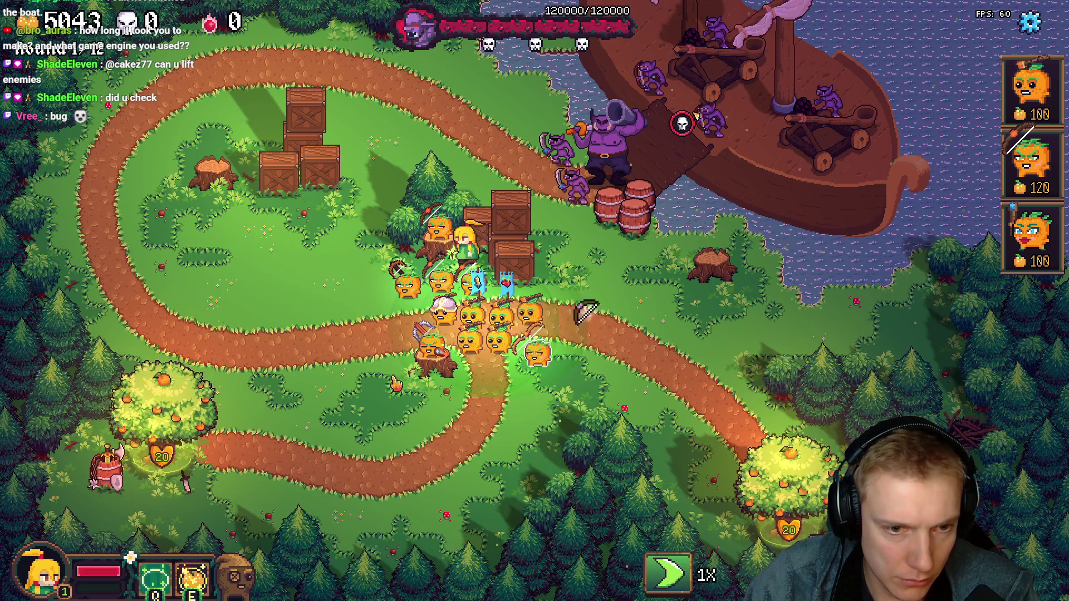
# - Check a tower's stats, reroll the shop, and equip the 55-cost item, crossbow and Leather Cape
pyautogui.click(436, 219)
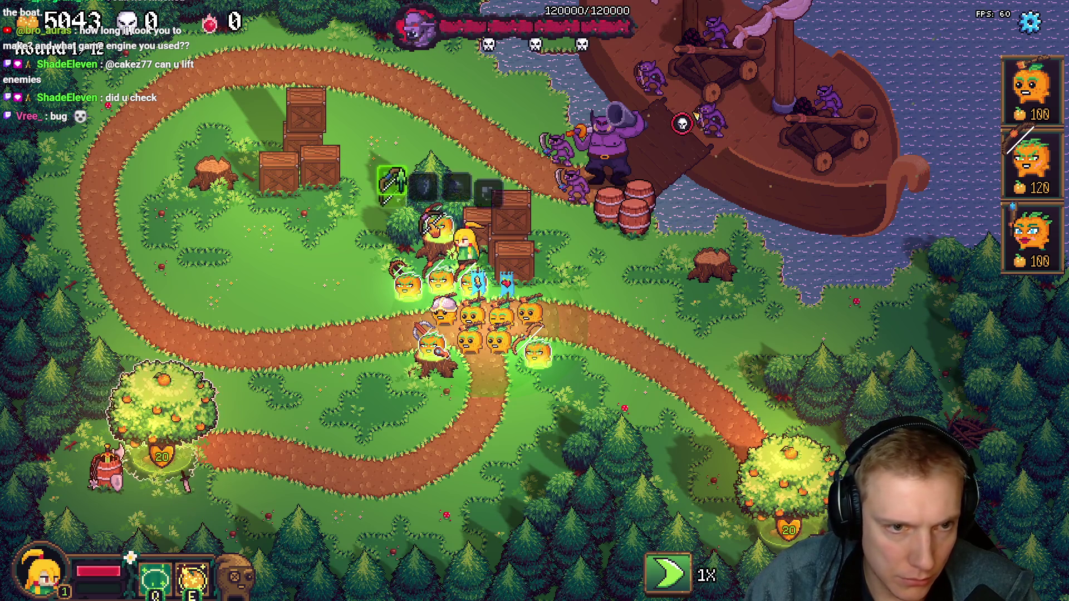
pyautogui.click(595, 343)
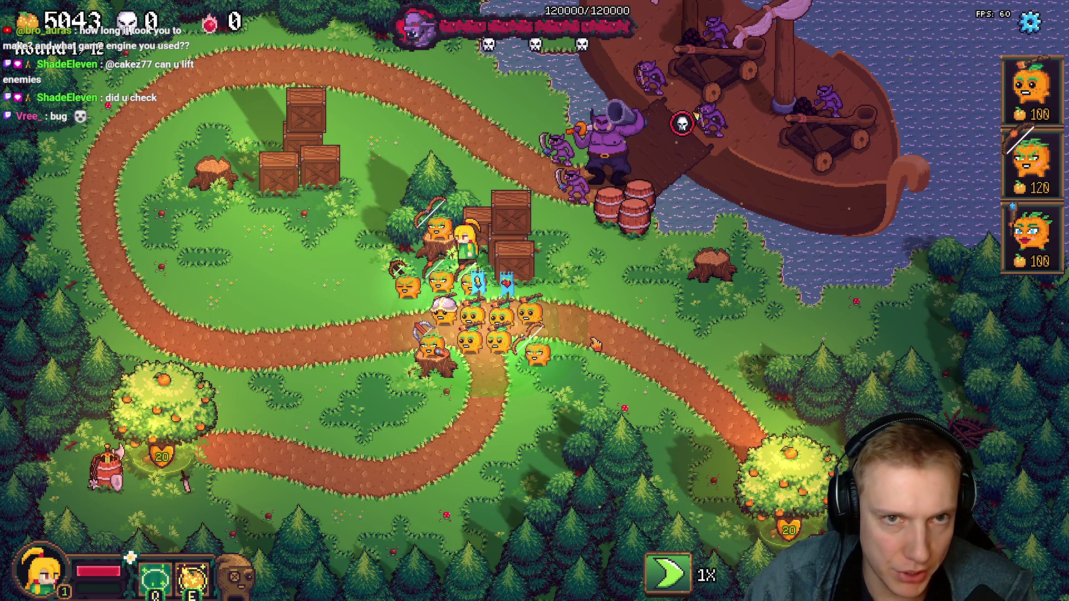
pyautogui.click(158, 401)
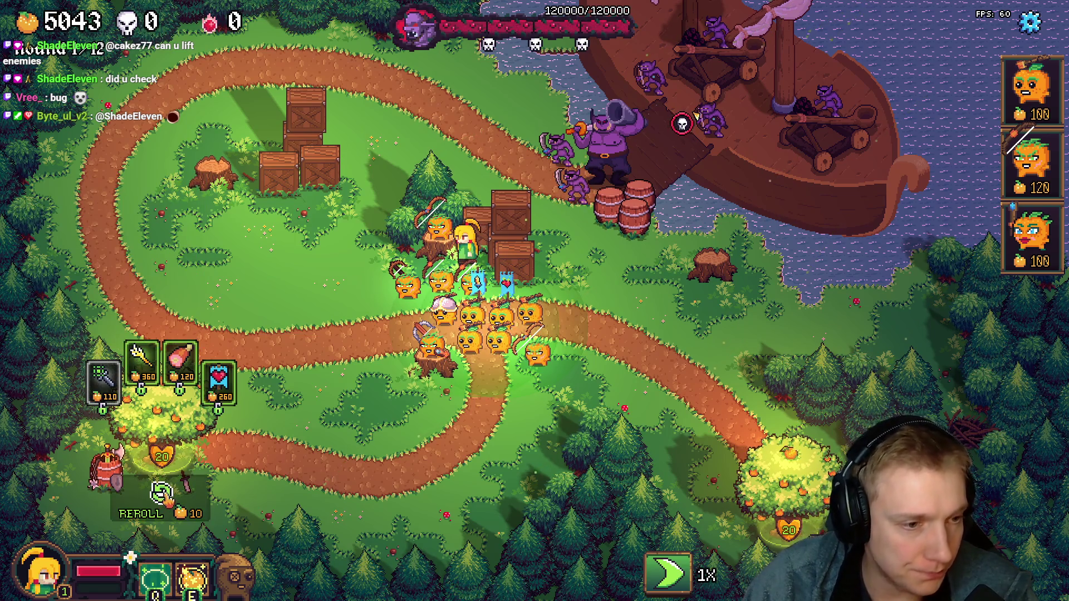
pyautogui.click(162, 493)
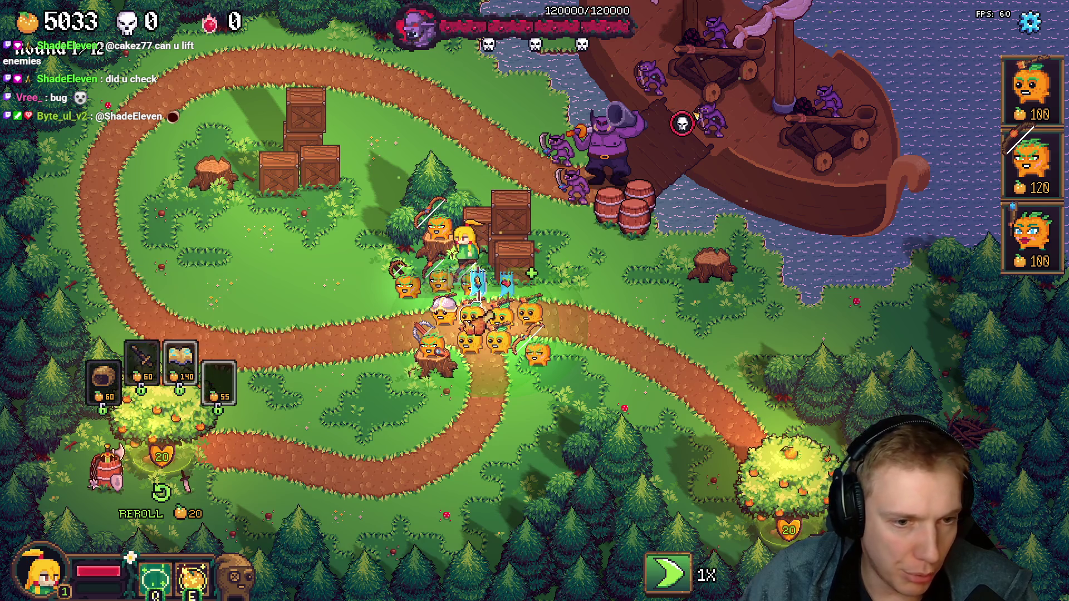
pyautogui.click(219, 383)
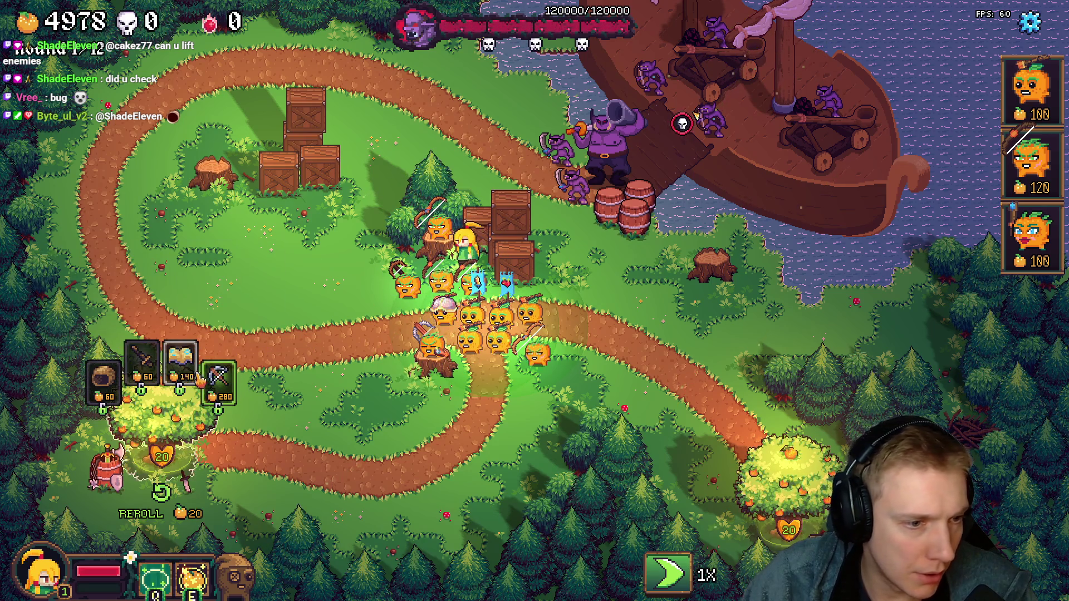
pyautogui.moveTo(200, 382); pyautogui.dragTo(537, 351)
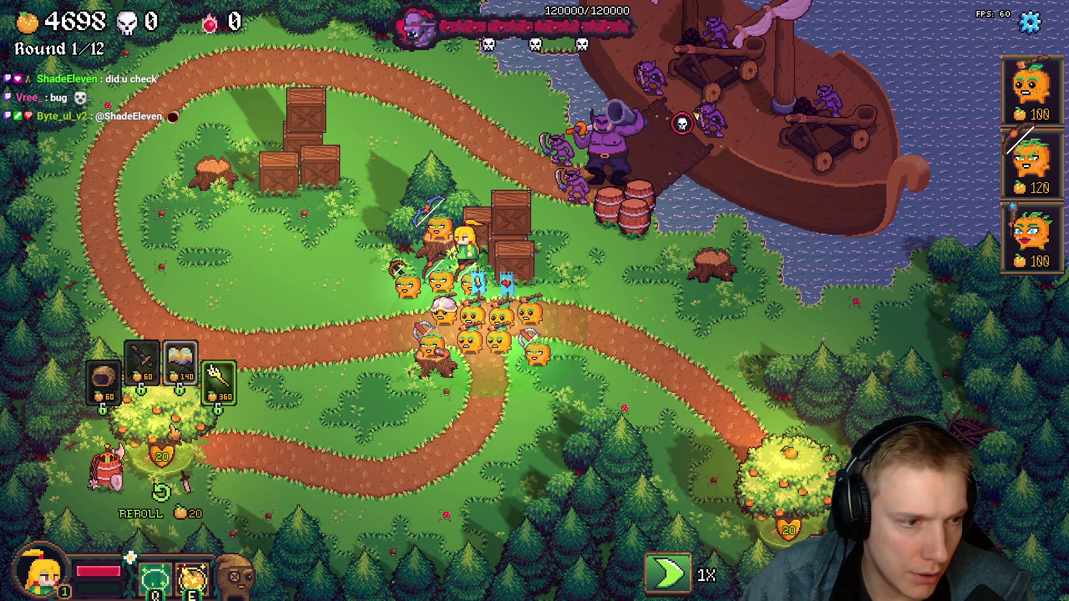
pyautogui.click(101, 383)
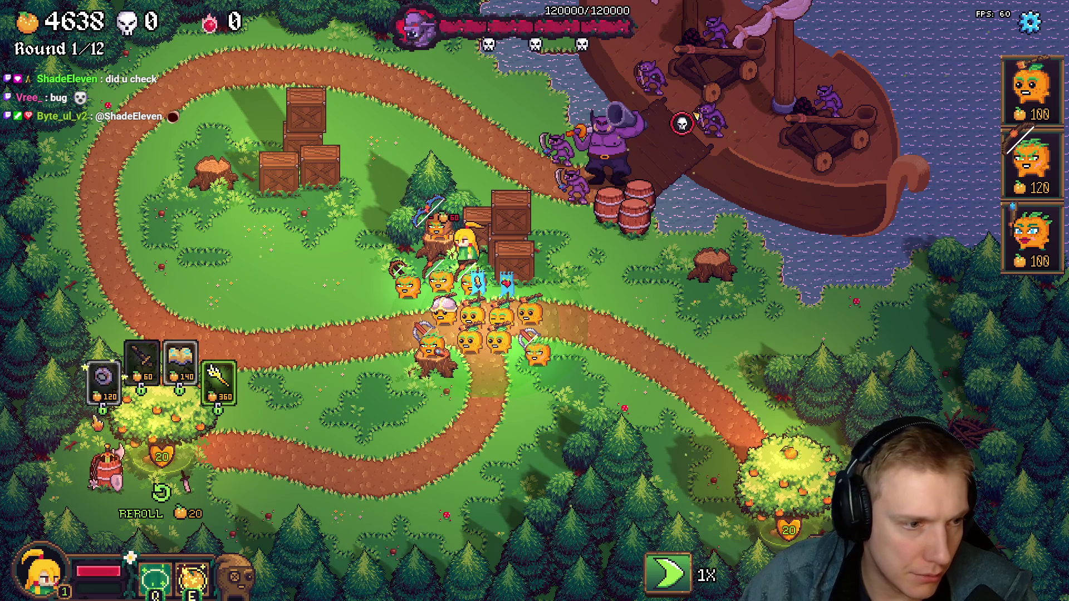
pyautogui.moveTo(100, 383); pyautogui.dragTo(382, 309)
# - Buy the Emerald Ring, Lantern, 380-, 220- and 60-cost items and hand the ring and sword to pumpkins
pyautogui.click(102, 386)
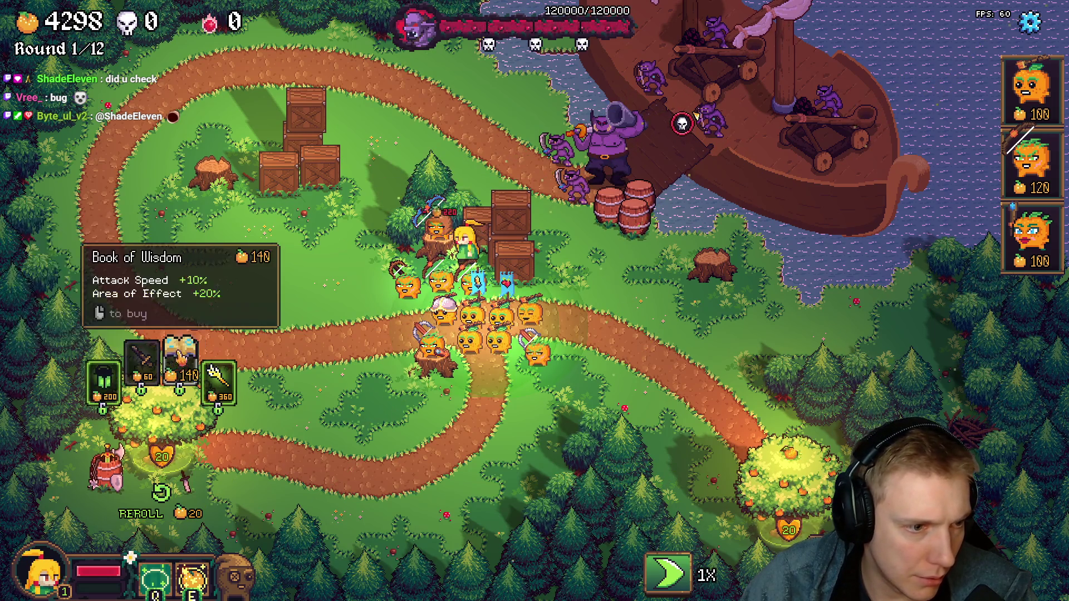
pyautogui.click(105, 384)
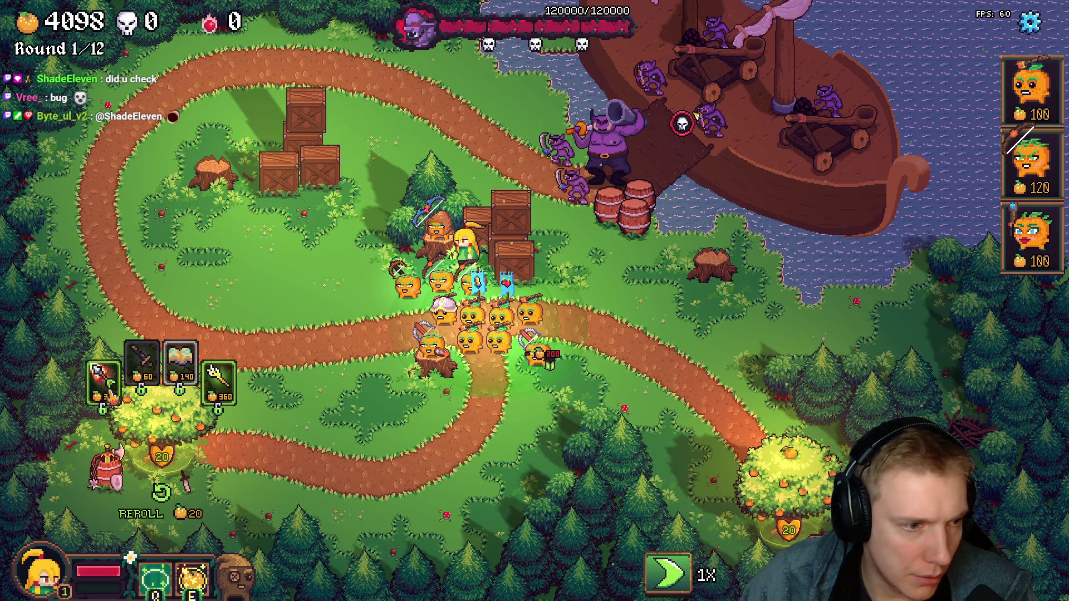
pyautogui.click(106, 380)
pyautogui.moveTo(107, 385); pyautogui.dragTo(502, 332)
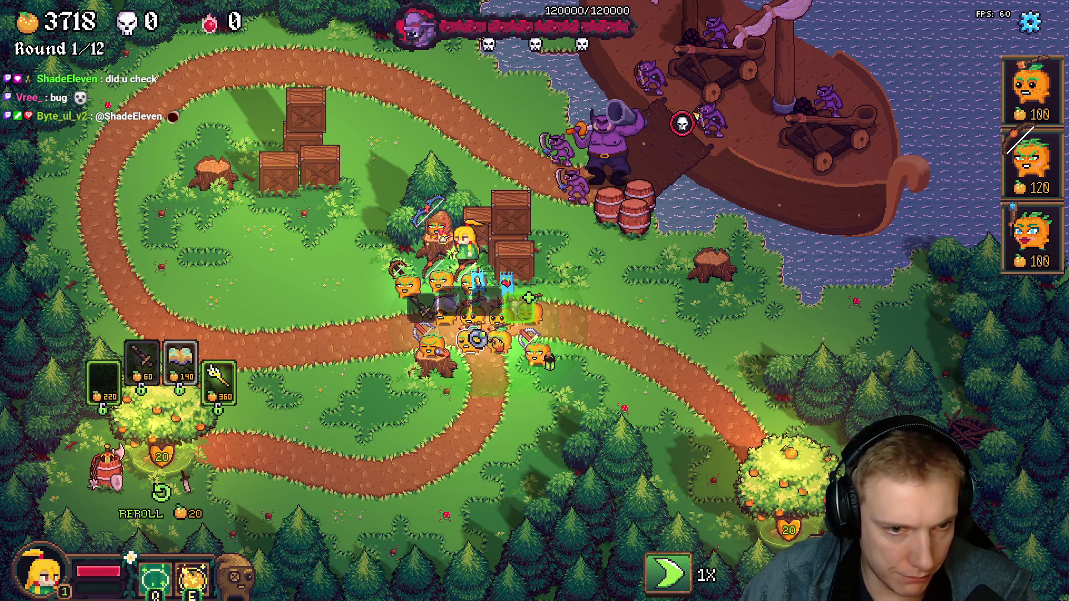
pyautogui.click(104, 380)
pyautogui.click(142, 368)
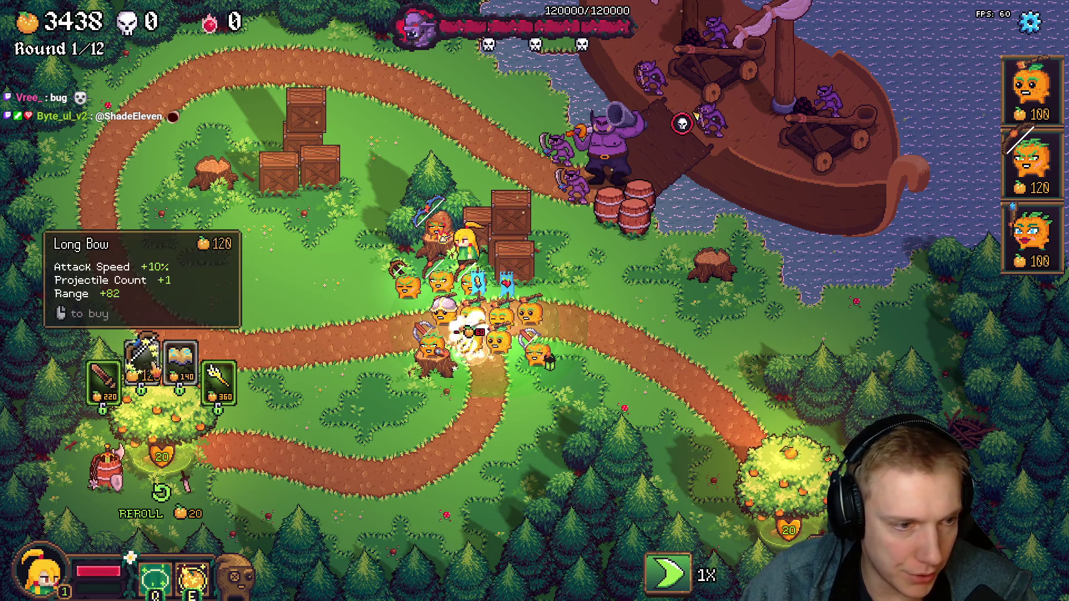
pyautogui.moveTo(105, 380)
pyautogui.mouseDown()
pyautogui.moveTo(451, 288)
pyautogui.moveTo(418, 287)
pyautogui.mouseUp()
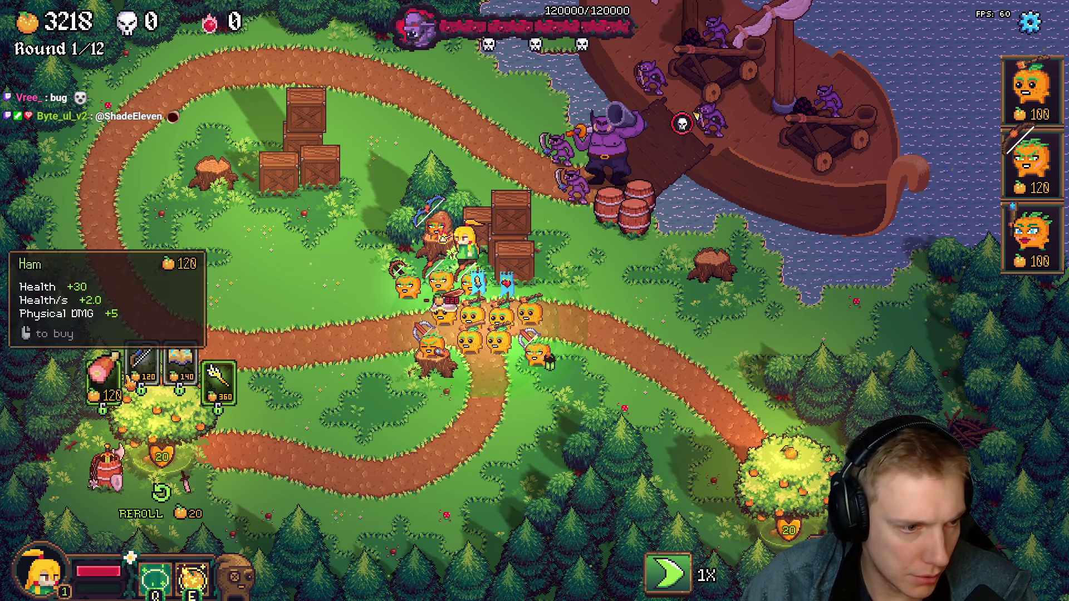
# - Reroll and equip units with the 200-cost item, Burning Arrow and crossbow
pyautogui.click(160, 494)
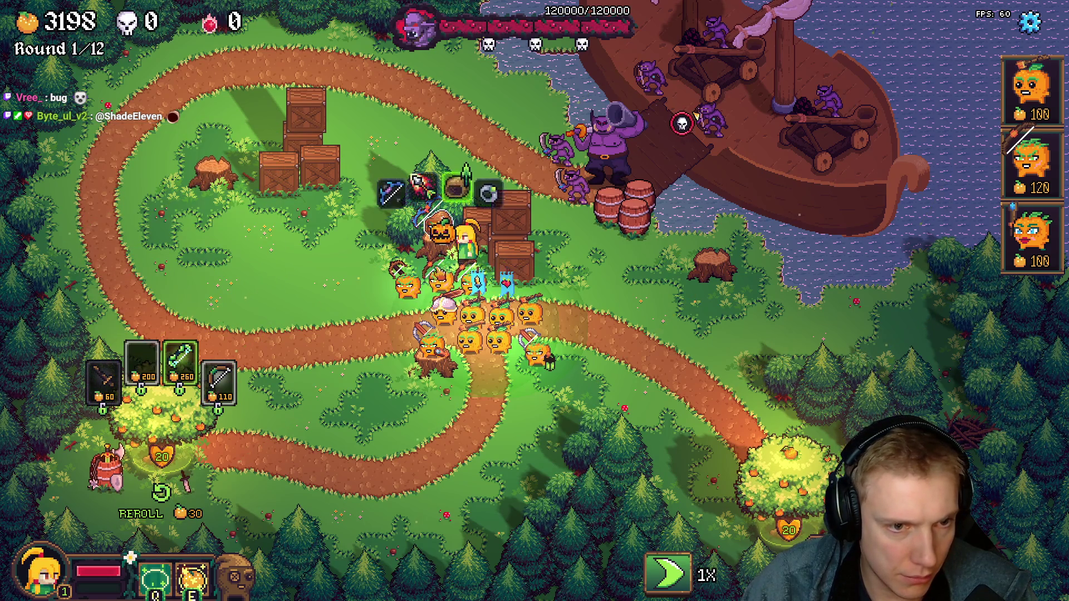
pyautogui.moveTo(456, 276); pyautogui.dragTo(418, 331)
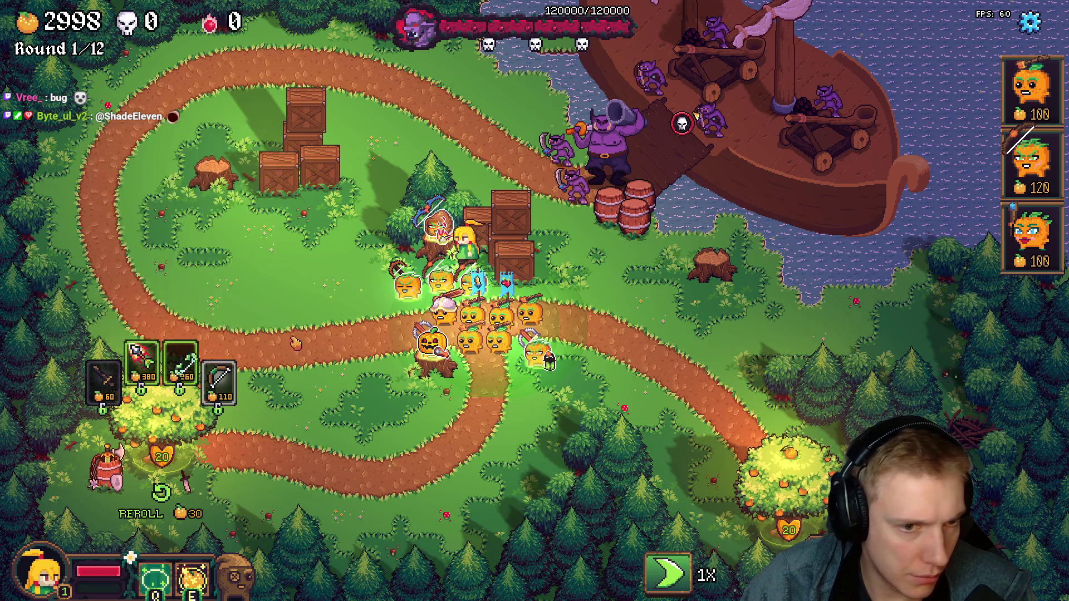
pyautogui.moveTo(361, 251); pyautogui.dragTo(435, 242)
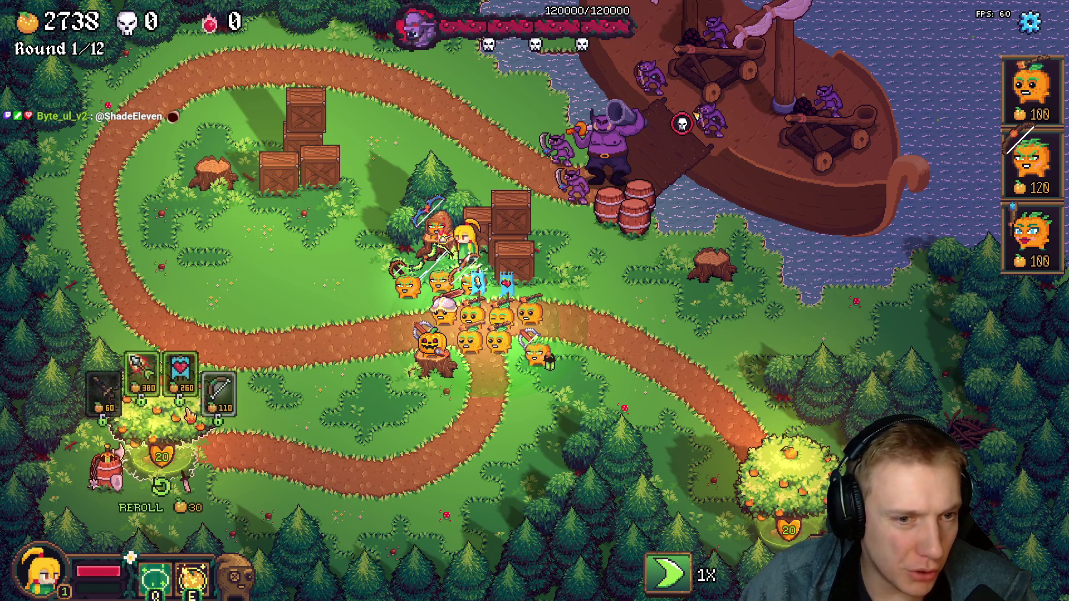
pyautogui.moveTo(135, 341); pyautogui.dragTo(426, 338)
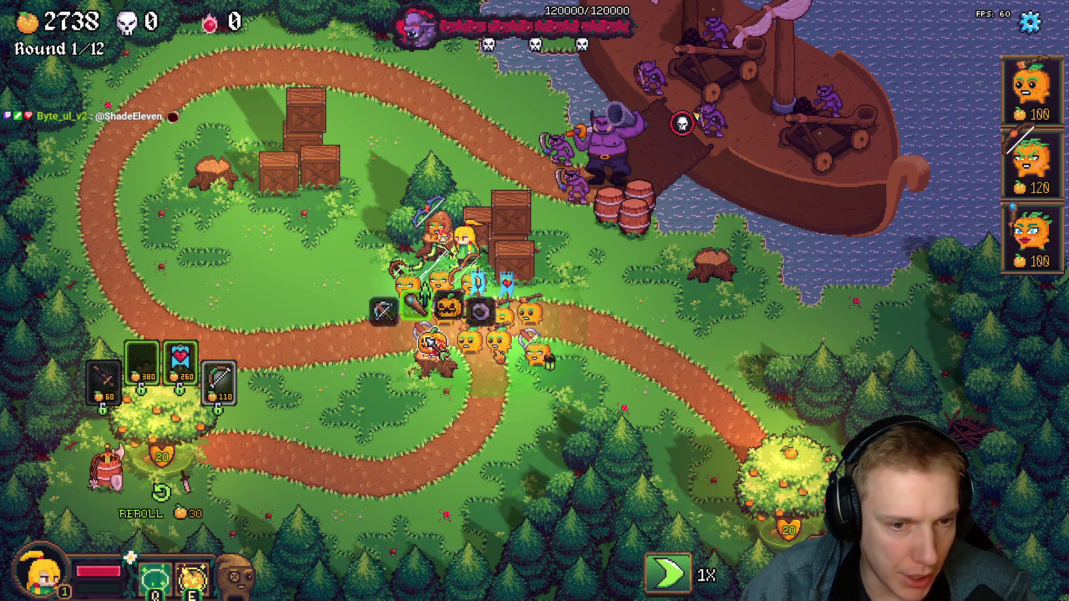
pyautogui.moveTo(526, 343); pyautogui.dragTo(523, 322)
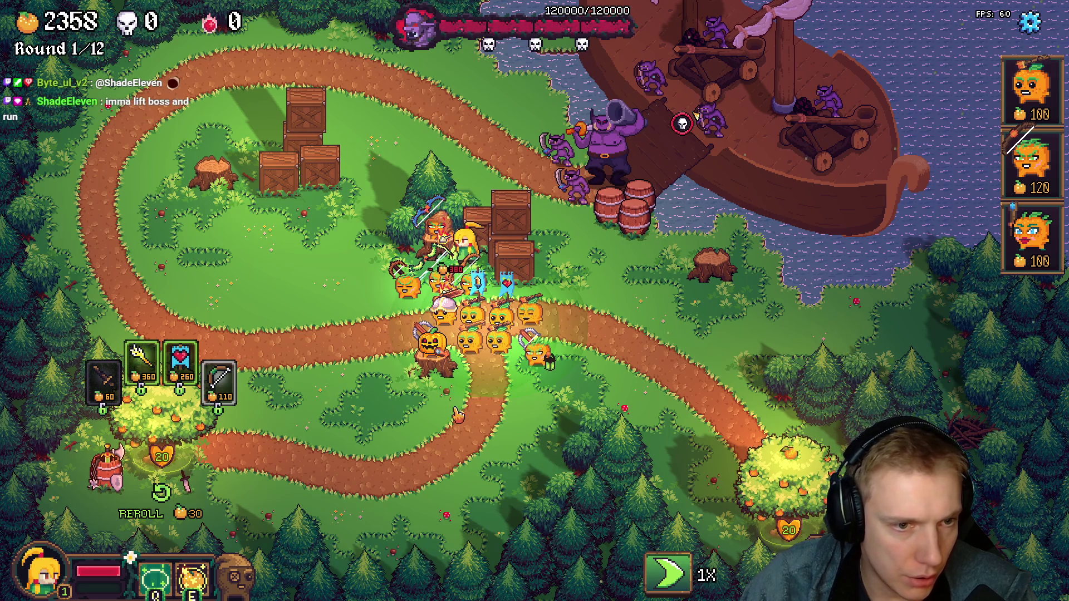
pyautogui.moveTo(103, 380); pyautogui.dragTo(430, 339)
pyautogui.moveTo(426, 272); pyautogui.dragTo(428, 276)
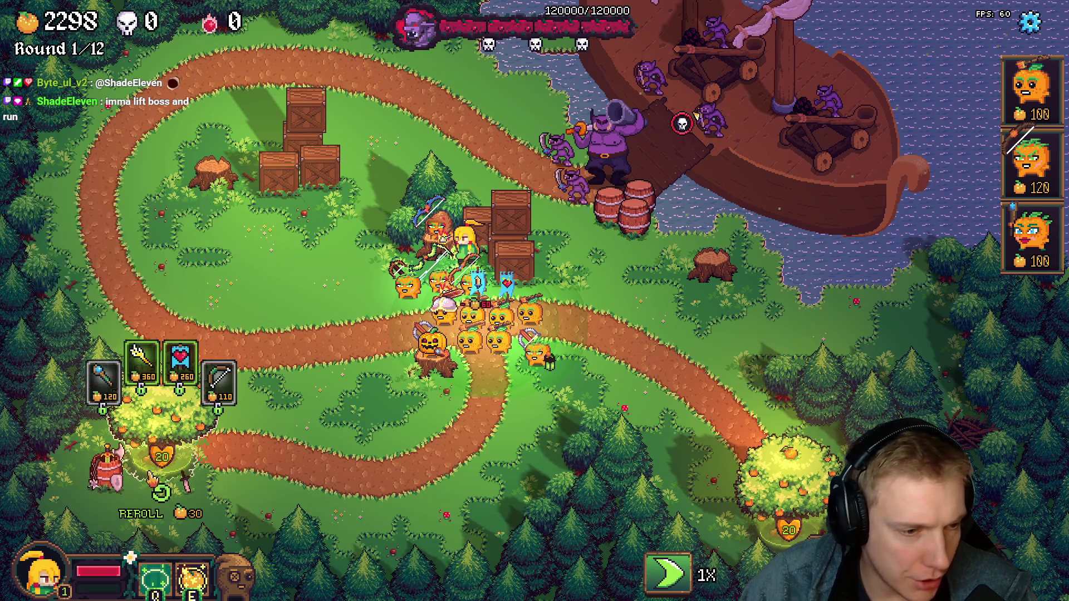
# - Reroll twice more for another crossbow and the Evergreen Cape, equip them, and close the shop
pyautogui.click(159, 493)
pyautogui.moveTo(141, 359); pyautogui.dragTo(430, 316)
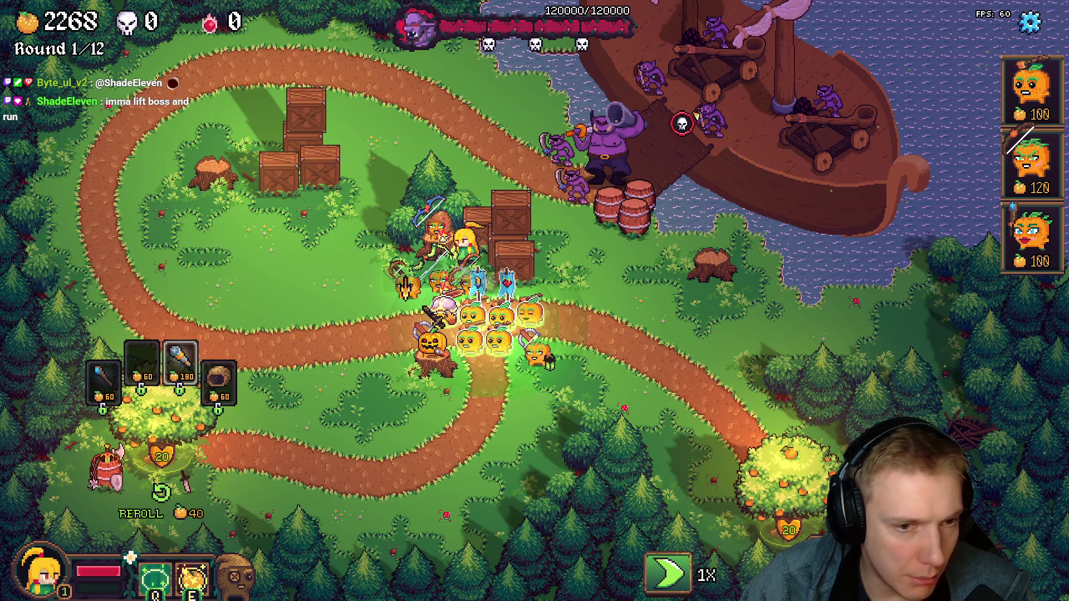
pyautogui.click(159, 494)
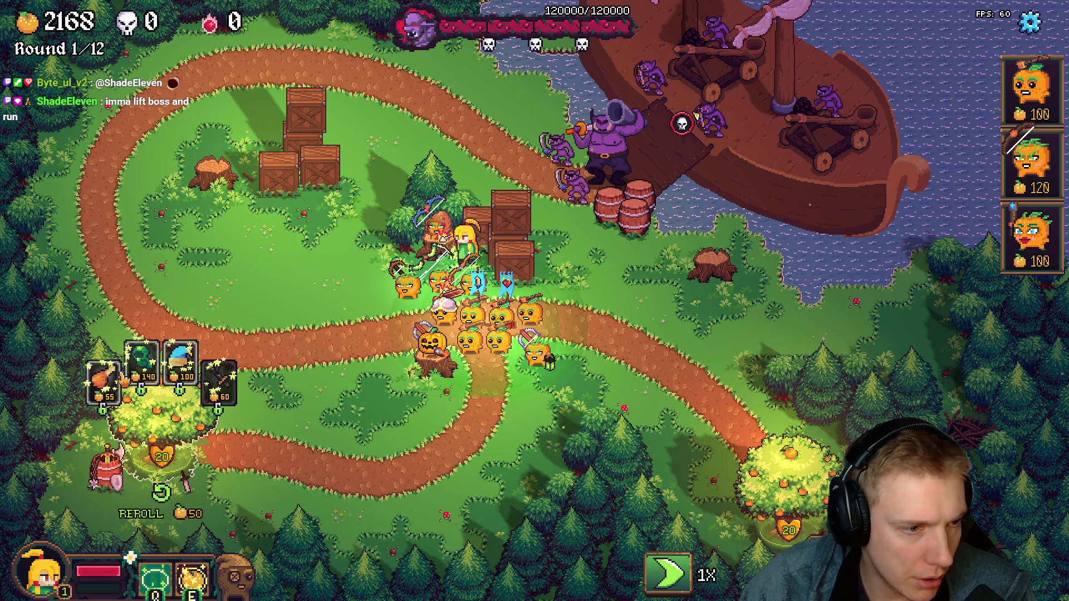
pyautogui.moveTo(220, 380); pyautogui.dragTo(434, 321)
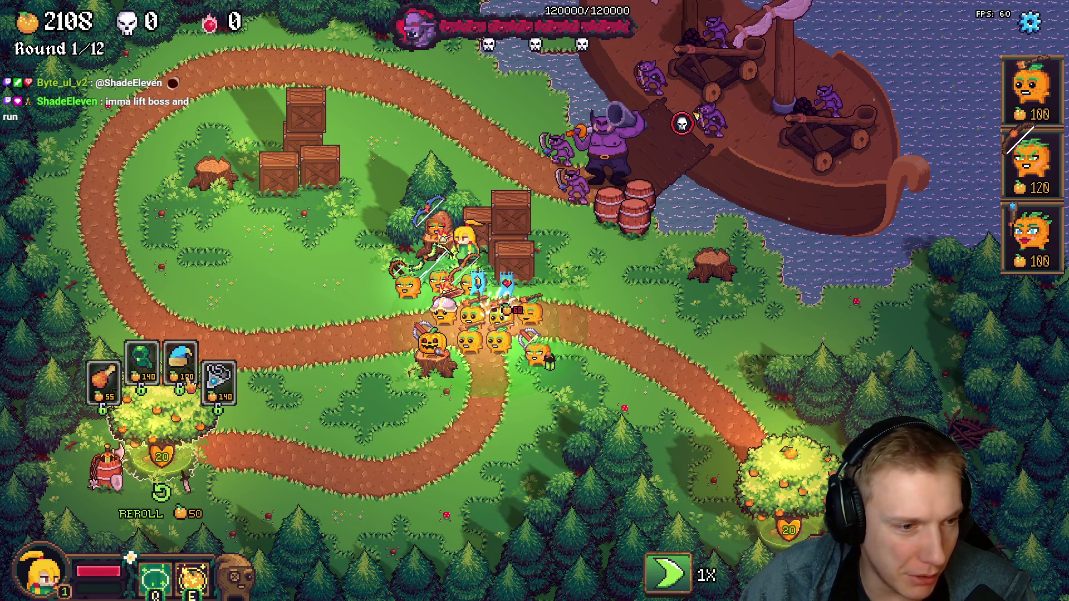
pyautogui.moveTo(143, 359); pyautogui.dragTo(468, 308)
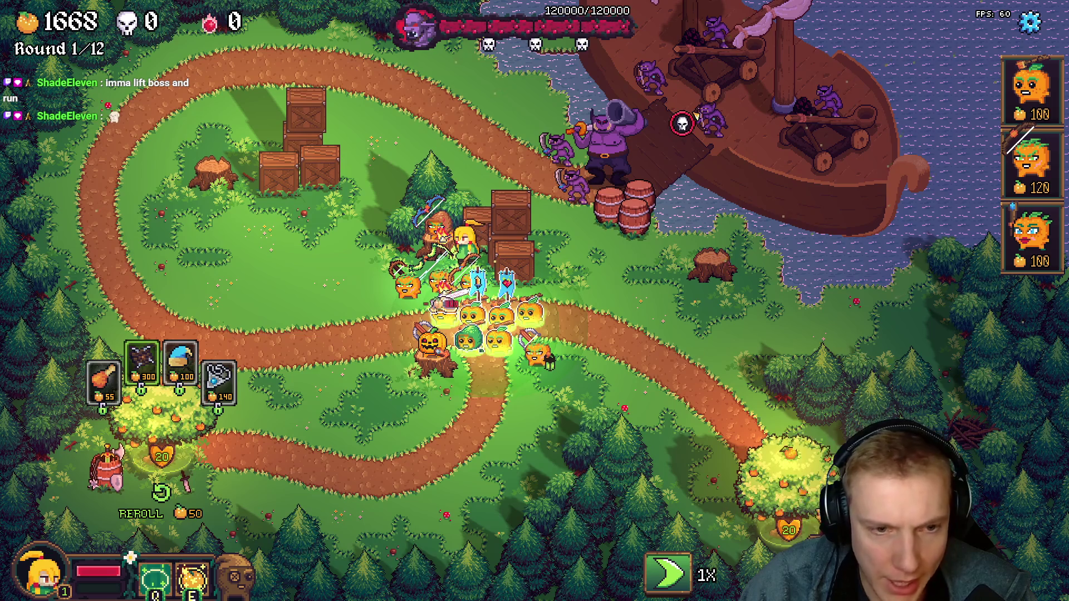
pyautogui.press('Escape')
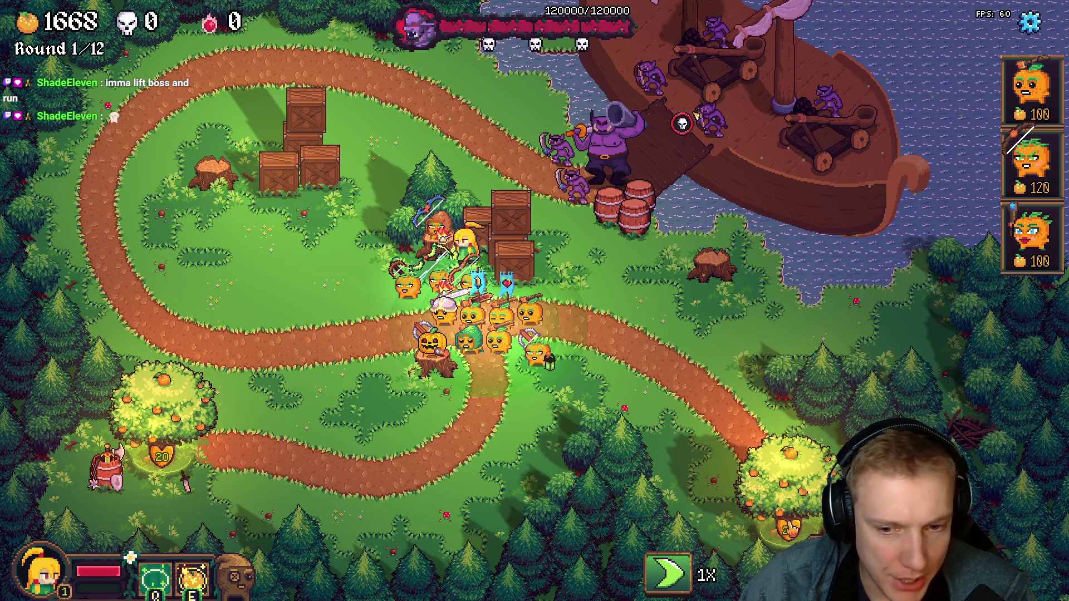
# - Reroll the tree shop, equip a carried item, and buy the 300-cost sword
pyautogui.click(167, 396)
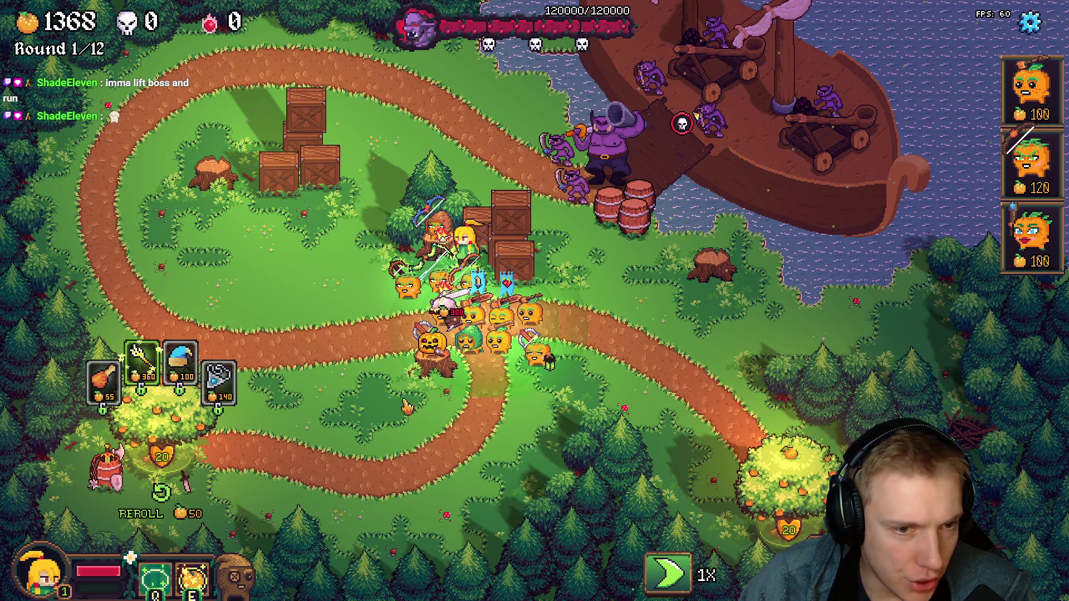
pyautogui.click(146, 502)
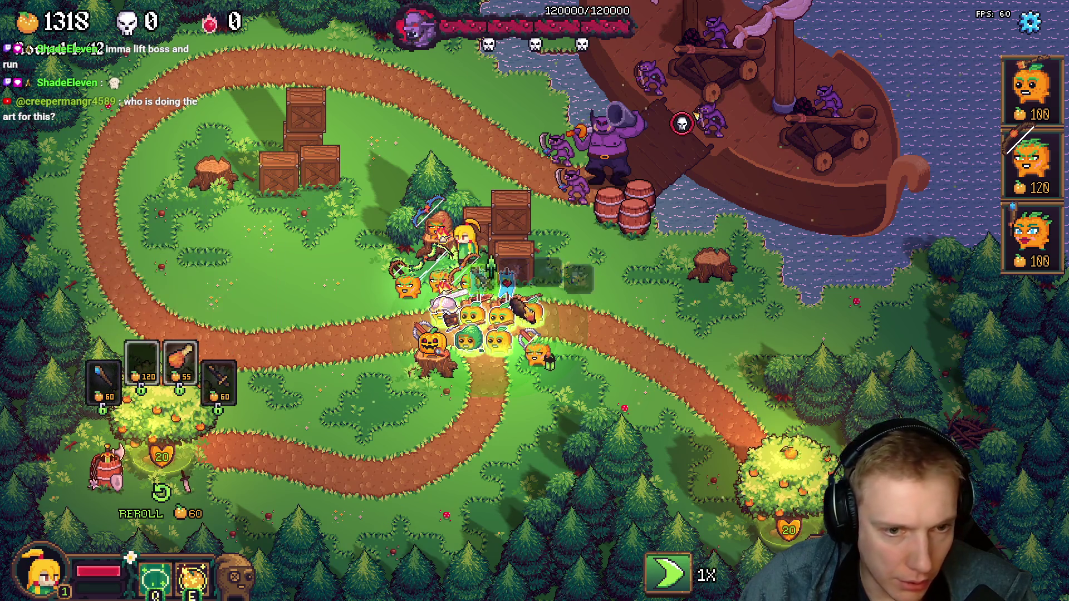
pyautogui.moveTo(527, 313); pyautogui.dragTo(528, 312)
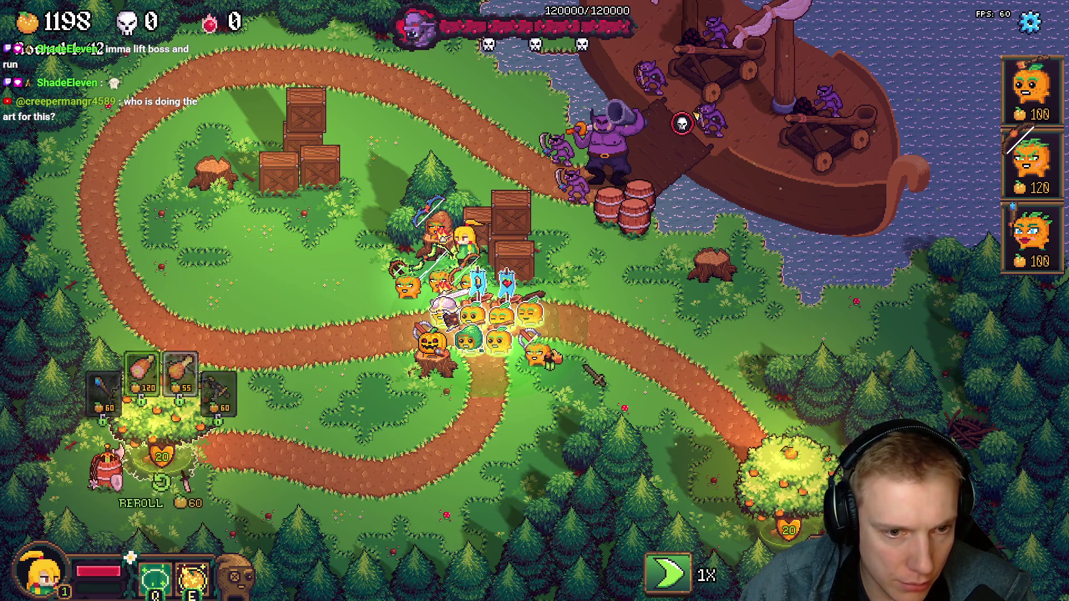
pyautogui.click(203, 398)
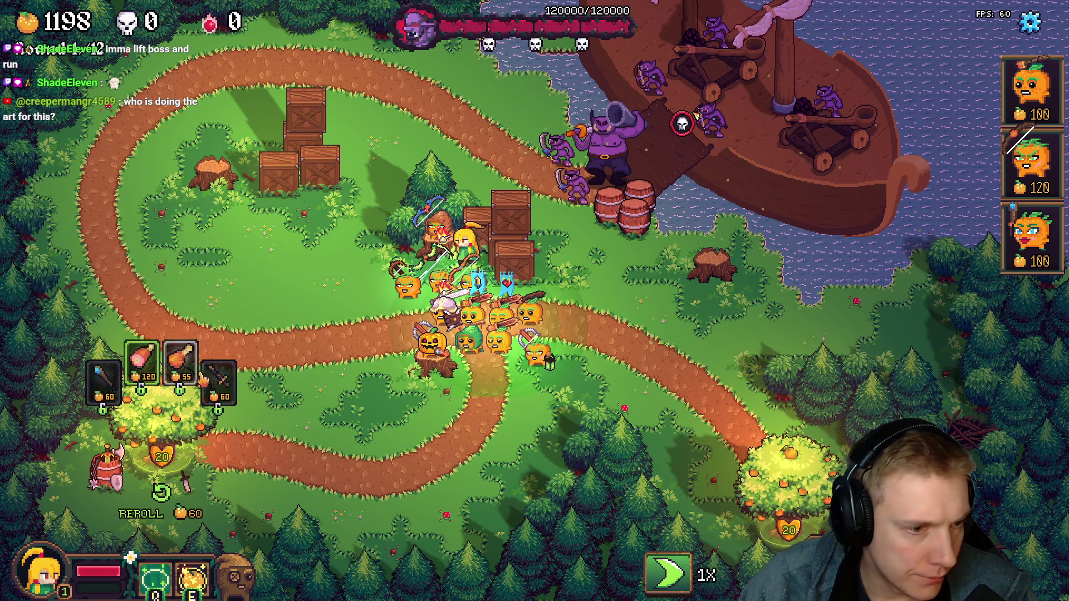
pyautogui.click(160, 495)
pyautogui.click(219, 378)
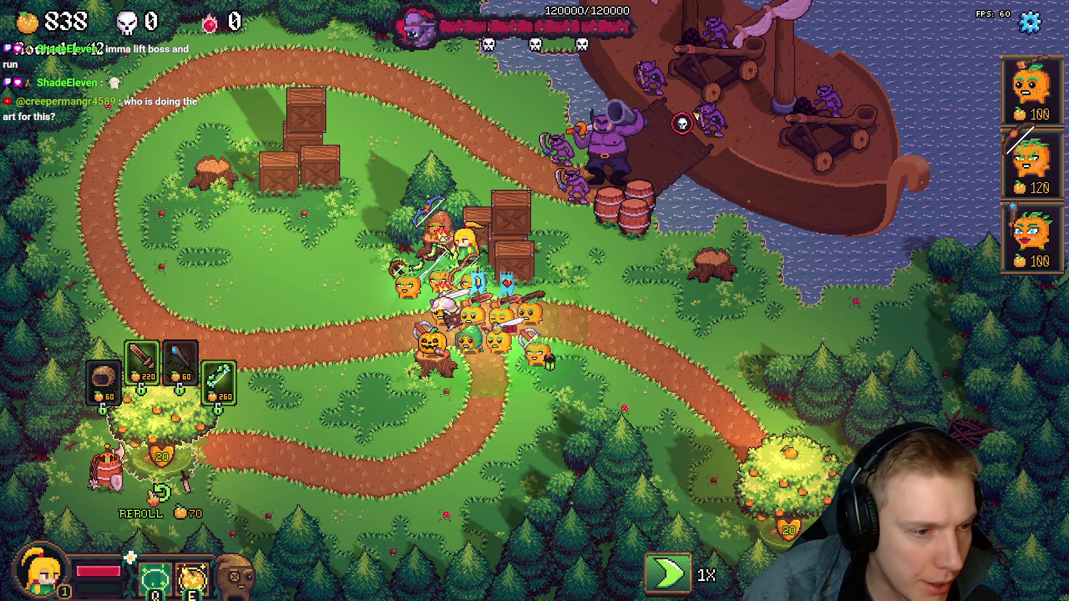
# - Reroll again, equip pumpkins with the 120-cost sword, helmet and 300-gold sword, then close the shop
pyautogui.click(160, 495)
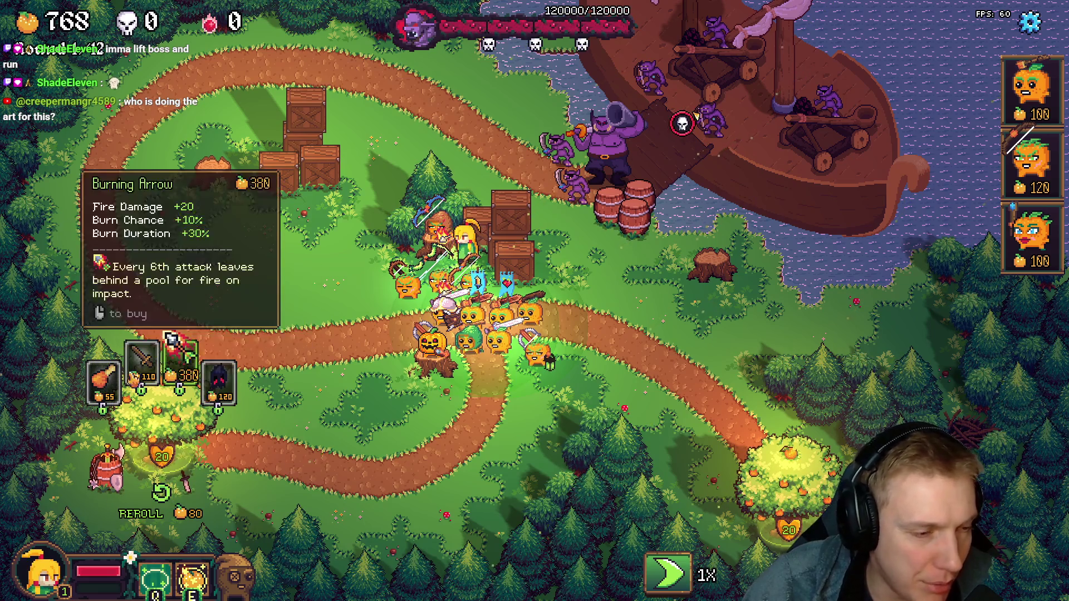
pyautogui.click(161, 494)
pyautogui.moveTo(169, 360)
pyautogui.mouseDown()
pyautogui.moveTo(501, 338)
pyautogui.moveTo(471, 338)
pyautogui.mouseUp()
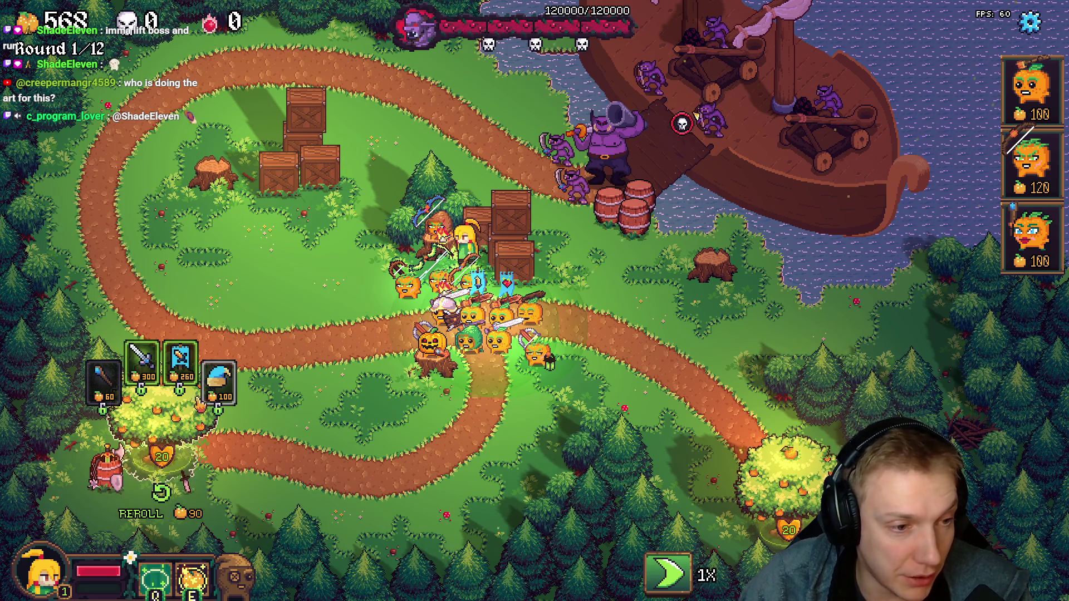
pyautogui.moveTo(219, 381)
pyautogui.mouseDown()
pyautogui.moveTo(556, 264)
pyautogui.moveTo(538, 342)
pyautogui.mouseUp()
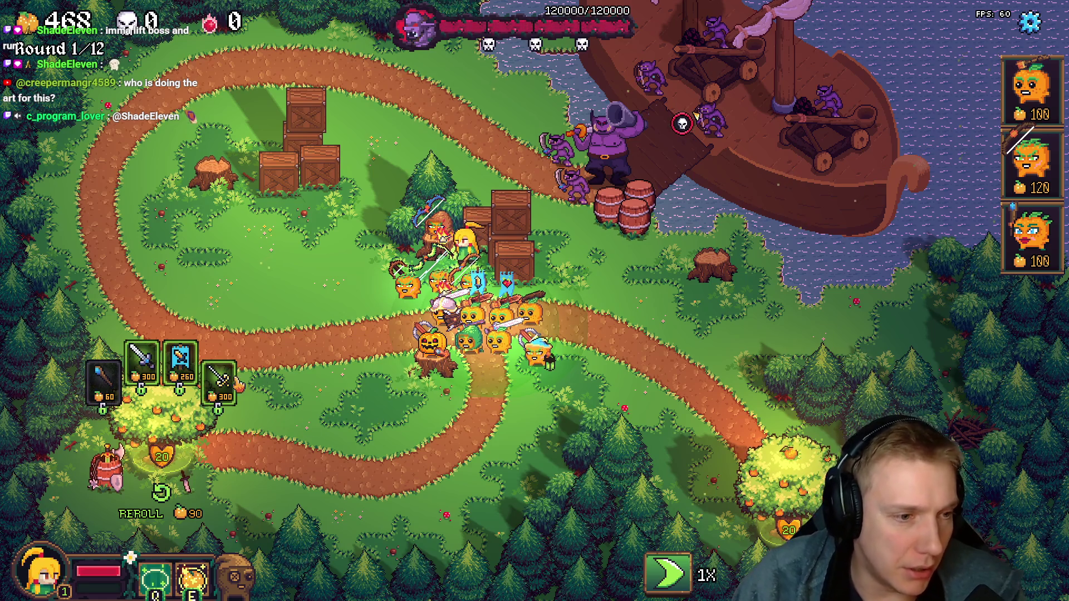
pyautogui.moveTo(219, 380); pyautogui.dragTo(510, 319)
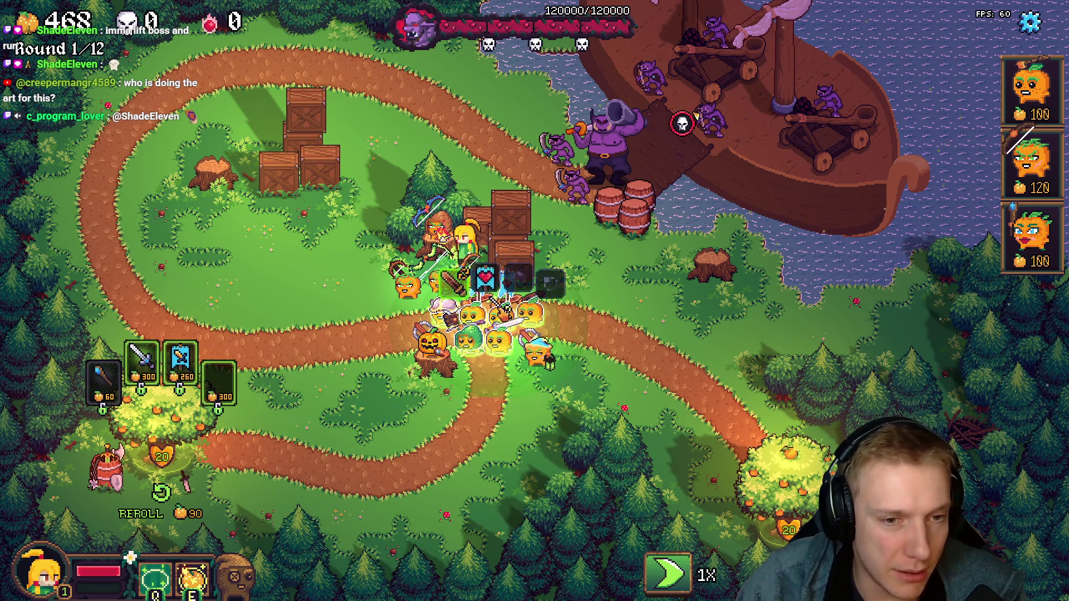
pyautogui.moveTo(455, 284); pyautogui.dragTo(459, 296)
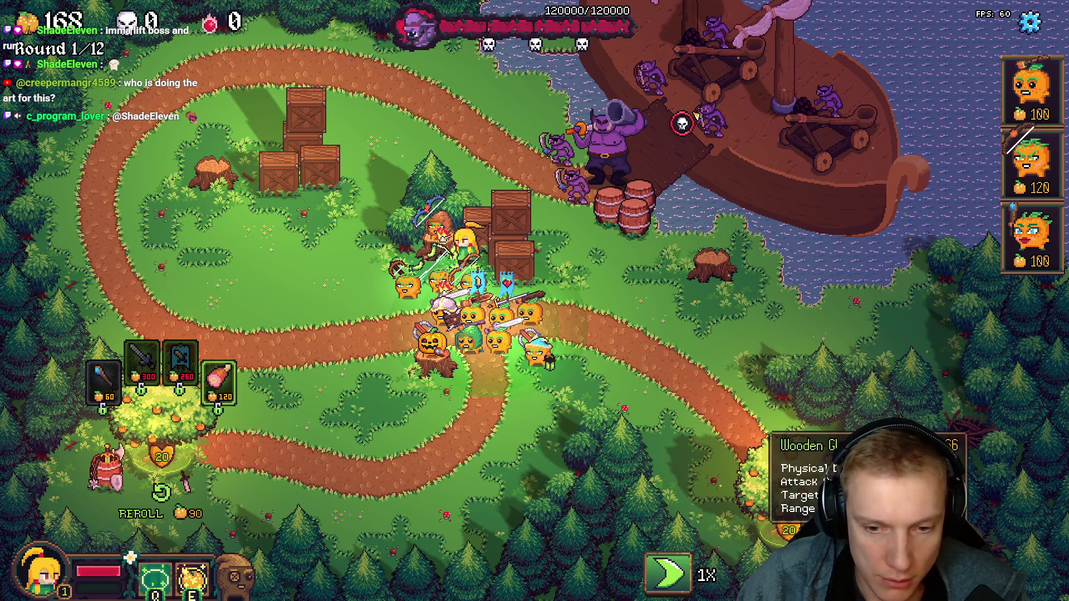
pyautogui.click(648, 435)
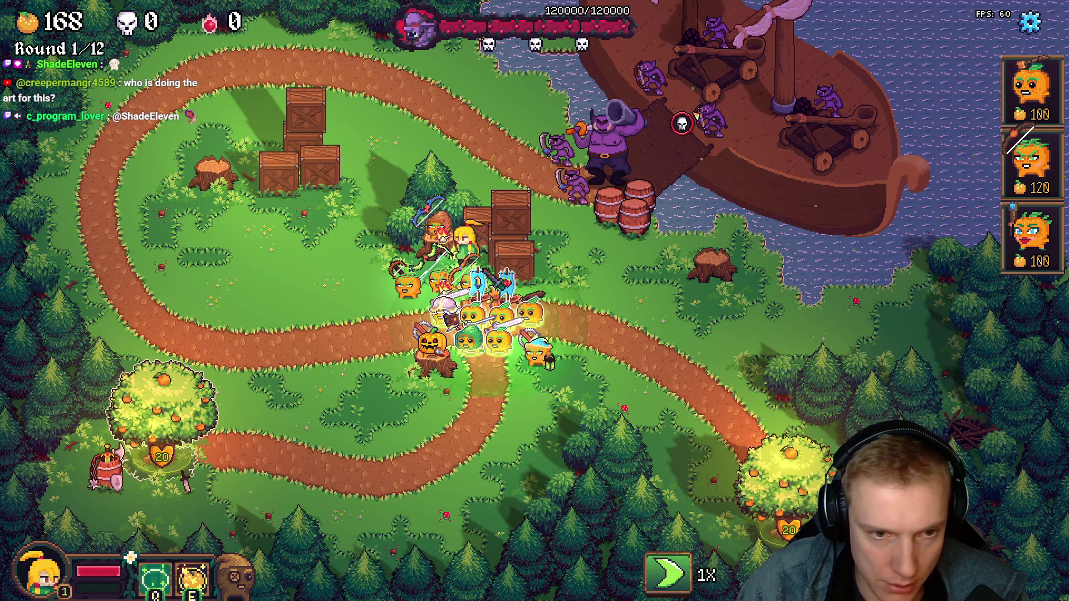
# - Reroll the tree shop twice and equip units with the 300-gold item, goggles and Shellmet
pyautogui.click(163, 417)
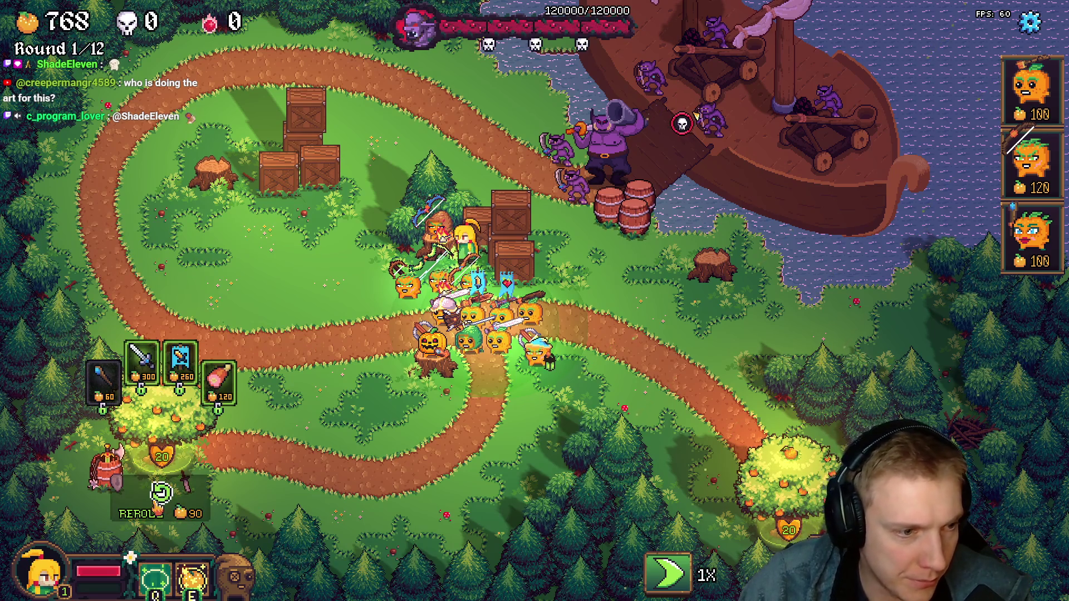
pyautogui.click(162, 493)
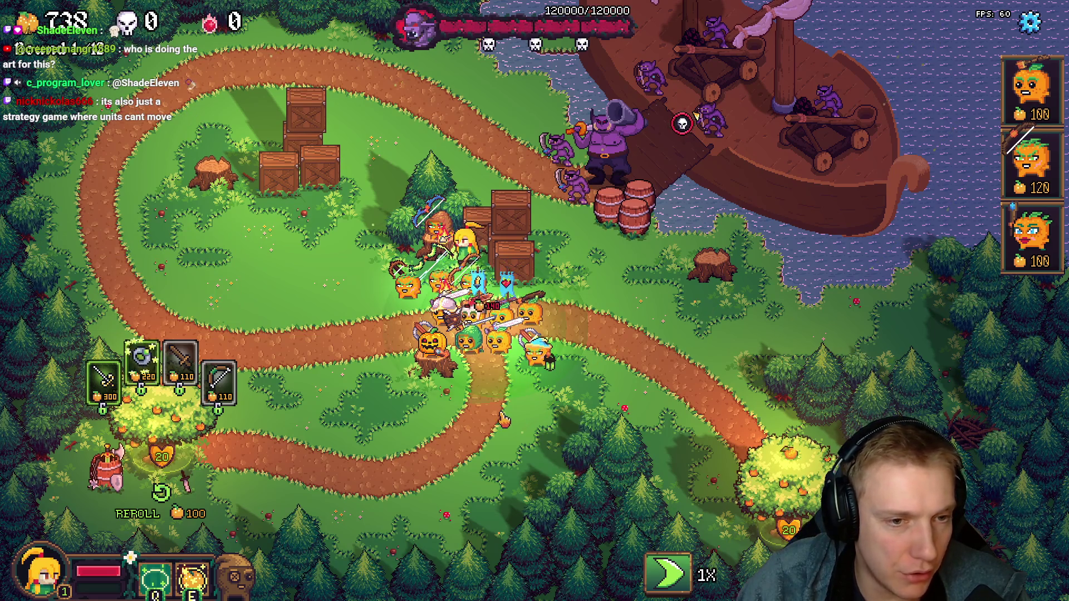
pyautogui.click(158, 493)
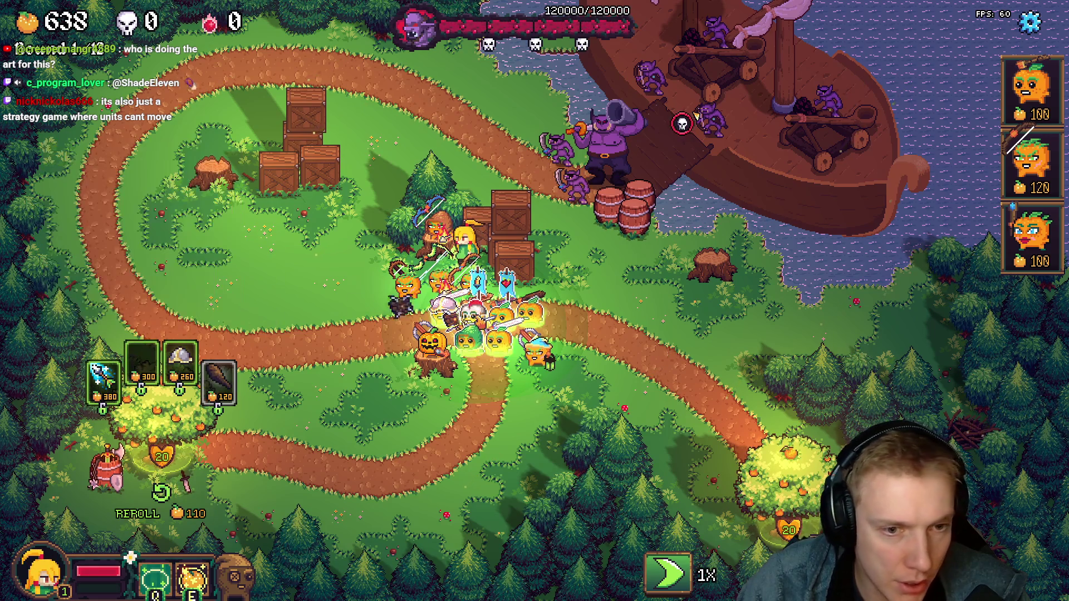
pyautogui.click(143, 363)
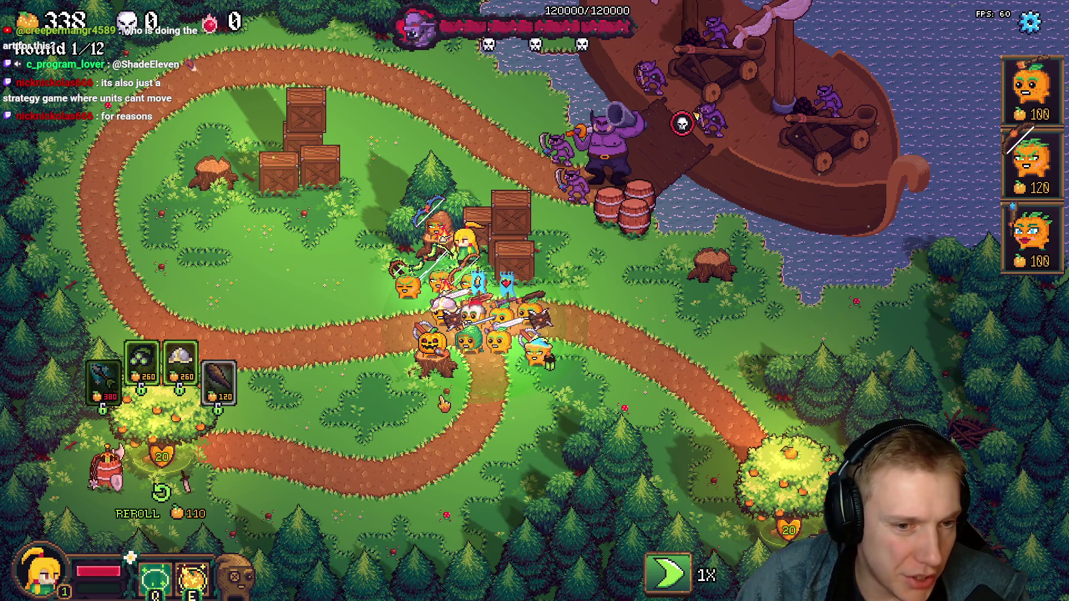
pyautogui.moveTo(143, 363)
pyautogui.mouseDown()
pyautogui.moveTo(499, 305)
pyautogui.moveTo(539, 351)
pyautogui.mouseUp()
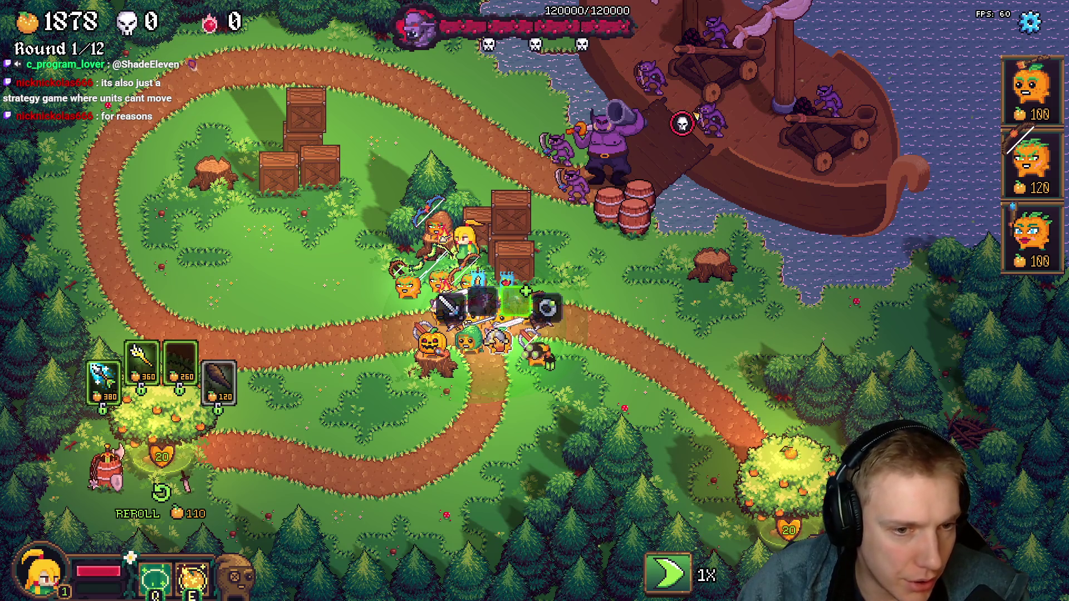
pyautogui.moveTo(189, 357); pyautogui.dragTo(493, 313)
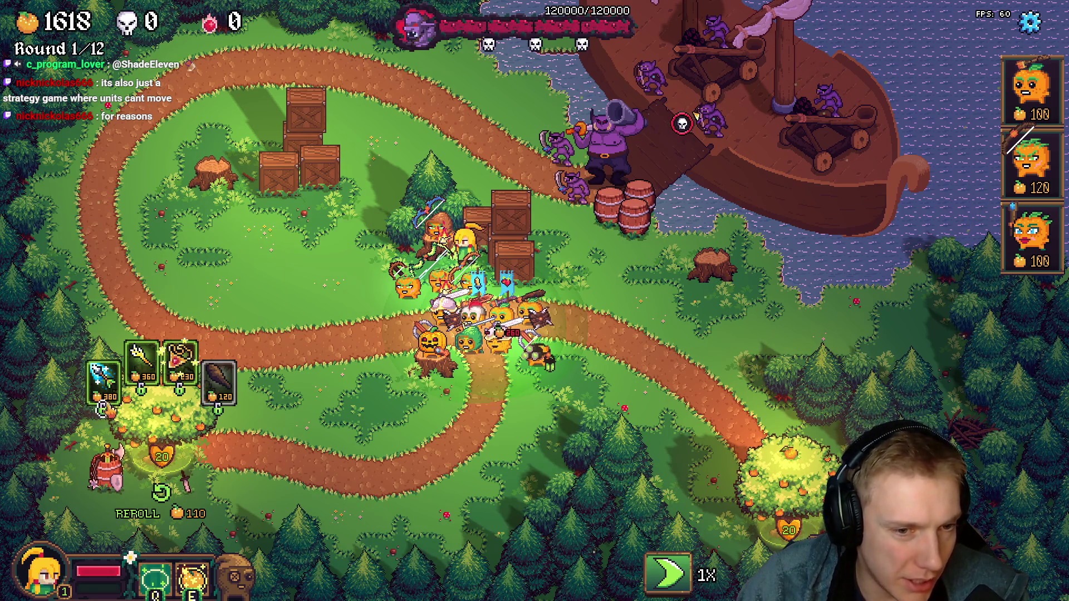
# - Reroll once more, give the left pumpkin the Silver Spyglass and buy the dark heart item
pyautogui.click(161, 494)
pyautogui.moveTo(180, 355); pyautogui.dragTo(526, 322)
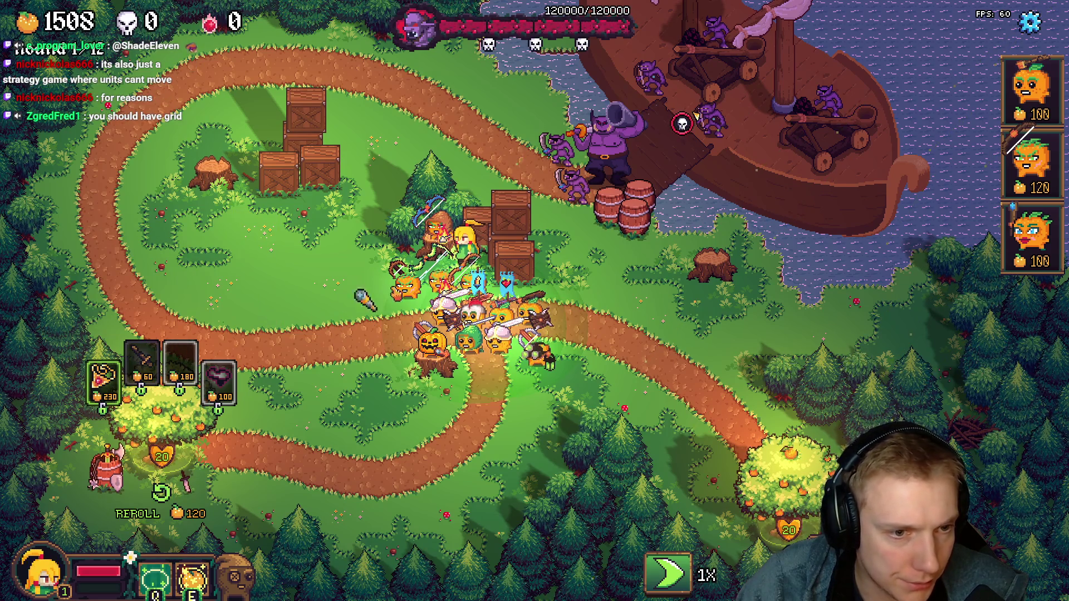
pyautogui.moveTo(526, 322); pyautogui.dragTo(405, 284)
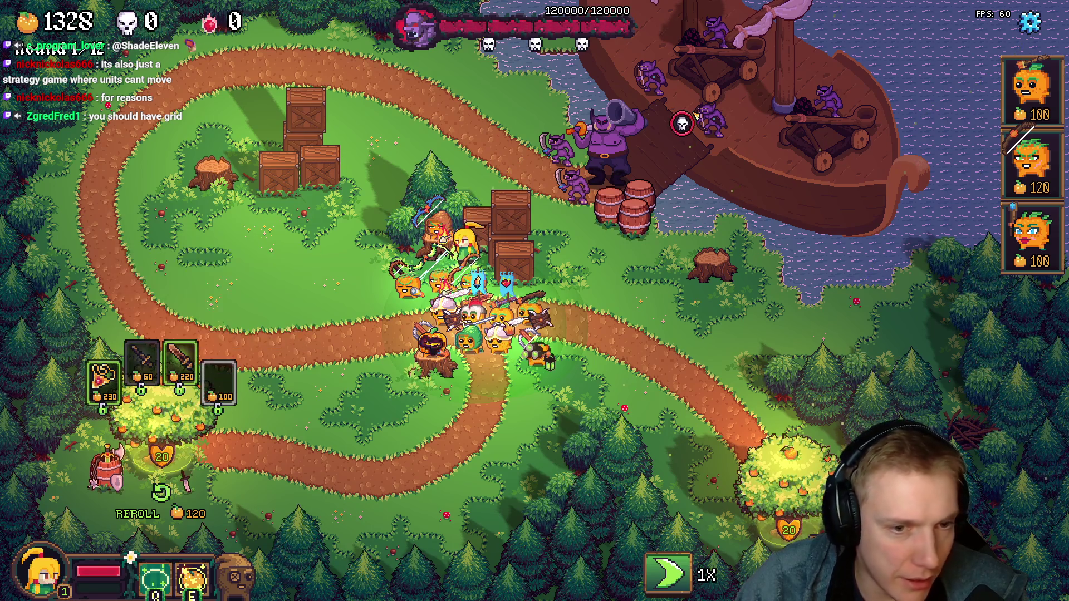
pyautogui.moveTo(219, 380); pyautogui.dragTo(435, 334)
pyautogui.hotkey('alt', 'Tab')
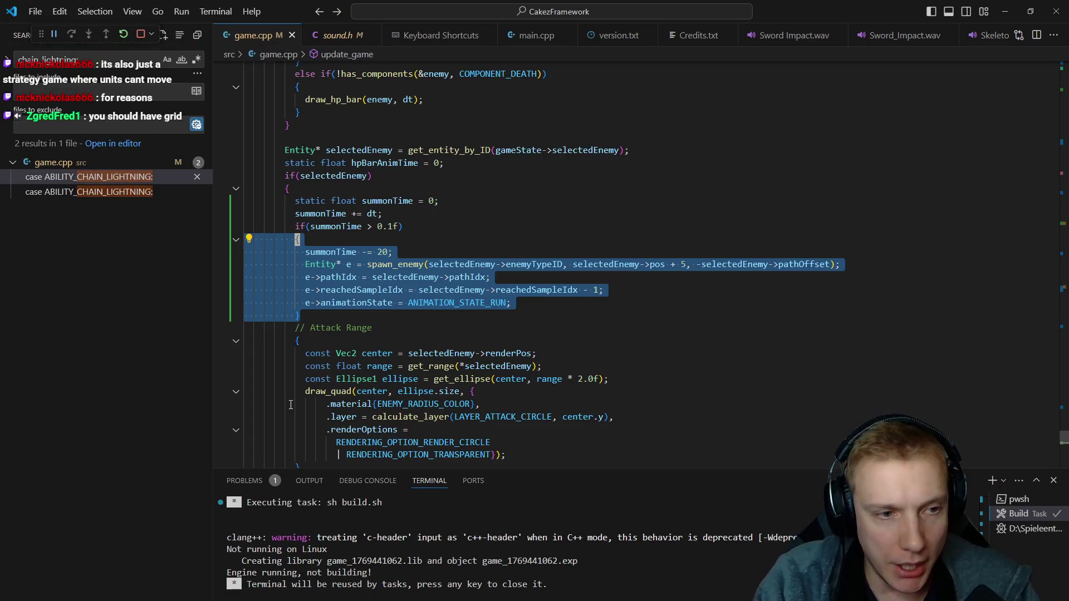
# - Jump to the ABILITY_METEOR_STRIKE case, highlight its uses, save game.cpp and switch to the browser
pyautogui.click(358, 268)
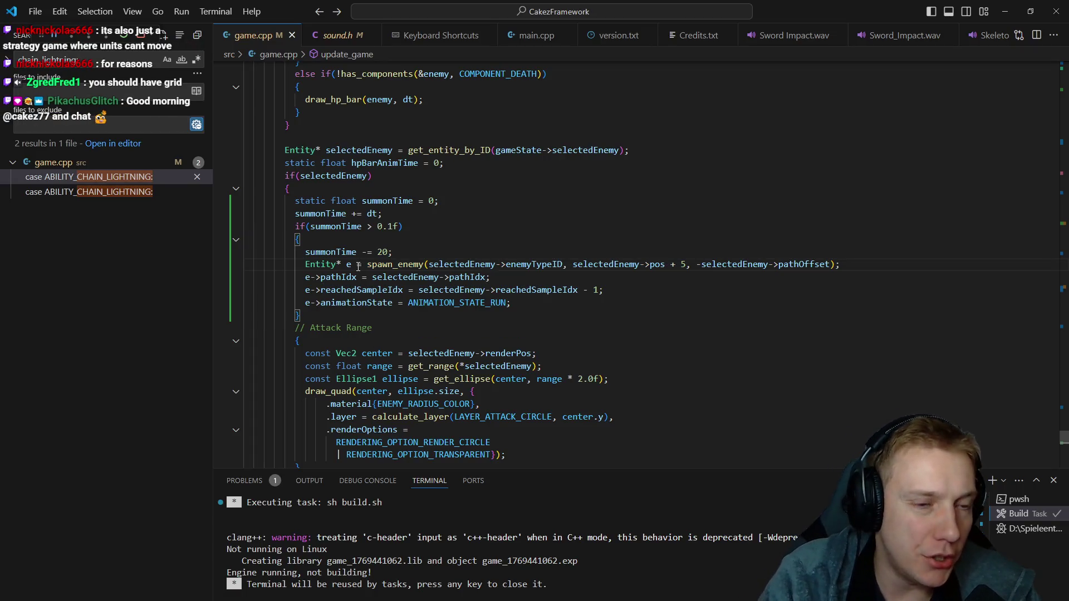
pyautogui.scroll(10, 358, 265)
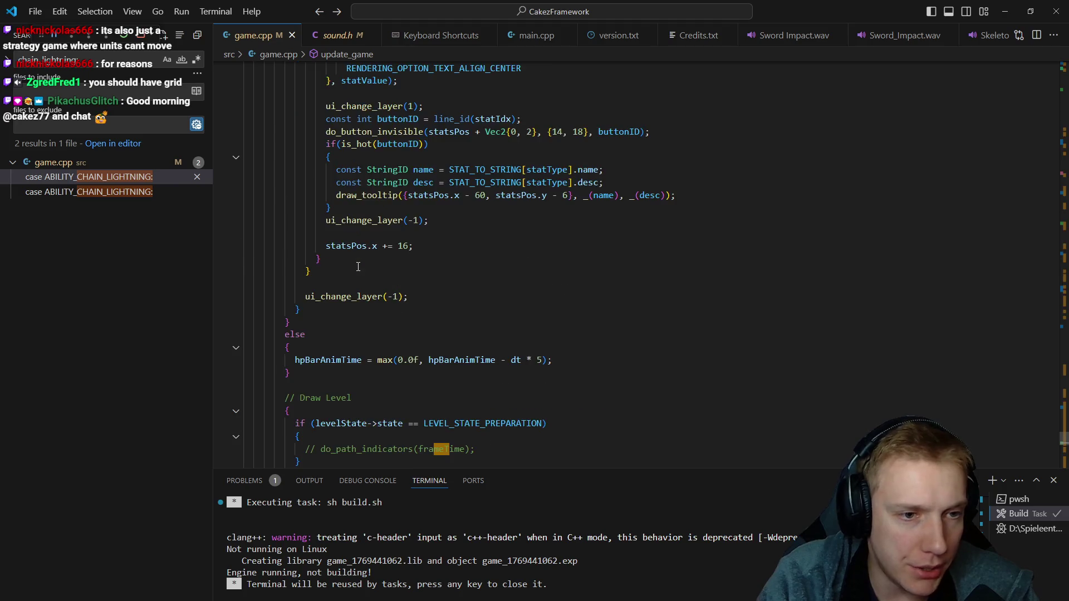
pyautogui.scroll(10, 359, 265)
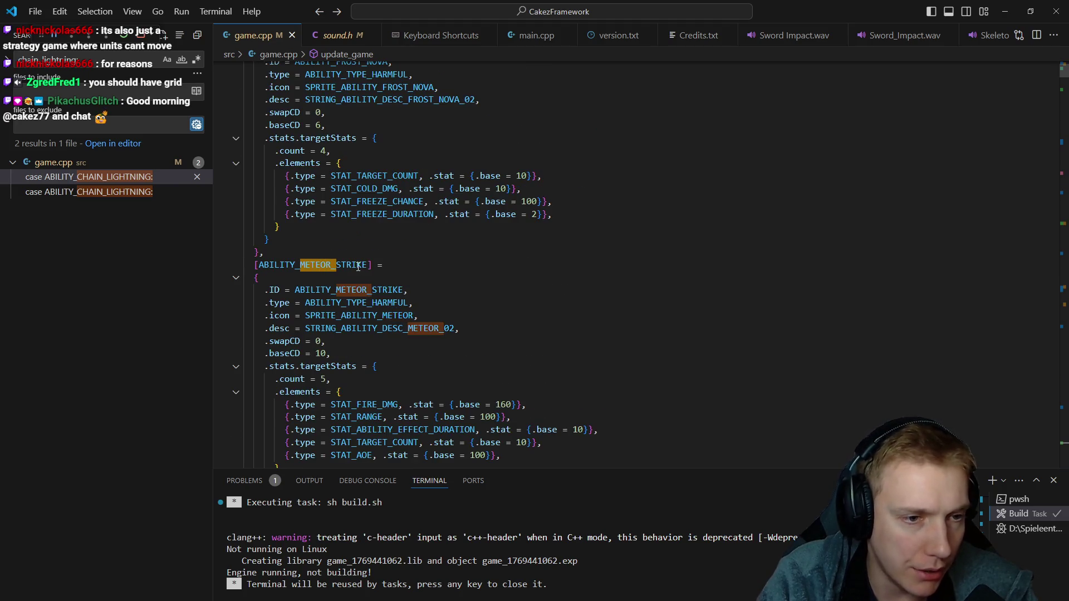
pyautogui.press('F3')
pyautogui.press('Down')
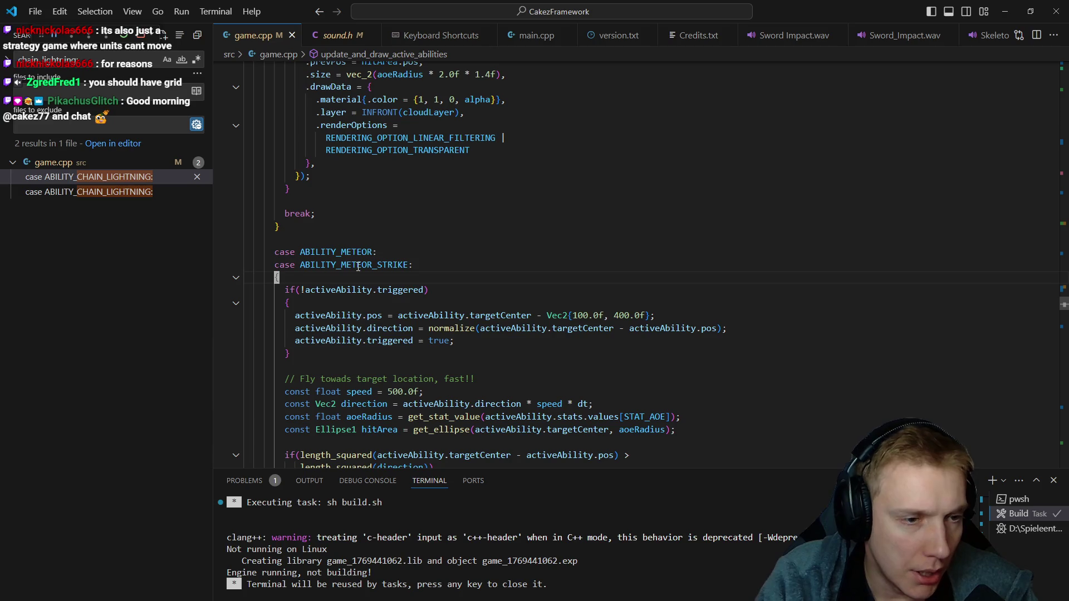
pyautogui.doubleClick(358, 264)
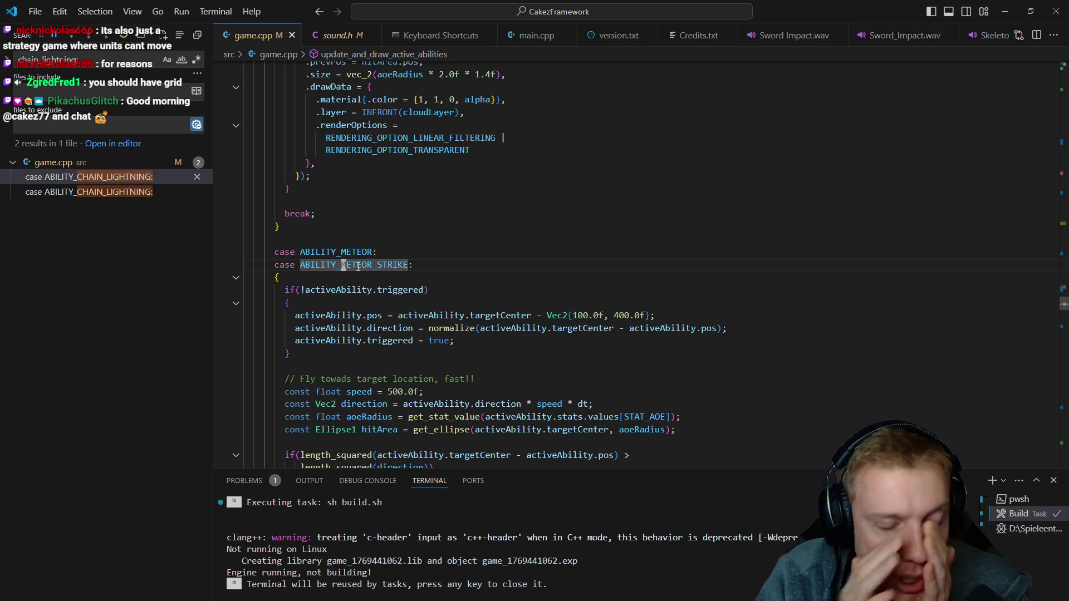
pyautogui.scroll(-3, 501, 236)
pyautogui.scroll(-2, 568, 229)
pyautogui.scroll(-1, 568, 230)
pyautogui.scroll(-1, 539, 223)
pyautogui.scroll(-5, 544, 209)
pyautogui.scroll(-8, 534, 200)
pyautogui.scroll(-2, 535, 199)
pyautogui.scroll(3, 532, 198)
pyautogui.scroll(-4, 532, 198)
pyautogui.scroll(-4, 531, 196)
pyautogui.scroll(-7, 529, 195)
pyautogui.scroll(-2, 526, 193)
pyautogui.scroll(-5, 526, 192)
pyautogui.scroll(-3, 526, 193)
pyautogui.scroll(3, 526, 192)
pyautogui.scroll(-9, 527, 202)
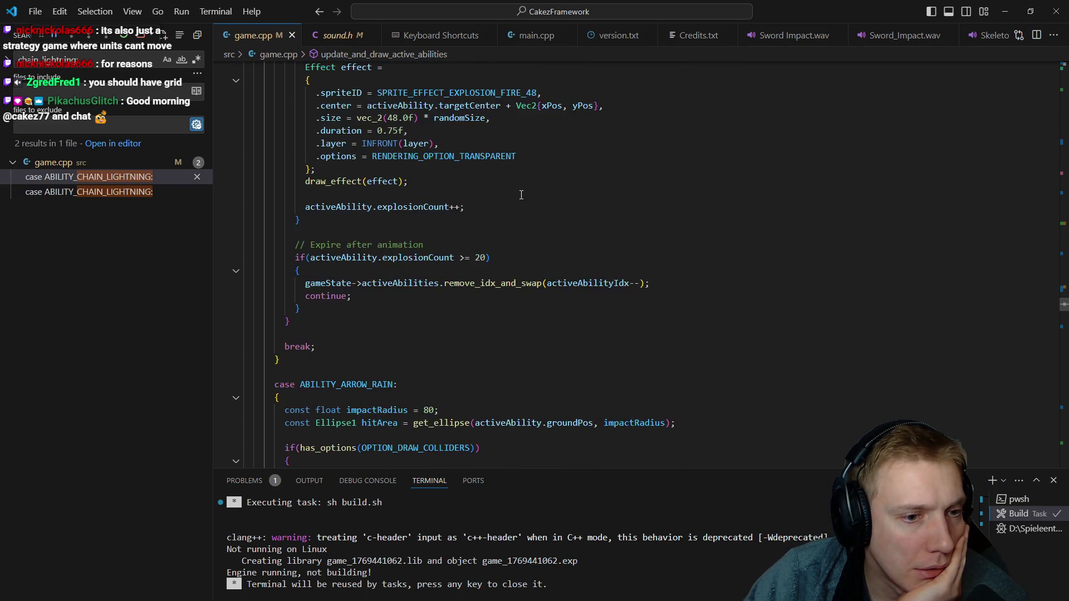
pyautogui.scroll(-3, 524, 197)
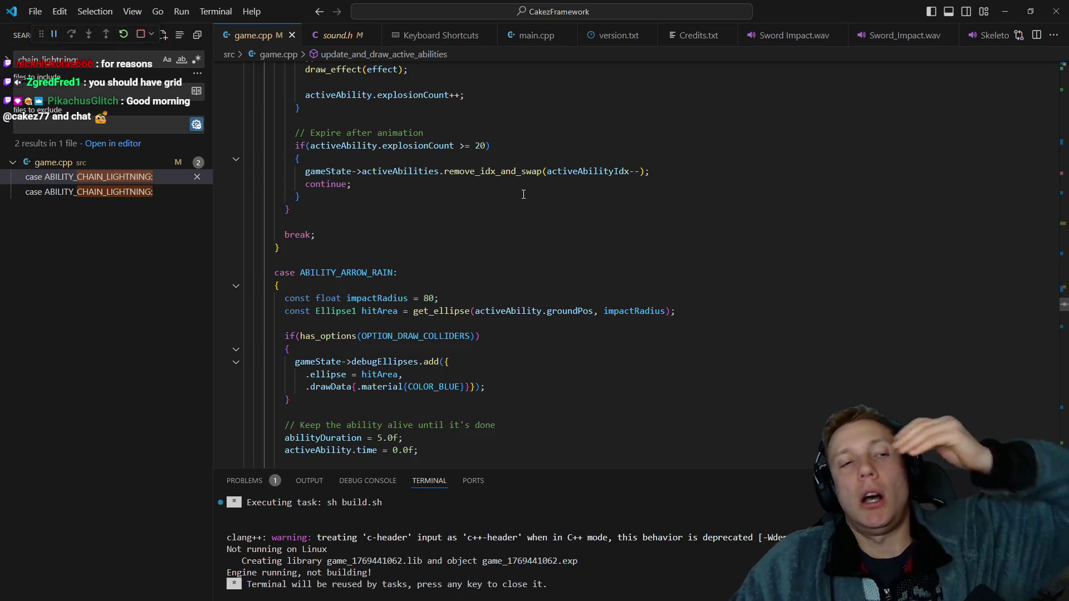
pyautogui.scroll(9, 523, 194)
pyautogui.scroll(8, 501, 201)
pyautogui.scroll(6, 453, 219)
pyautogui.scroll(7, 453, 219)
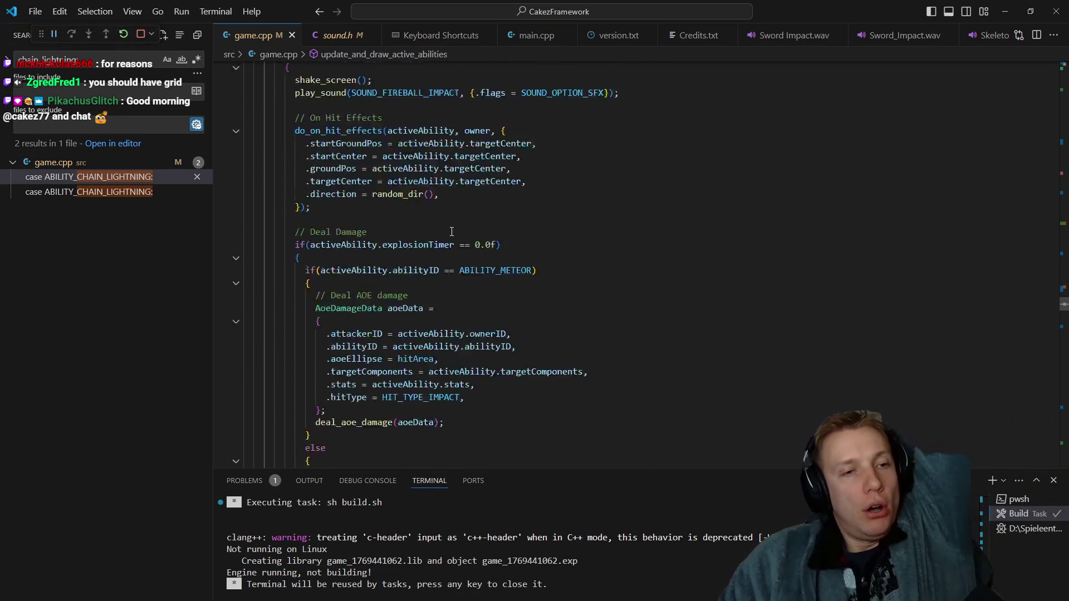
pyautogui.scroll(6, 455, 216)
pyautogui.scroll(4, 459, 211)
pyautogui.scroll(3, 466, 204)
pyautogui.scroll(4, 466, 205)
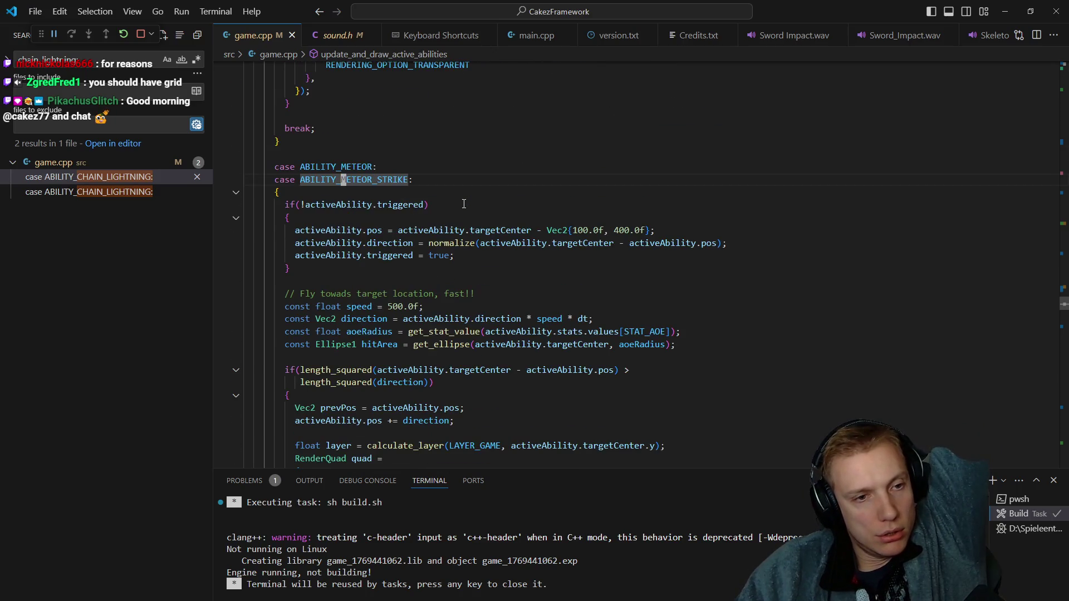
pyautogui.scroll(1, 463, 204)
pyautogui.scroll(2, 464, 204)
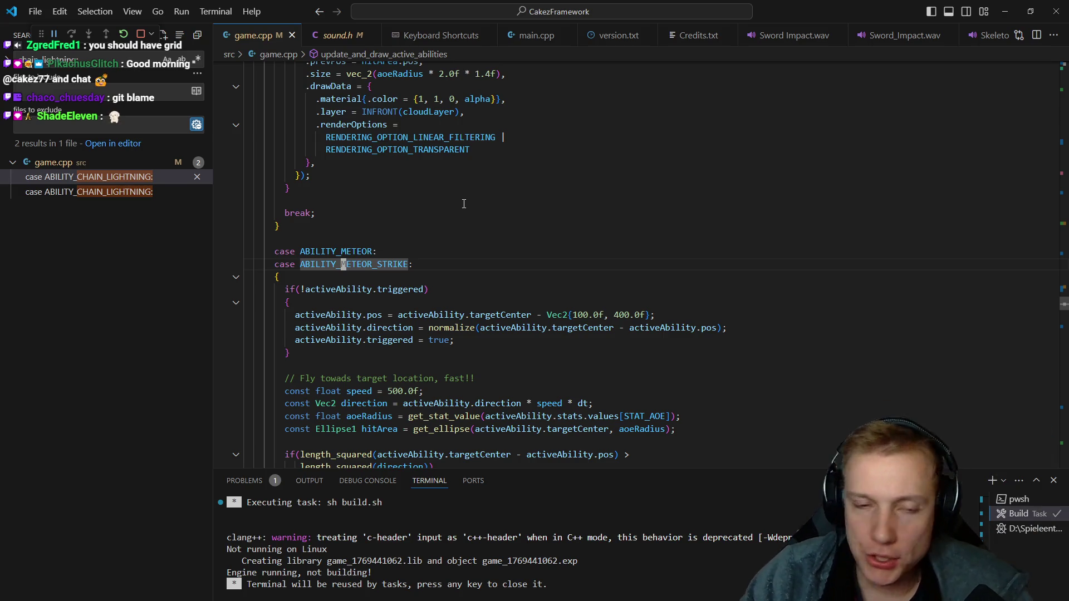
pyautogui.scroll(-2, 389, 249)
pyautogui.scroll(-2, 390, 248)
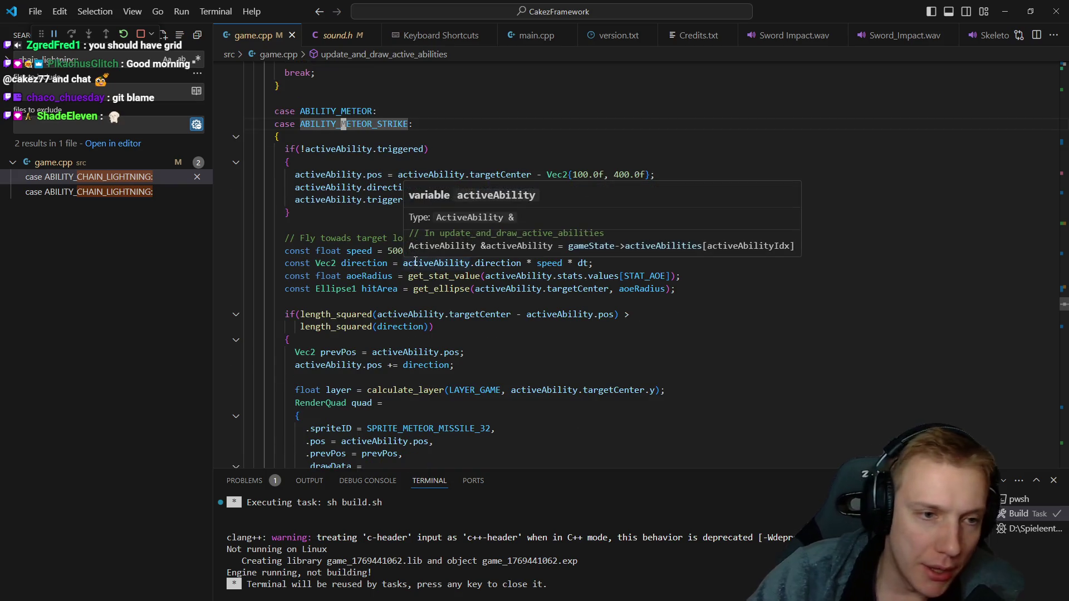
pyautogui.moveTo(418, 441)
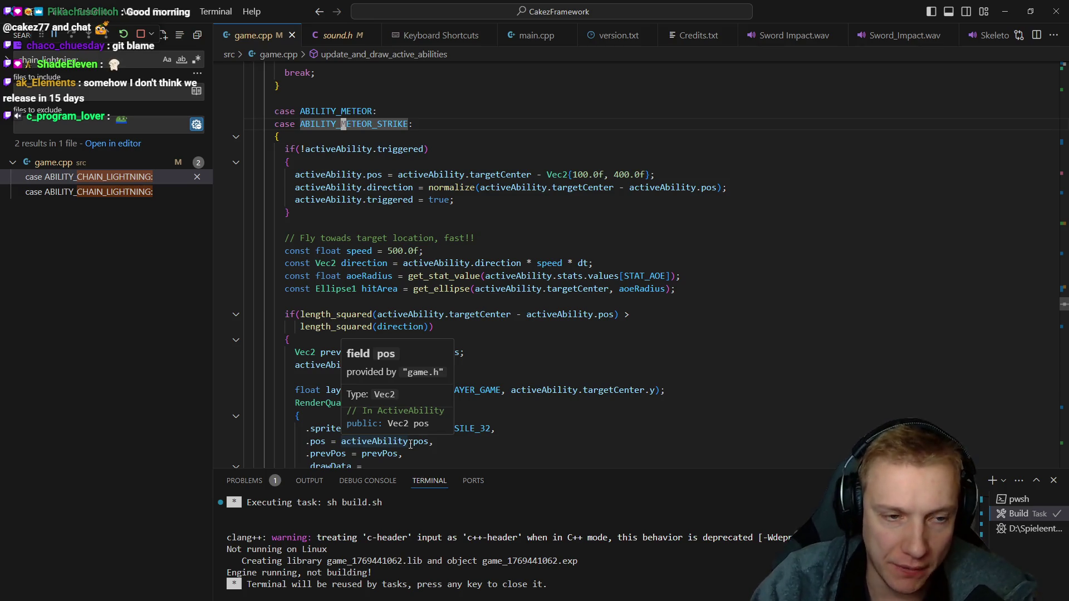
pyautogui.hotkey('ctrl', 's')
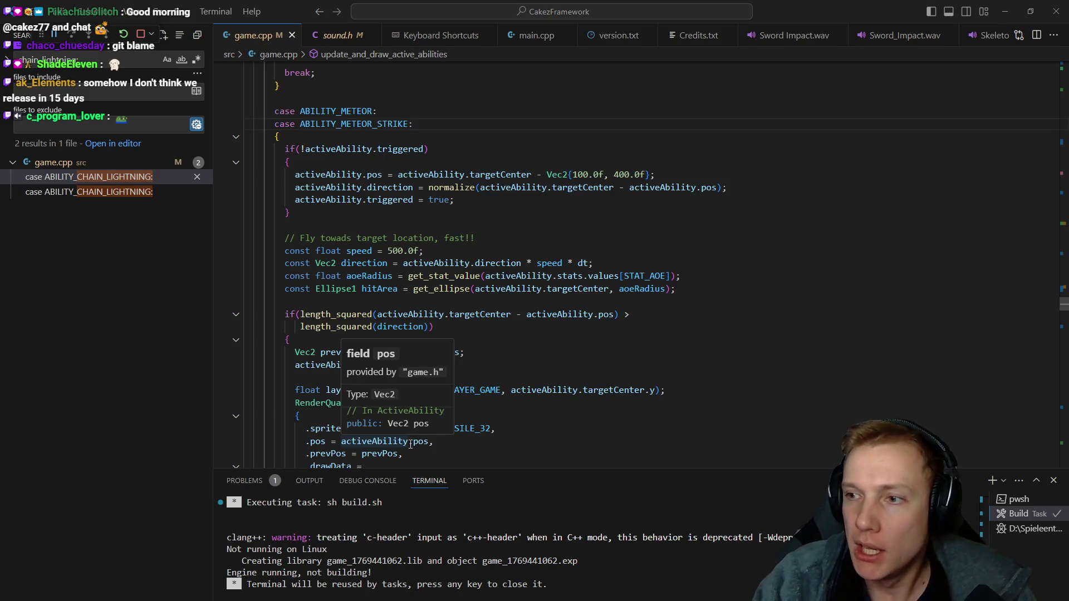
pyautogui.hotkey('alt', 'Tab')
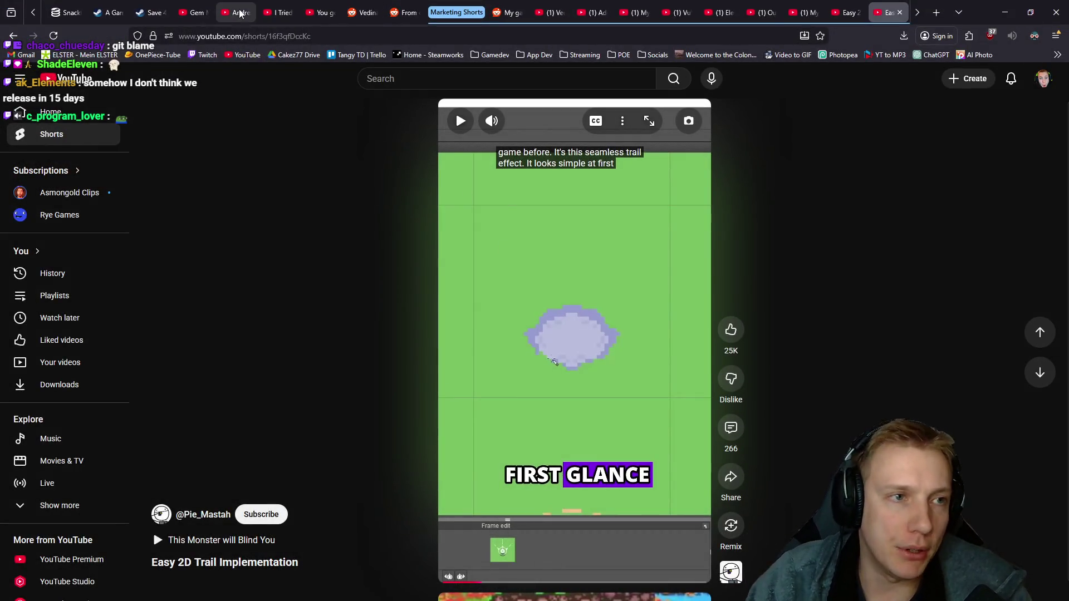
# - Load github.com in a new browser tab, then minimise the browser back to the editor
pyautogui.click(366, 12)
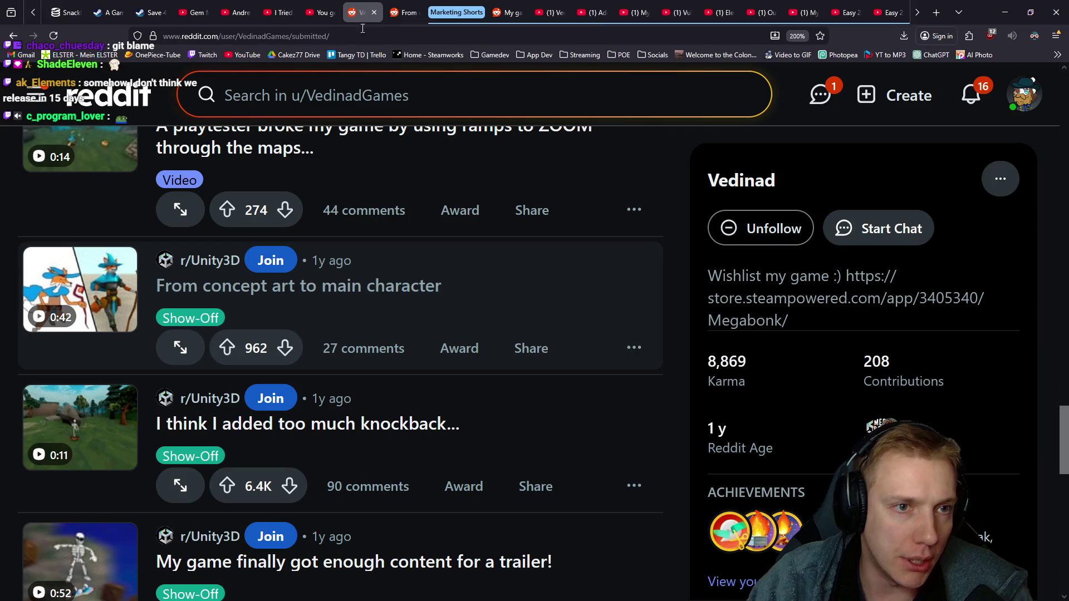
pyautogui.hotkey('ctrl', 't')
pyautogui.write('github.com/')
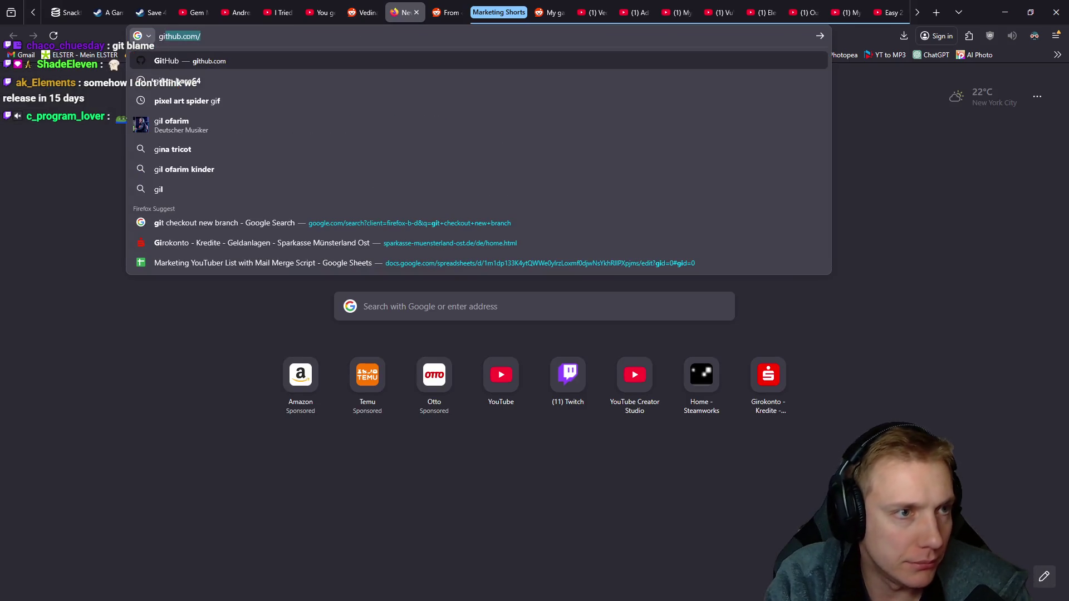
pyautogui.press('Return')
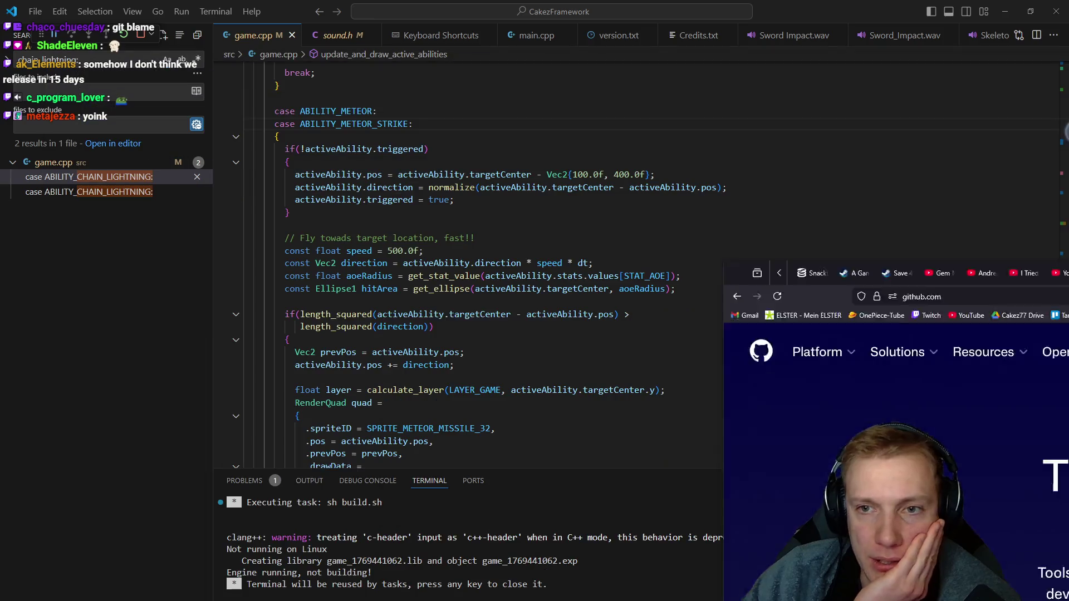
pyautogui.click(1004, 12)
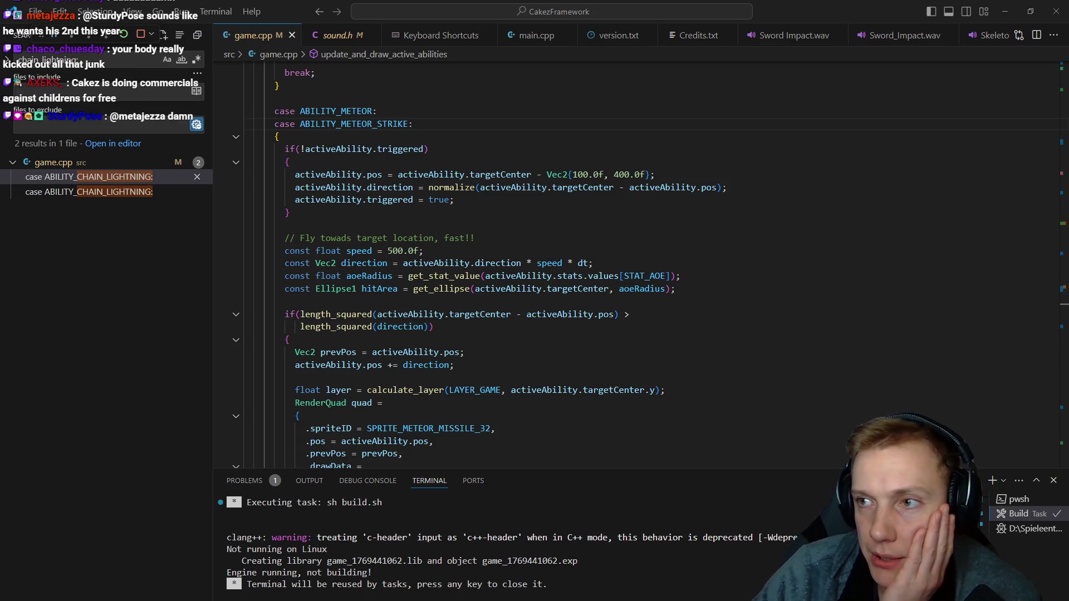
# - Switch to Firefox showing the private CakezFramework repository page
pyautogui.hotkey('alt', 'Tab')
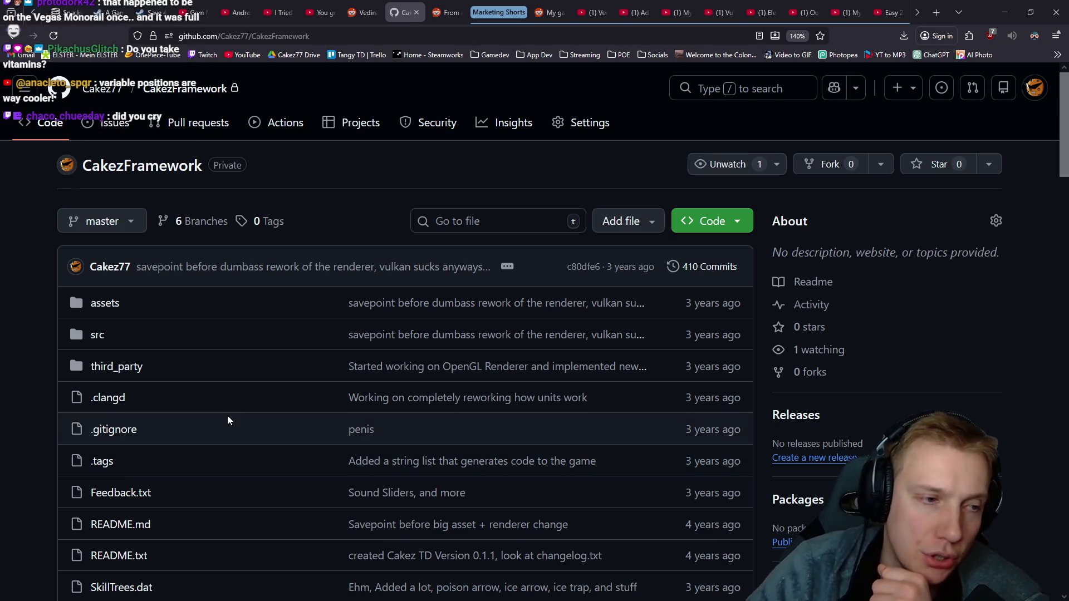
pyautogui.scroll(-2, 204, 326)
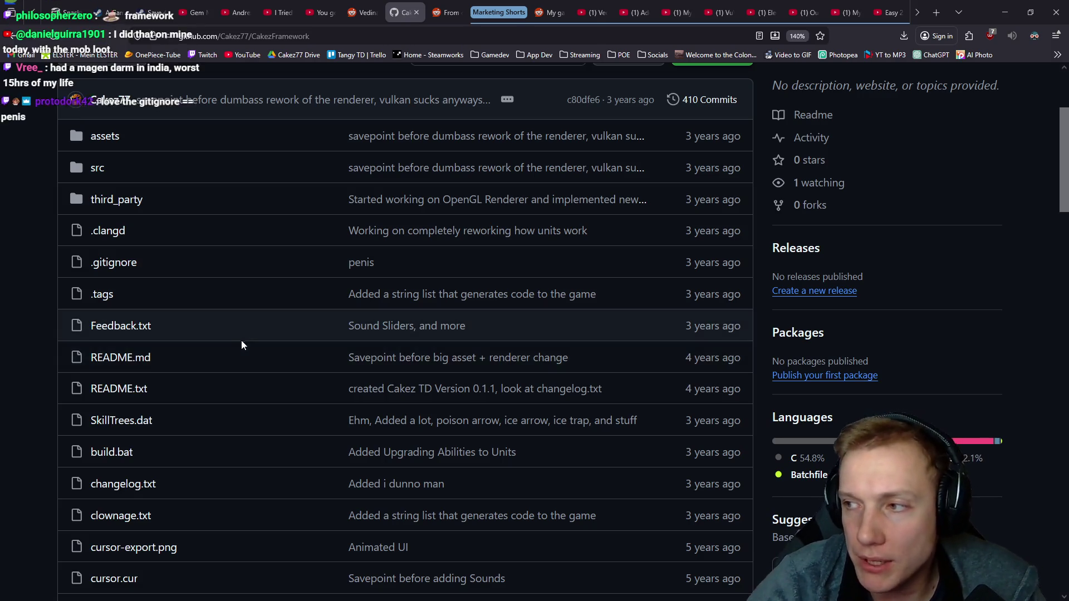
# - Bring the Tangy TD game to the front and pick up a pumpkin tower card
pyautogui.hotkey('alt', 'Tab')
pyautogui.click(1031, 93)
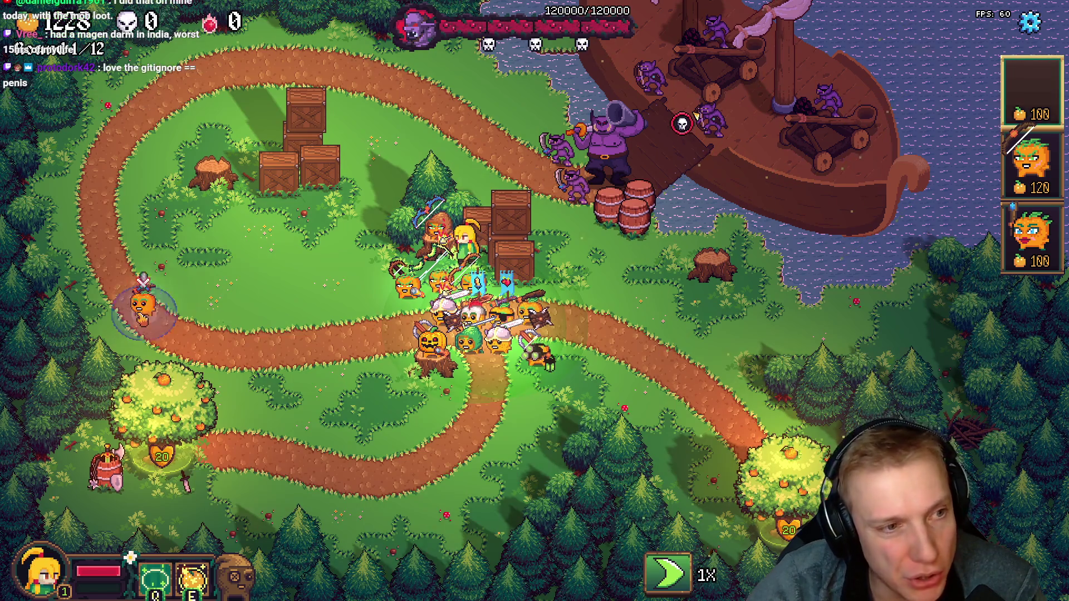
# - Place a pumpkin tower on the left path, cancel a second one, and switch to Aseprite
pyautogui.click(219, 163)
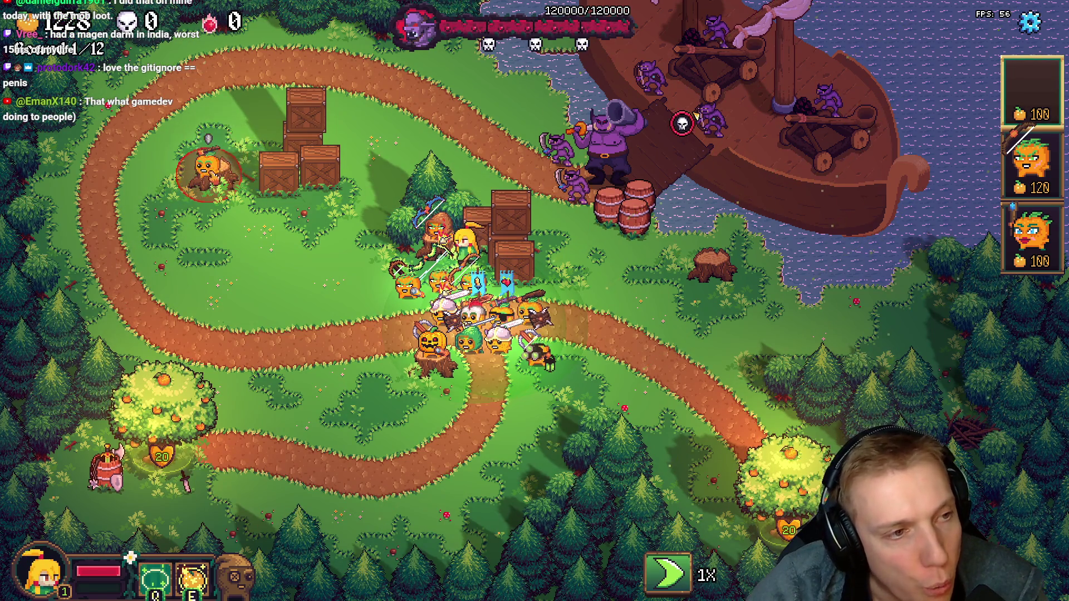
pyautogui.click(109, 259)
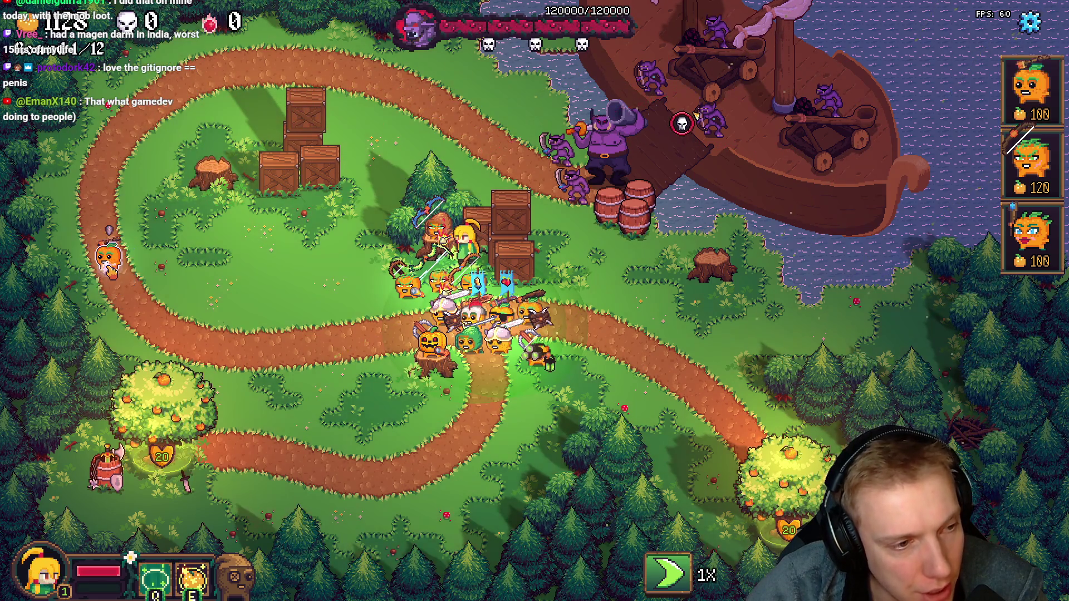
pyautogui.click(1031, 167)
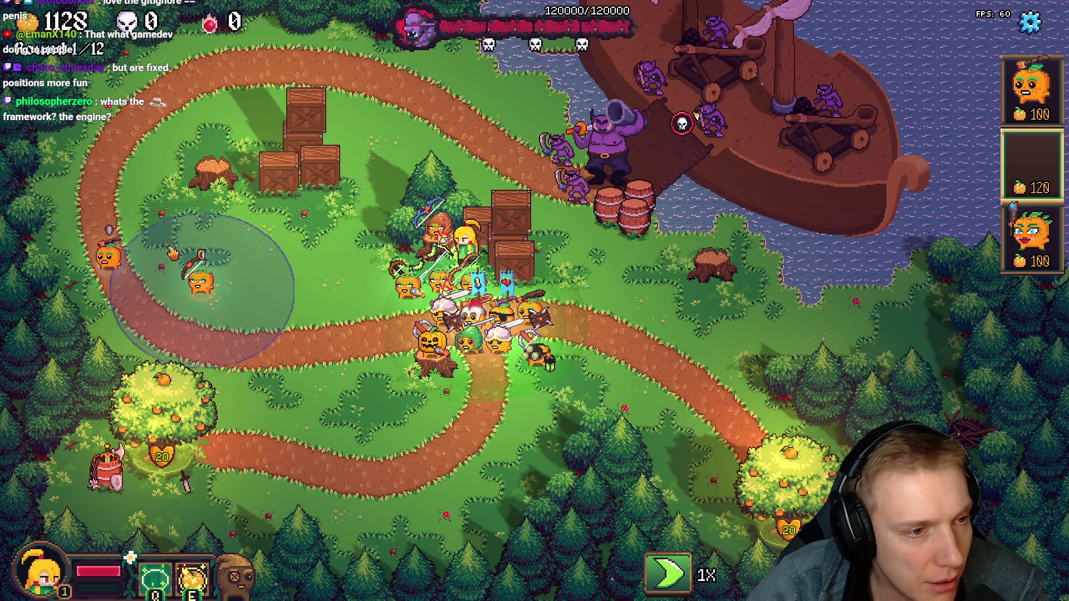
pyautogui.press('Escape')
pyautogui.press('Escape')
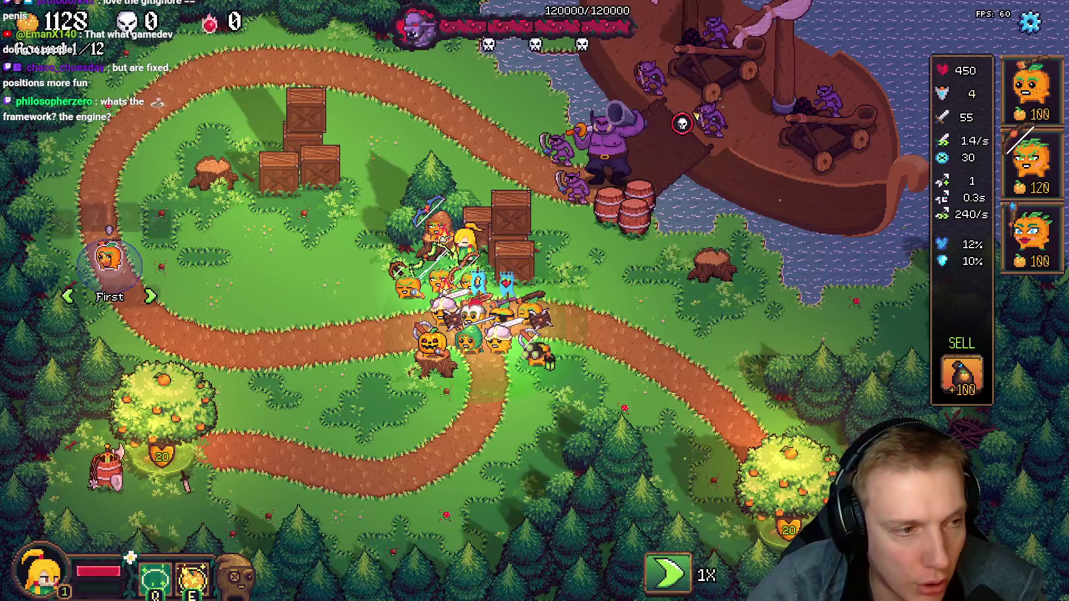
pyautogui.click(203, 261)
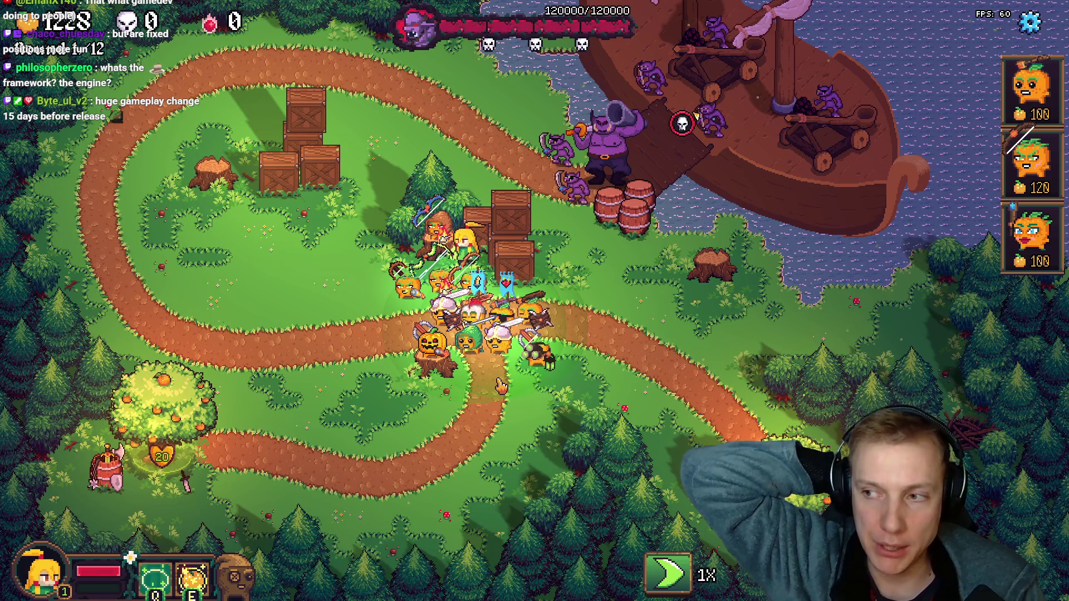
pyautogui.hotkey('alt', 'Tab')
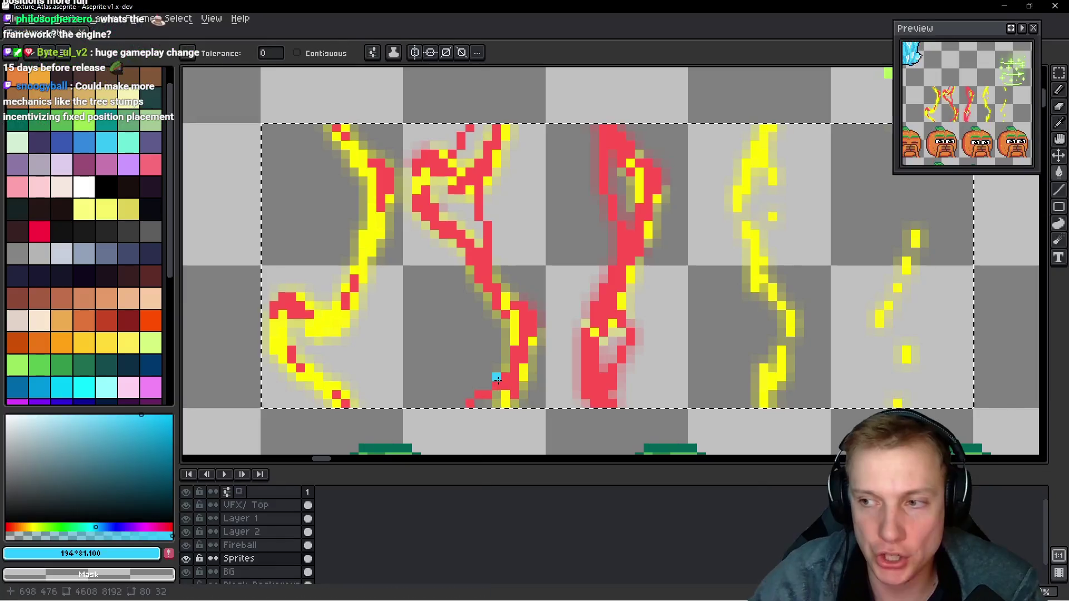
# - Undo the red lightning recolour, save the atlas and export it as Texture_Atlas.png
pyautogui.hotkey('ctrl', 'z')
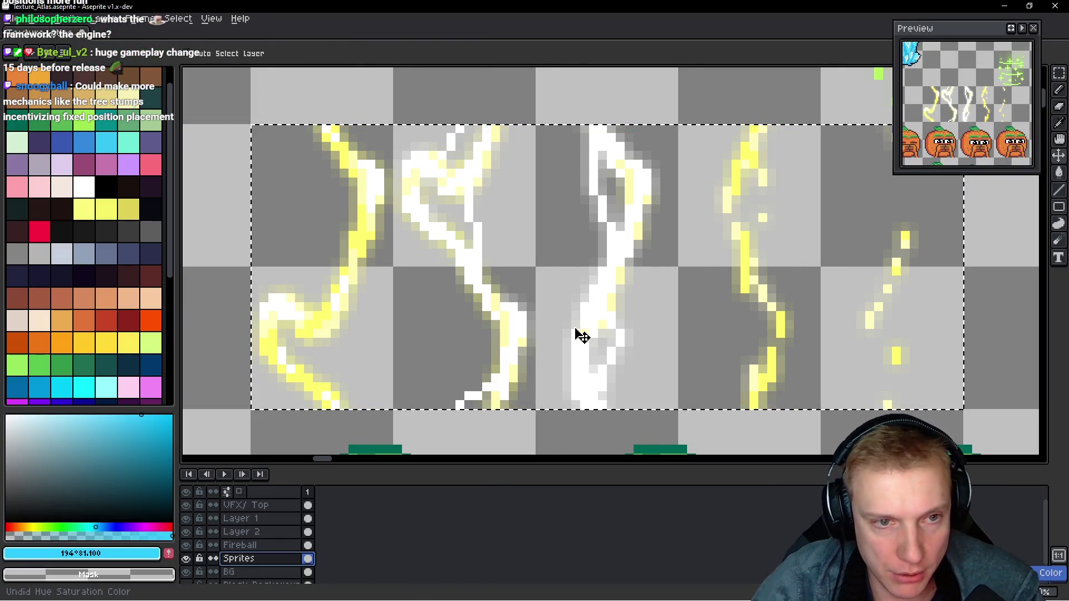
pyautogui.hotkey('ctrl', 's')
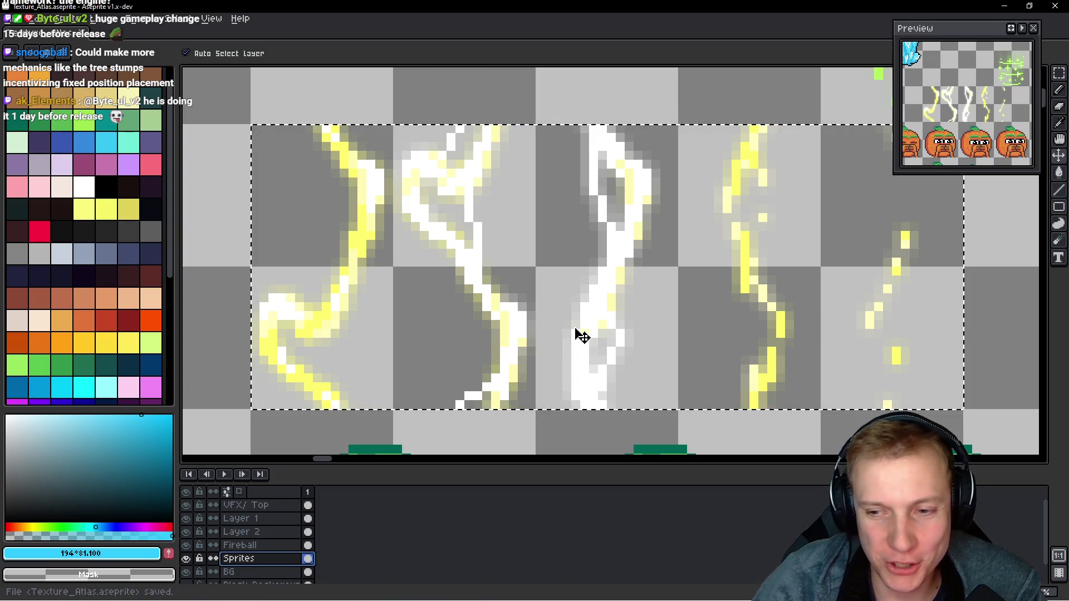
pyautogui.hotkey('ctrl', 'e')
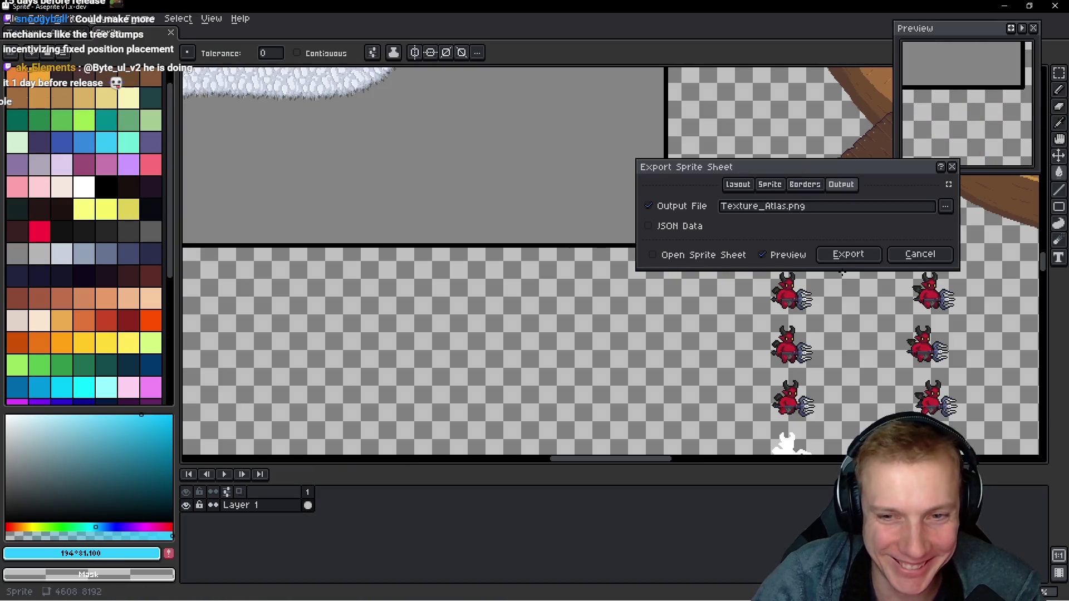
pyautogui.click(862, 255)
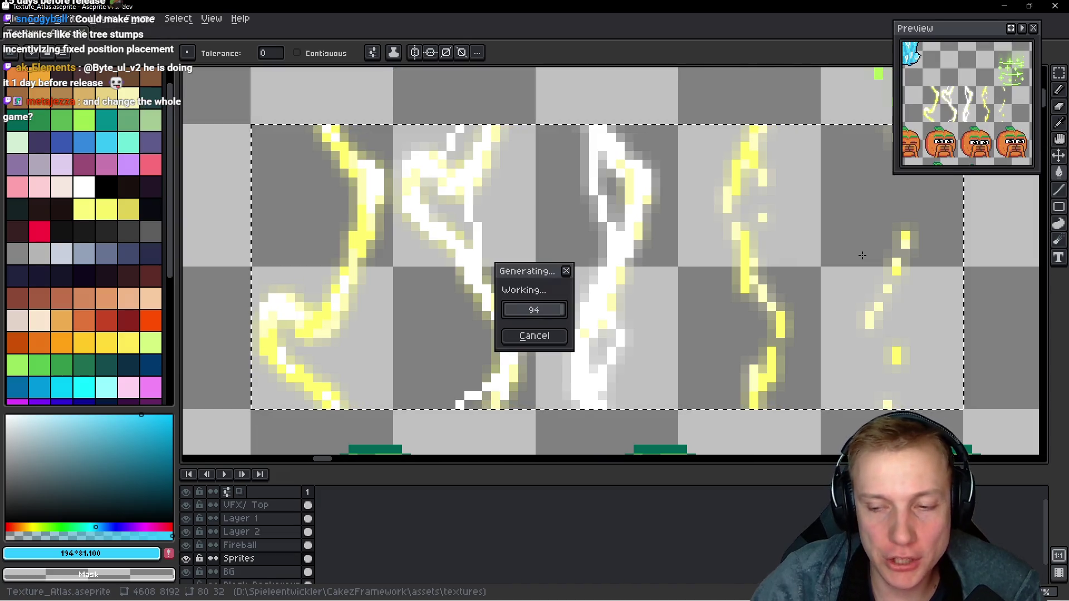
pyautogui.press('i')
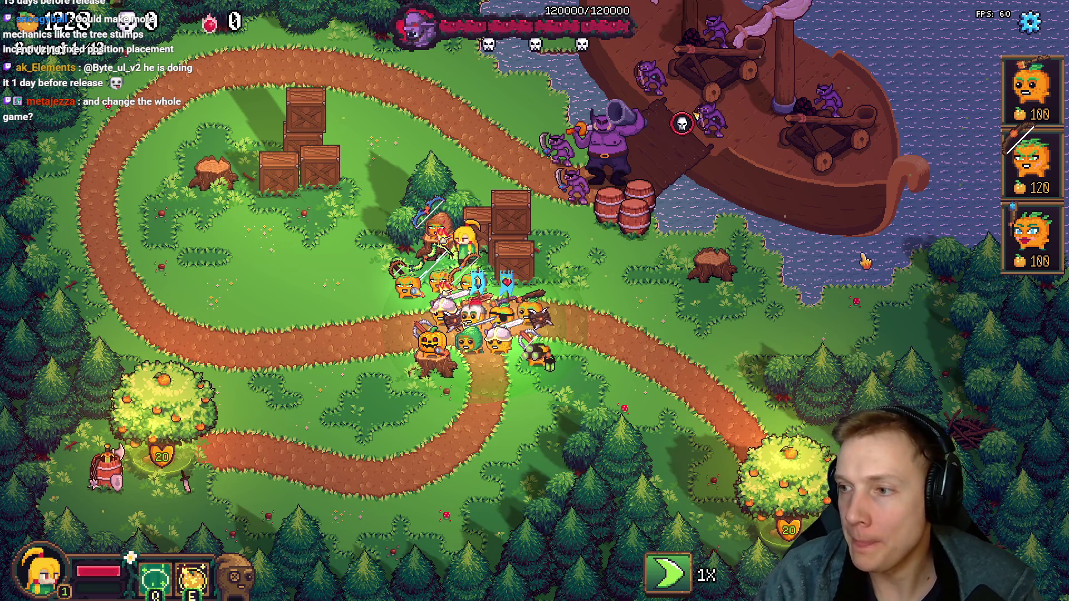
# - Bring up and close the calculator, then return to the GitHub repository tab
pyautogui.hotkey('alt', 'Tab')
pyautogui.click(870, 117)
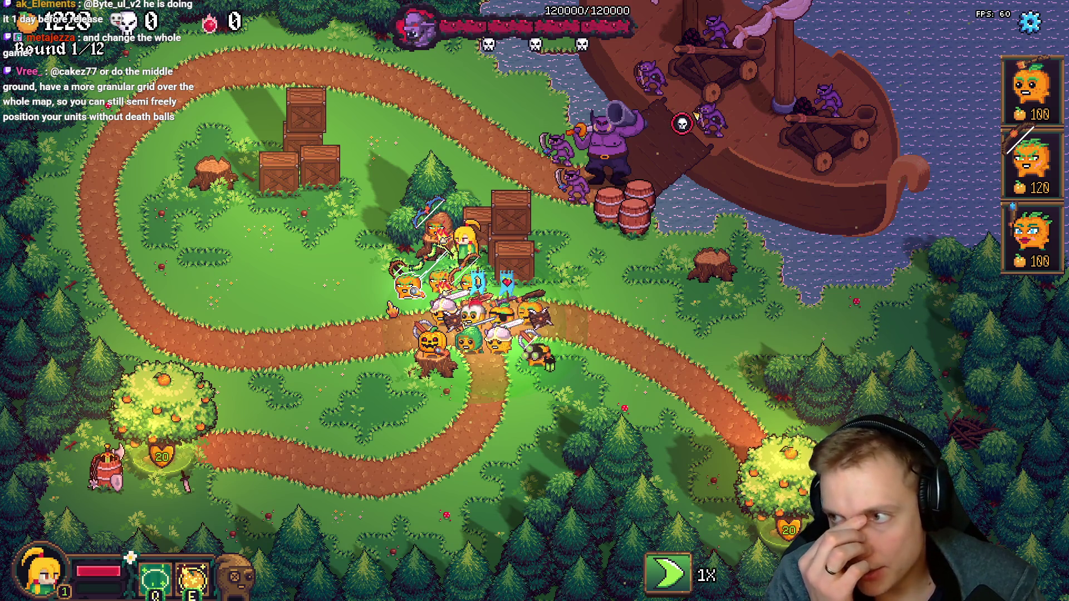
pyautogui.hotkey('alt', 'Tab')
pyautogui.scroll(3, 349, 270)
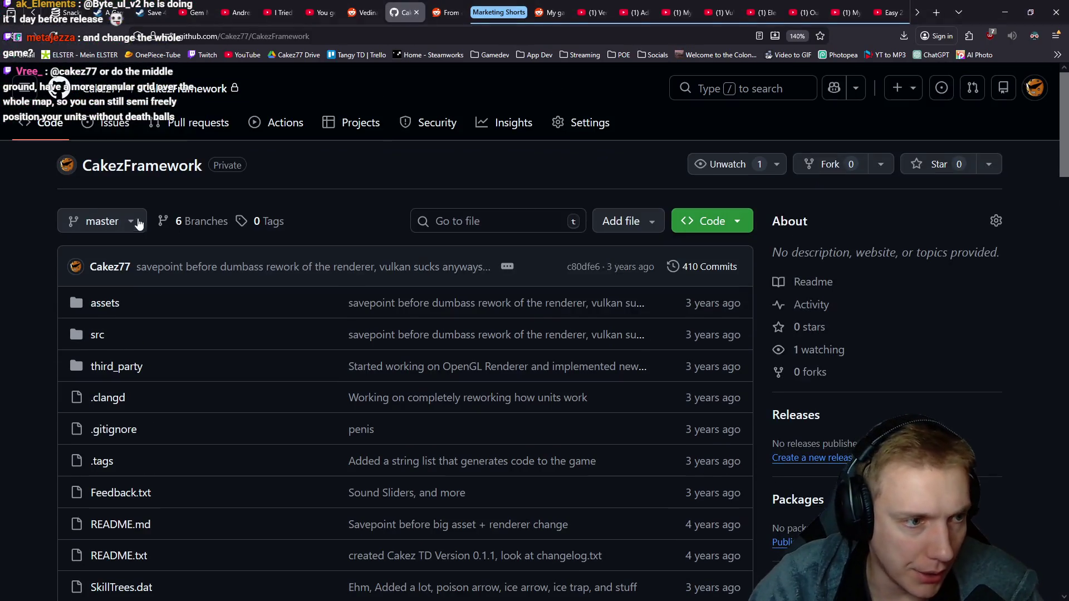
# - Switch to the global_skilltree branch and open the Big Ability Rework commit from older history
pyautogui.click(140, 222)
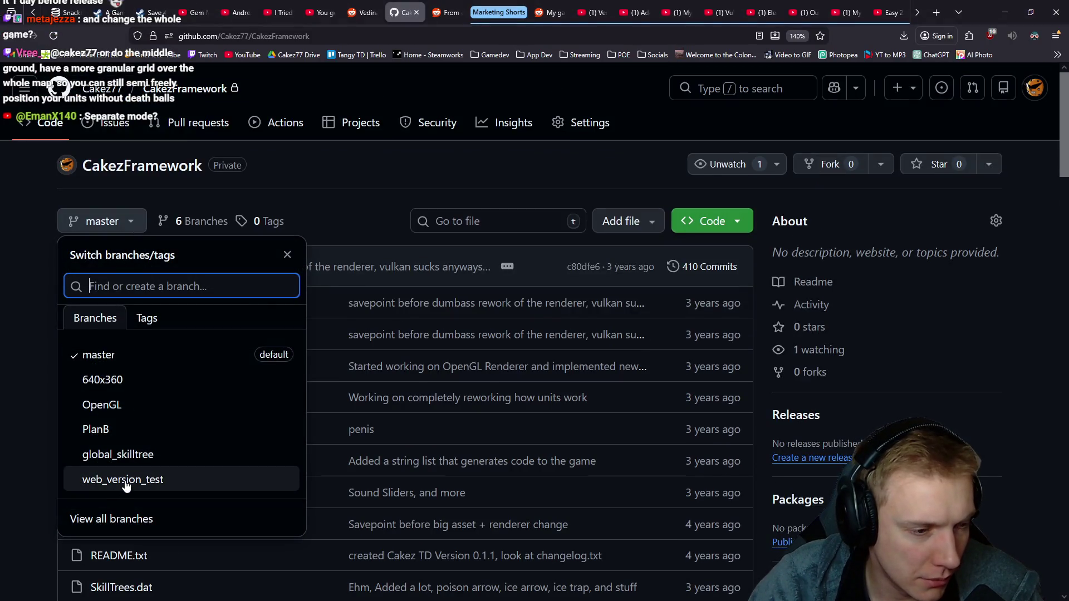
pyautogui.press('Escape')
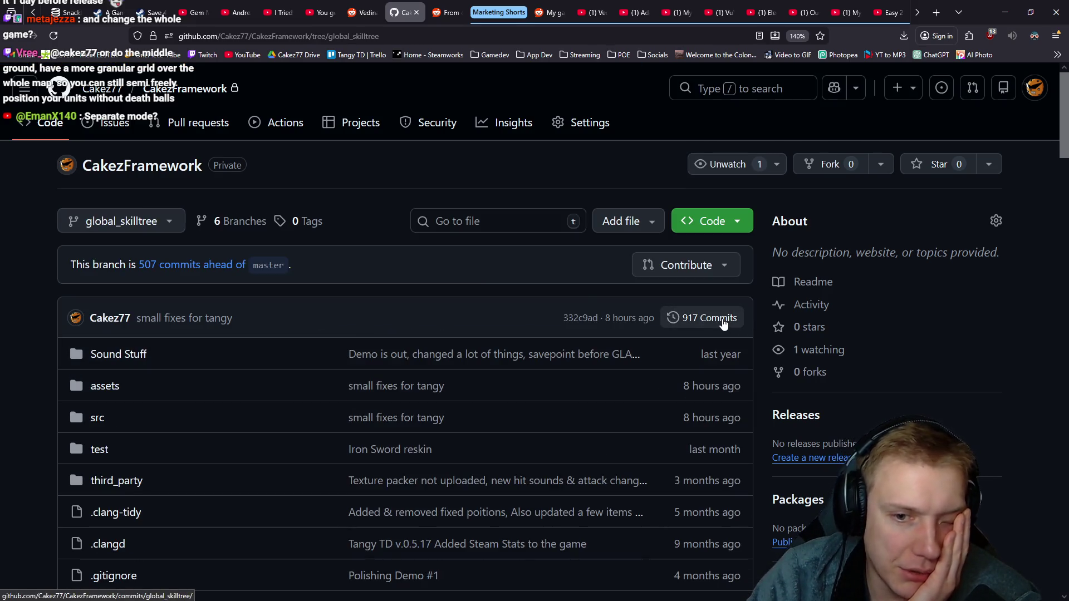
pyautogui.click(724, 325)
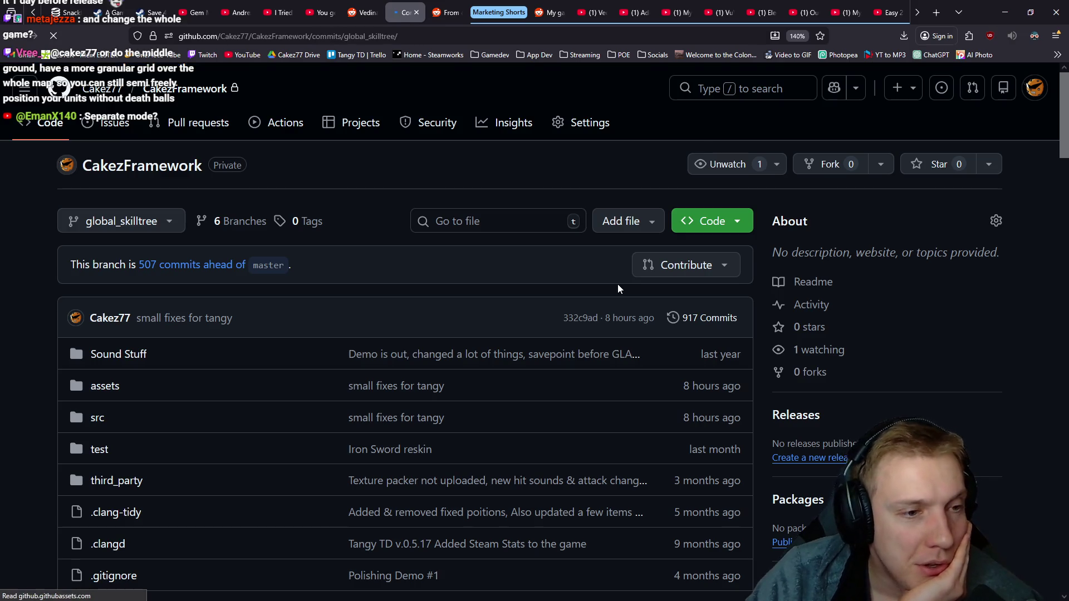
pyautogui.scroll(-3, 487, 337)
pyautogui.scroll(-3, 443, 286)
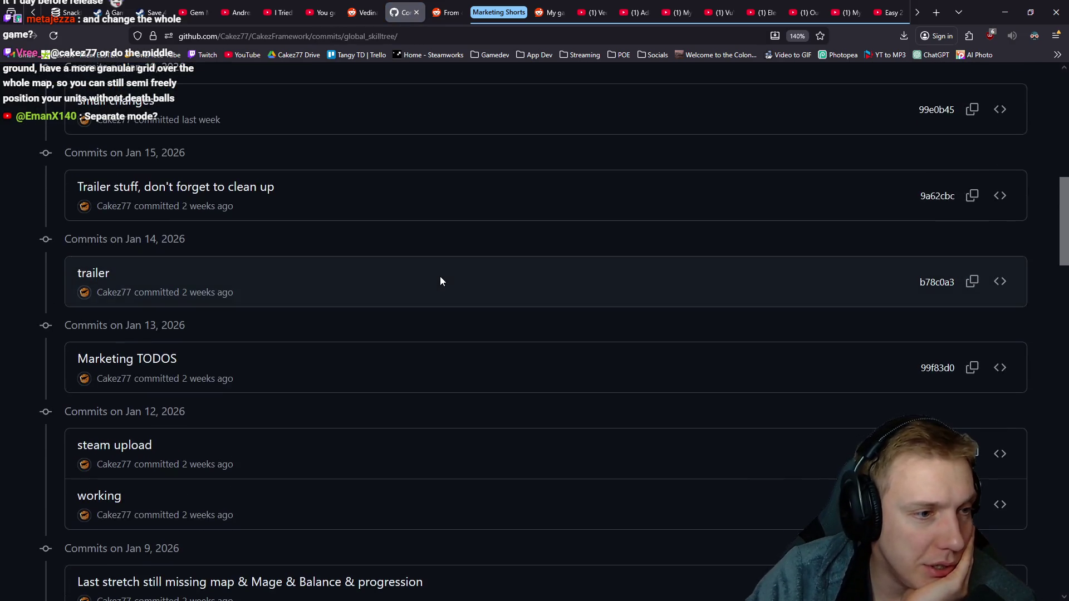
pyautogui.scroll(-3, 206, 323)
pyautogui.scroll(-3, 177, 203)
pyautogui.scroll(-3, 178, 203)
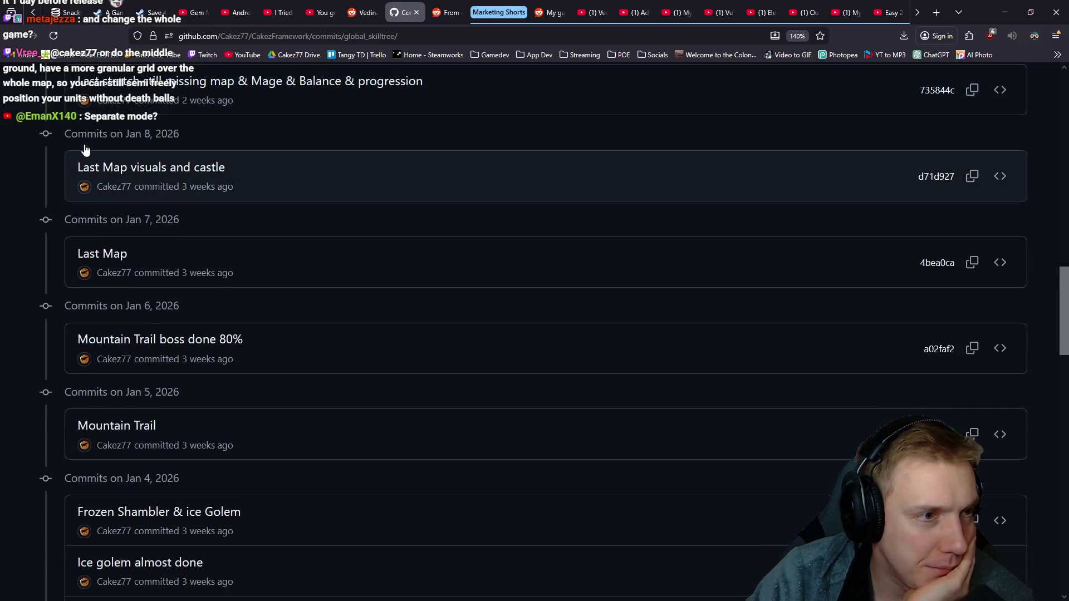
pyautogui.scroll(-3, 243, 123)
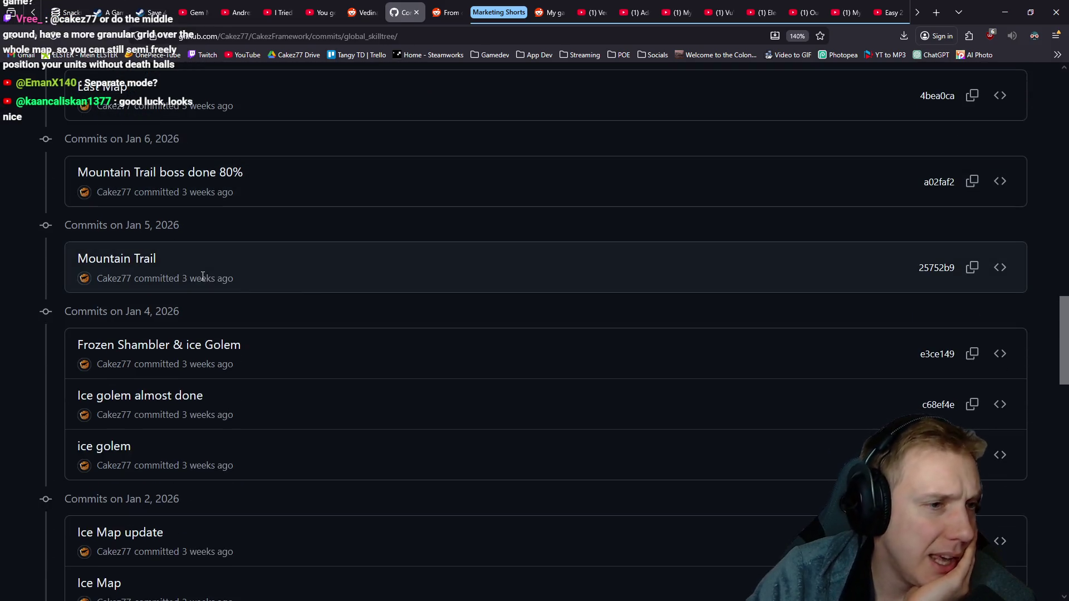
pyautogui.scroll(-3, 339, 273)
pyautogui.scroll(-3, 355, 263)
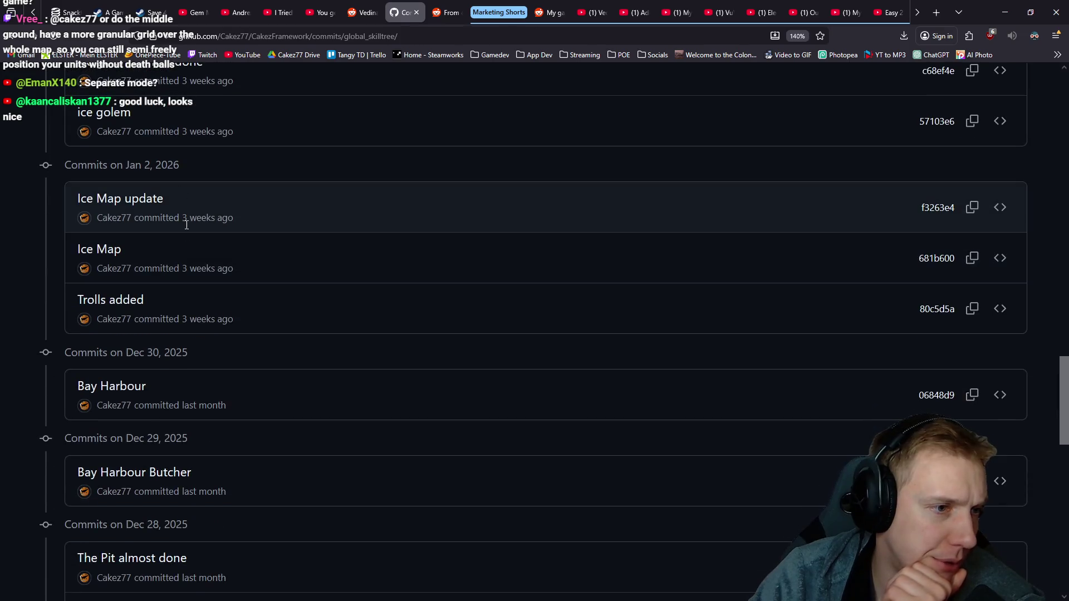
pyautogui.scroll(-3, 252, 251)
pyautogui.scroll(-2, 235, 232)
pyautogui.scroll(-2, 221, 221)
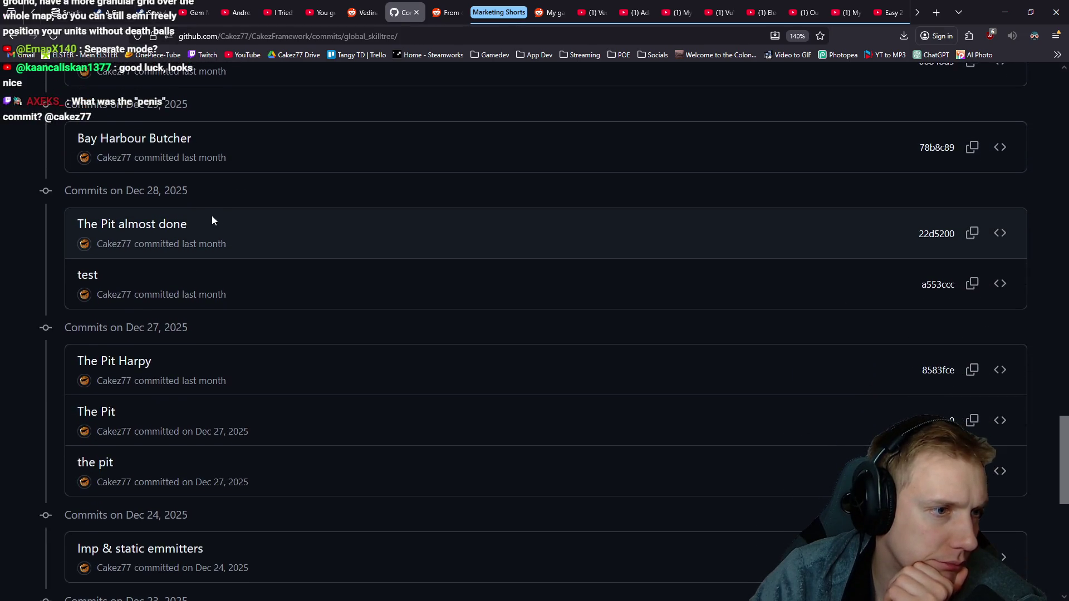
pyautogui.scroll(-3, 201, 205)
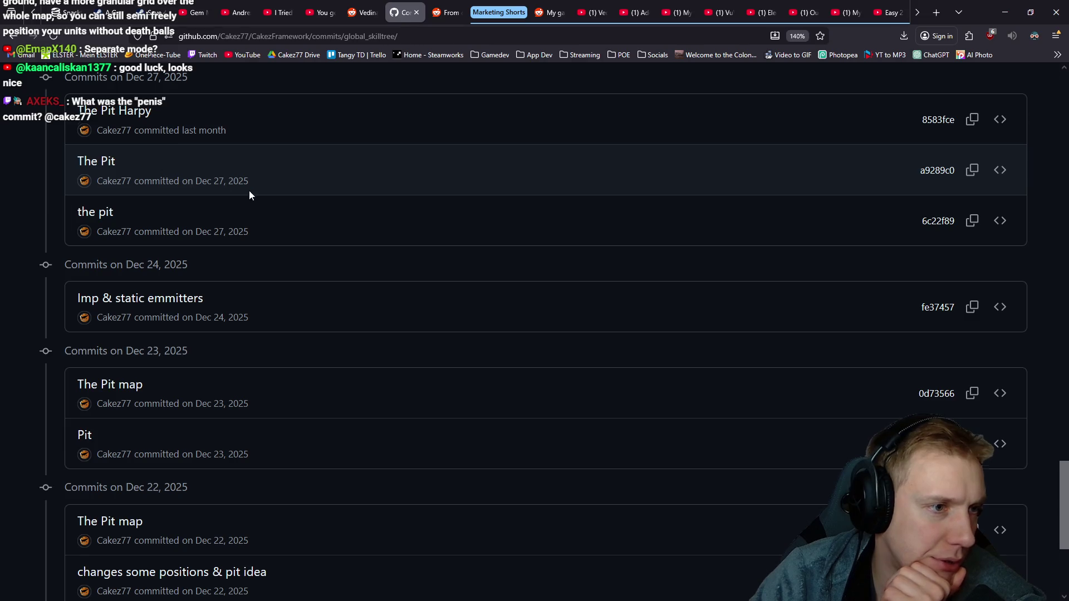
pyautogui.scroll(-2, 275, 196)
pyautogui.scroll(-2, 303, 200)
pyautogui.scroll(-2, 270, 162)
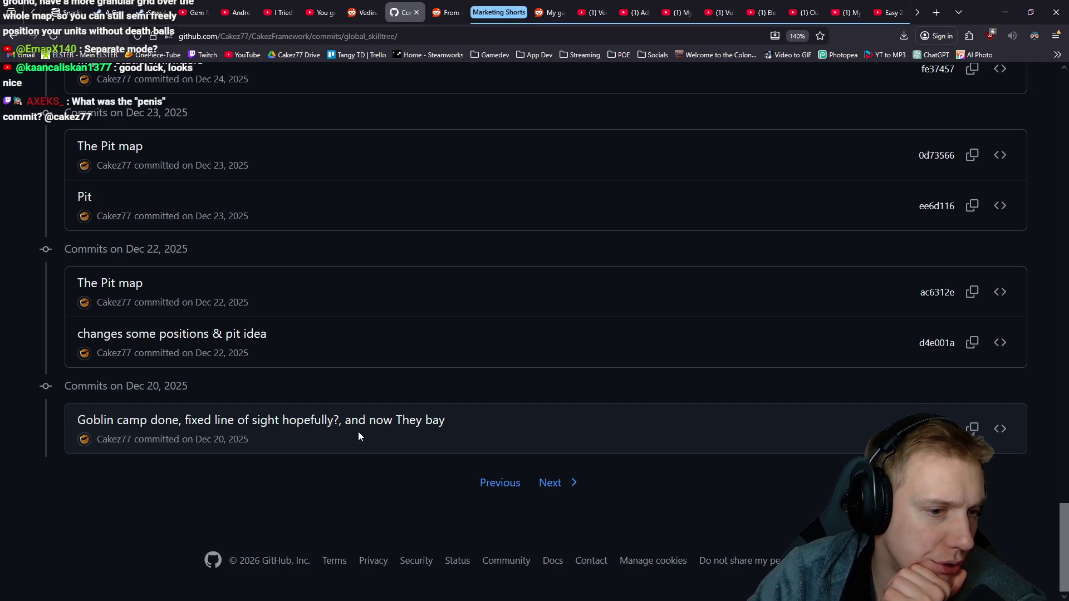
pyautogui.click(553, 483)
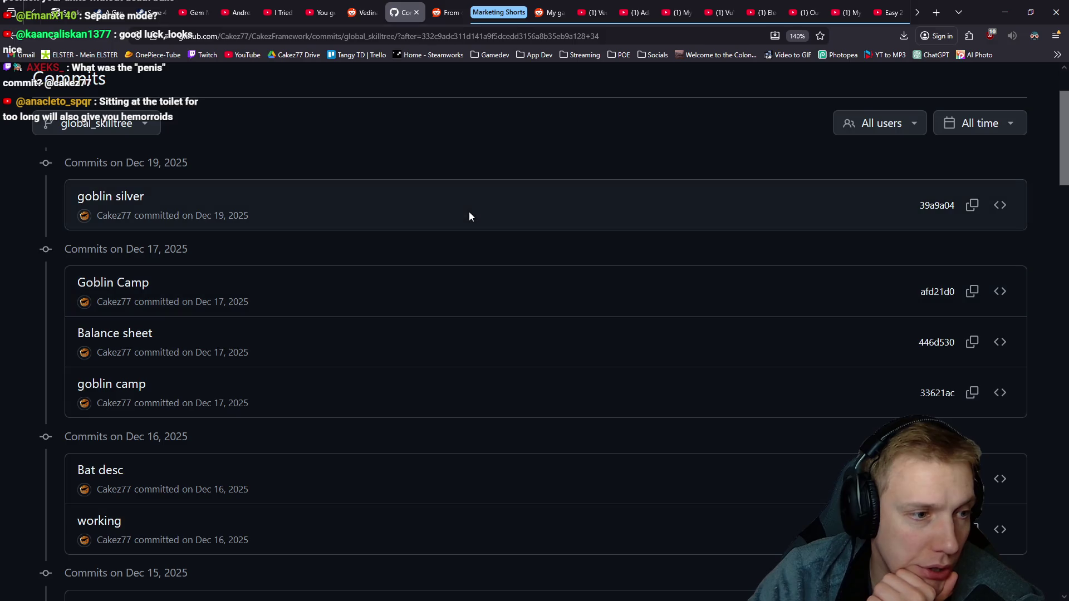
pyautogui.scroll(-3, 432, 259)
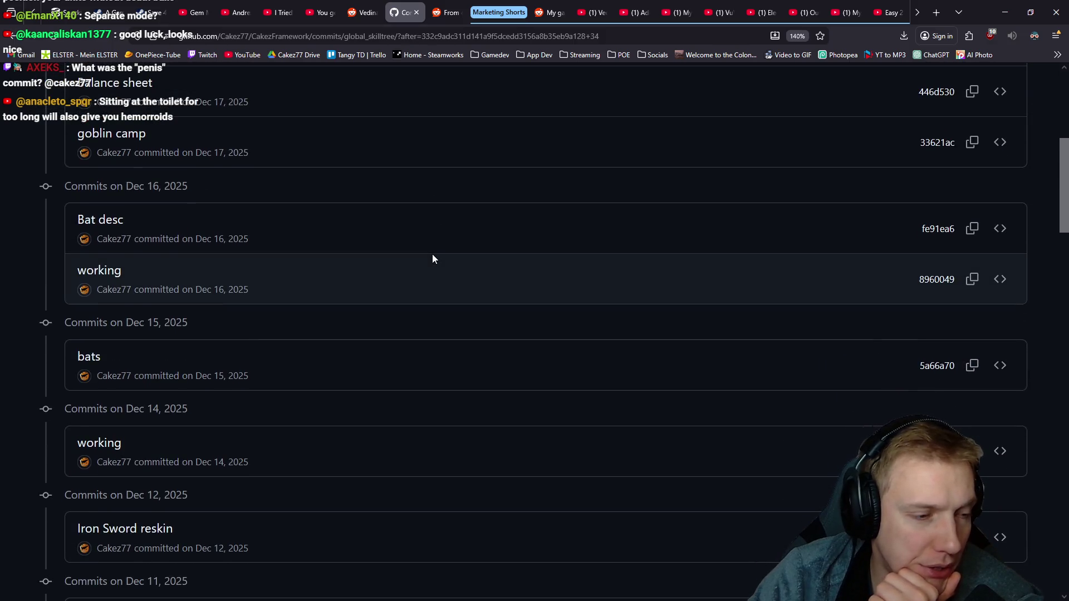
pyautogui.scroll(-2, 434, 259)
pyautogui.scroll(-1, 430, 262)
pyautogui.scroll(-1, 430, 263)
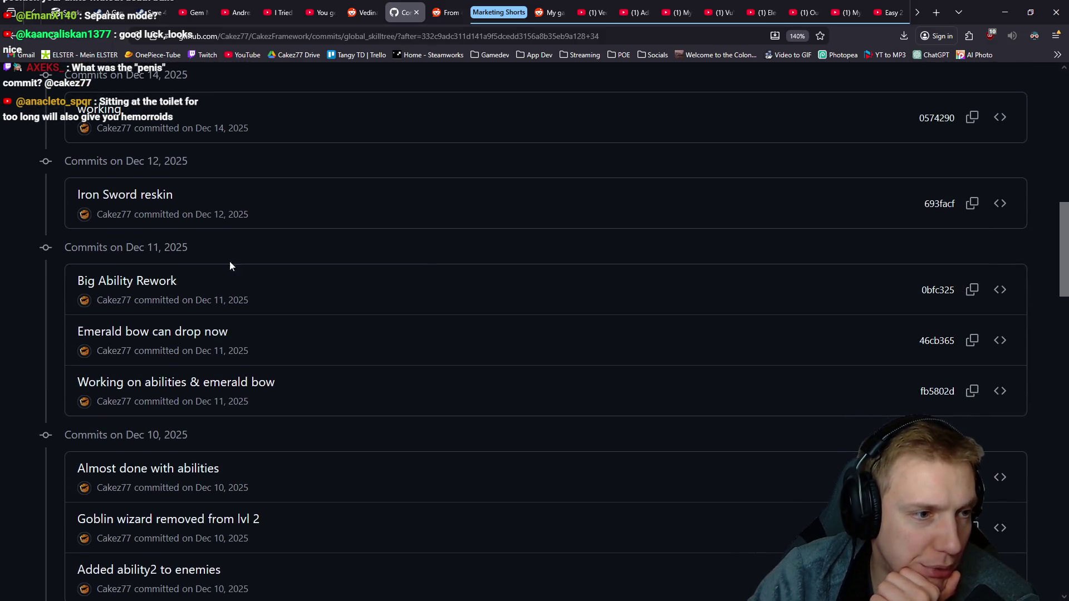
pyautogui.click(124, 285)
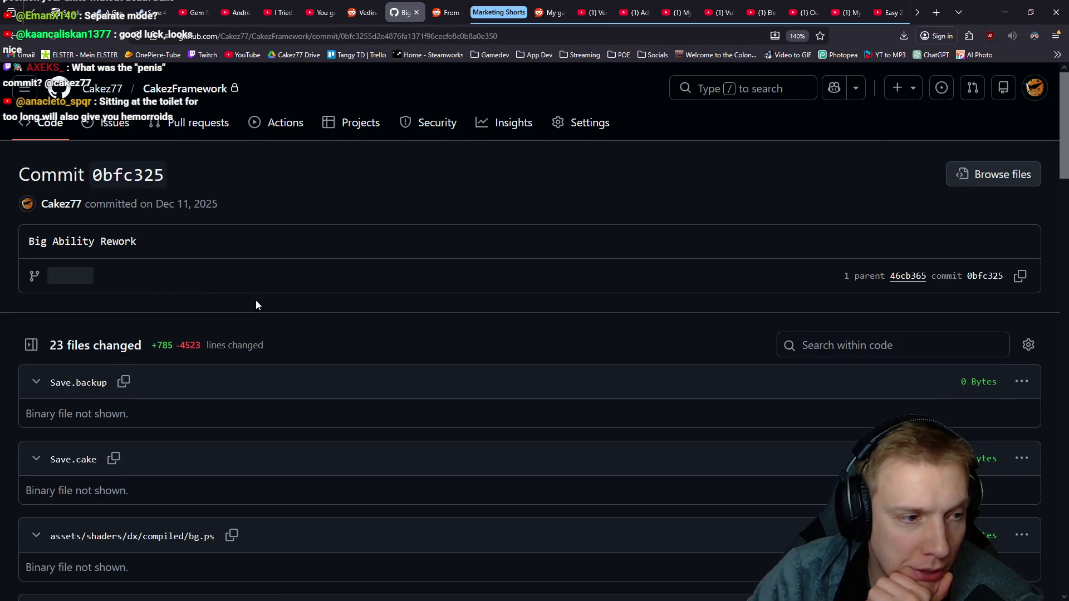
pyautogui.scroll(-3, 255, 305)
pyautogui.scroll(-5, 263, 303)
pyautogui.scroll(-4, 270, 292)
pyautogui.scroll(-3, 273, 289)
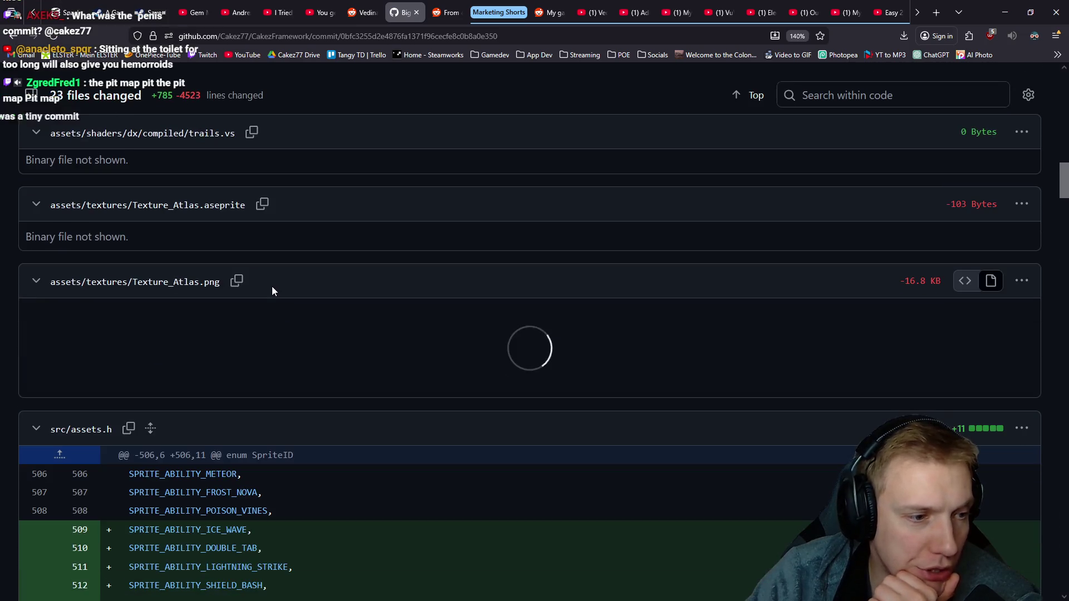
pyautogui.scroll(-3, 271, 290)
pyautogui.scroll(-6, 273, 297)
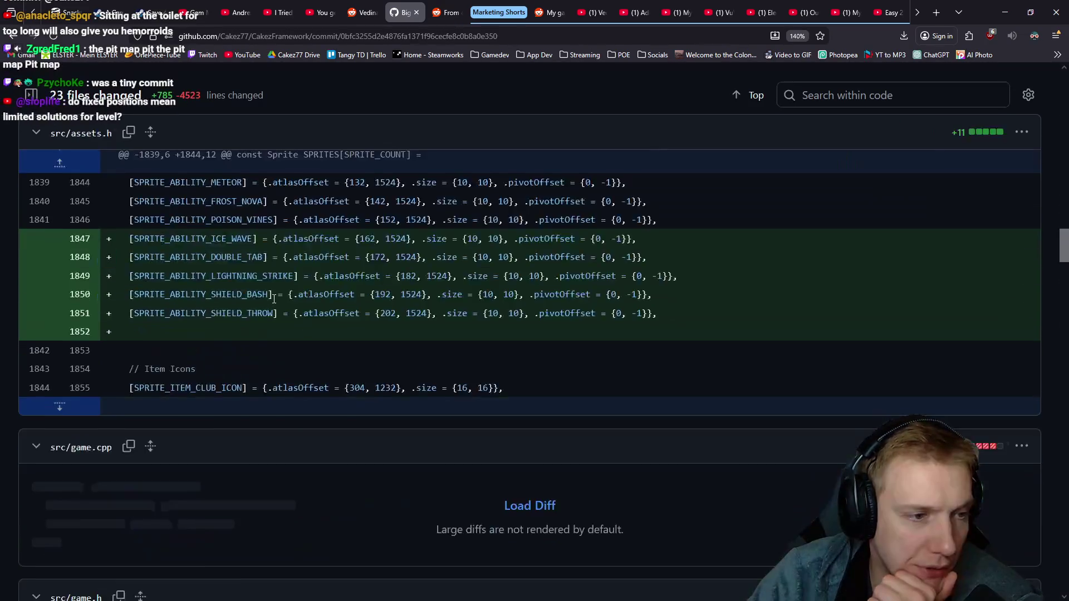
pyautogui.scroll(-5, 274, 298)
pyautogui.scroll(-4, 273, 299)
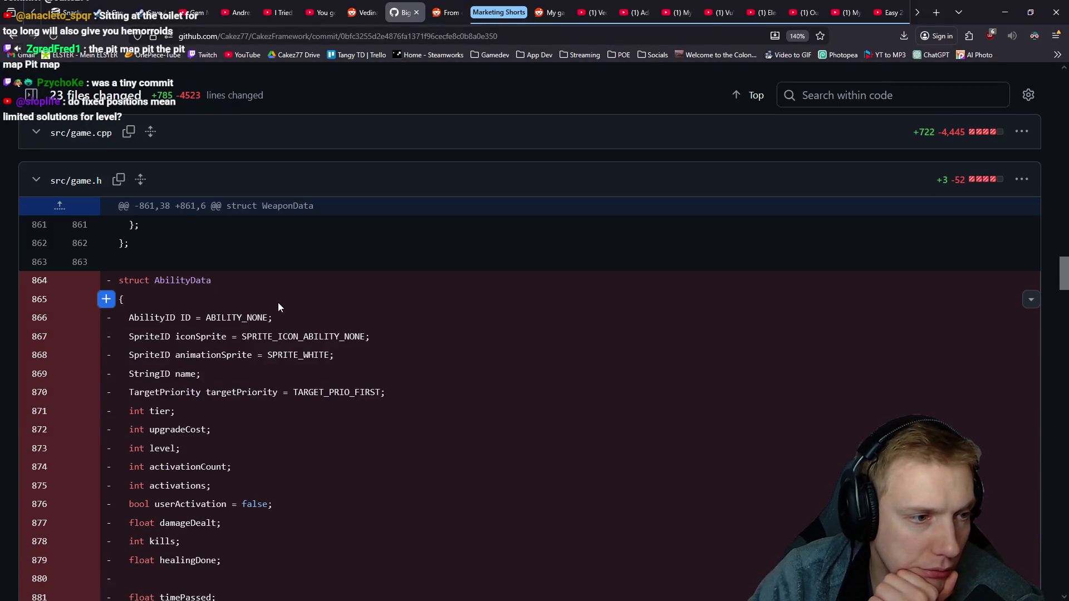
pyautogui.scroll(3, 279, 308)
# - Load the large src/game.cpp diff of the commit for review
pyautogui.click(544, 340)
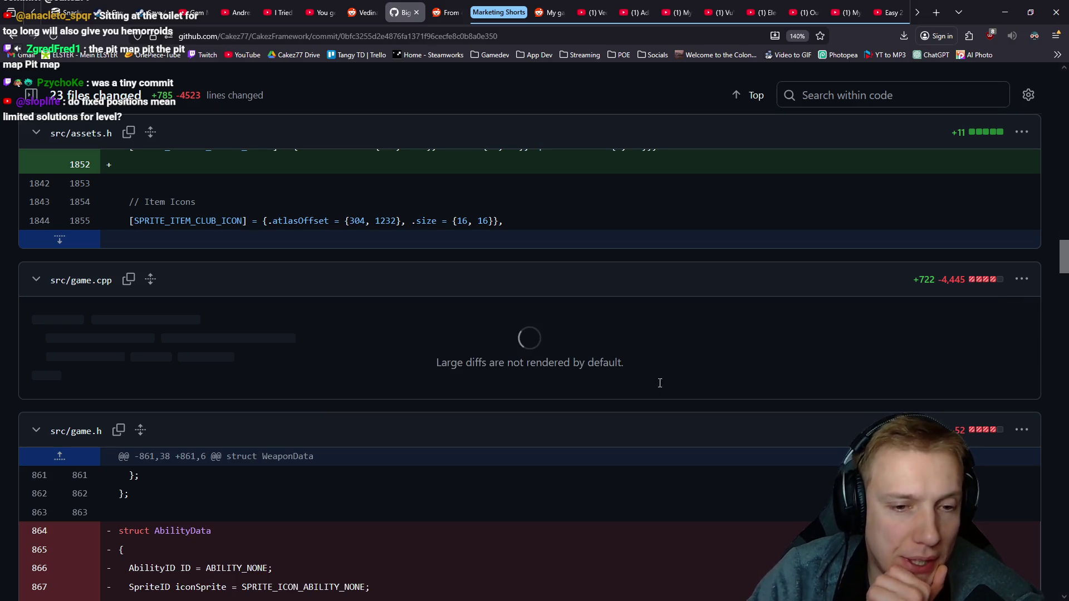
pyautogui.scroll(-5, 635, 326)
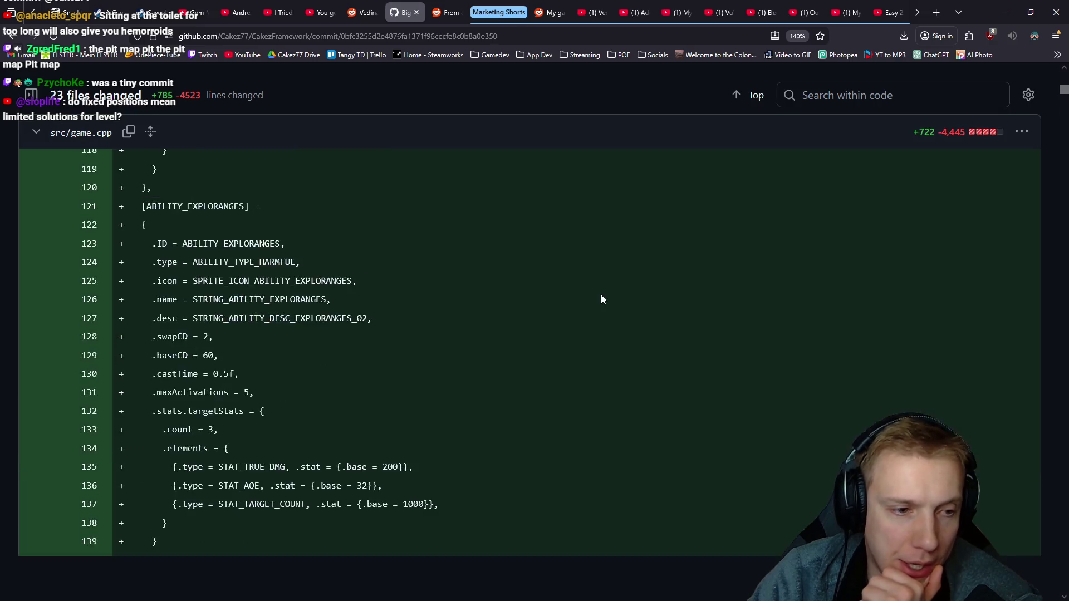
pyautogui.scroll(-5, 589, 280)
pyautogui.scroll(-5, 583, 314)
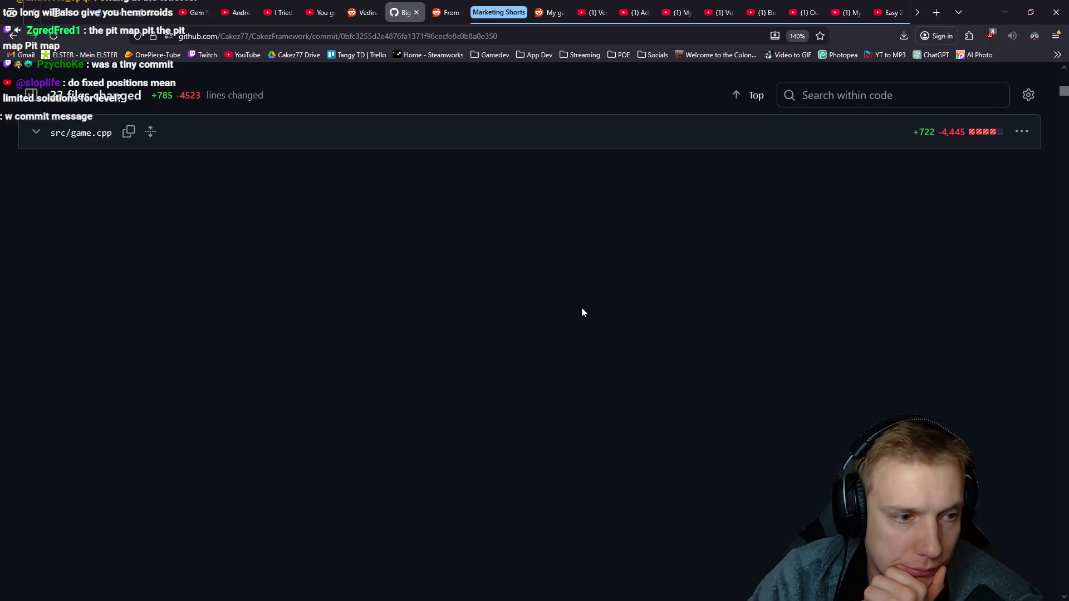
pyautogui.scroll(-3, 563, 327)
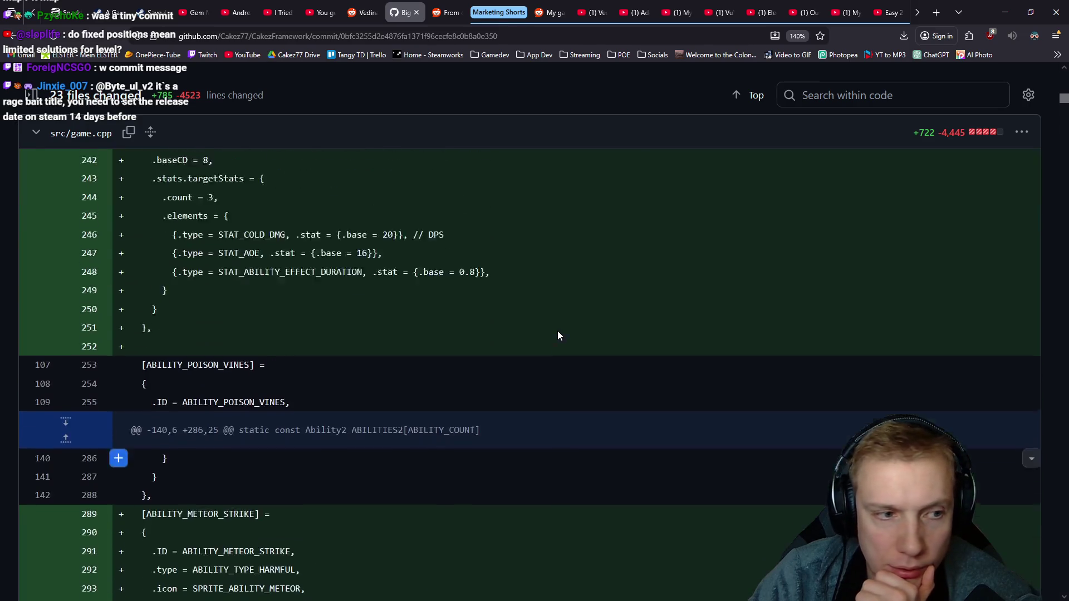
pyautogui.scroll(-5, 551, 335)
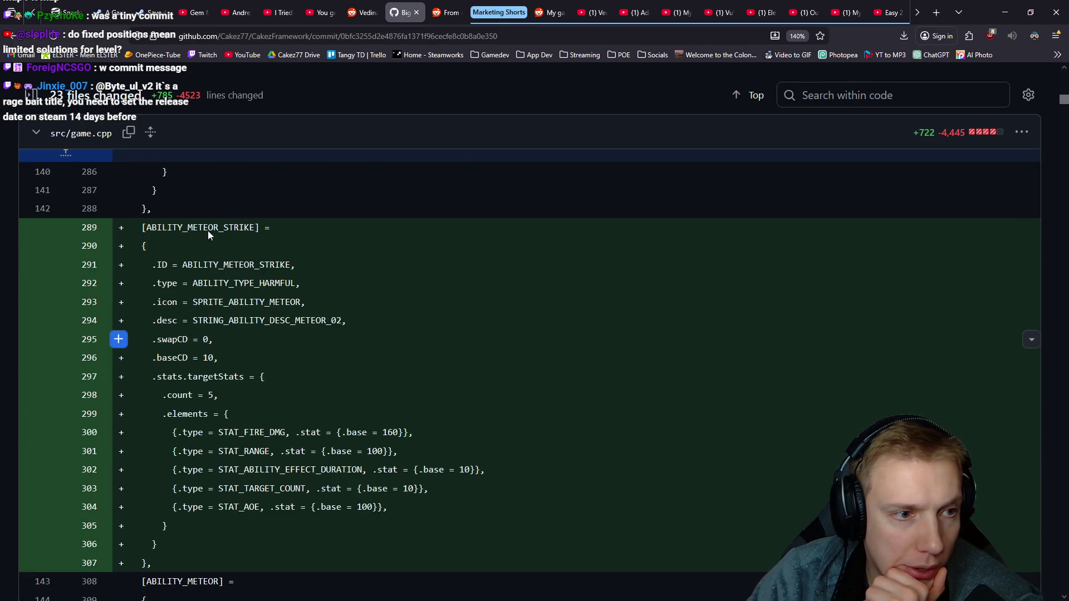
pyautogui.scroll(-5, 535, 336)
pyautogui.scroll(-5, 430, 278)
pyautogui.scroll(-5, 429, 275)
pyautogui.scroll(8, 424, 274)
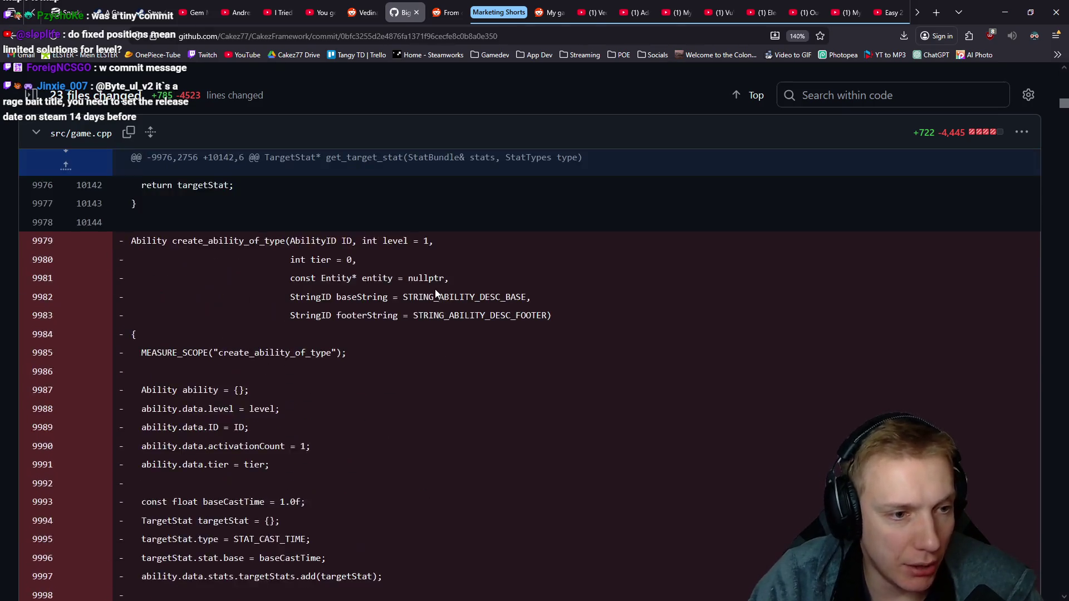
pyautogui.scroll(2, 435, 290)
pyautogui.scroll(-8, 435, 289)
pyautogui.scroll(-5, 444, 301)
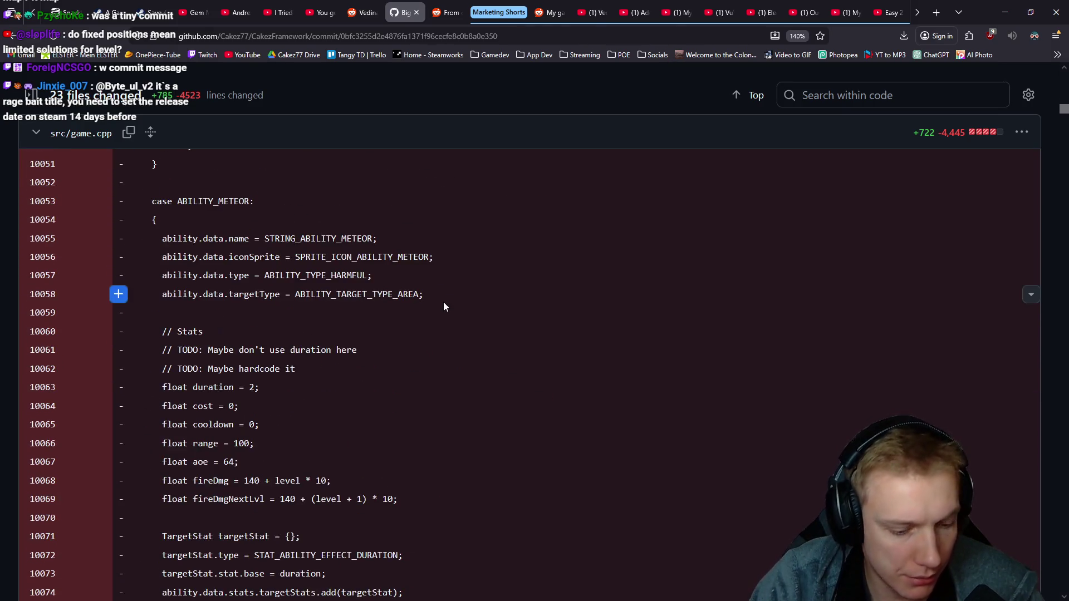
pyautogui.hotkey('ctrl', 'f')
pyautogui.write('meteor')
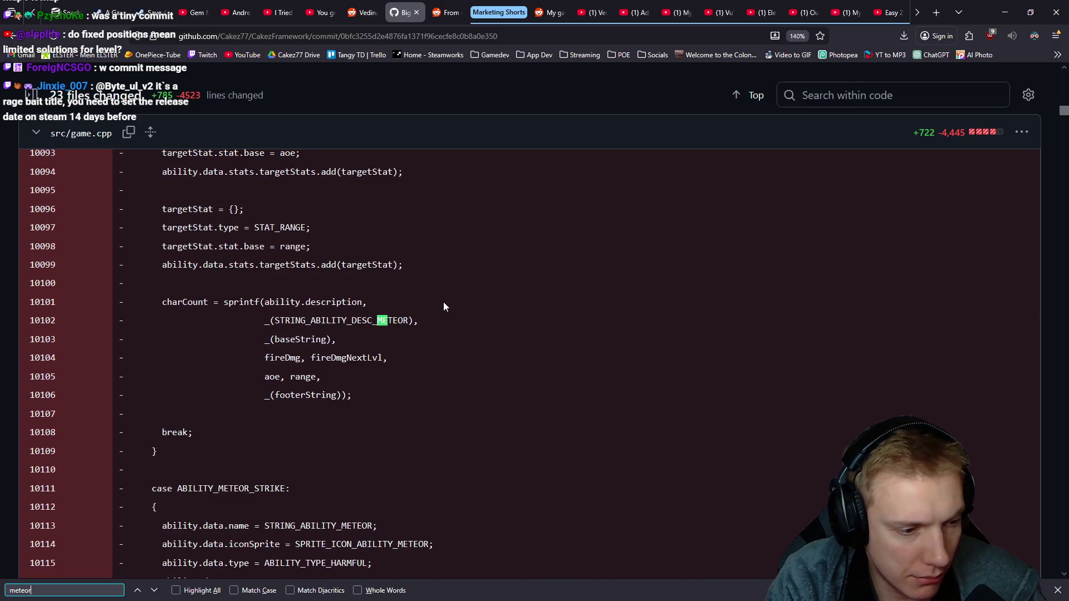
pyautogui.write('_strike')
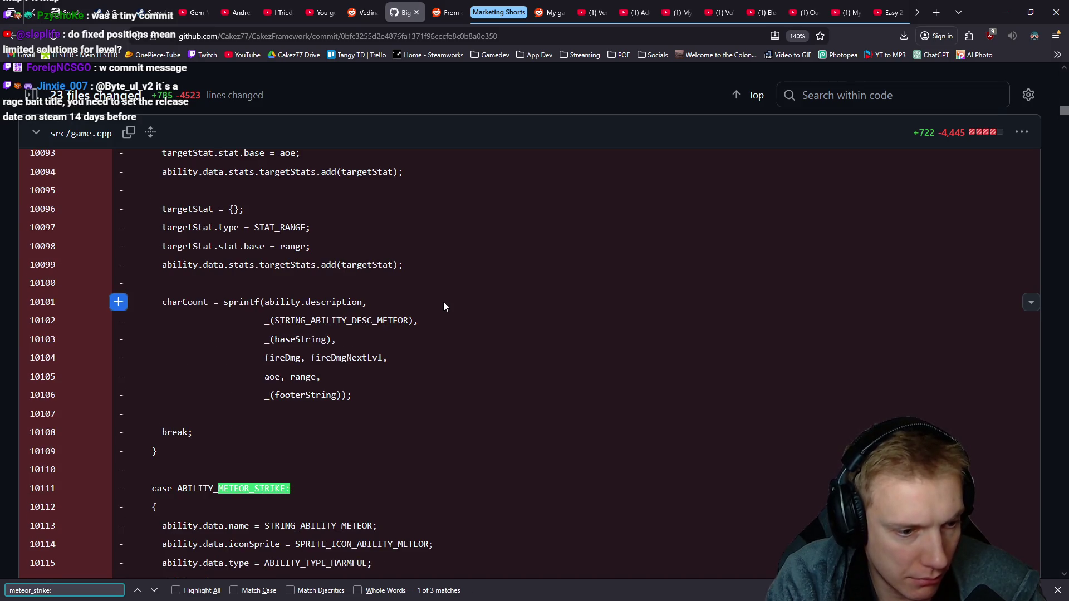
# - Step through meteor_strike matches and highlight the area-damage block and hit-target counting loop
pyautogui.press('Return')
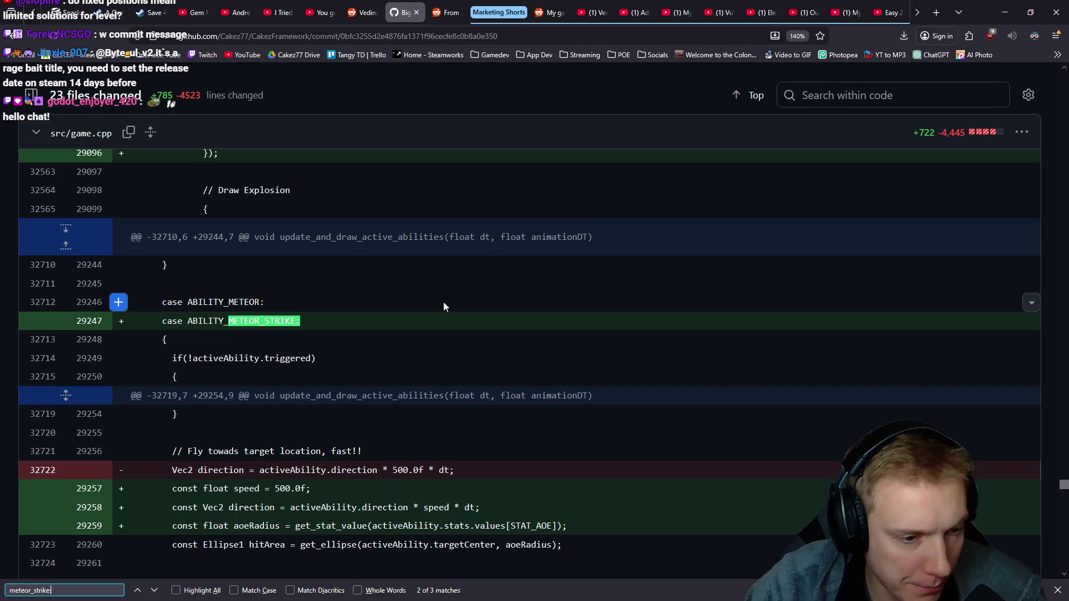
pyautogui.scroll(-2, 444, 301)
pyautogui.scroll(2, 462, 307)
pyautogui.scroll(-1, 462, 308)
pyautogui.scroll(-2, 461, 308)
pyautogui.scroll(2, 462, 308)
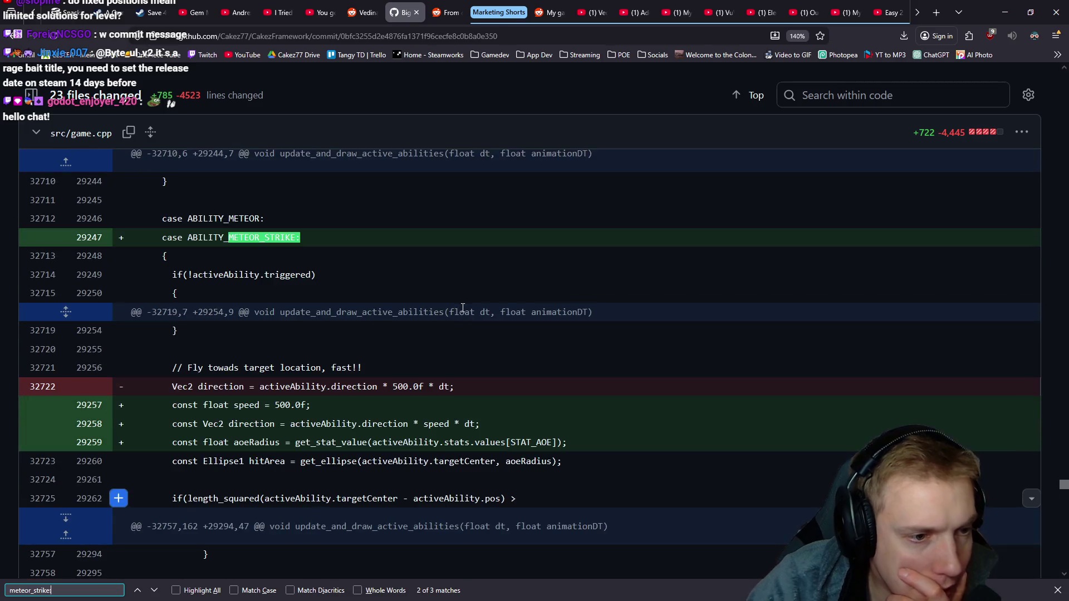
pyautogui.press('Return')
pyautogui.scroll(-2, 462, 307)
pyautogui.scroll(-2, 466, 288)
pyautogui.scroll(-1, 465, 288)
pyautogui.scroll(1, 466, 288)
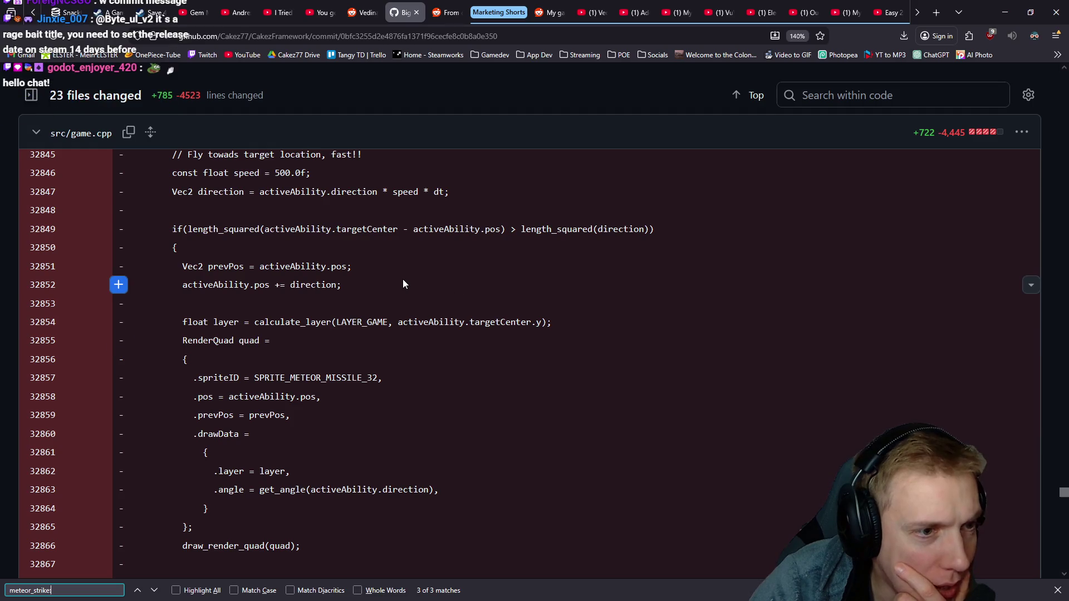
pyautogui.scroll(-2, 385, 301)
pyautogui.scroll(-2, 385, 302)
pyautogui.scroll(-2, 384, 301)
pyautogui.scroll(-1, 383, 297)
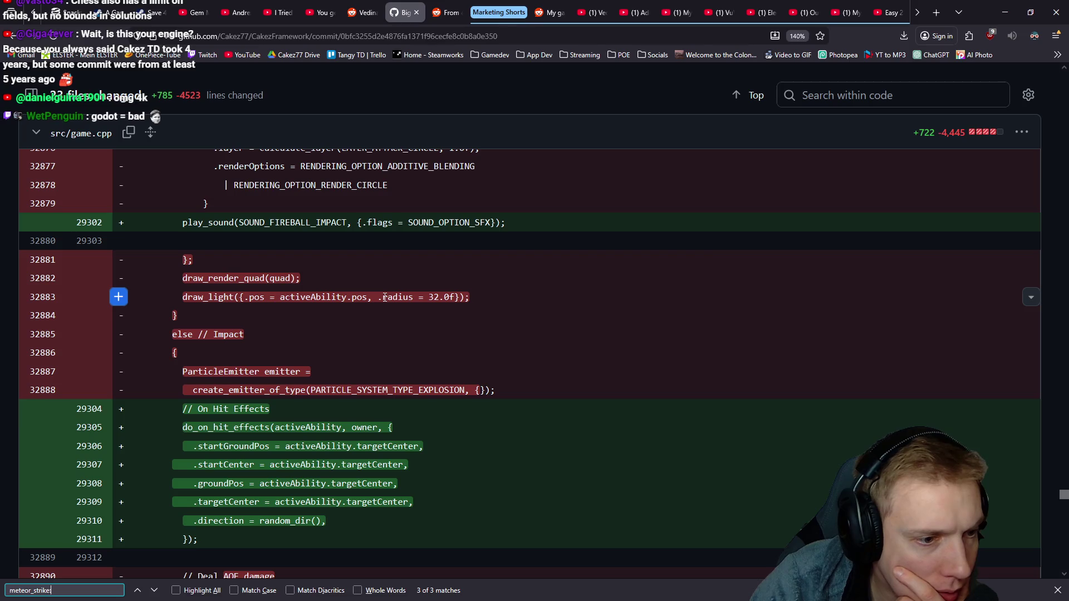
pyautogui.scroll(-3, 384, 297)
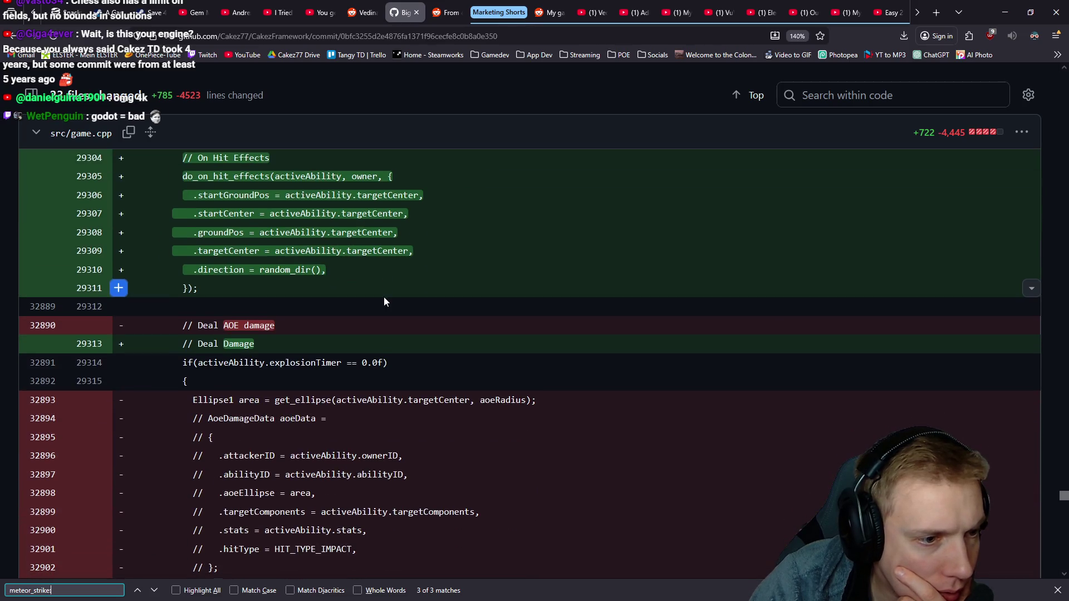
pyautogui.scroll(-2, 383, 296)
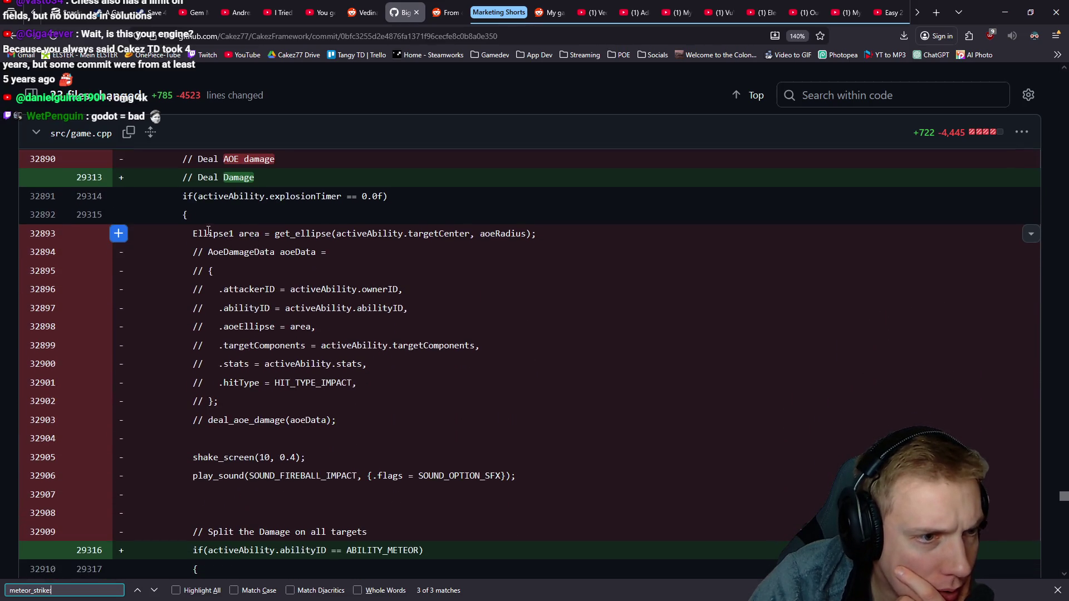
pyautogui.moveTo(192, 234); pyautogui.dragTo(323, 421)
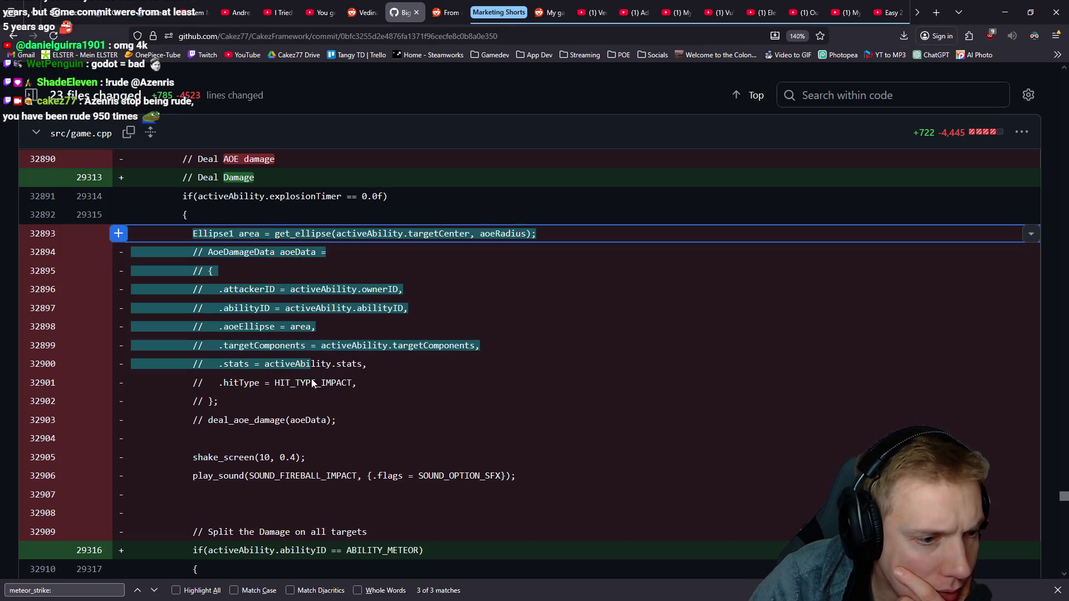
pyautogui.scroll(-4, 321, 393)
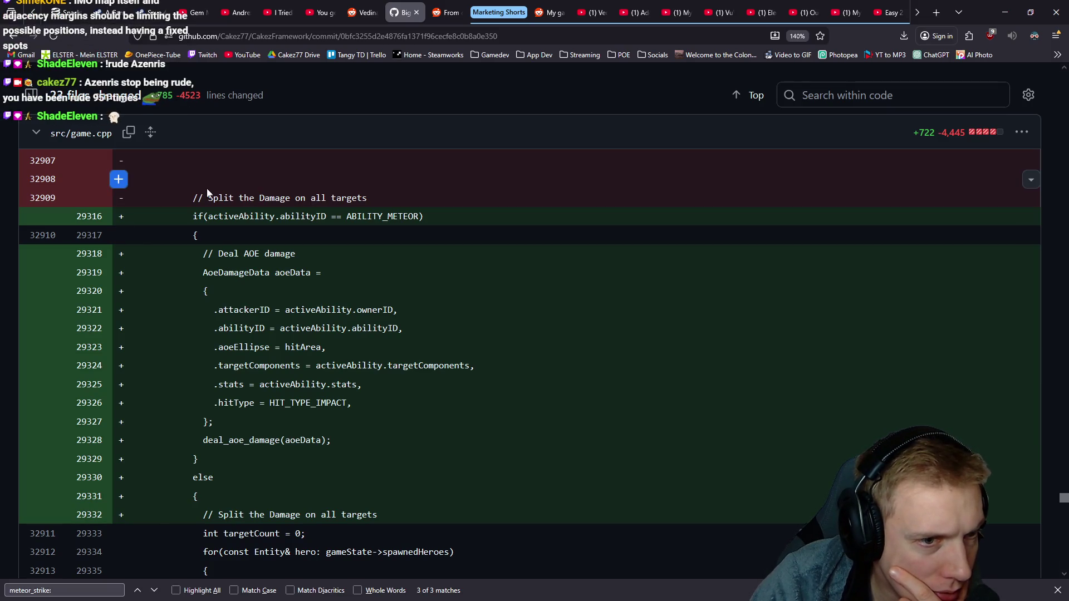
pyautogui.scroll(-5, 260, 210)
pyautogui.scroll(2, 278, 248)
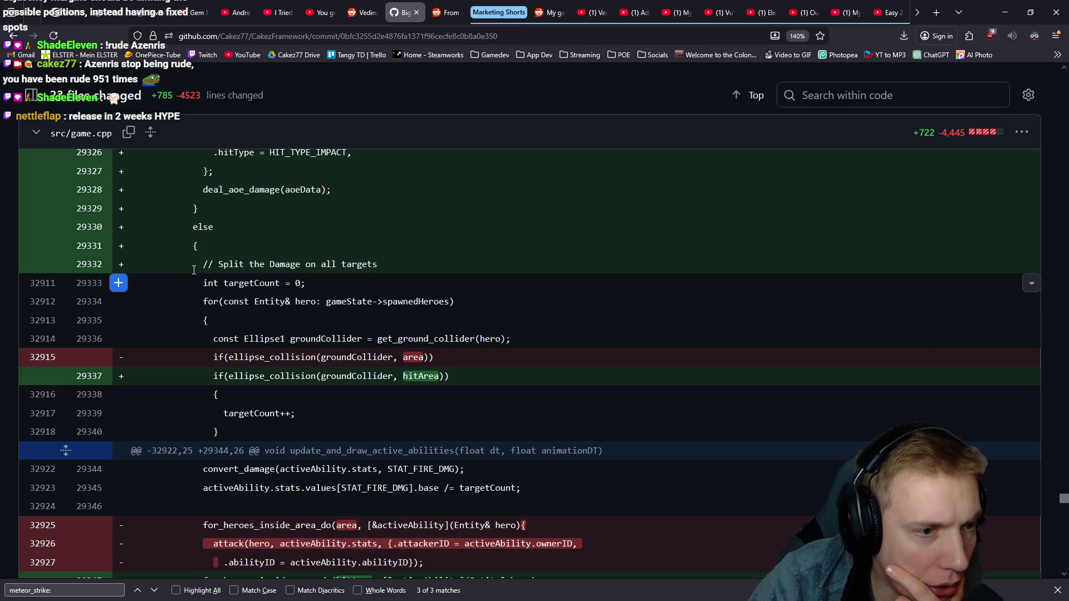
pyautogui.moveTo(201, 282)
pyautogui.mouseDown()
pyautogui.moveTo(250, 392)
pyautogui.moveTo(270, 413)
pyautogui.mouseUp()
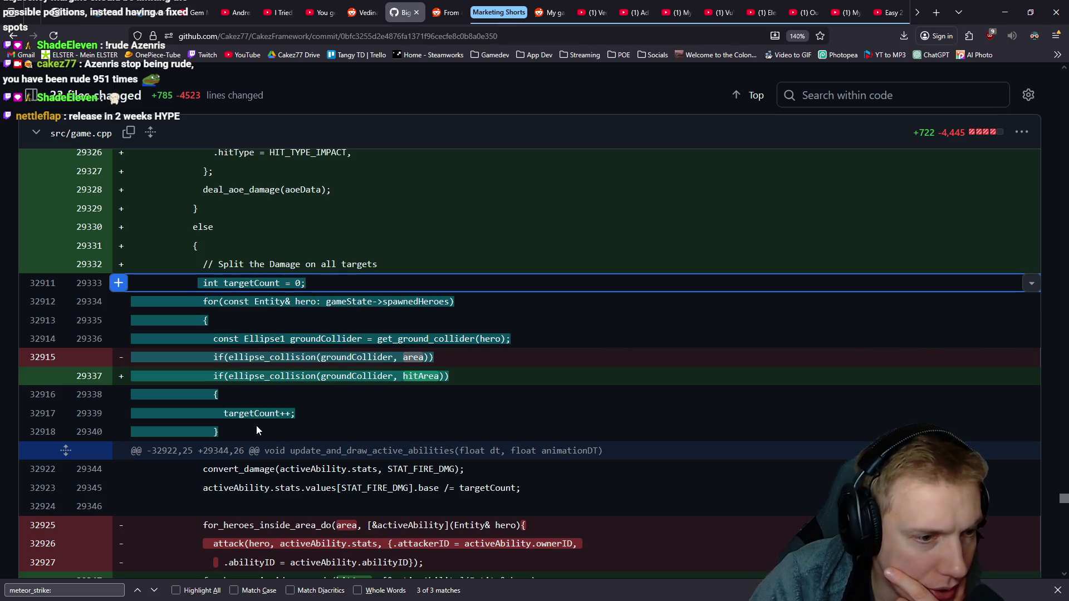
pyautogui.click(255, 412)
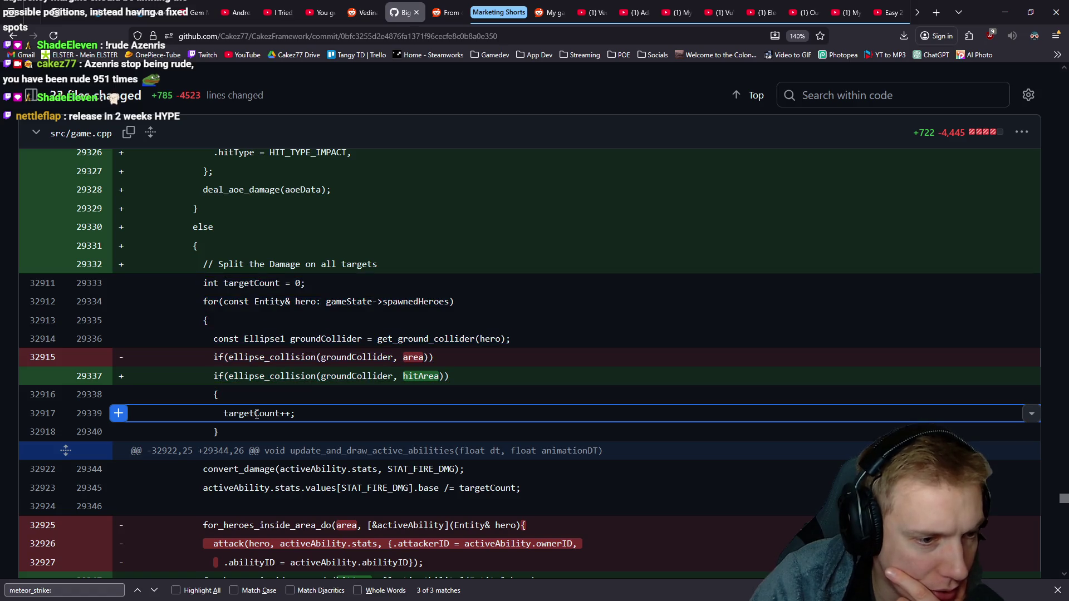
pyautogui.scroll(-1, 256, 412)
pyautogui.scroll(-1, 290, 394)
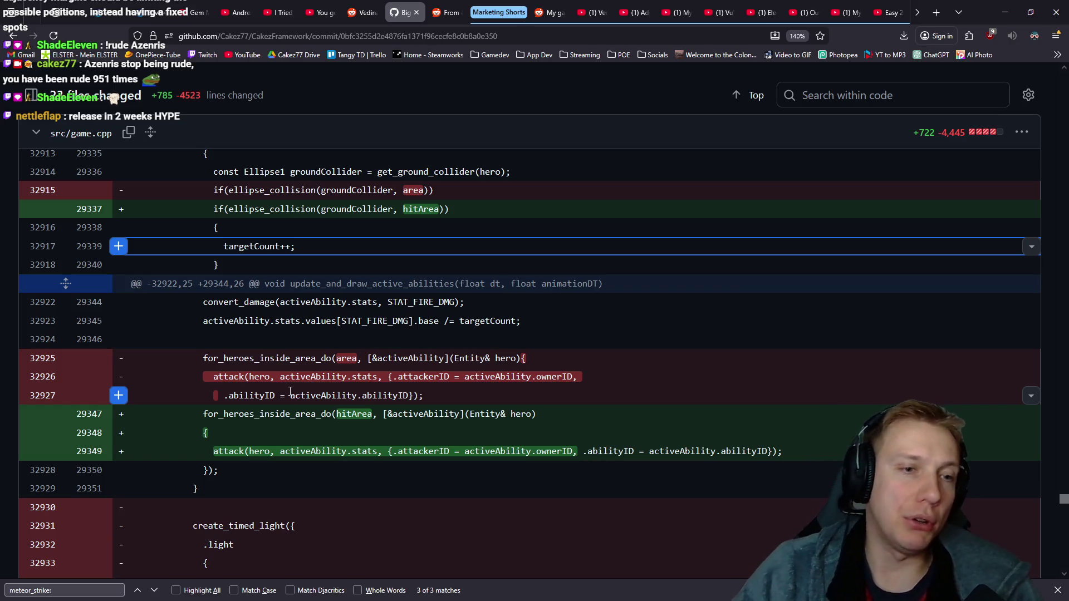
pyautogui.scroll(1, 365, 272)
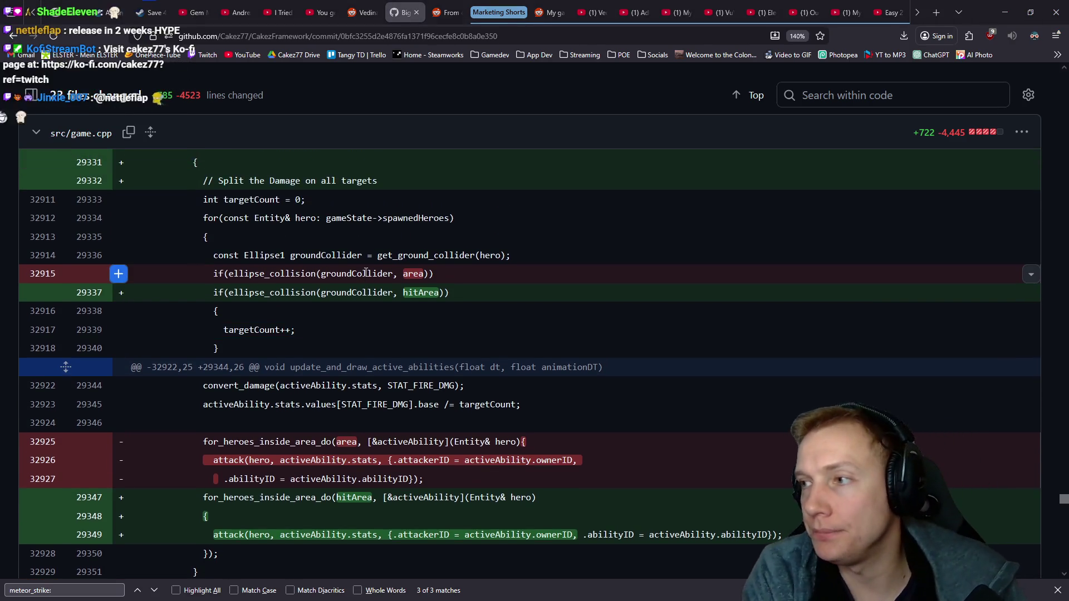
# - Return to game.cpp and navigate back to the cannonball shot impact code
pyautogui.hotkey('alt', 'Tab')
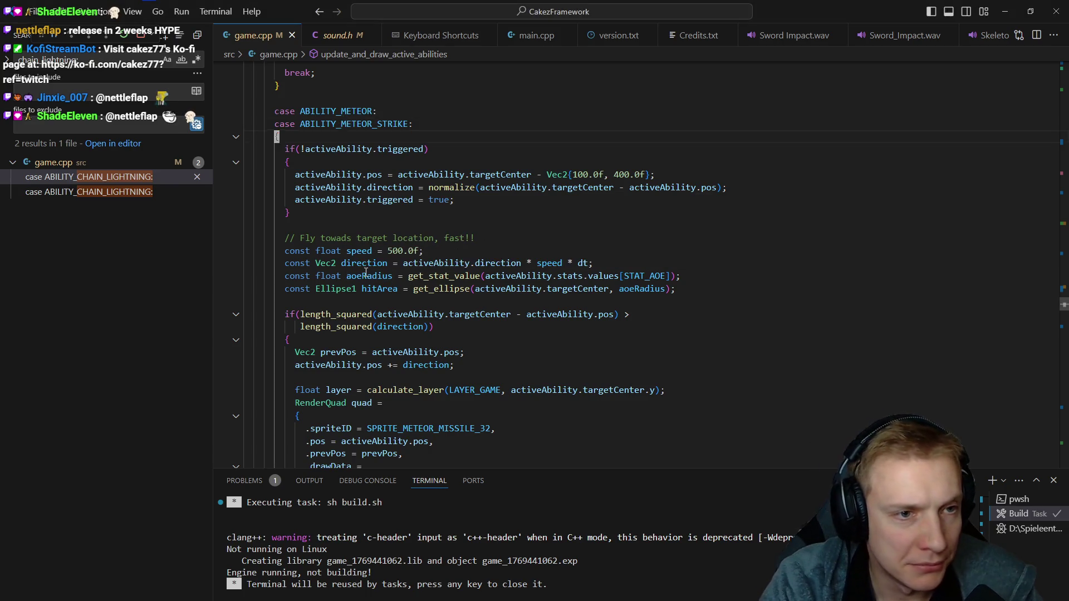
pyautogui.hotkey('alt', 'Left')
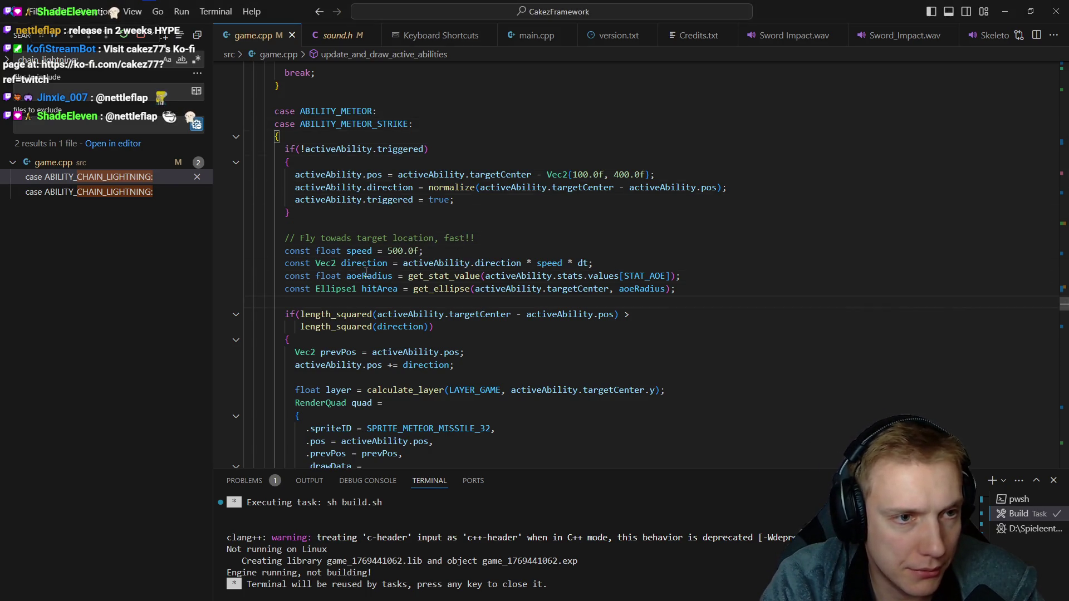
pyautogui.hotkey('alt', 'Left')
pyautogui.hotkey('alt', 'Left')
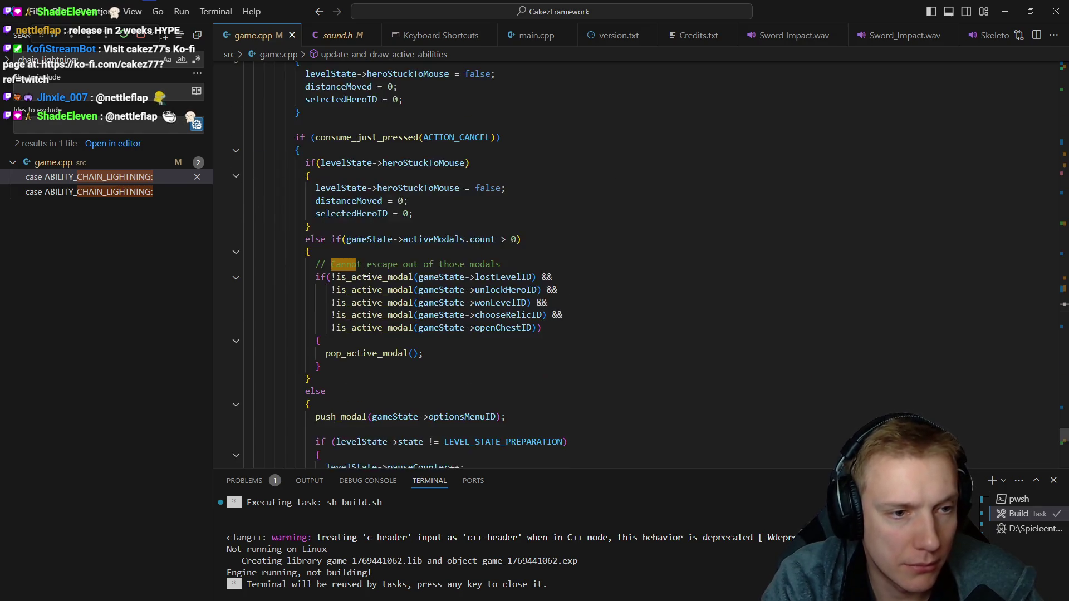
pyautogui.hotkey('alt', 'Left')
pyautogui.hotkey('alt', 'Left')
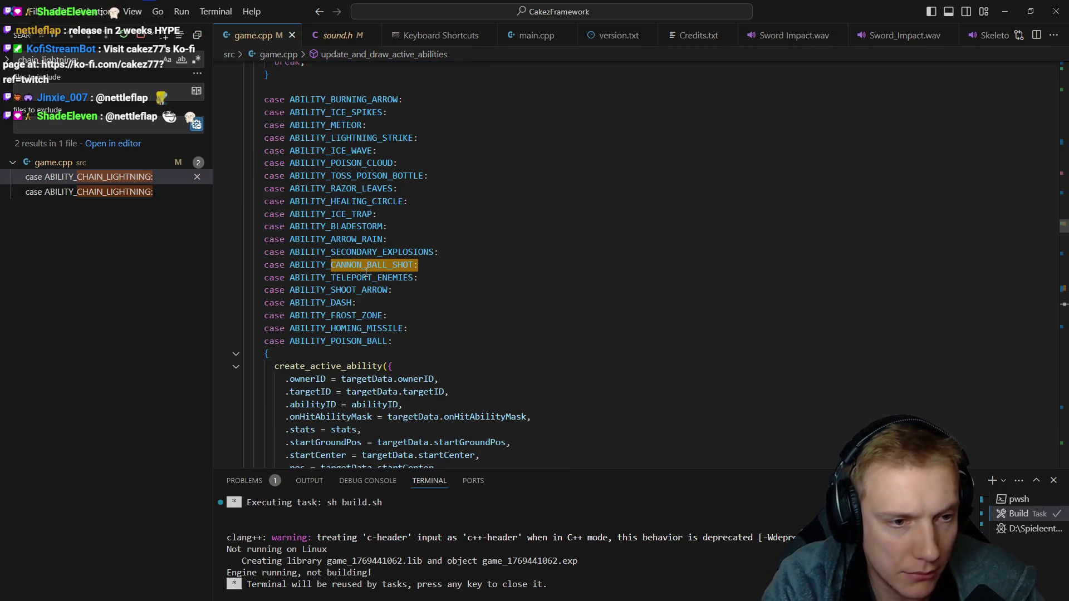
pyautogui.hotkey('alt', 'Left')
pyautogui.hotkey('alt', 'Left')
pyautogui.press('Down')
pyautogui.press('Down')
pyautogui.press('Down')
pyautogui.press('Down')
pyautogui.press('Down')
pyautogui.press('Down')
pyautogui.press('Down')
pyautogui.press('Down')
pyautogui.press('Down')
pyautogui.press('Down')
pyautogui.press('Down')
pyautogui.press('Down')
pyautogui.press('Down')
pyautogui.press('Down')
pyautogui.press('Down')
pyautogui.press('Down')
pyautogui.press('Down')
pyautogui.press('Up')
pyautogui.press('Up')
pyautogui.press('Up')
pyautogui.press('Up')
pyautogui.press('Up')
pyautogui.press('Up')
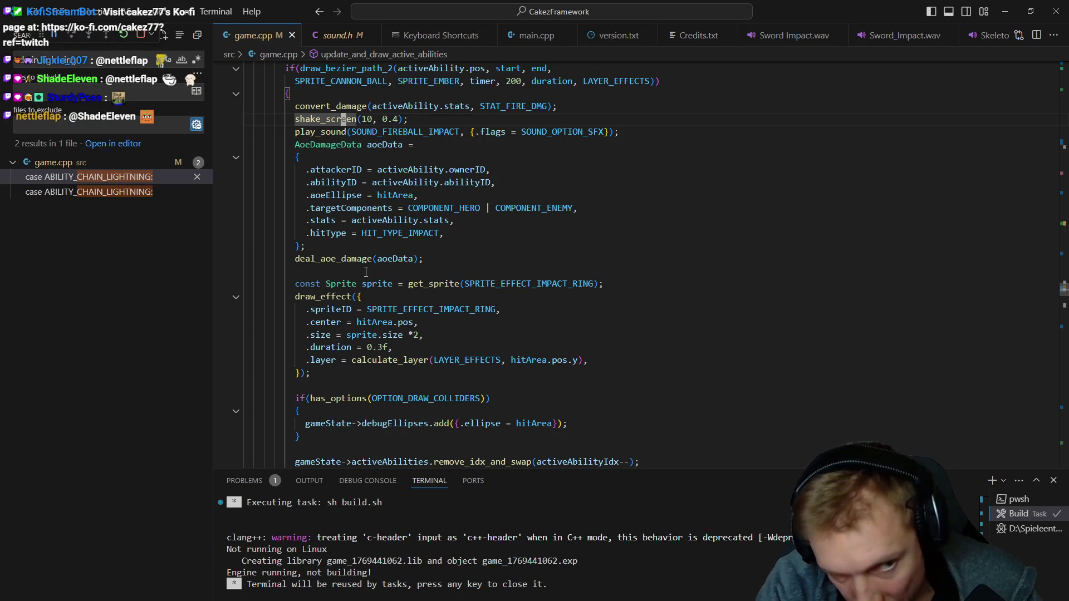
# - Insert blank lines after the fireball impact sound call and move onto the middle one
pyautogui.press('Down')
pyautogui.press('End')
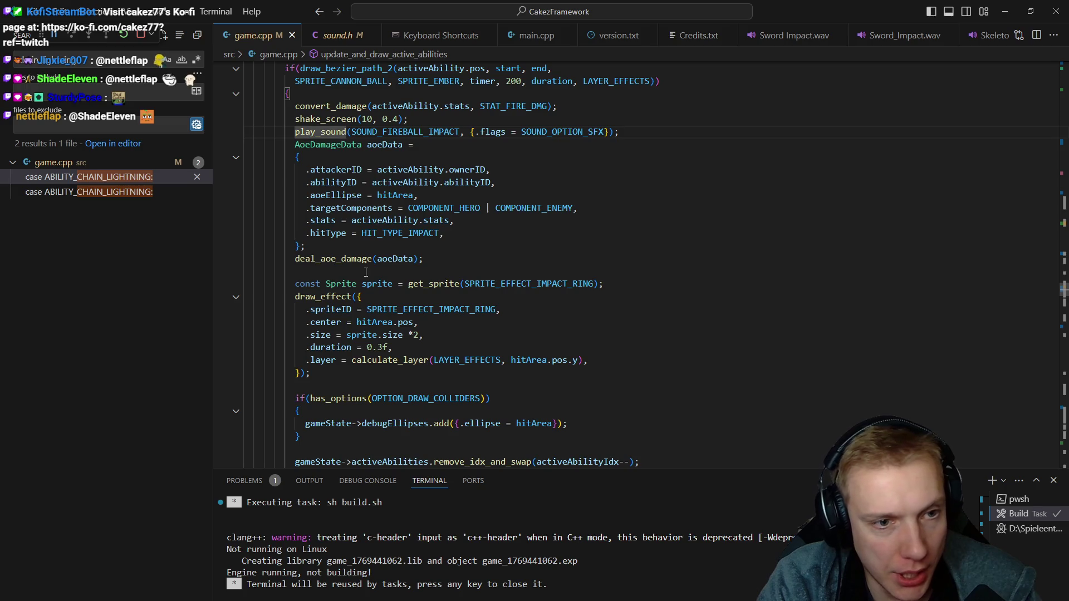
pyautogui.press('Return')
pyautogui.press('Return')
pyautogui.press('Return')
pyautogui.press('Up')
pyautogui.write('// ')
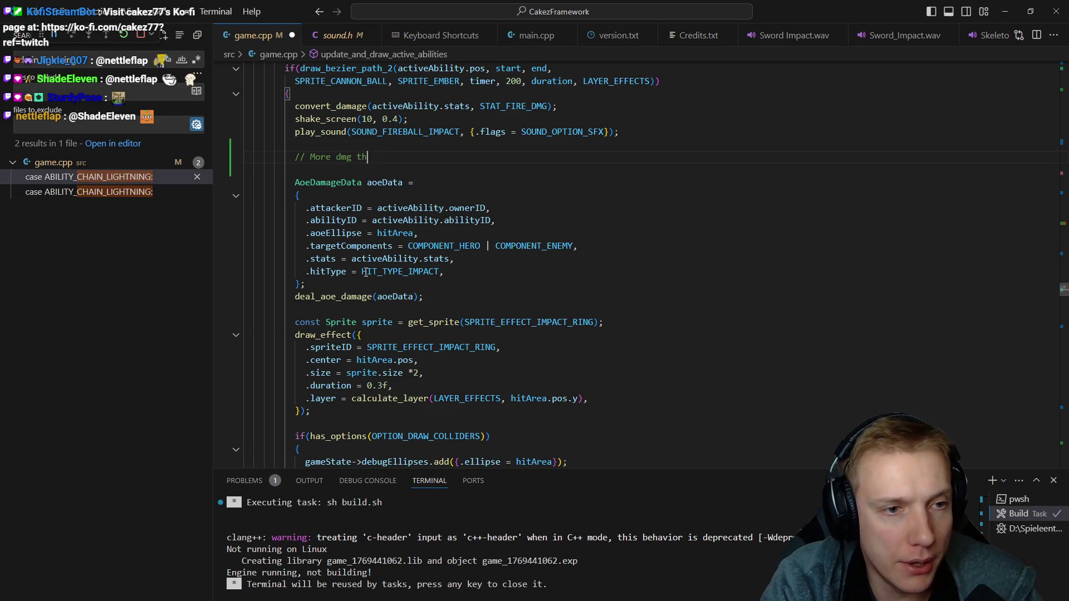
pyautogui.write('e more targets are inside')
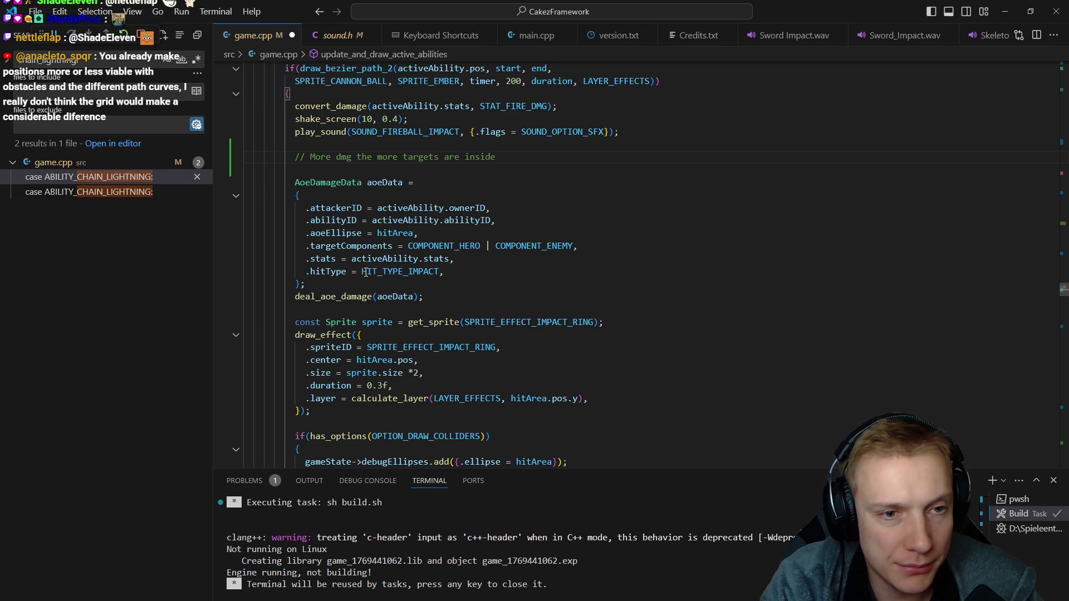
# - Call for_entities_inside_area_do on the cannonball hit area with targetComponents as the filter
pyautogui.press('Return')
pyautogui.write('for_tar')
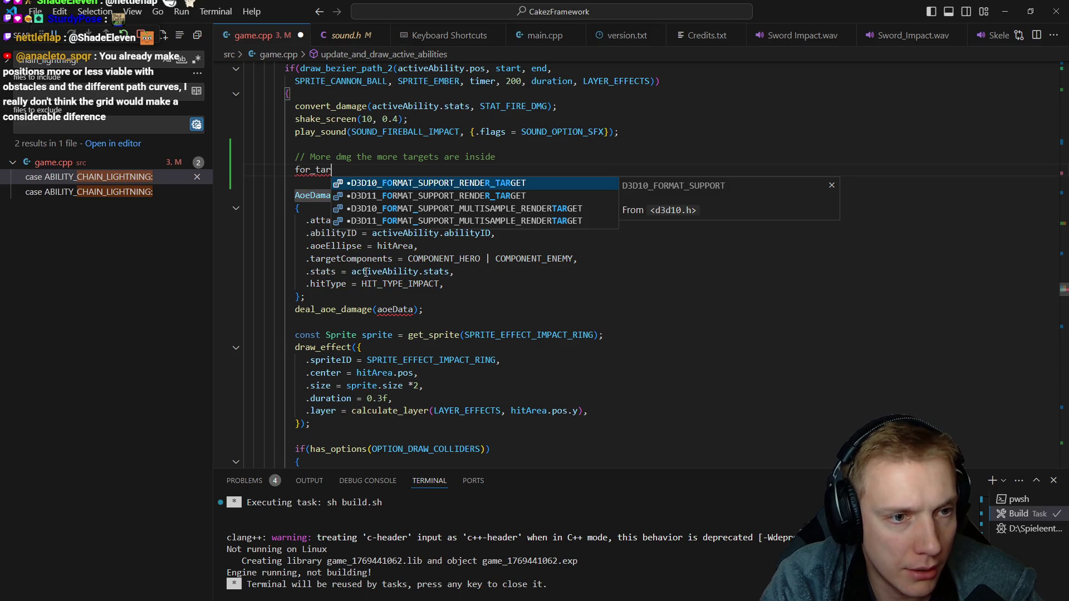
pyautogui.hotkey('ctrl', 'BackSpace')
pyautogui.write('f')
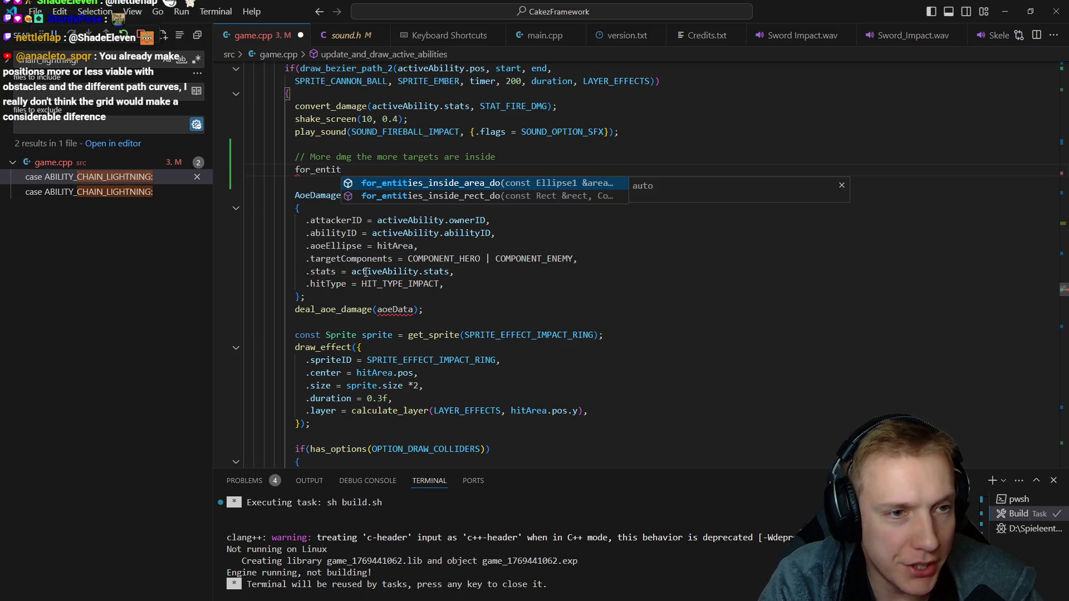
pyautogui.press('Tab')
pyautogui.write('hitArea')
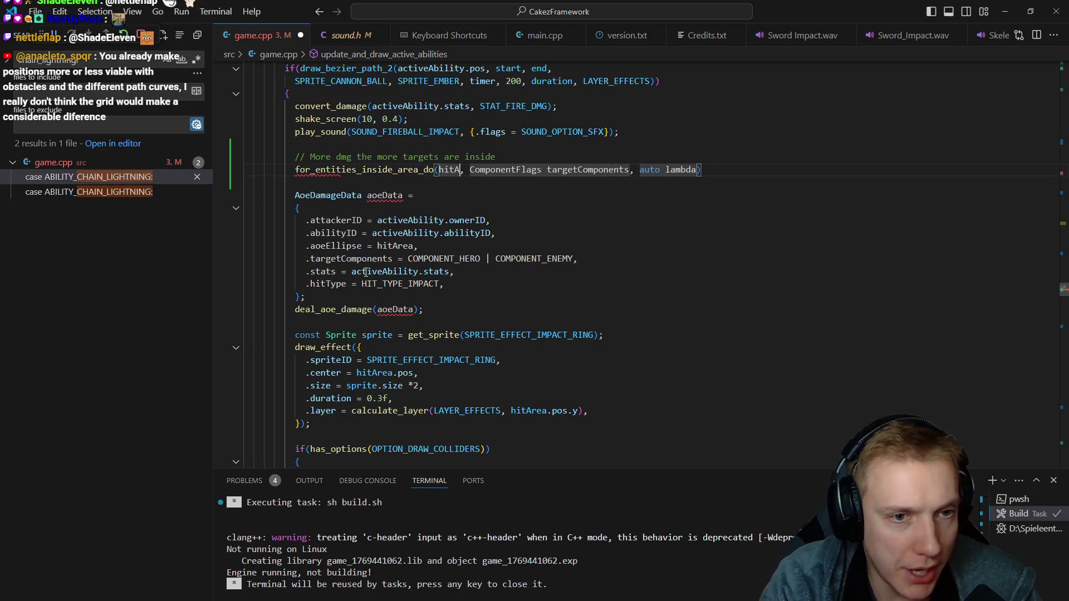
pyautogui.hotkey('ctrl', 'BackSpace')
pyautogui.hotkey('ctrl', 'BackSpace')
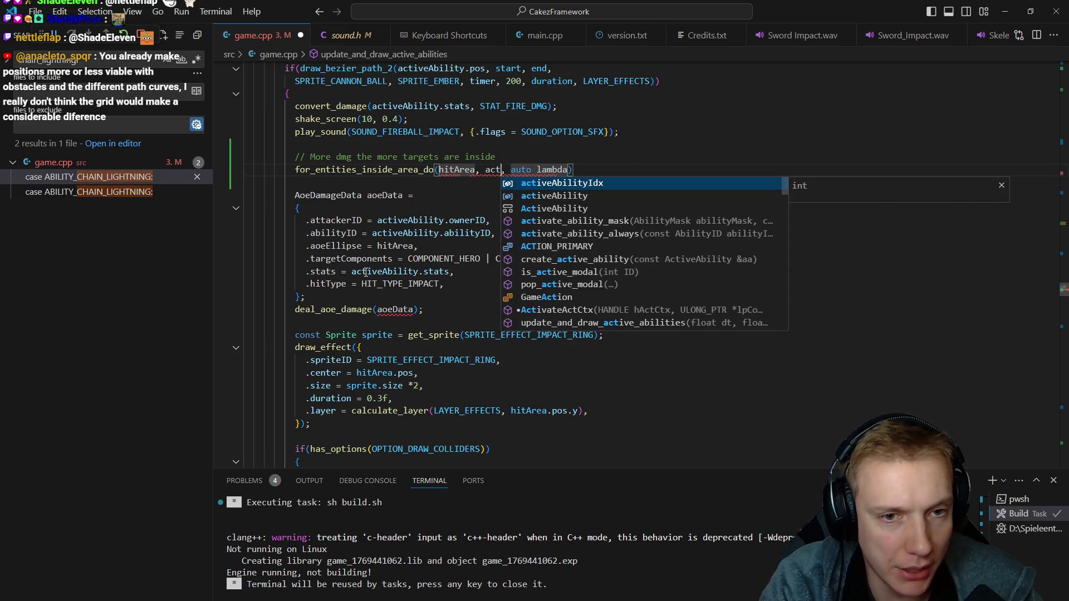
pyautogui.write('iveAbility.t')
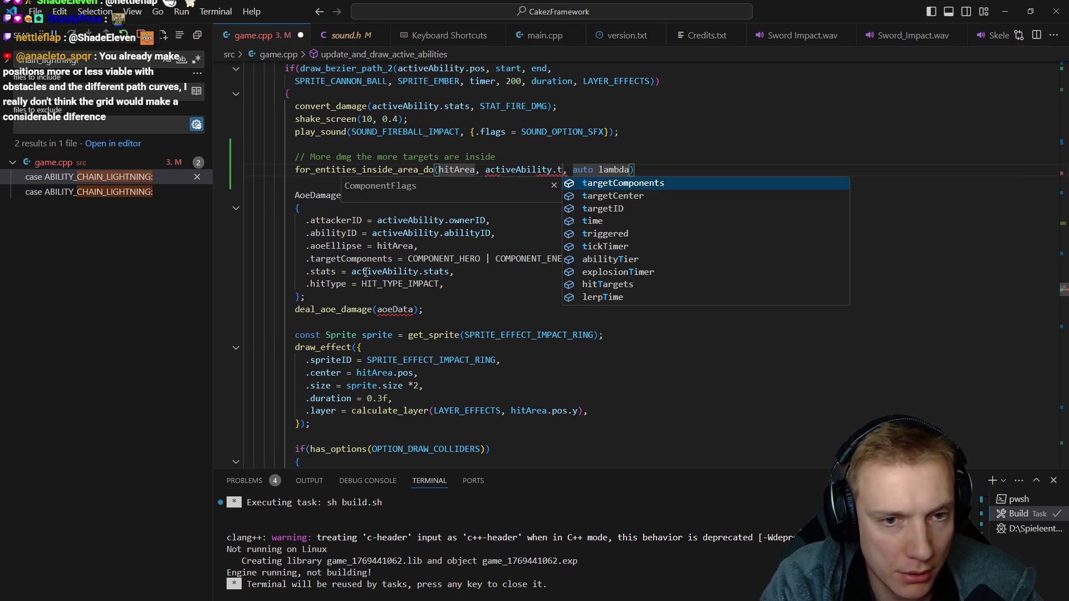
pyautogui.press('Tab')
pyautogui.press('Escape')
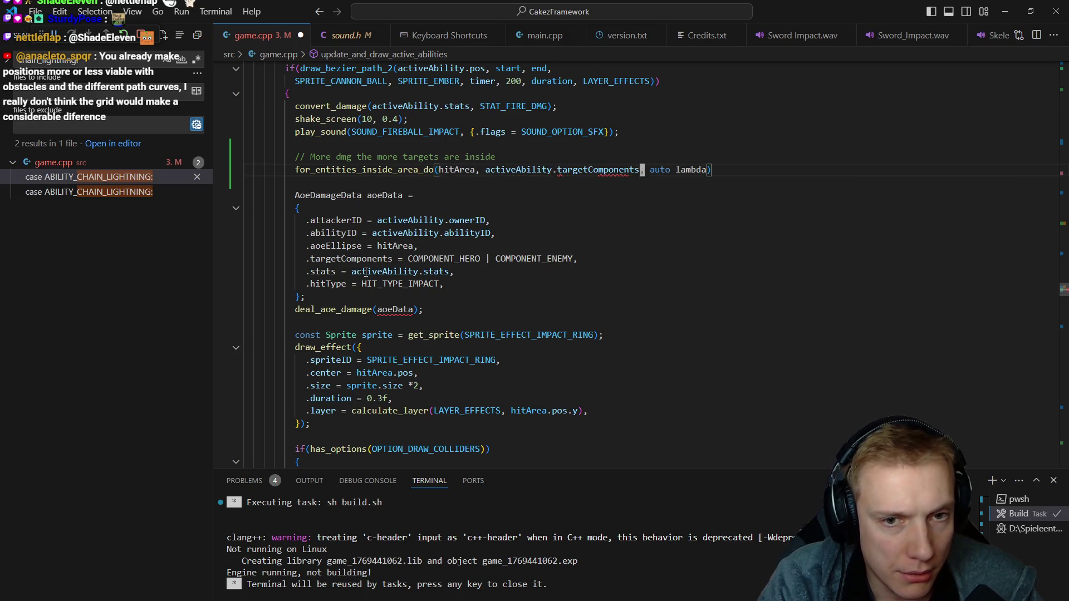
pyautogui.write('[')
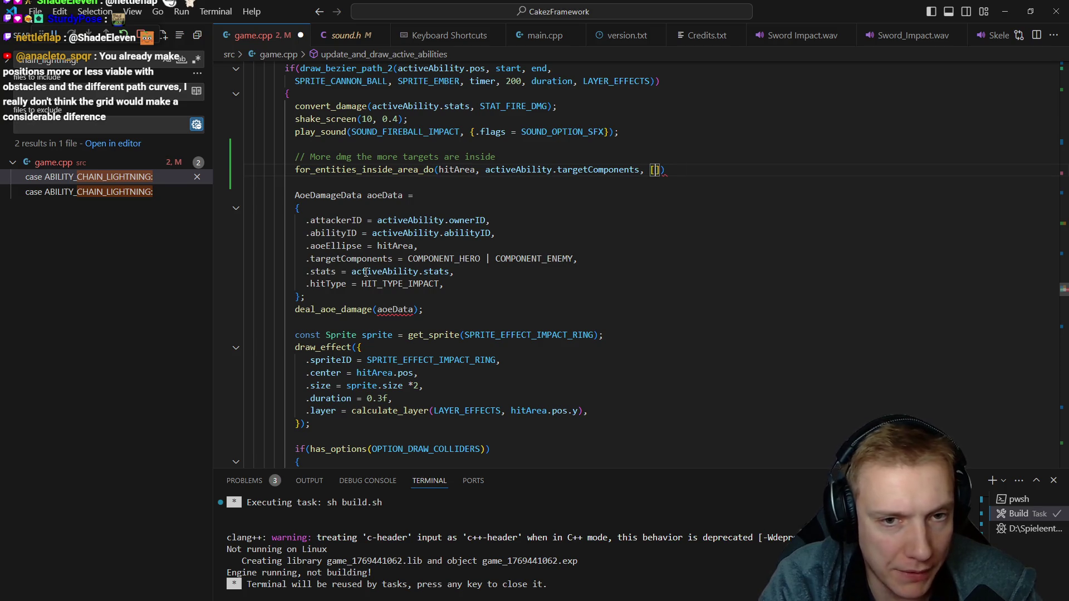
pyautogui.write('= {')
# - Give the call a lambda taking entity whose body increments targetCount
pyautogui.press('Return')
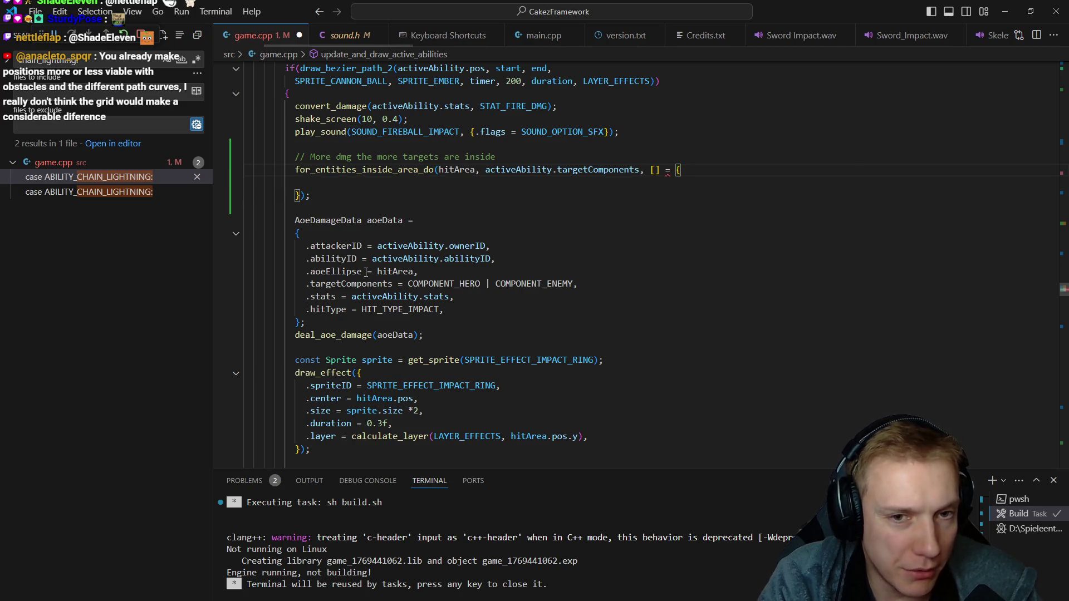
pyautogui.press('Left')
pyautogui.write('()')
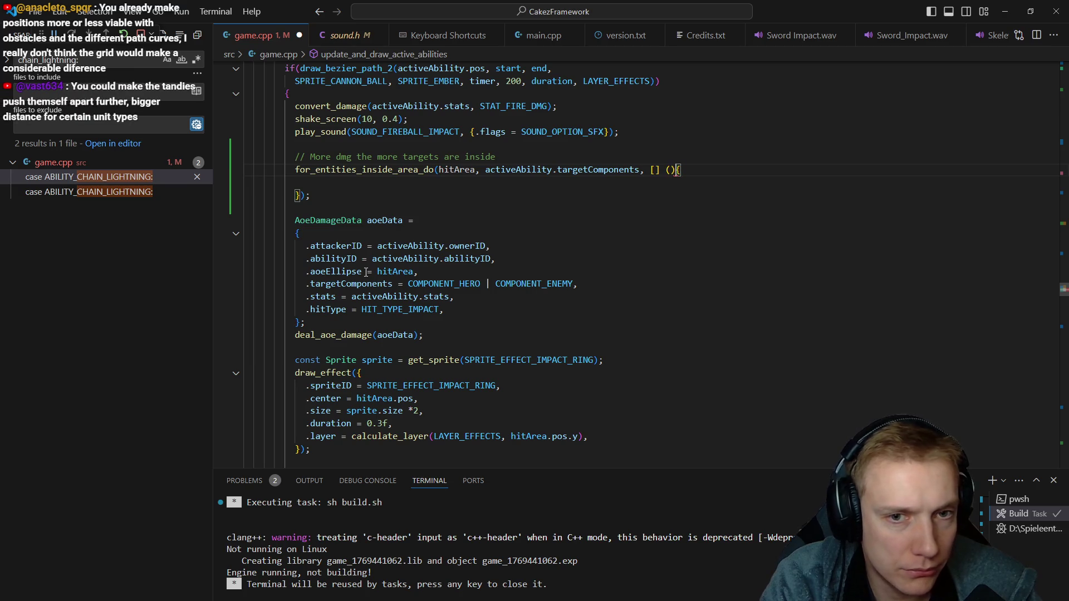
pyautogui.write('y&')
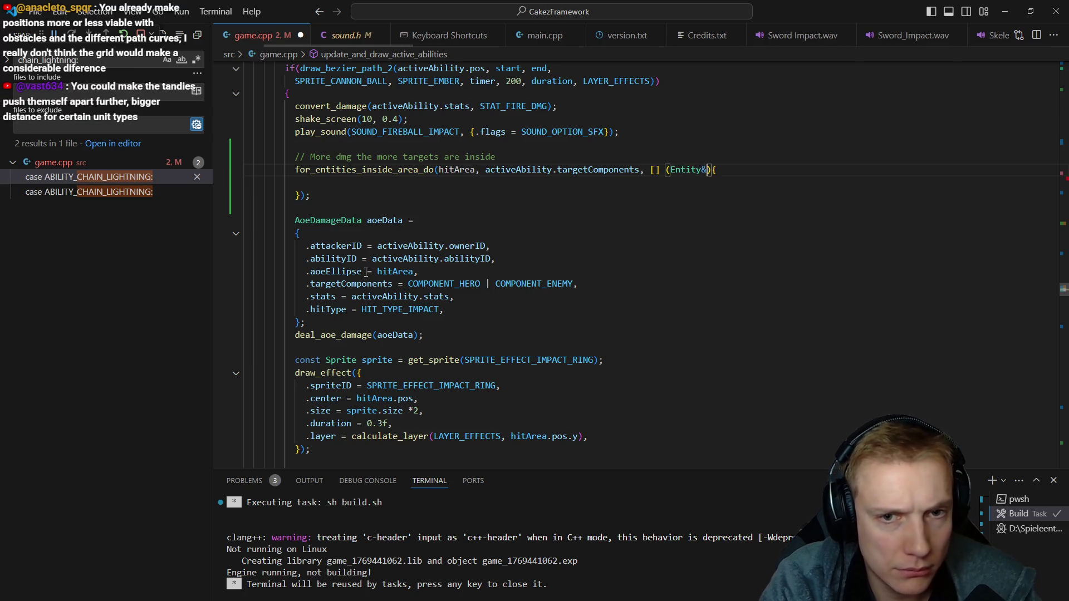
pyautogui.write('y')
pyautogui.press('End')
pyautogui.press('Return')
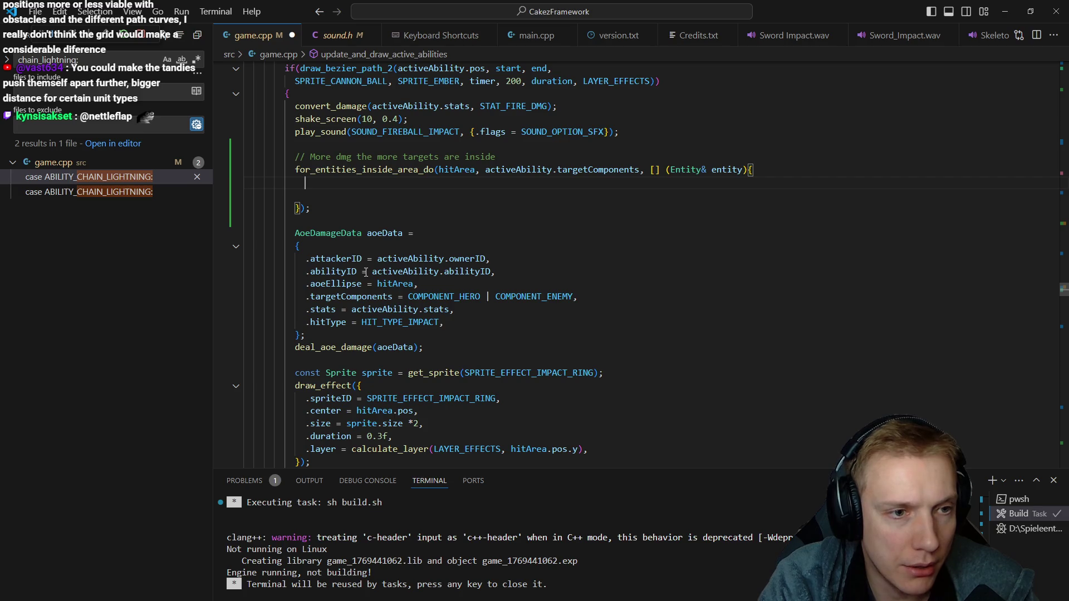
pyautogui.write('targetCou')
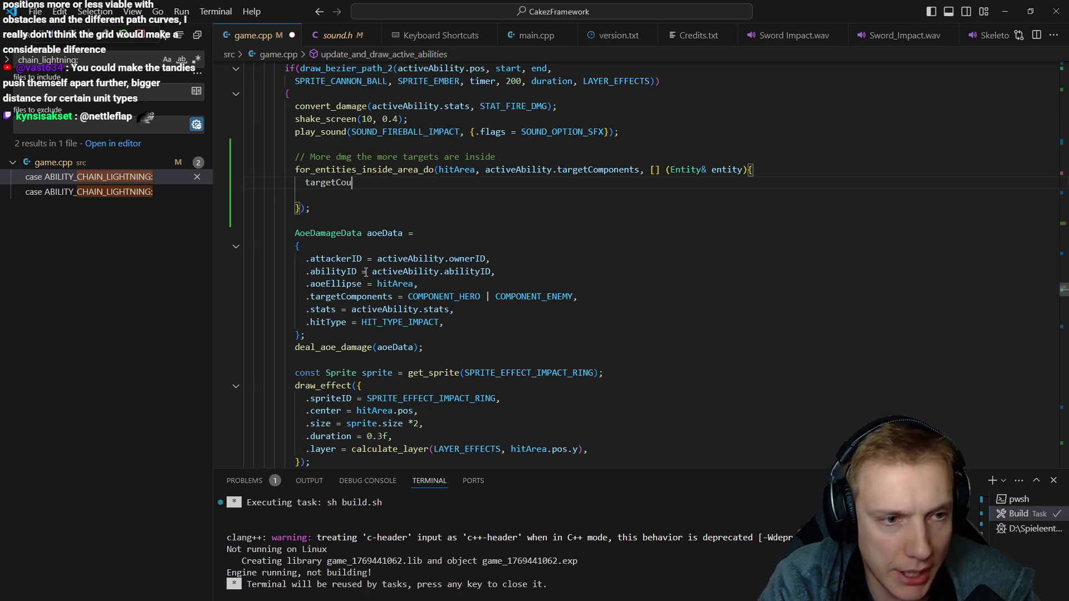
pyautogui.write(';')
pyautogui.press('Delete')
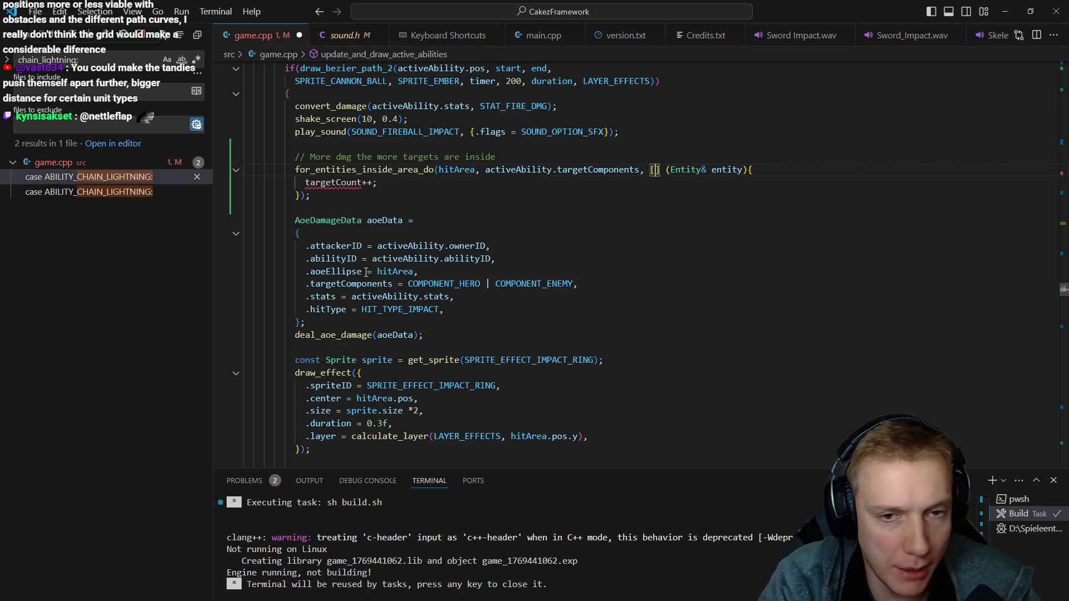
pyautogui.press('Tab')
pyautogui.write('&targetCount')
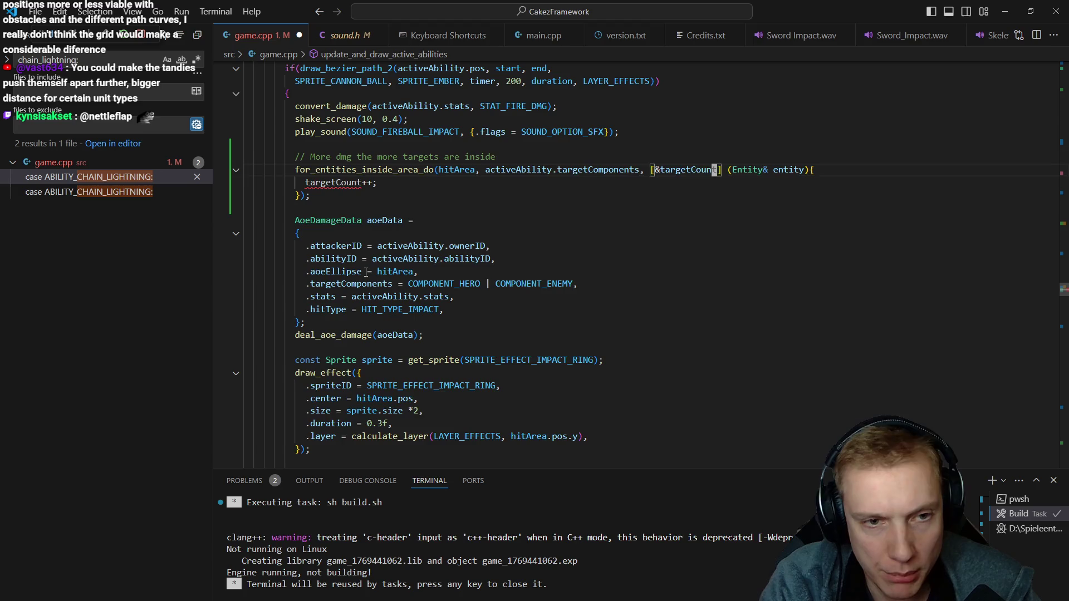
# - Declare int targetCount above the loop and capture it, leaving blank lines after the loop
pyautogui.hotkey('ctrl', 'shift', 'Return')
pyautogui.write('int targetc')
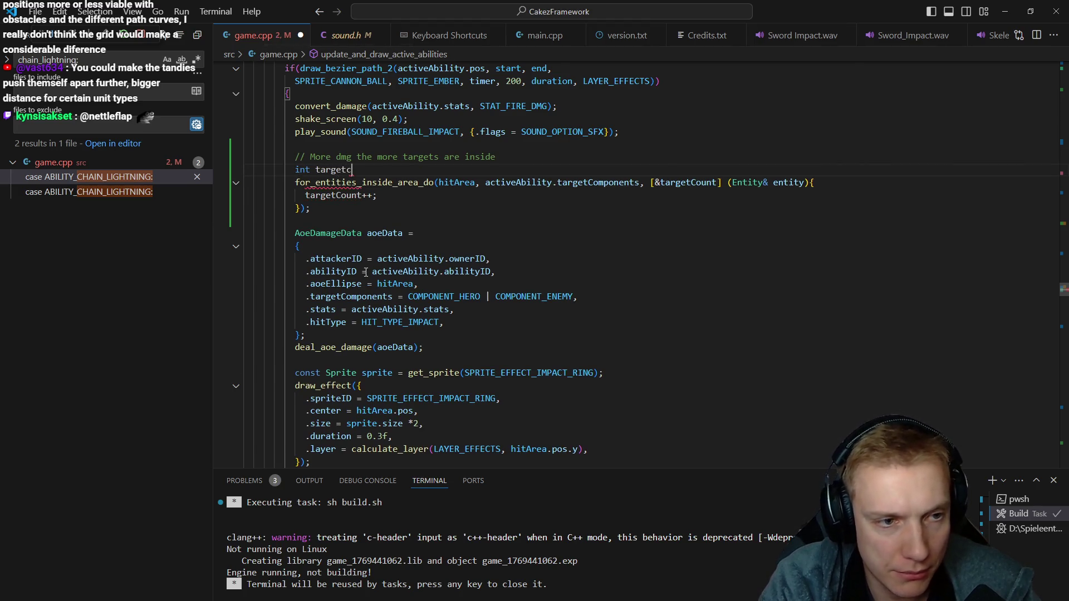
pyautogui.press('BackSpace')
pyautogui.press('Down')
pyautogui.press('Down')
pyautogui.press('Down')
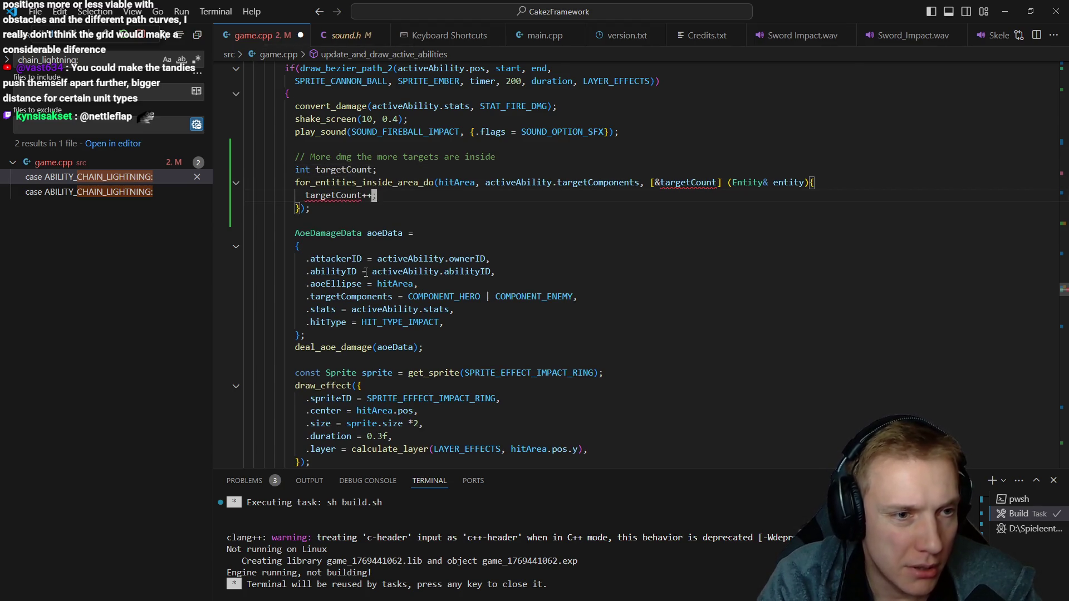
pyautogui.press('Return')
pyautogui.press('Return')
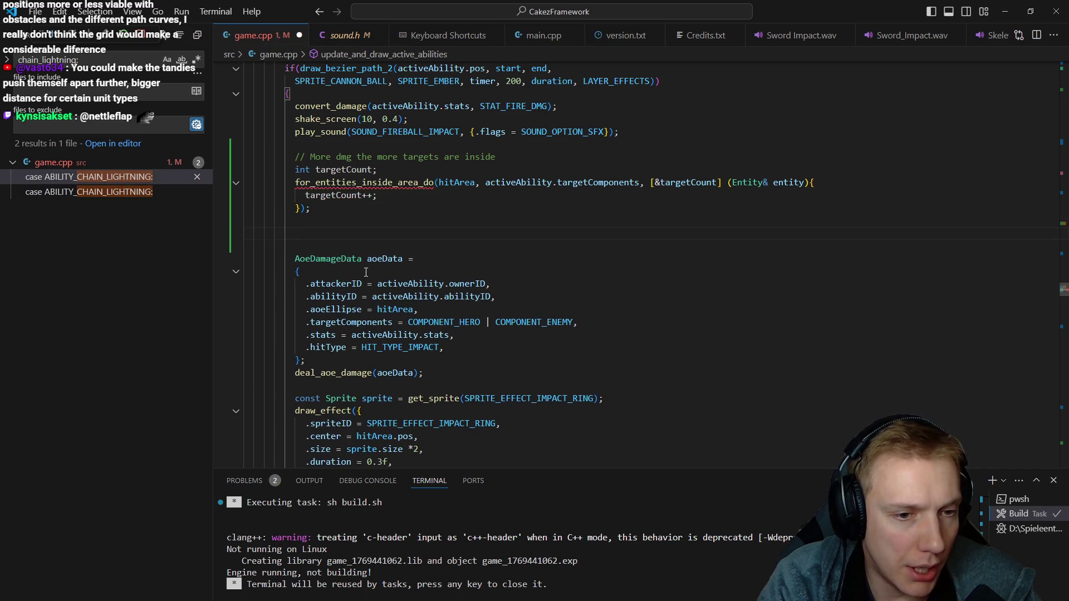
pyautogui.write('act')
# - Address activeAbility.stats.values[STAT_DMG_MULTI].more below the loop
pyautogui.press('Tab')
pyautogui.write('ats.d')
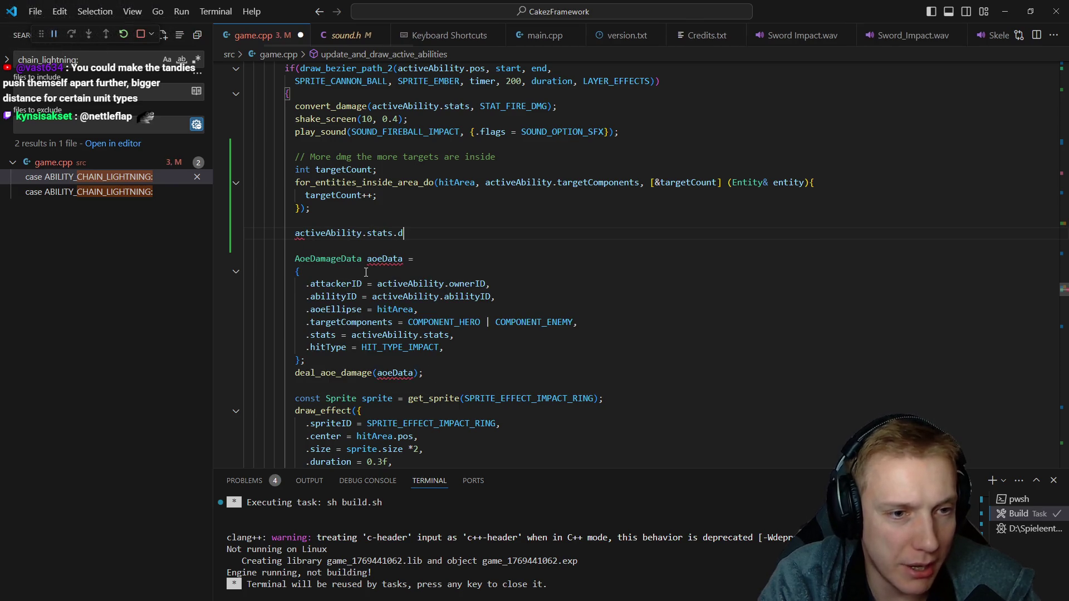
pyautogui.write('values[stat_dm')
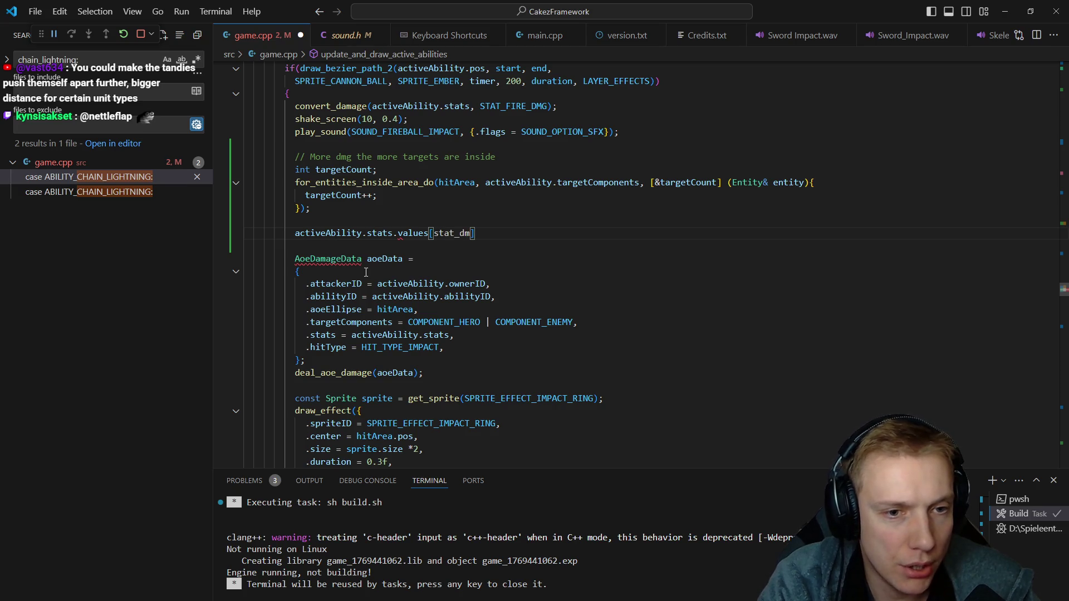
pyautogui.press('Down')
pyautogui.press('Return')
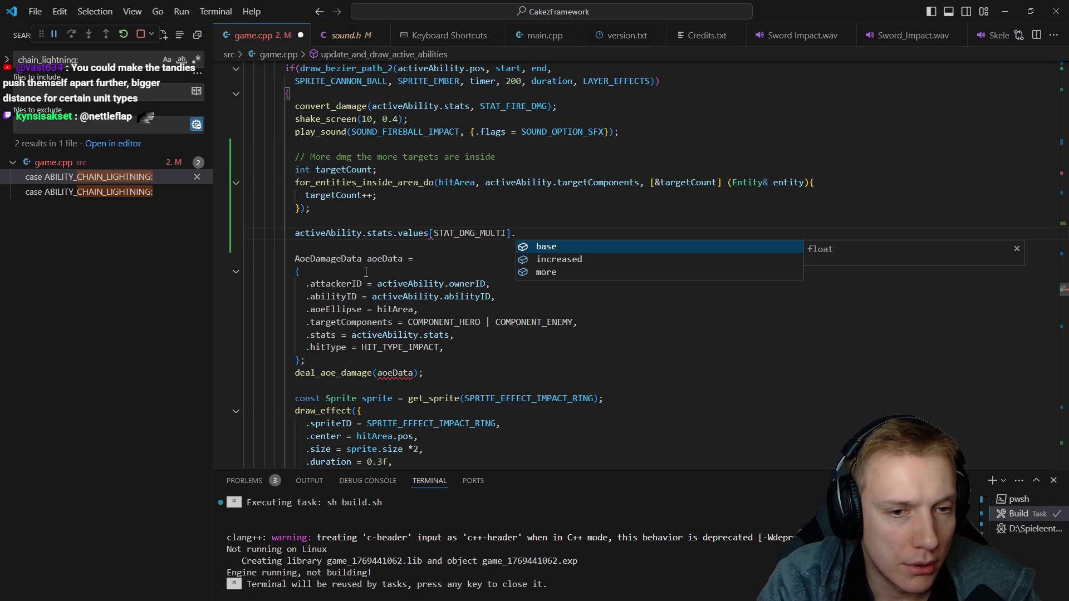
pyautogui.press('Down')
pyautogui.press('Down')
pyautogui.press('Return')
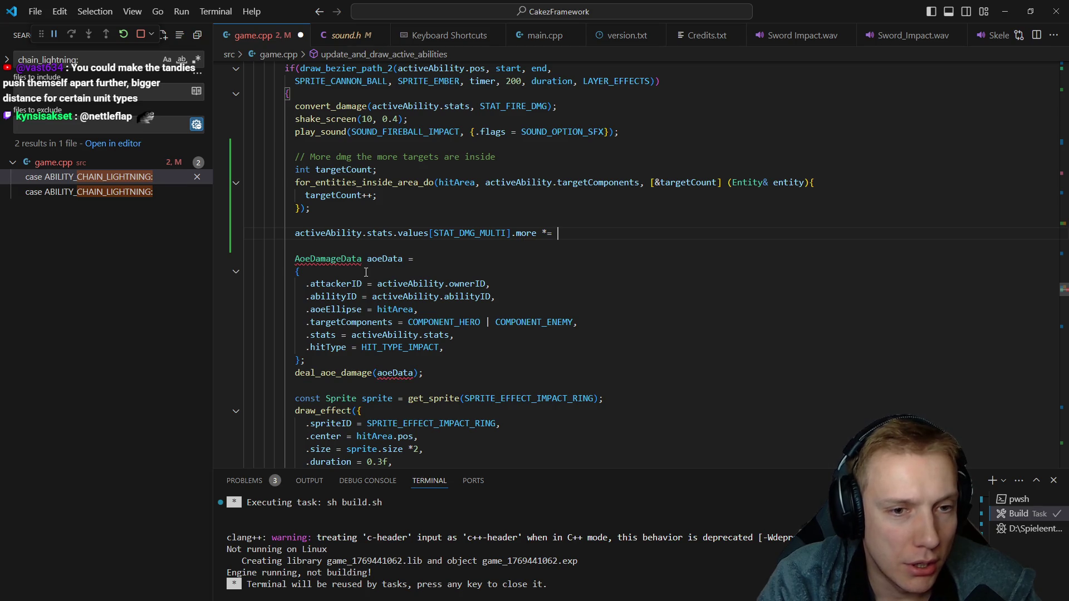
pyautogui.write('=')
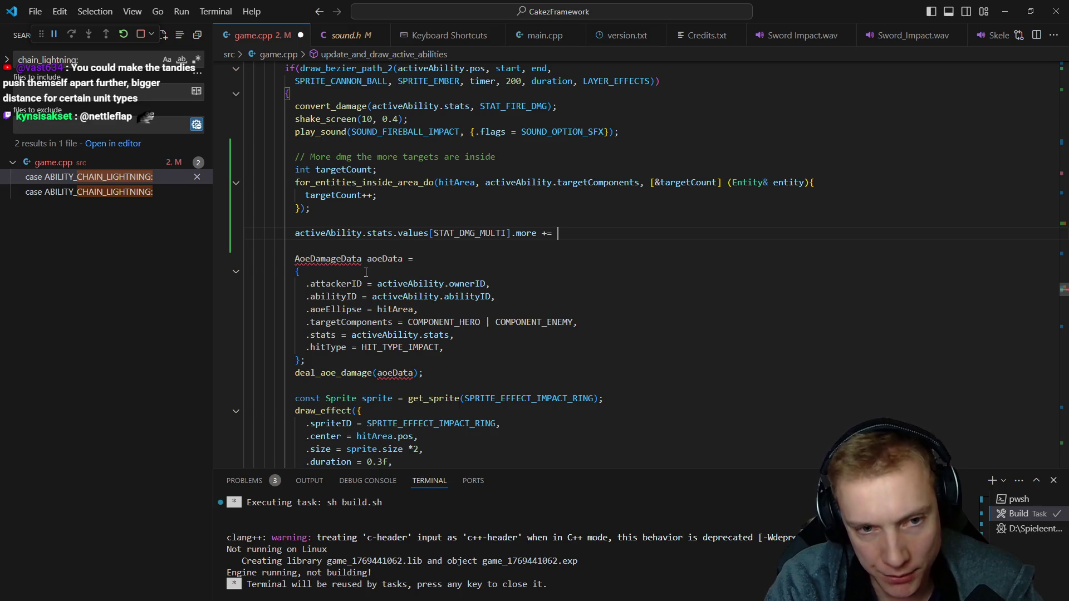
# - Add 0.2f * (float)targetCount to that multiplier, replacing the first-typed 20
pyautogui.press('BackSpace')
pyautogui.press('BackSpace')
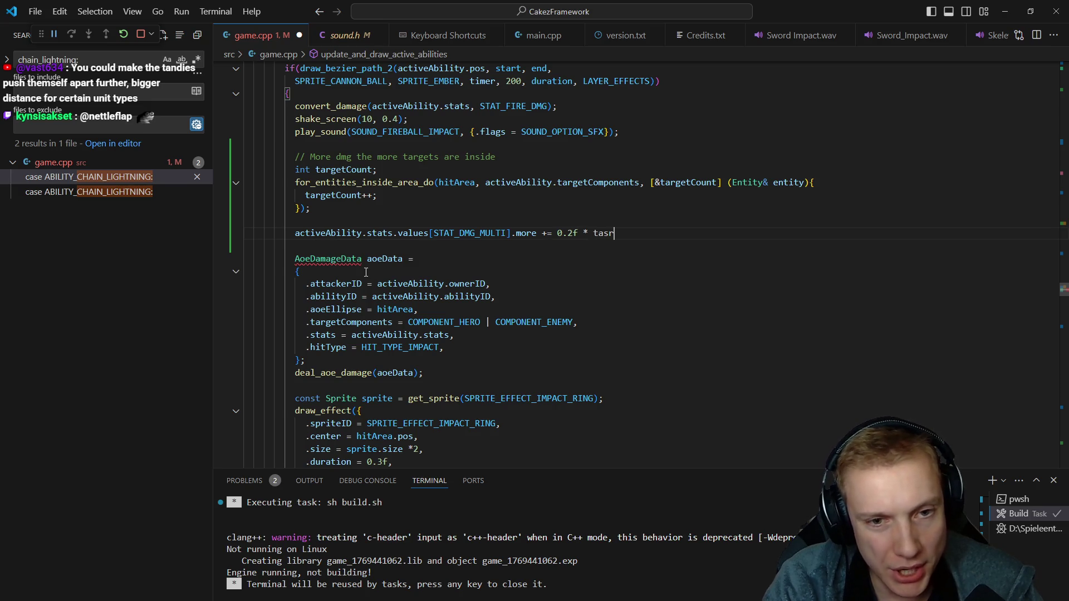
pyautogui.press('Tab')
pyautogui.write('(flo')
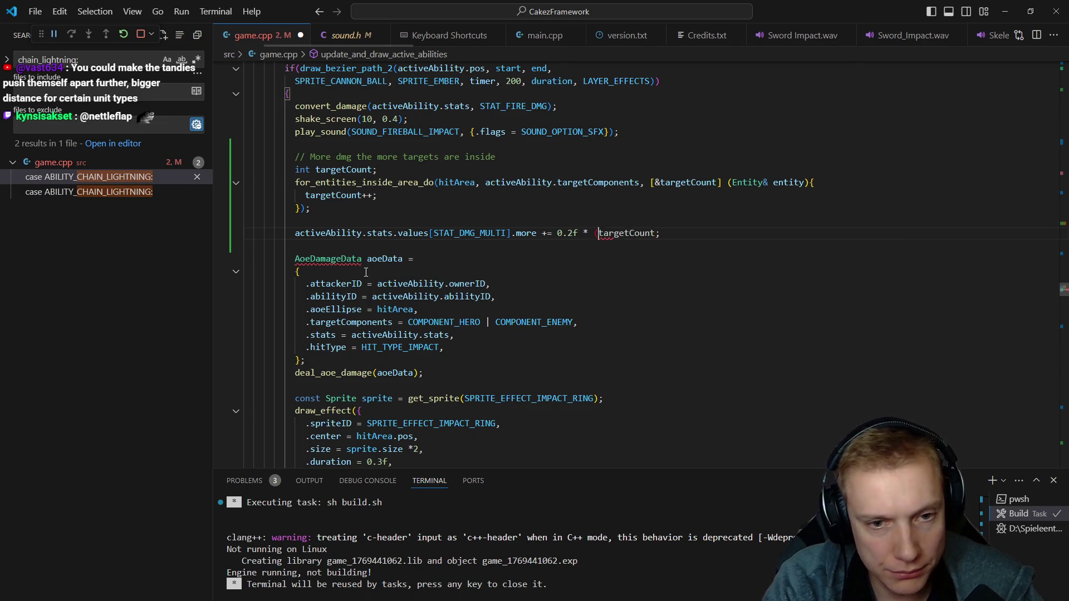
pyautogui.write('at)')
pyautogui.press('Up')
pyautogui.press('Return')
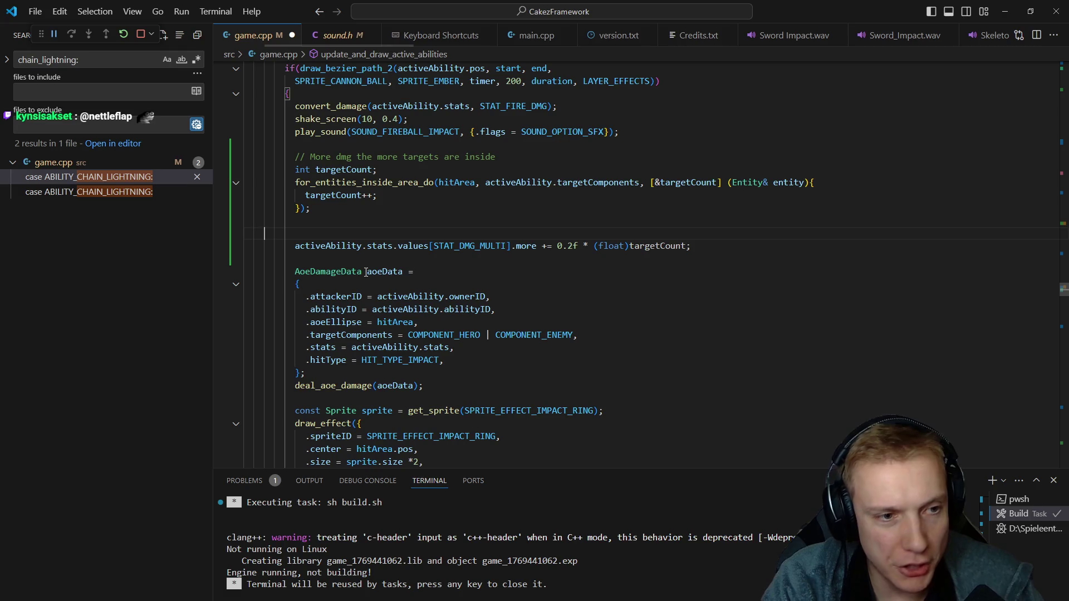
pyautogui.write('// 20%')
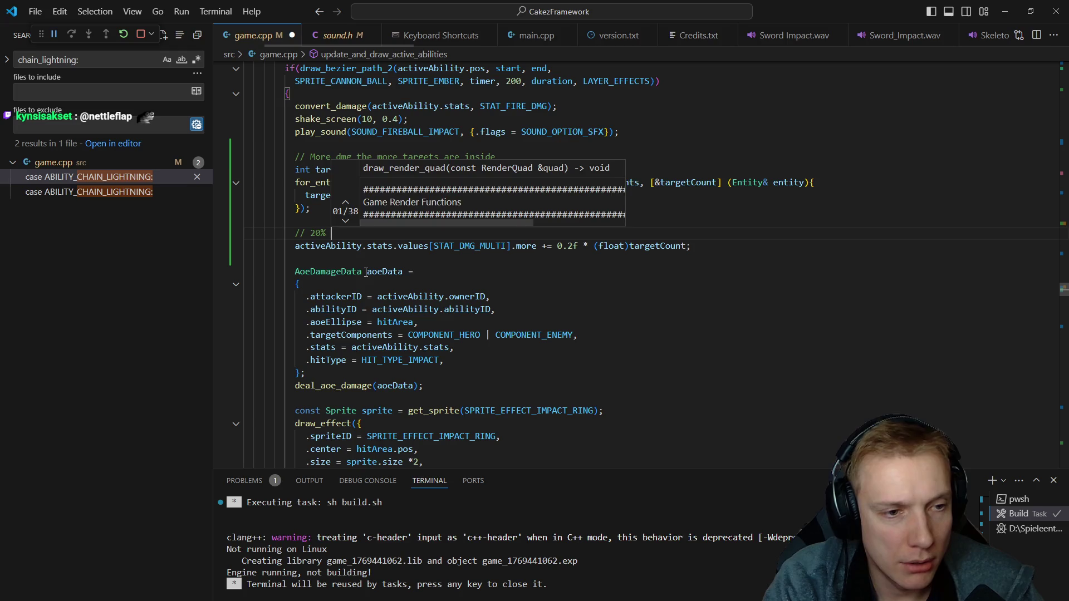
pyautogui.write(' more DMG per ta')
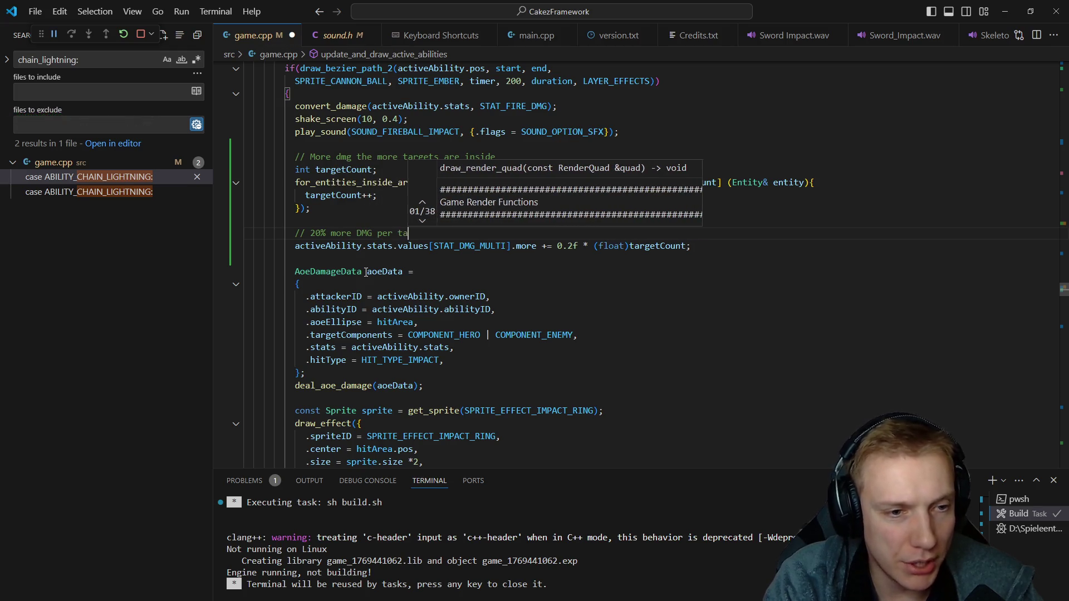
pyautogui.write('rget')
# - Save and rebuild game.cpp, then switch to the running Tangy TD game to test
pyautogui.hotkey('ctrl', 'shift', 'b')
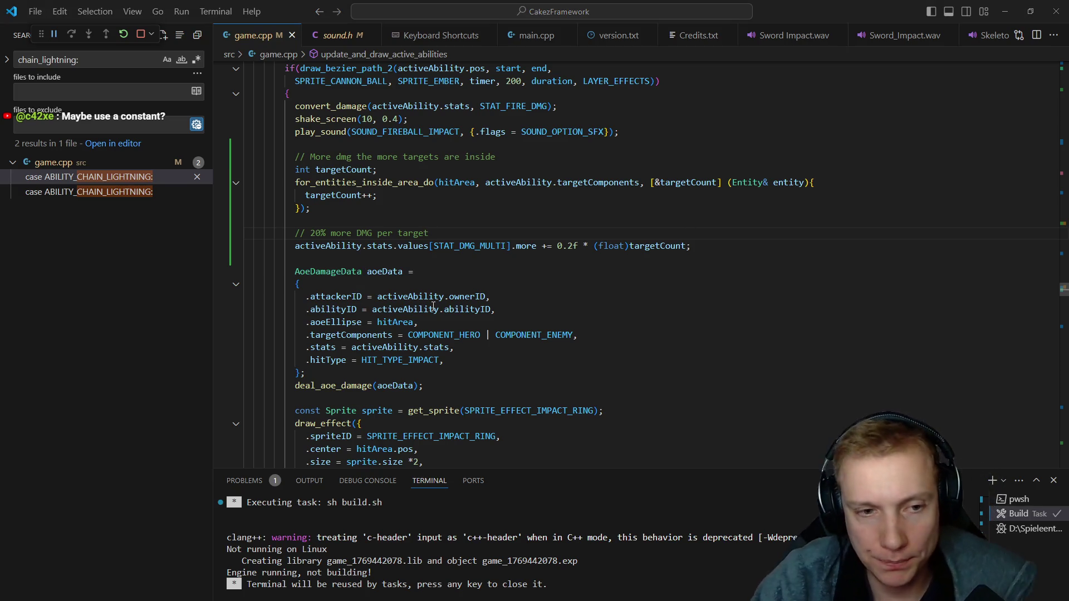
pyautogui.hotkey('alt', 'Tab')
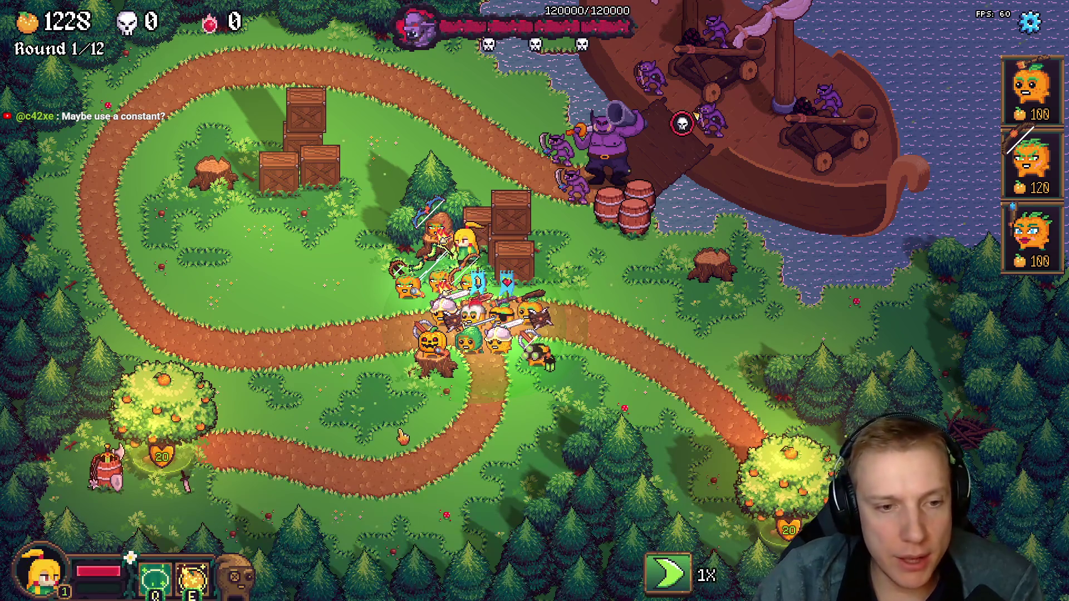
# - Walk the hero to the left grass and place two orange pumpkin towers on the upper-left path bend
pyautogui.click(302, 409)
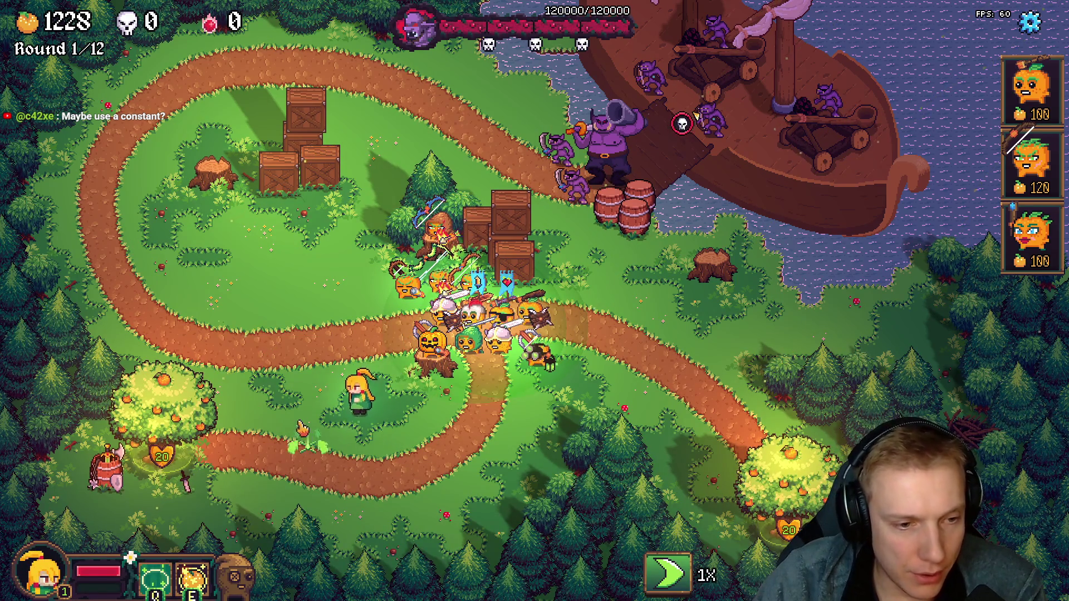
pyautogui.click(211, 254)
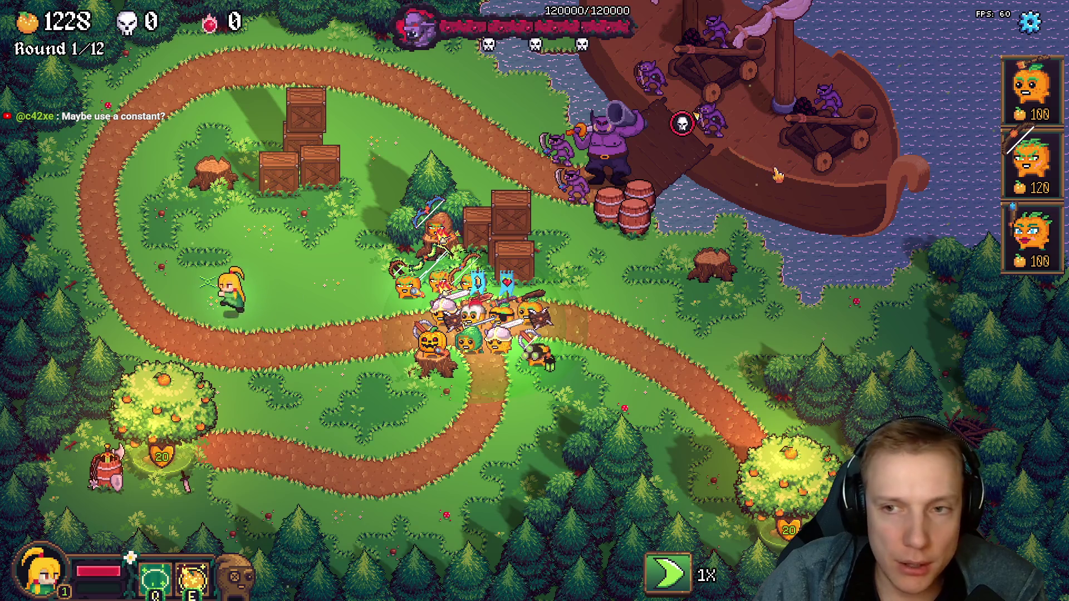
pyautogui.moveTo(1002, 99); pyautogui.dragTo(96, 209)
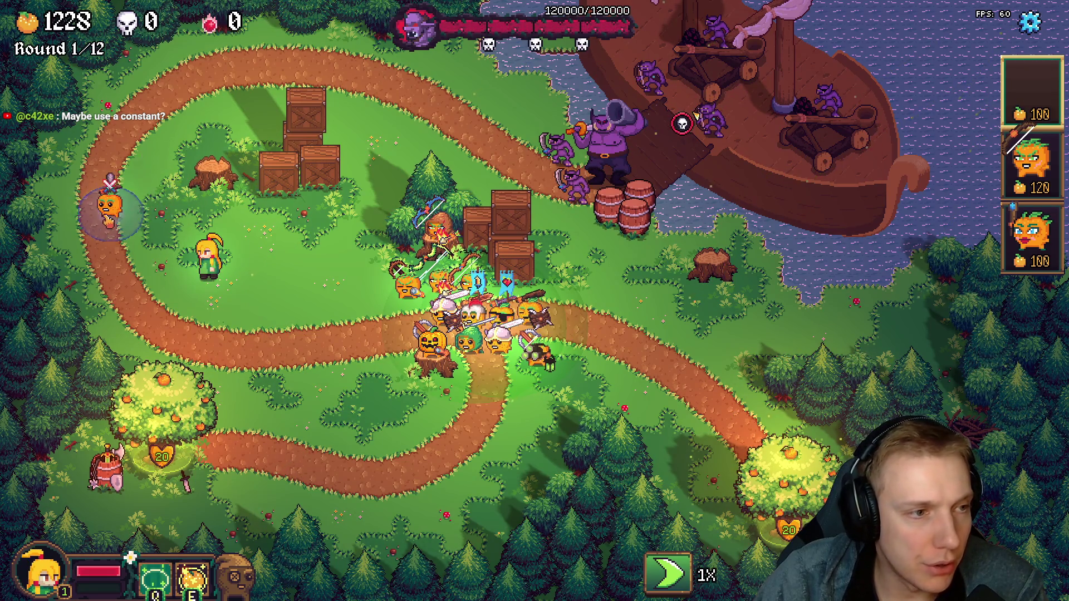
pyautogui.click(95, 208)
pyautogui.moveTo(1032, 91); pyautogui.dragTo(96, 251)
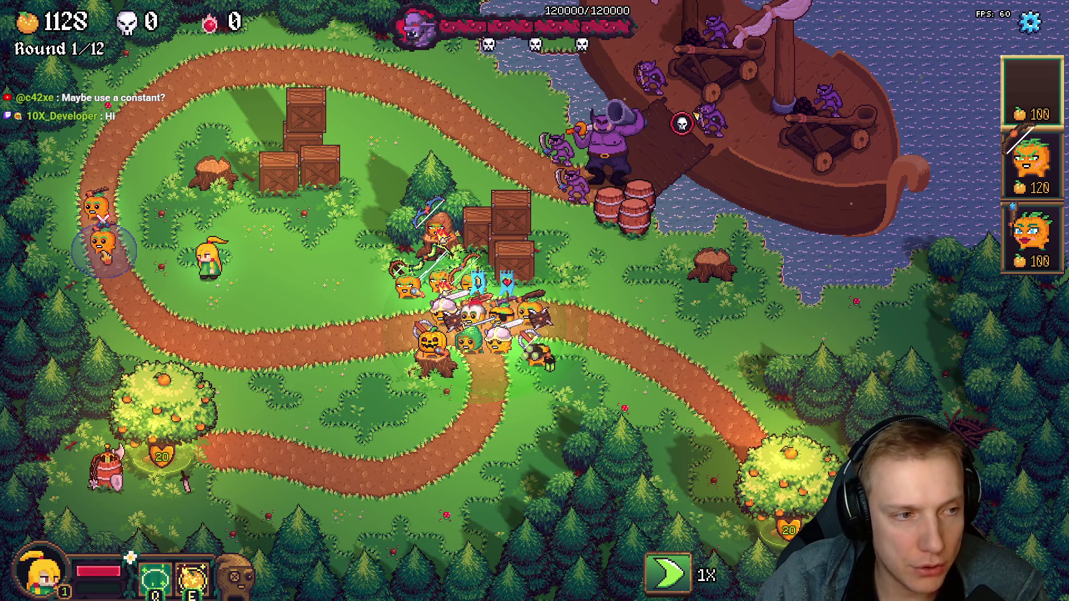
pyautogui.click(102, 242)
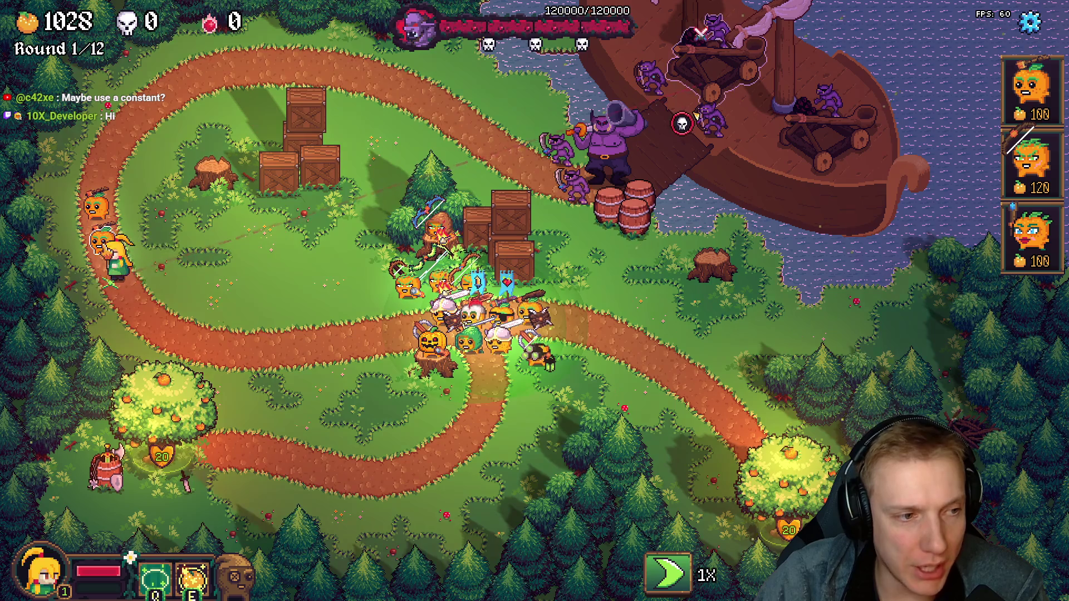
# - Place the 120-orange archer pumpkin beside the path, leaving 908 oranges
pyautogui.press('d')
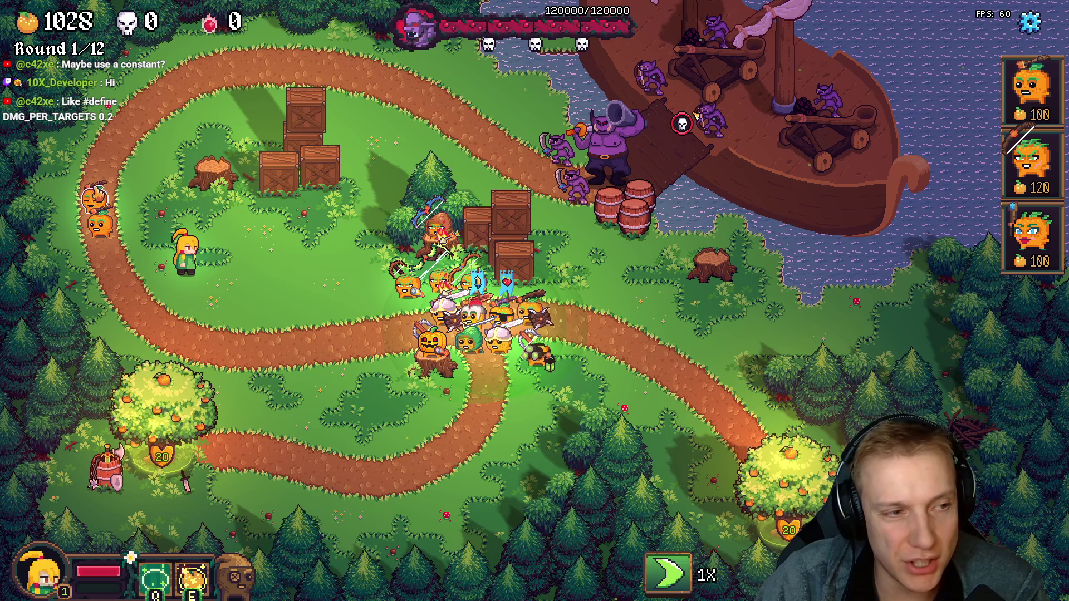
pyautogui.click(1032, 163)
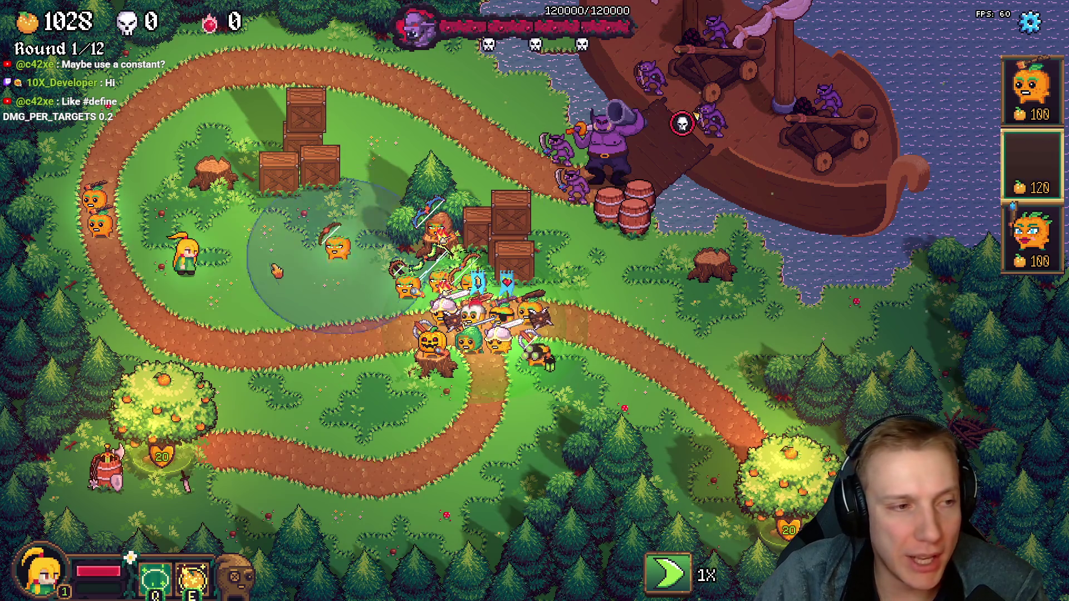
pyautogui.click(139, 217)
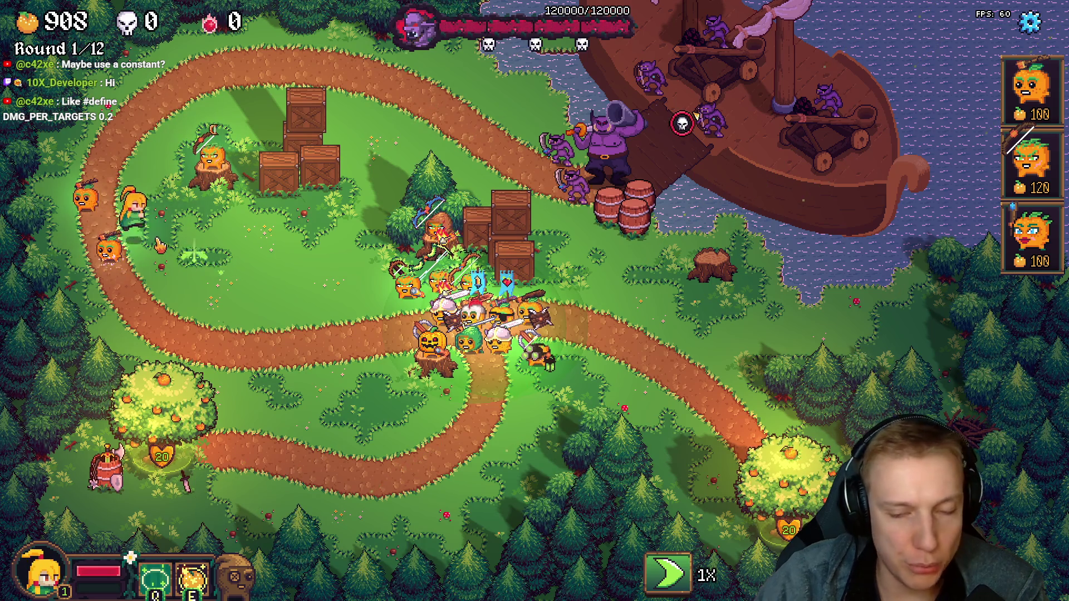
# - Sell both pumpkin towers and the stump archer tower, recovering gold to 1228
pyautogui.click(109, 249)
pyautogui.click(960, 375)
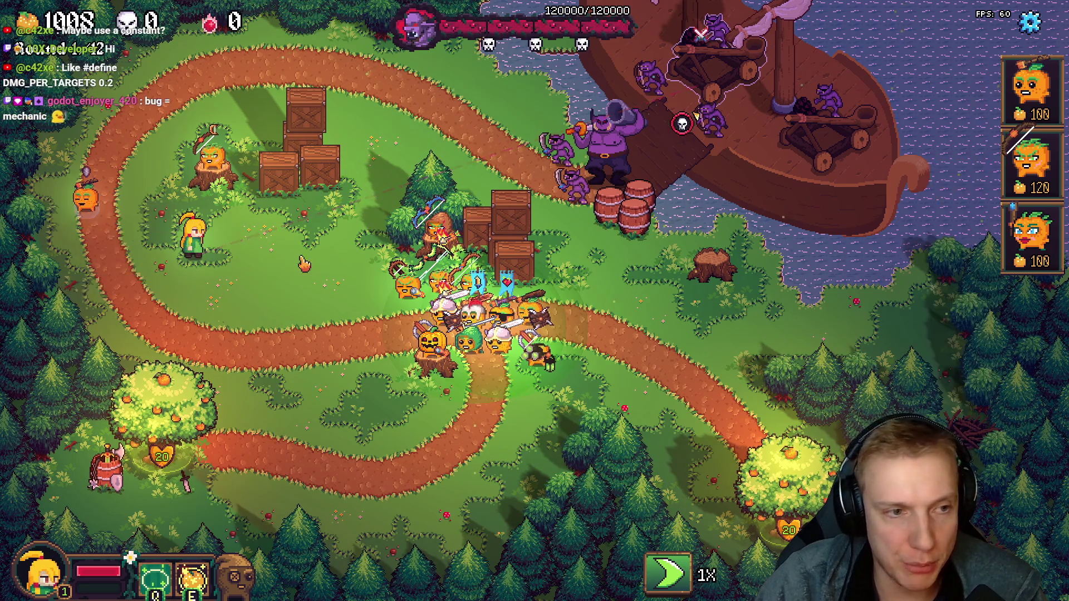
pyautogui.click(84, 201)
pyautogui.click(961, 375)
pyautogui.click(213, 162)
pyautogui.click(991, 365)
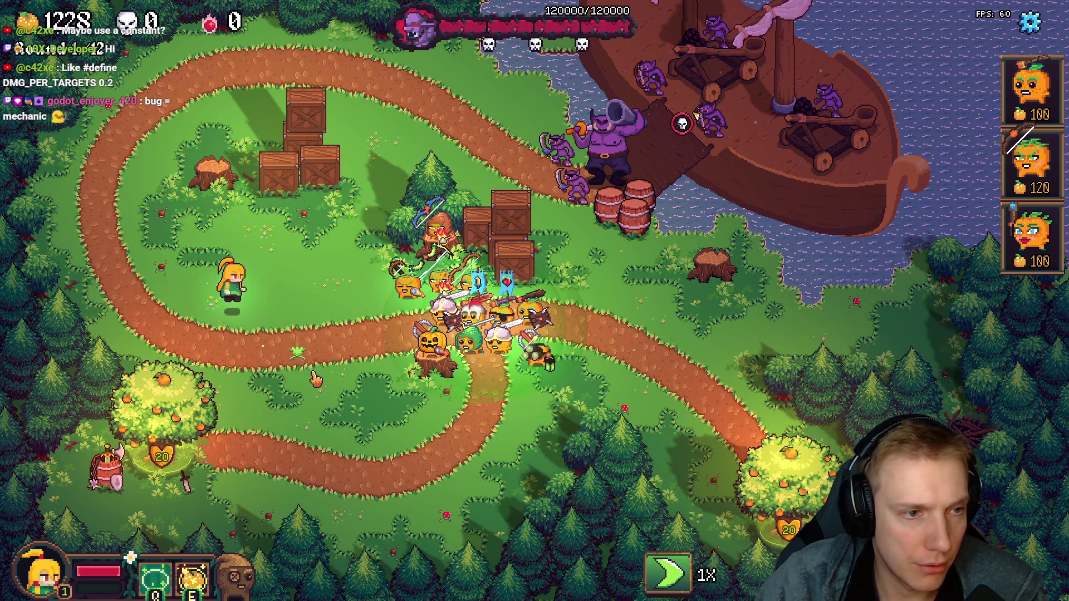
# - Walk the hero along the lower path into the central crowd and just out again
pyautogui.click(353, 407)
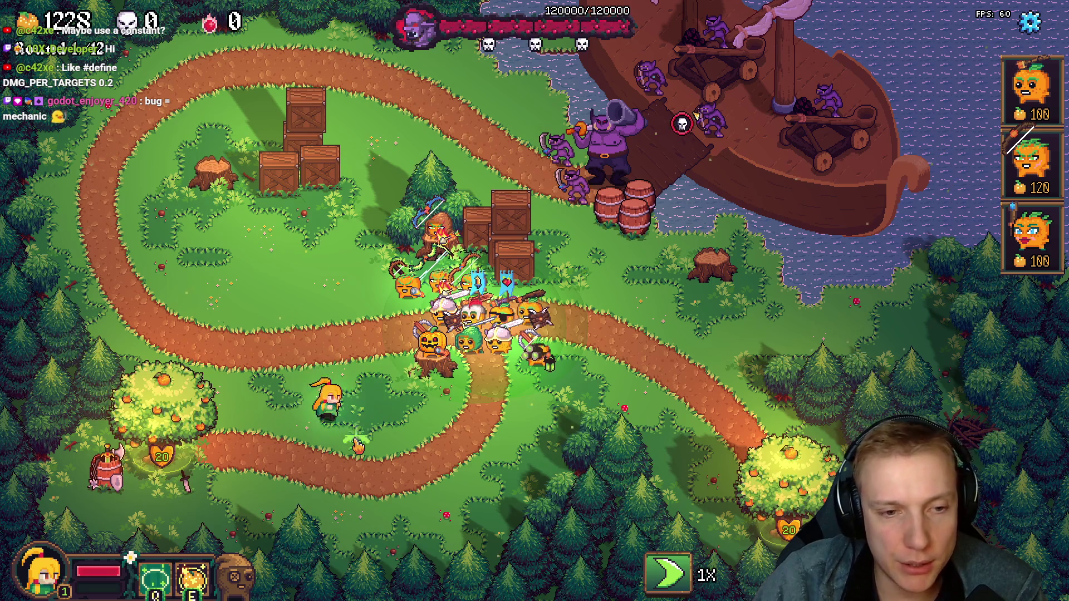
pyautogui.click(301, 421)
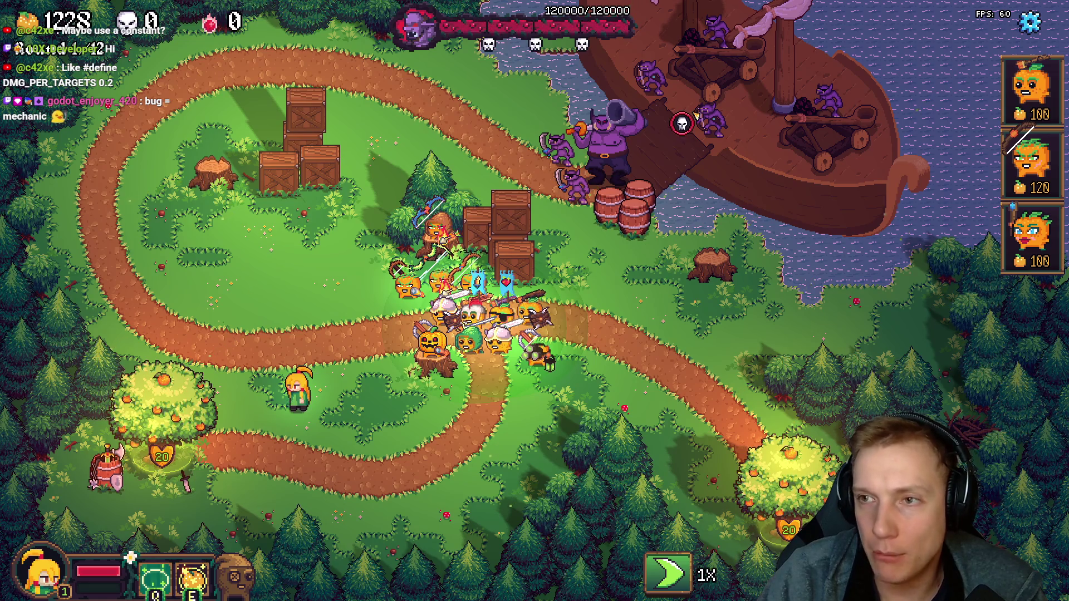
pyautogui.click(378, 442)
pyautogui.click(476, 408)
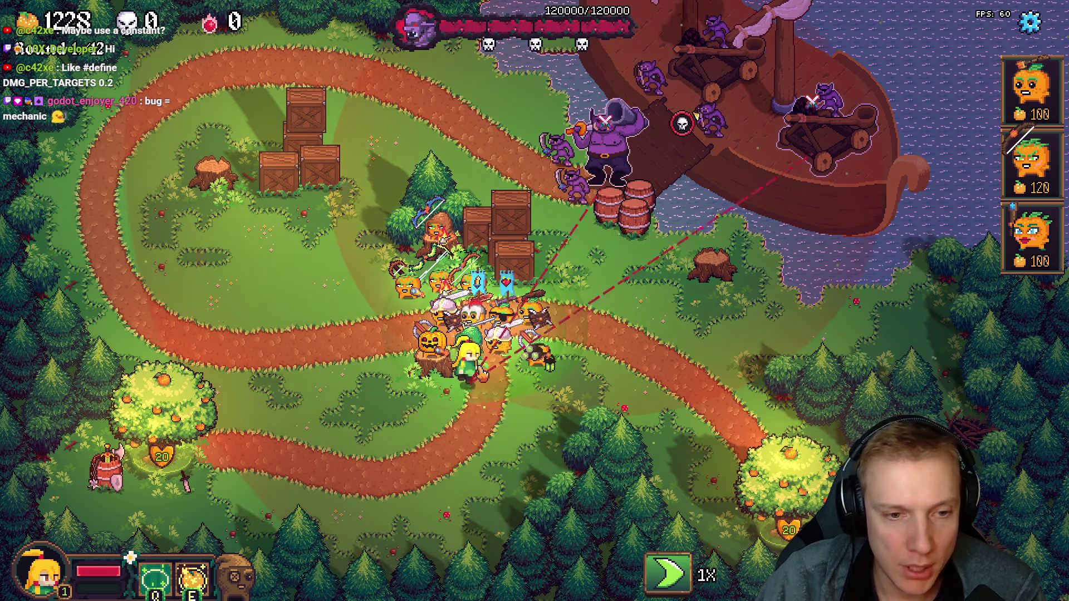
pyautogui.click(384, 317)
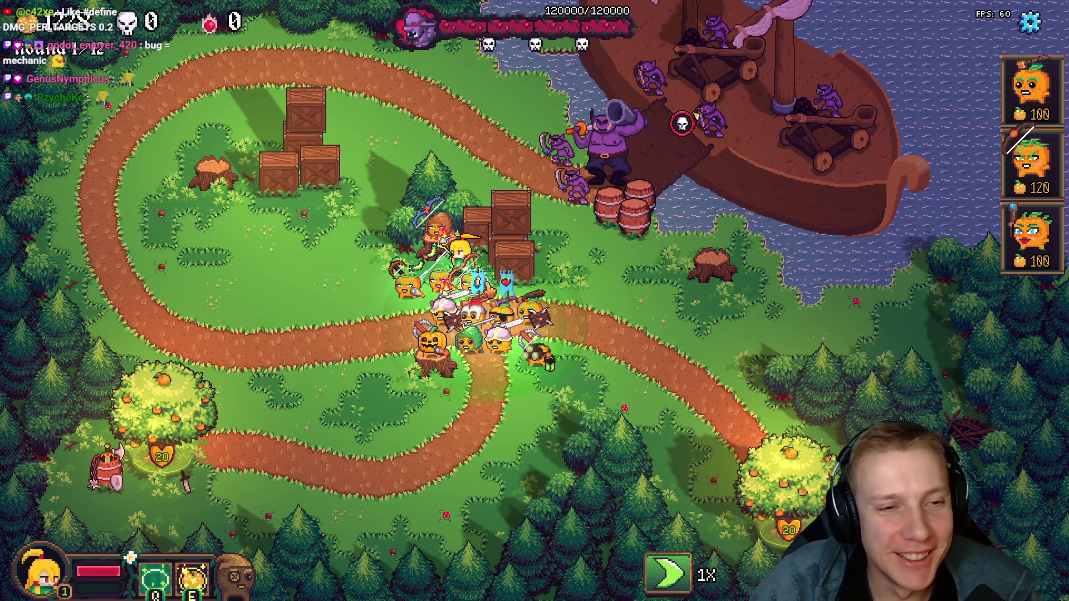
# - Check the archer tower's stats, reroll the item shop and buy one offered item
pyautogui.click(437, 224)
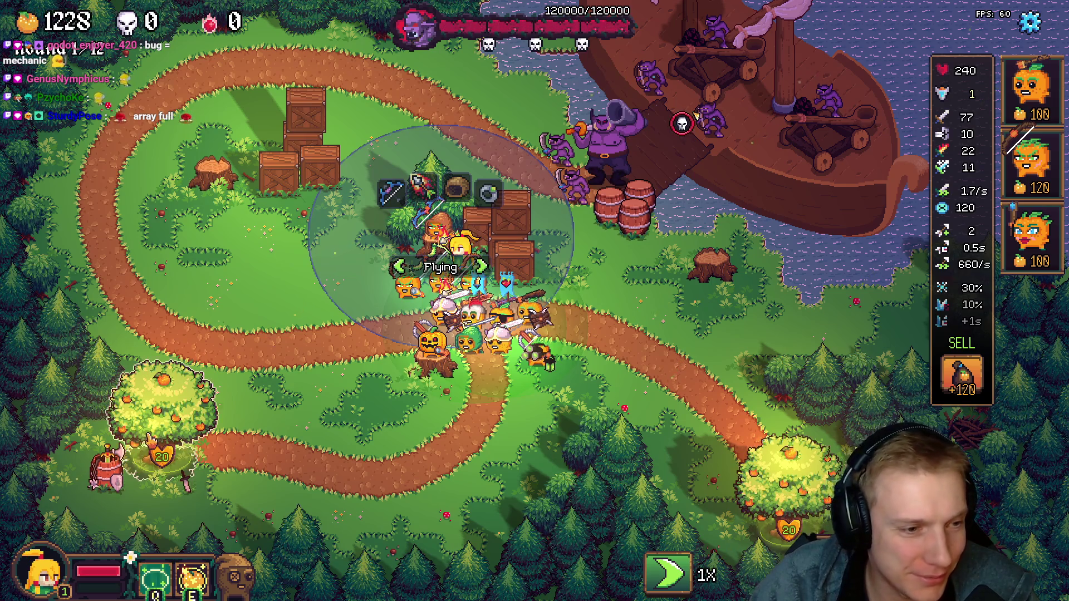
pyautogui.click(163, 404)
pyautogui.click(161, 493)
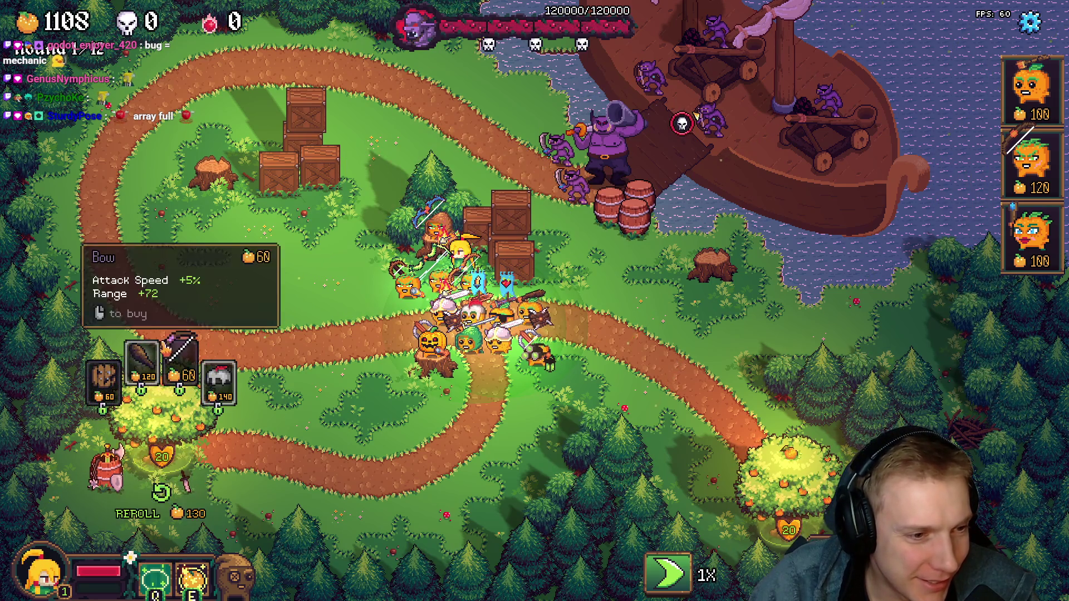
pyautogui.click(180, 363)
# - Reselect then deselect the archer tower and aim the hero's attack (key 1) at the ship enemies
pyautogui.click(436, 224)
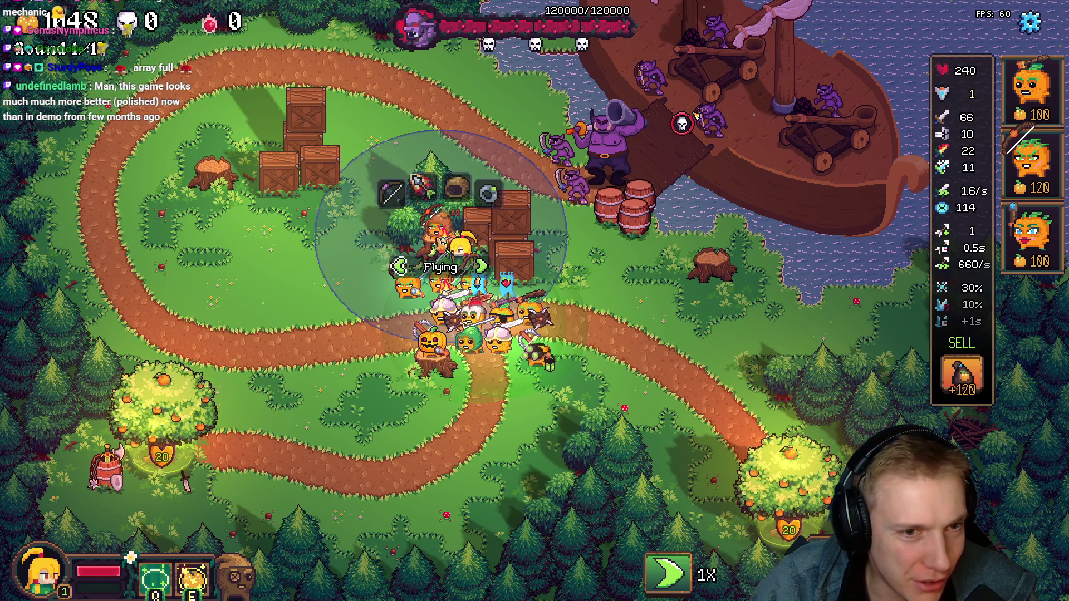
pyautogui.click(326, 325)
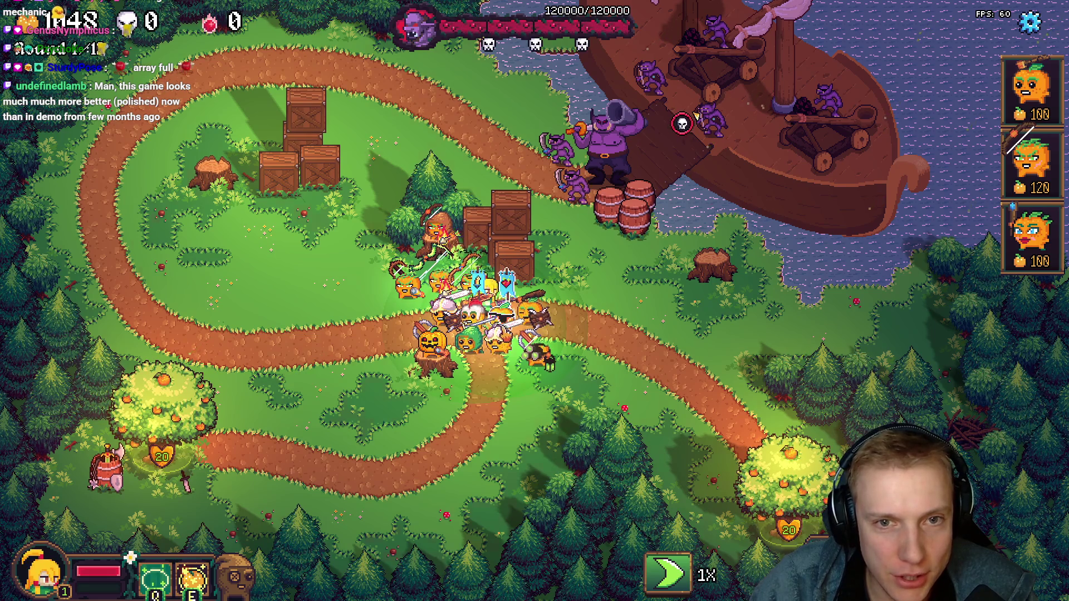
pyautogui.press('1')
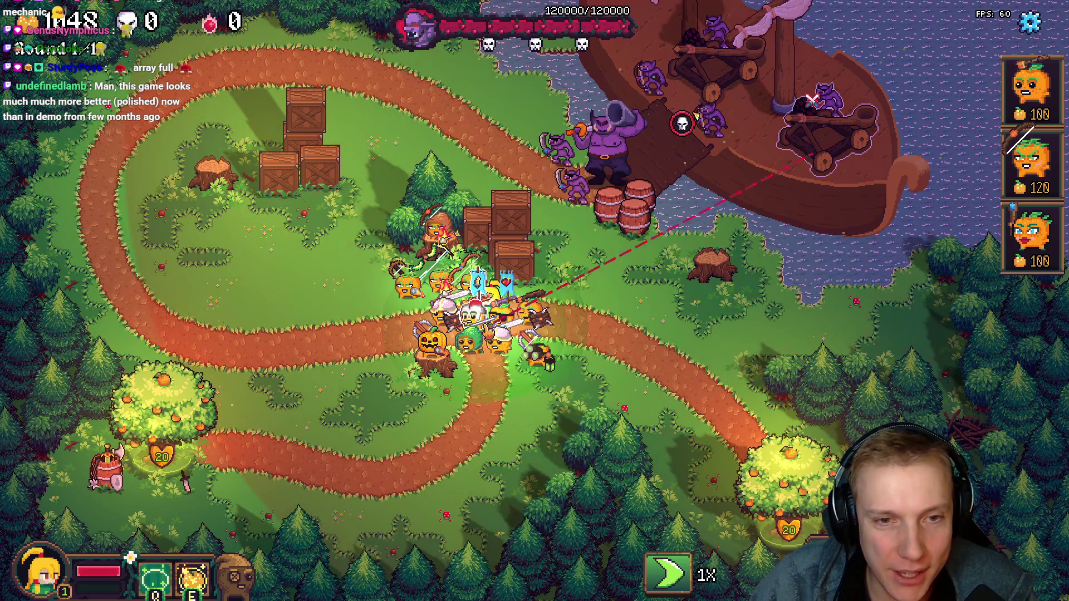
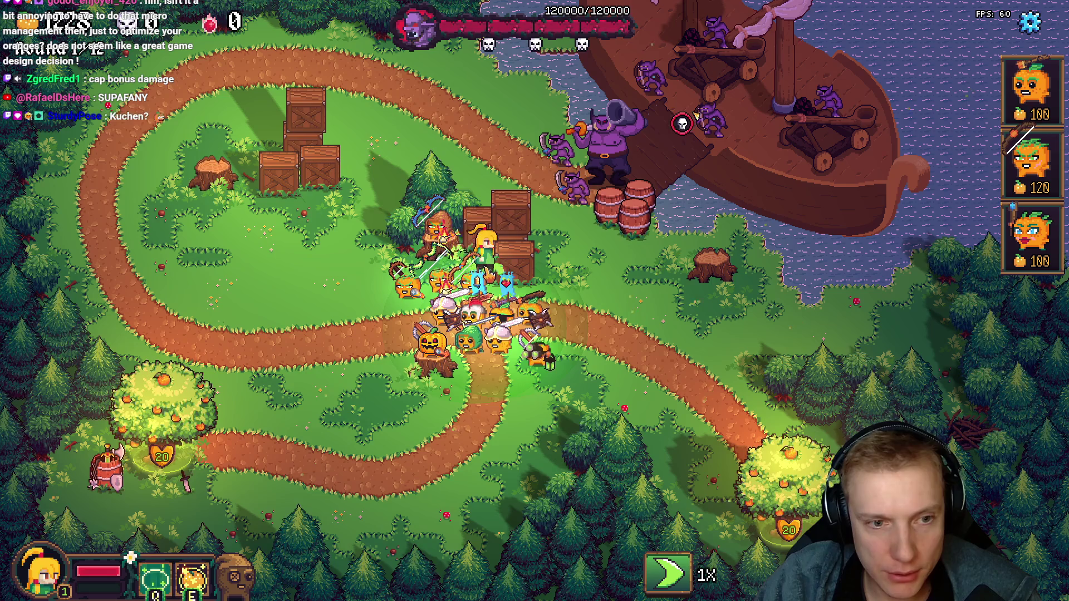
# - Reroll one of the left tree shop's item offers, then leave the game for the code
pyautogui.click(158, 401)
pyautogui.click(179, 364)
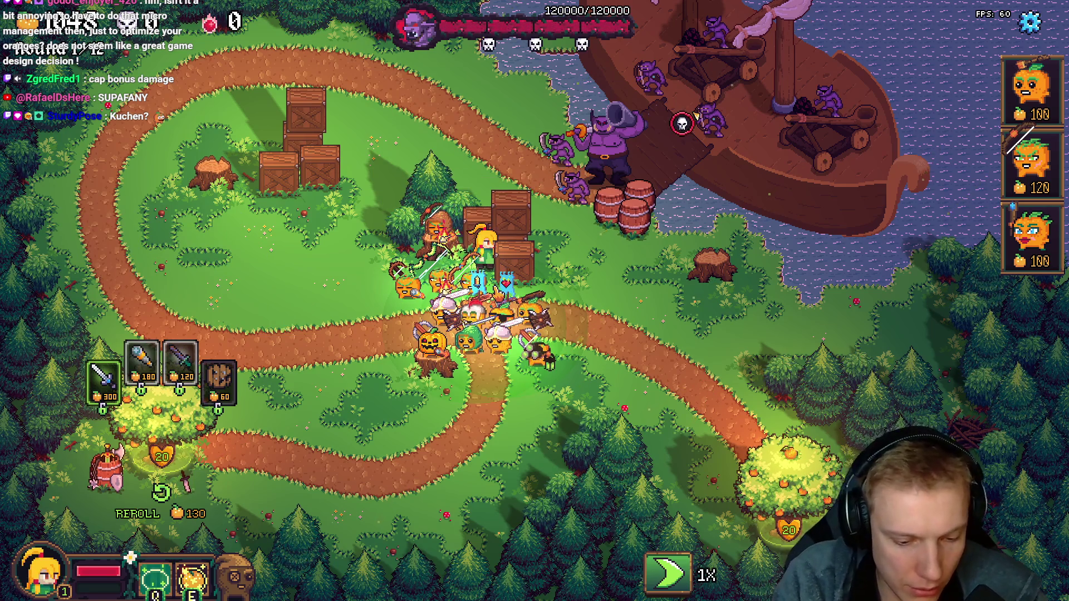
pyautogui.hotkey('alt', 'Tab')
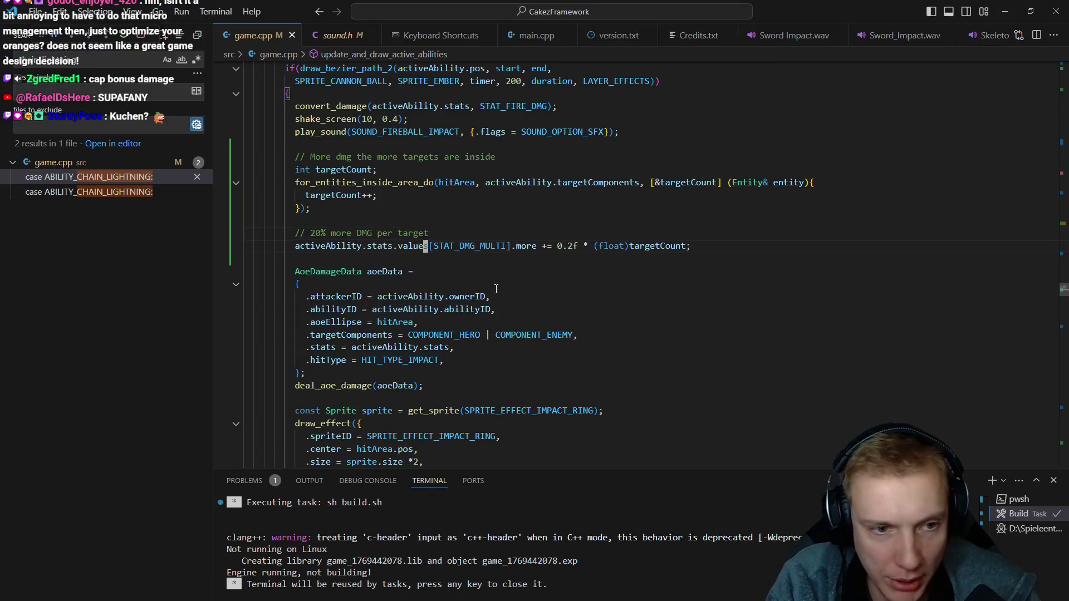
# - Delete the summonTime enemy-spawning block from update_game in game.cpp
pyautogui.hotkey('alt', 'Left')
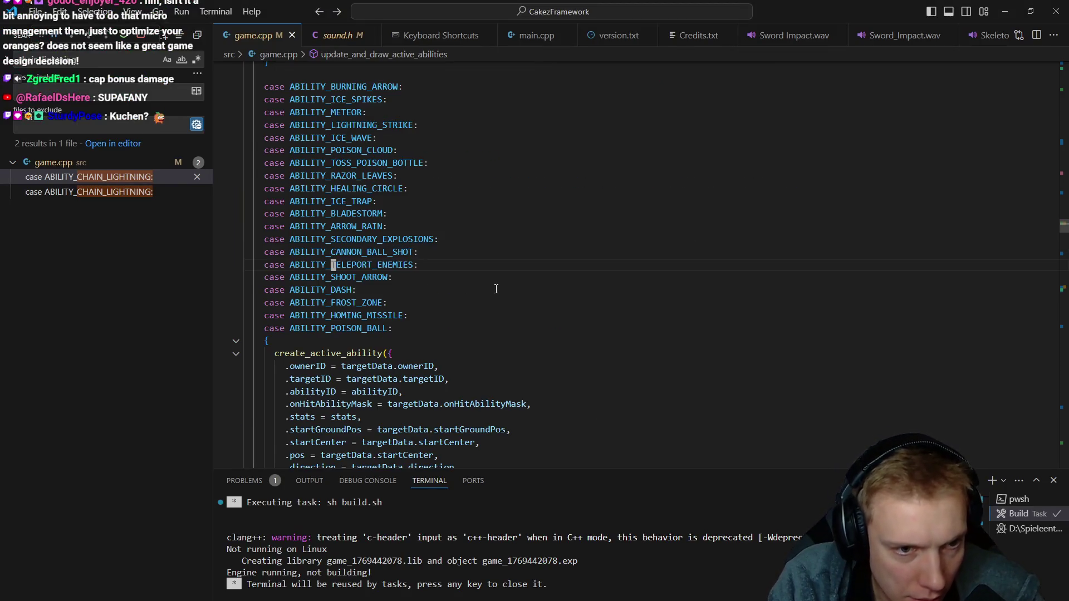
pyautogui.hotkey('alt', 'Left')
pyautogui.hotkey('alt', 'Left')
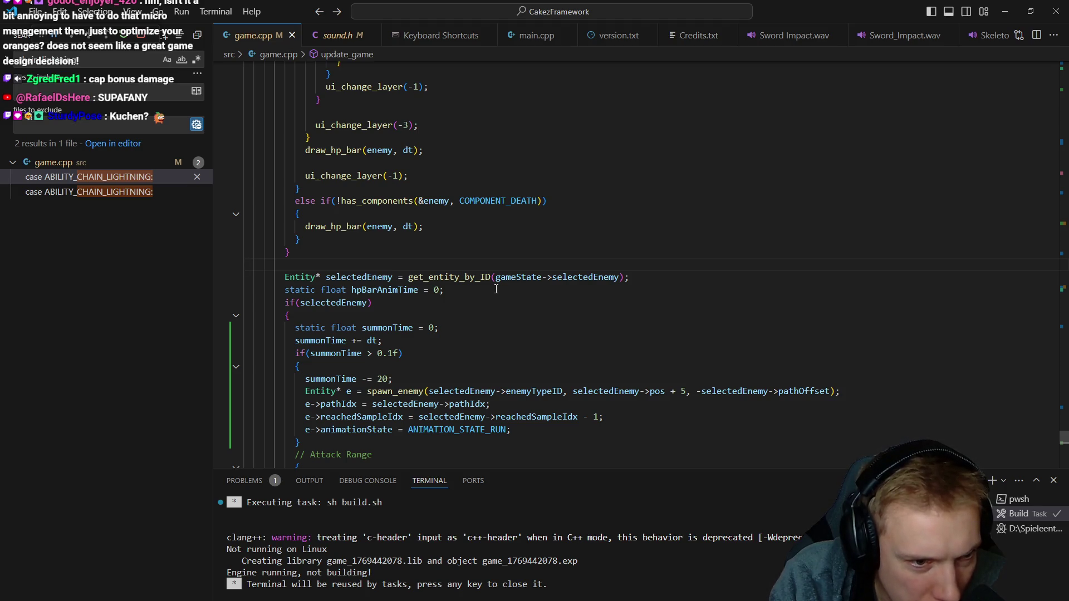
pyautogui.press('Down')
pyautogui.press('Down')
pyautogui.press('Down')
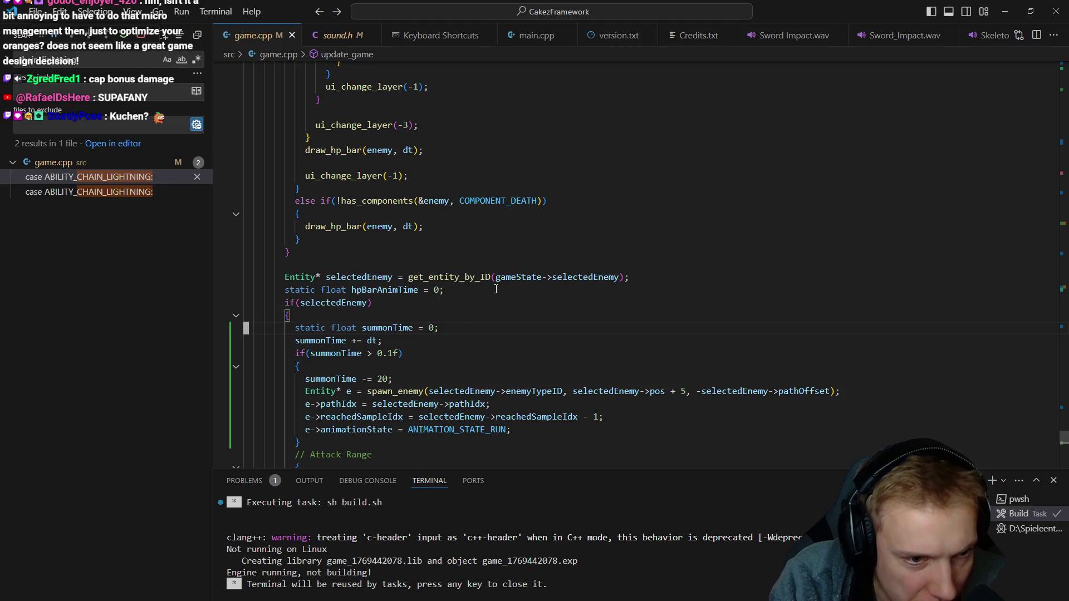
pyautogui.hotkey('shift', 'v')
pyautogui.press('j')
pyautogui.press('j')
pyautogui.press('j')
pyautogui.press('%')
pyautogui.press('d')
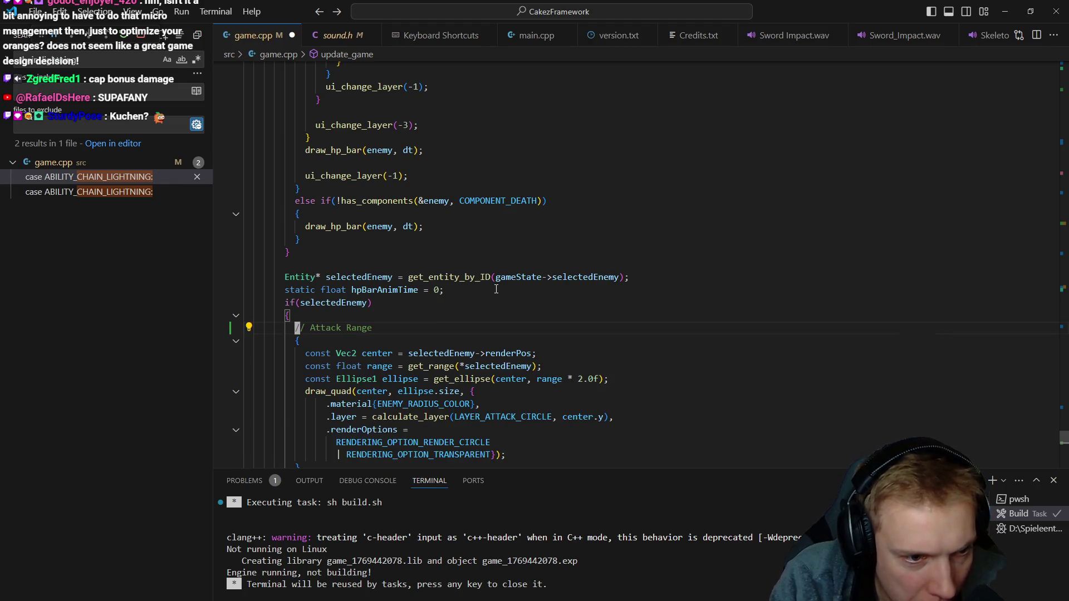
# - Rebuild the game and return to the running Tangy TD
pyautogui.hotkey('ctrl', 'shift', 'b')
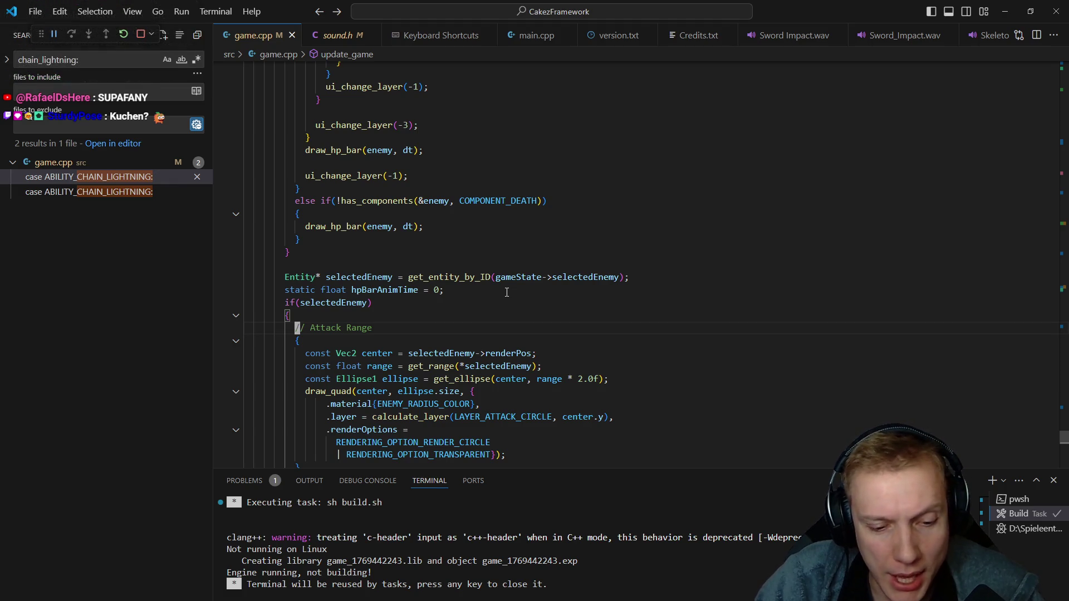
pyautogui.hotkey('alt', 'Tab')
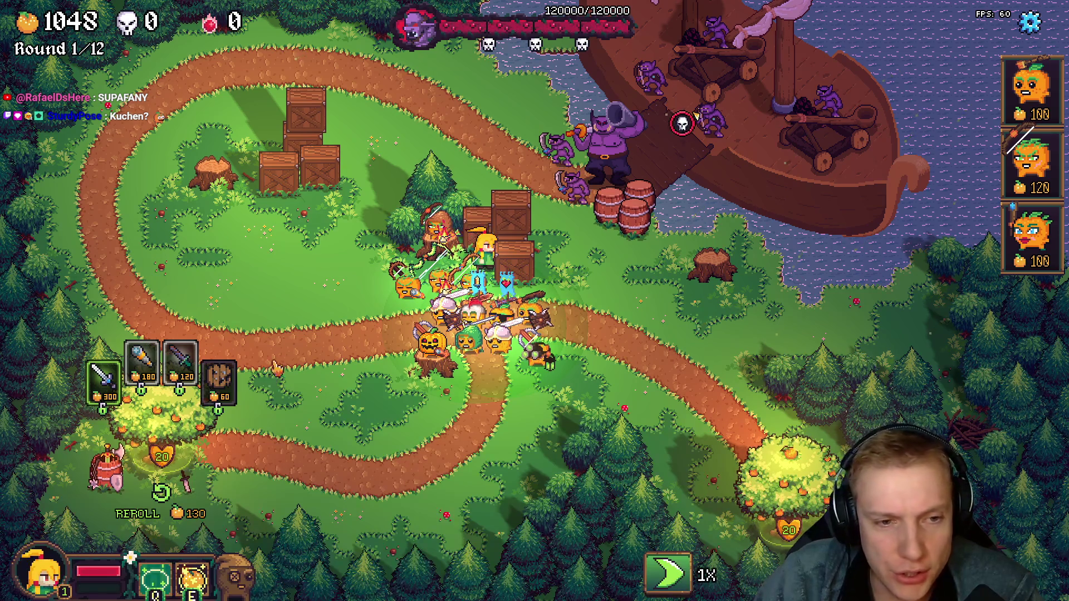
# - Close the tree shop and walk the hero left along the path
pyautogui.click(343, 316)
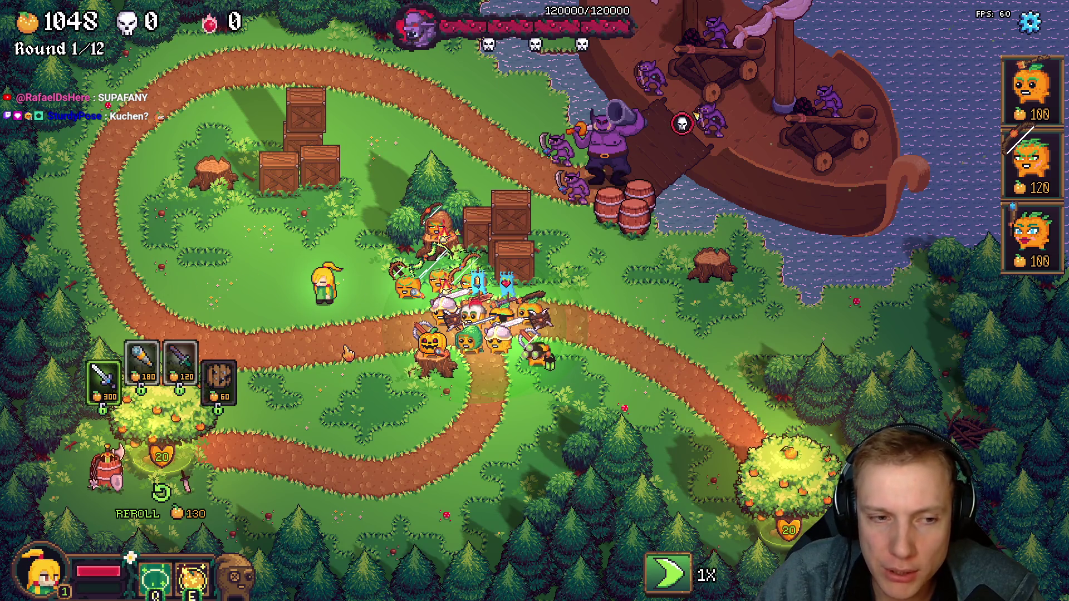
pyautogui.click(316, 318)
pyautogui.press('a')
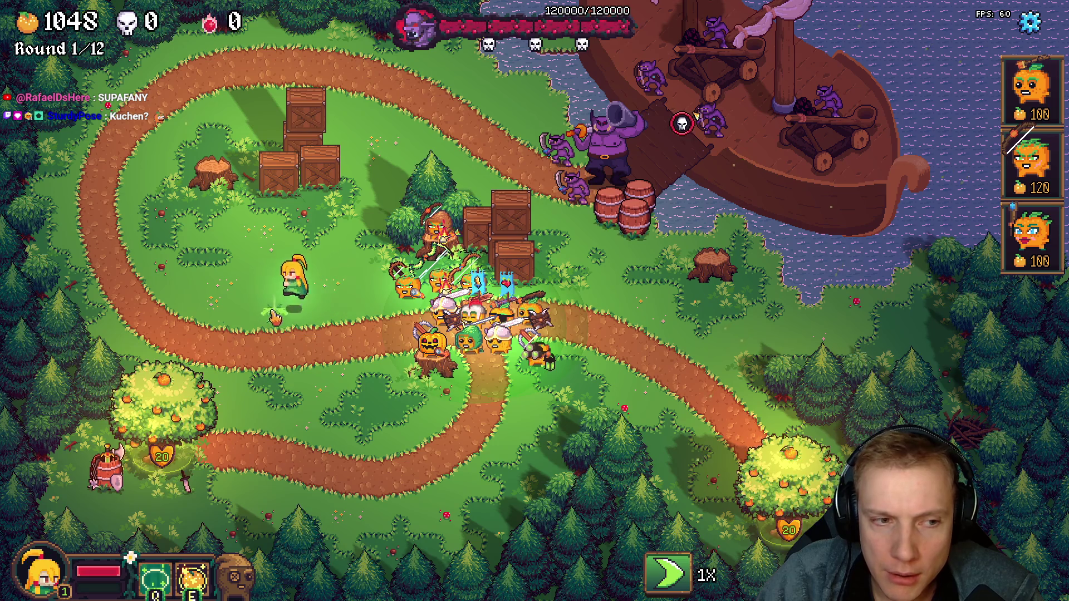
pyautogui.press('a')
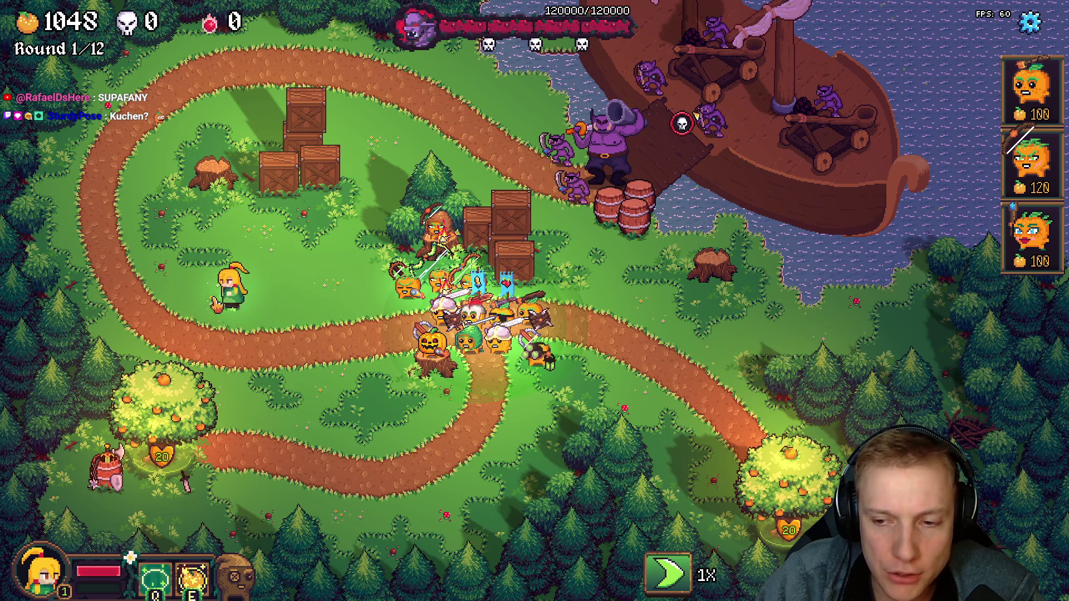
pyautogui.press('a')
# - Walk the hero back up to the tower group, then switch to the code
pyautogui.press('d')
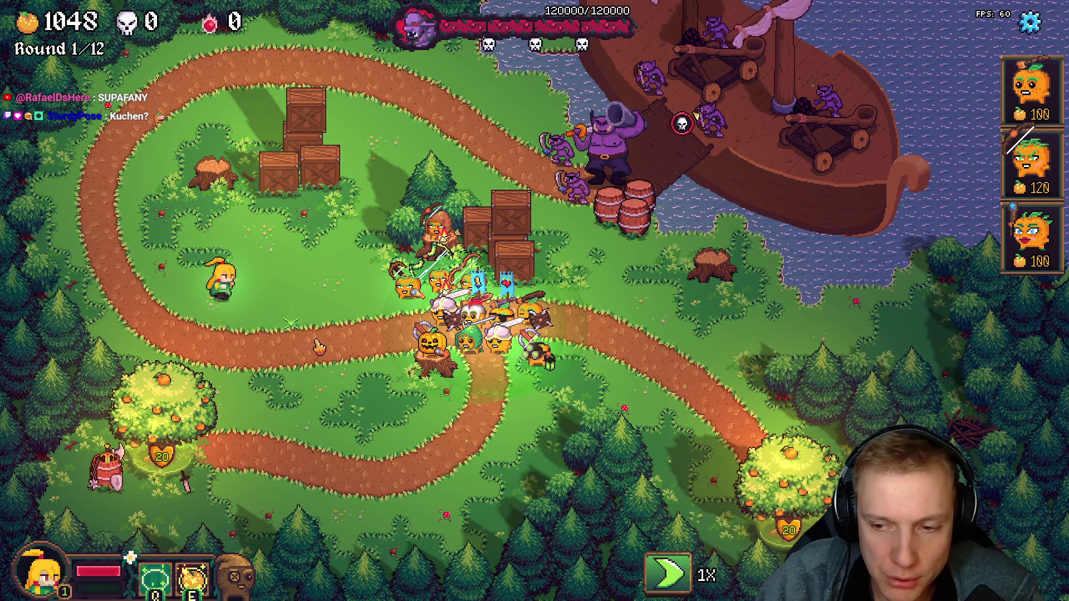
pyautogui.press('d')
pyautogui.press('w')
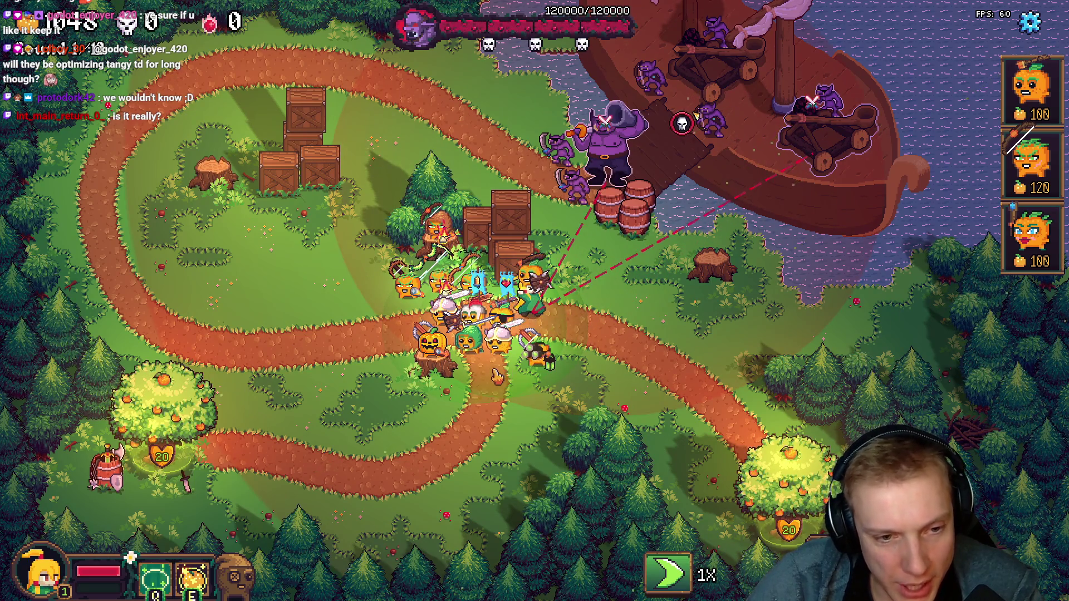
pyautogui.click(551, 312)
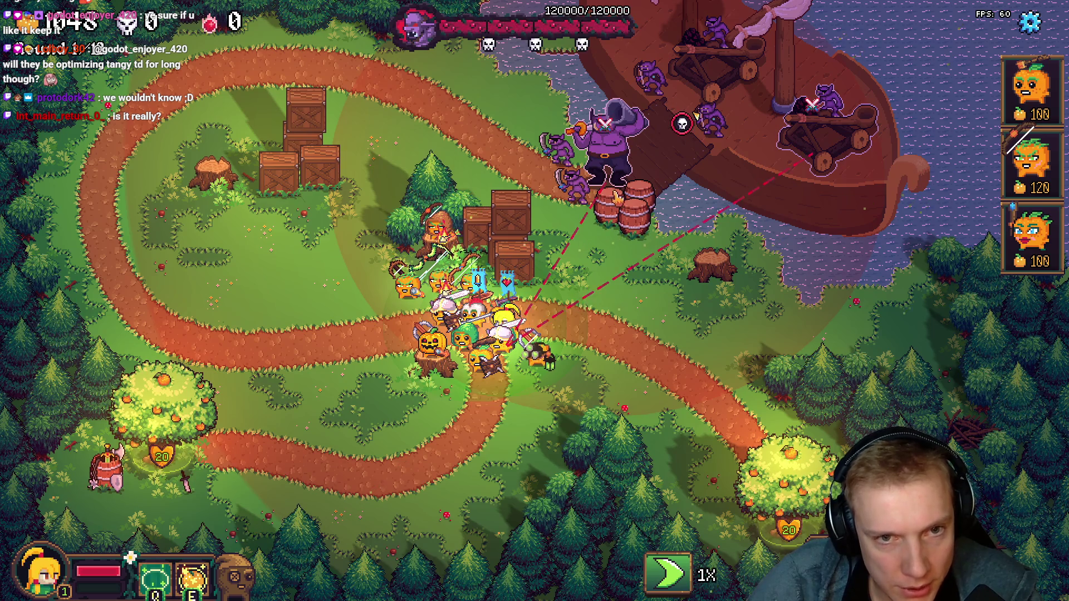
pyautogui.hotkey('alt', 'Tab')
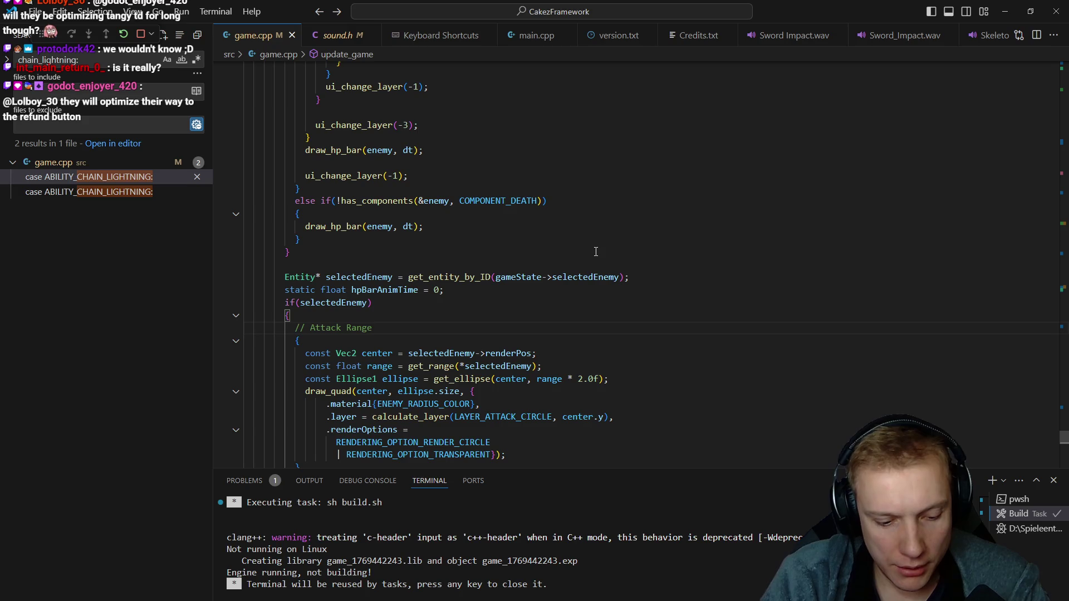
pyautogui.scroll(10, 595, 251)
pyautogui.scroll(5, 596, 252)
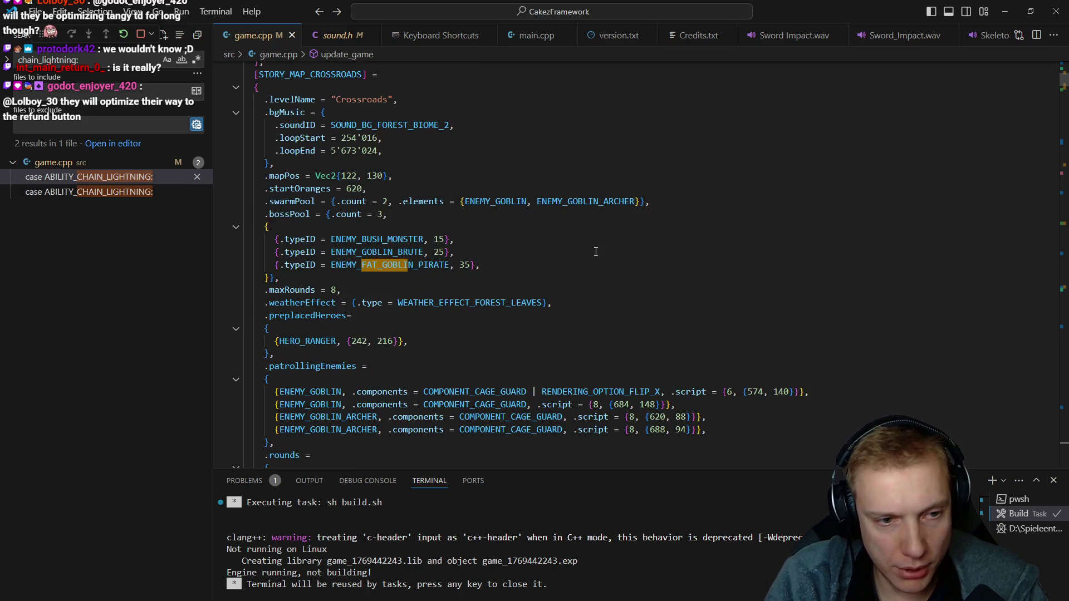
# - Give the boss enemy's STAT_RANGE base a negative value in init_enemy_of_type and rebuild
pyautogui.press('F12')
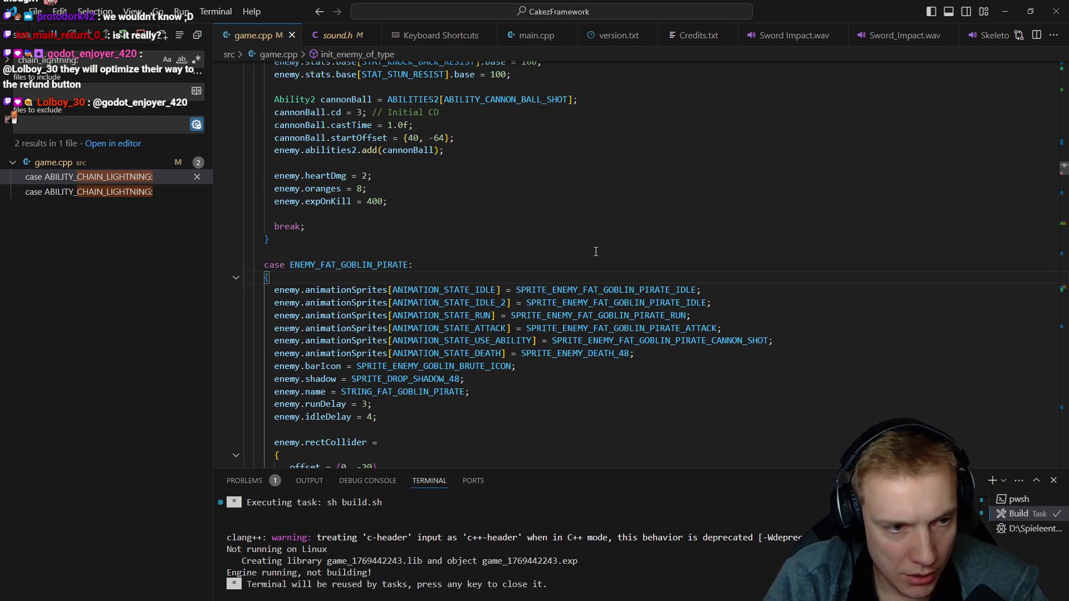
pyautogui.scroll(-10, 596, 252)
pyautogui.click(596, 252)
pyautogui.scroll(6, 596, 251)
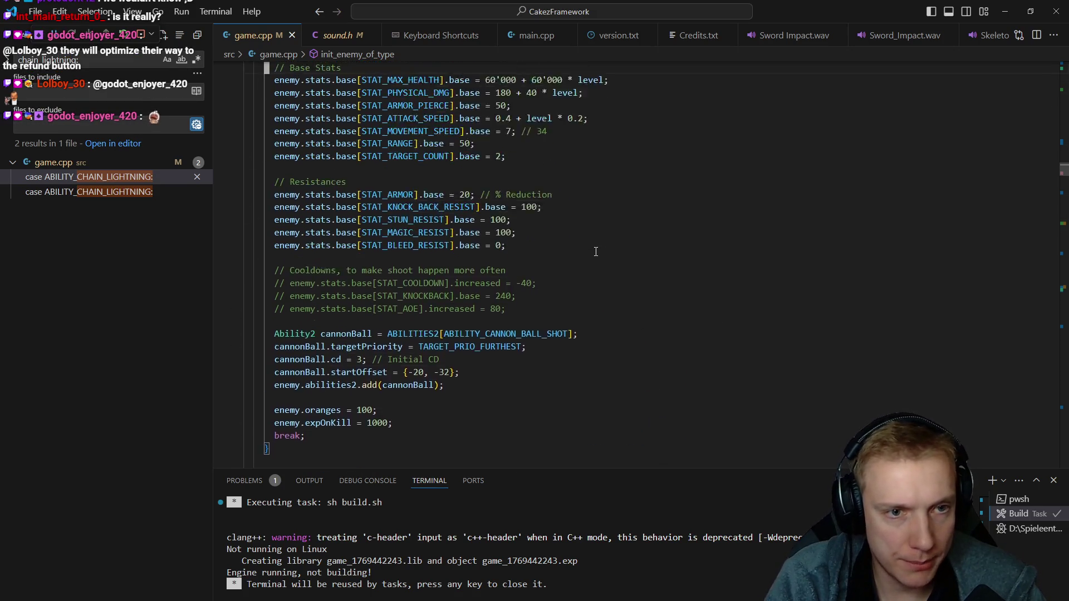
pyautogui.scroll(1, 595, 252)
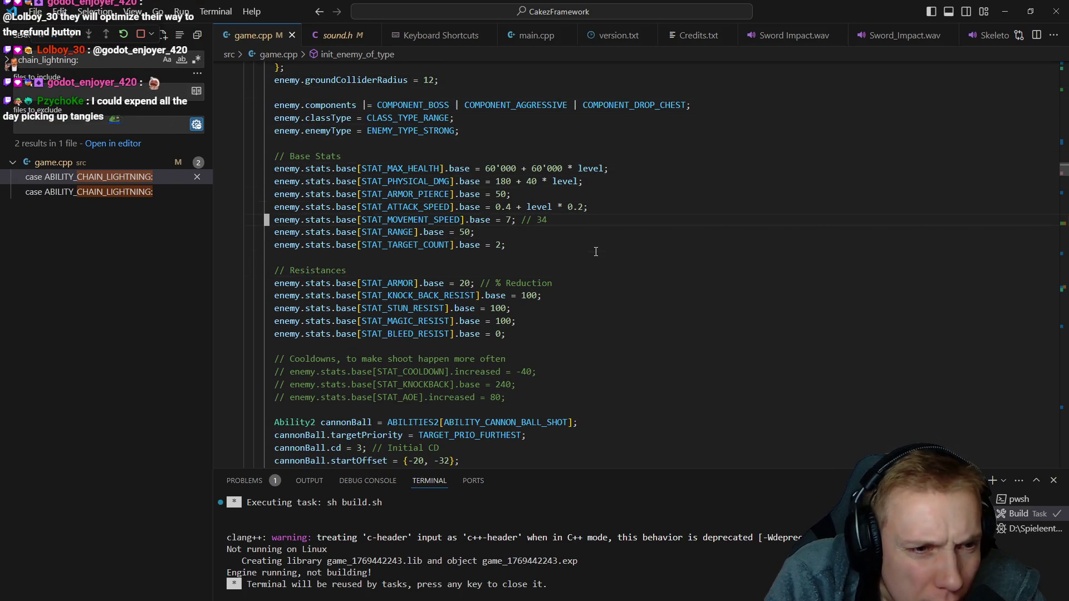
pyautogui.hotkey('ctrl', 'shift', 'b')
pyautogui.hotkey('alt', 'Tab')
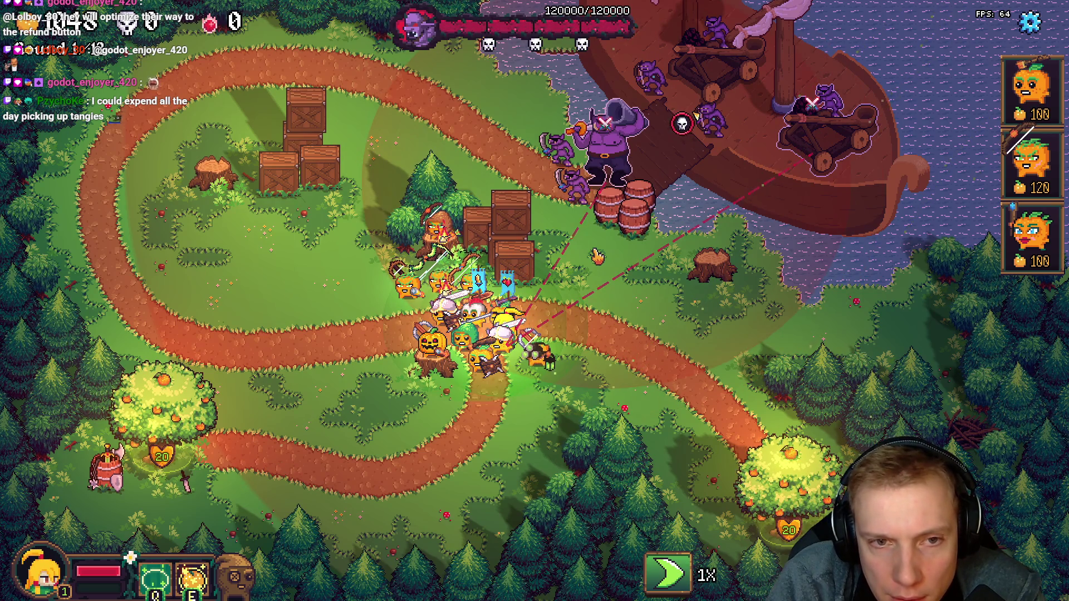
# - Rebuild once more with the new range and return to the game
pyautogui.hotkey('alt', 'Tab')
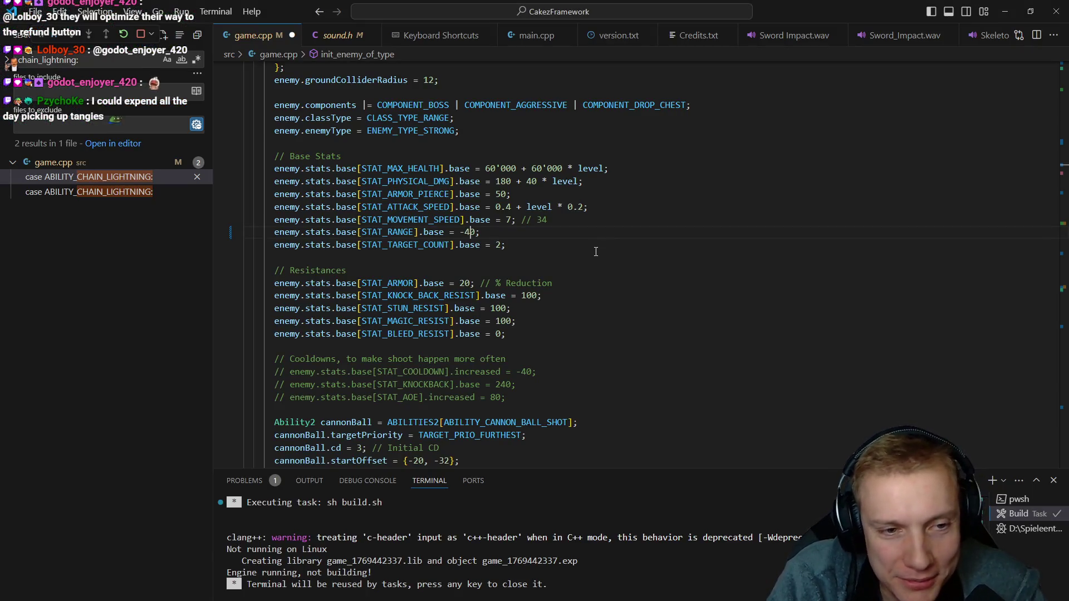
pyautogui.hotkey('ctrl', 'shift', 'b')
pyautogui.hotkey('alt', 'Tab')
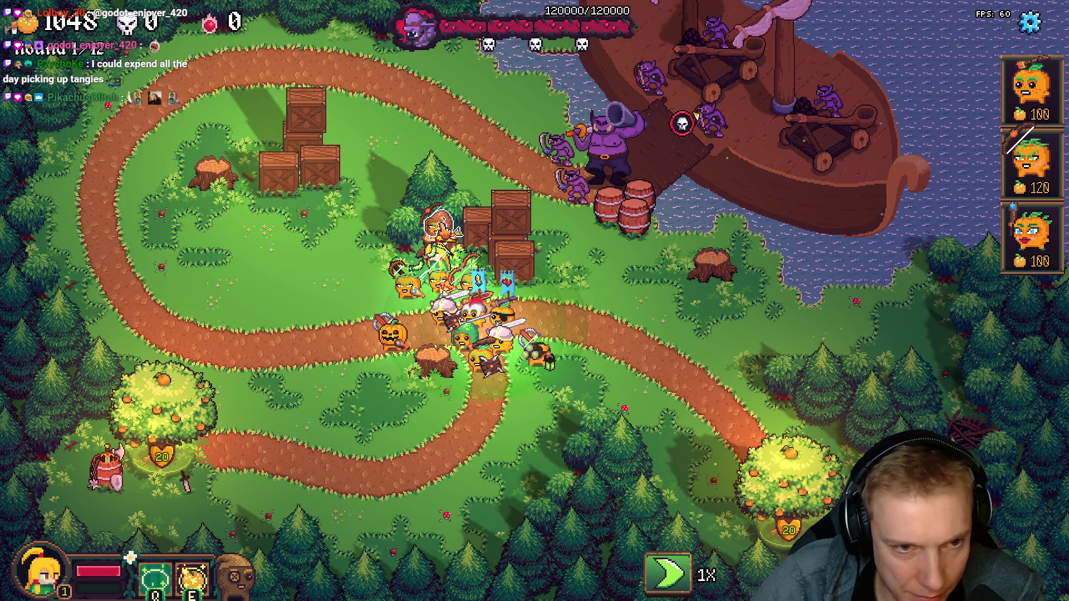
# - Sell the archer tower near the crates for gold
pyautogui.click(438, 232)
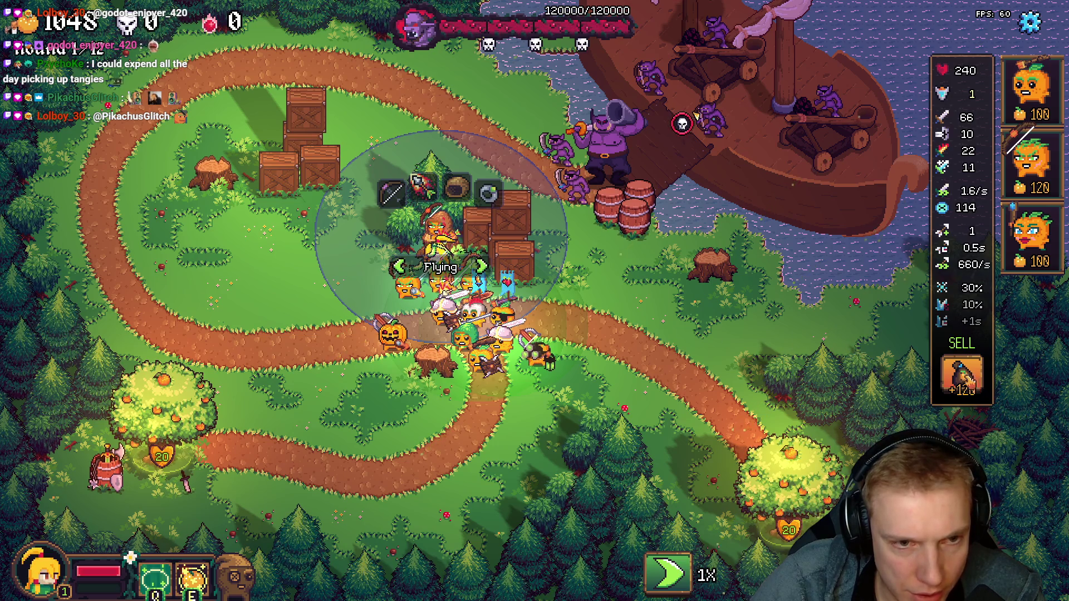
pyautogui.click(961, 368)
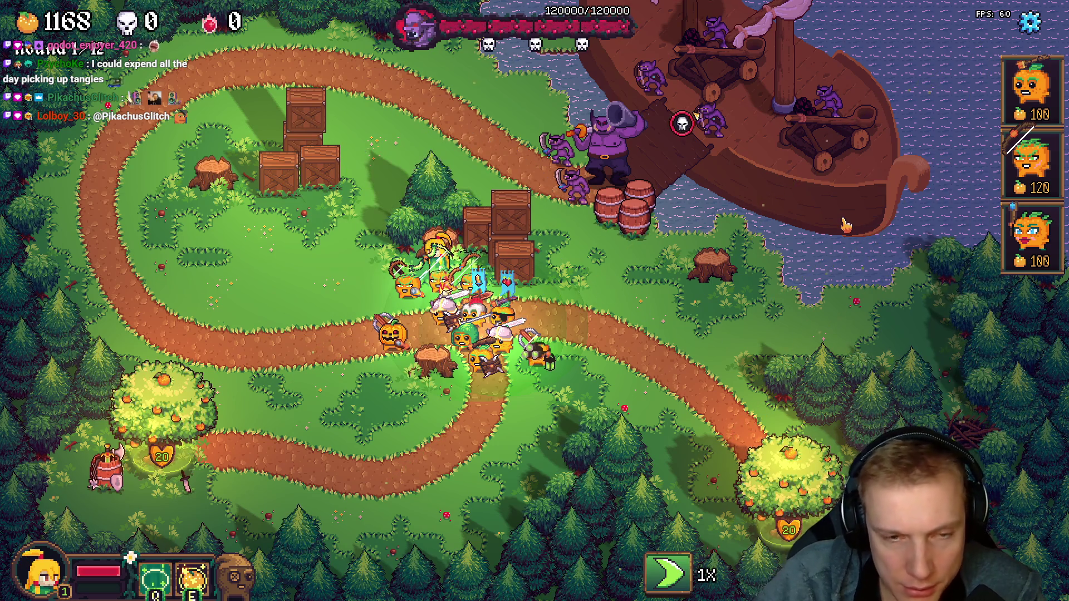
# - Bring up the level editor layout and select the barrel near the ship
pyautogui.press('F1')
pyautogui.click(522, 313)
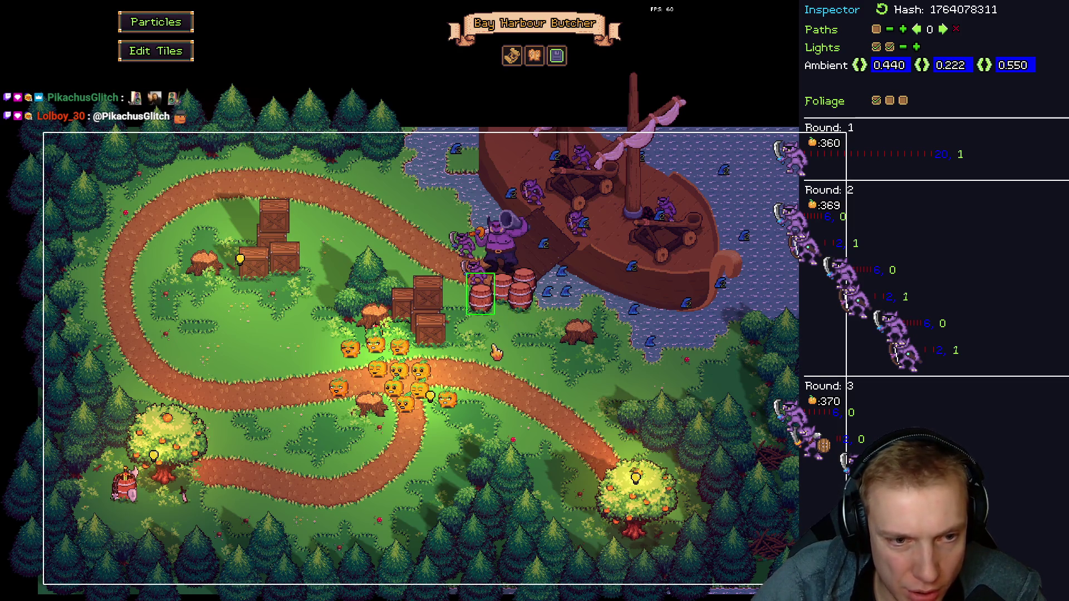
# - Close the level editor and let the goblin round play out
pyautogui.press('F1')
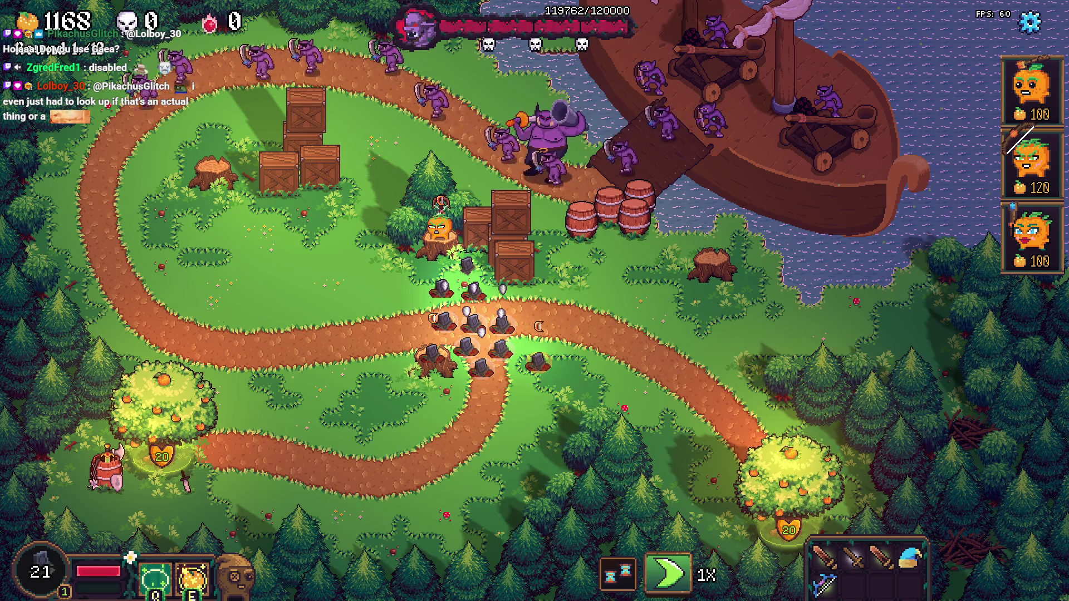
# - Revive the fallen towers and hero, then buy the Short Bow from the tree shop
pyautogui.click(547, 384)
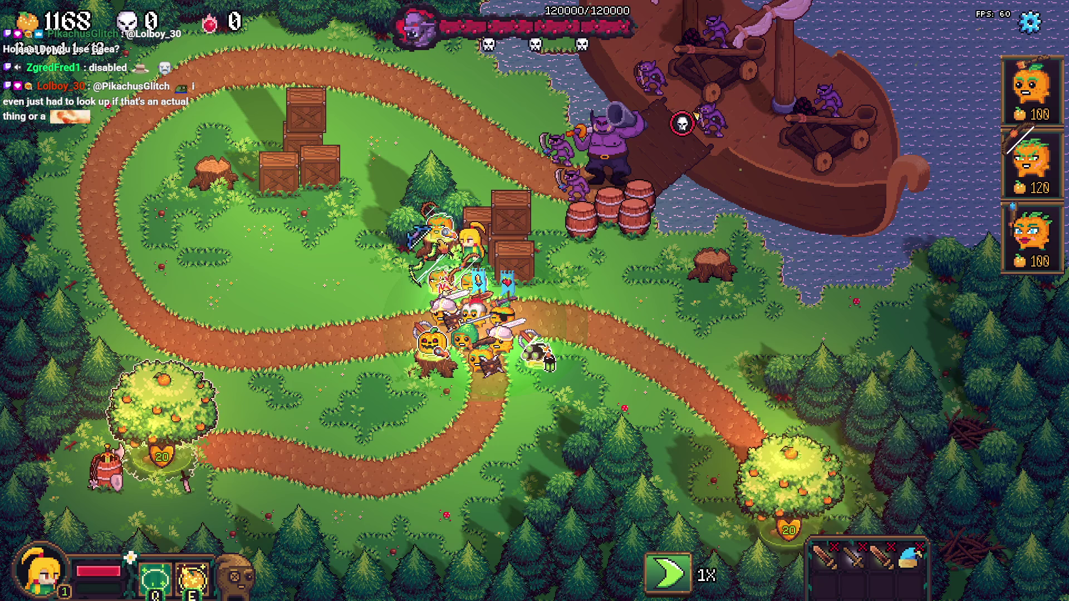
pyautogui.click(222, 406)
pyautogui.click(161, 494)
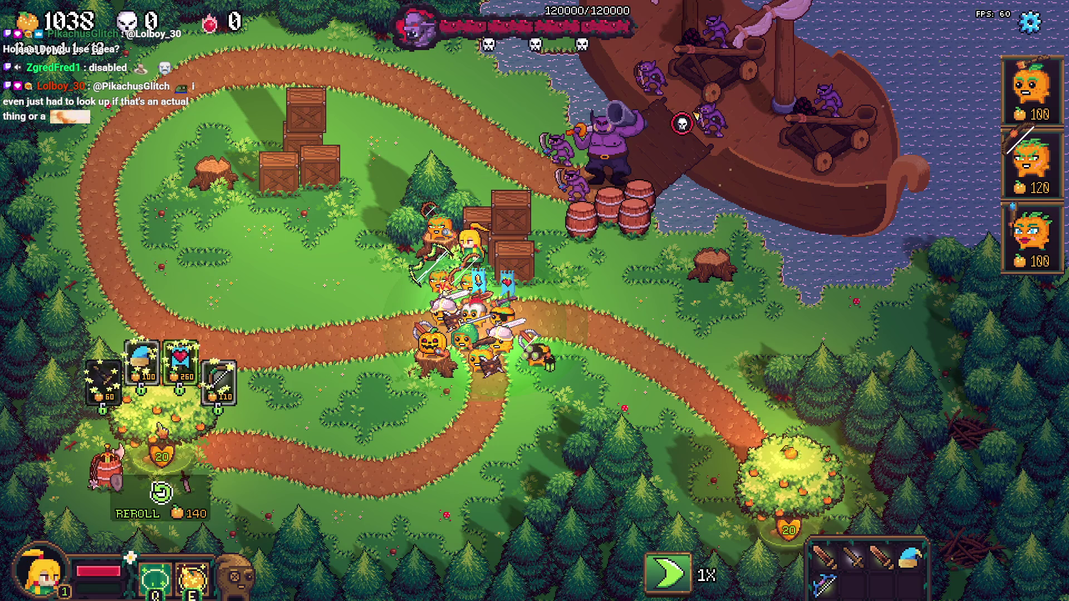
pyautogui.click(222, 383)
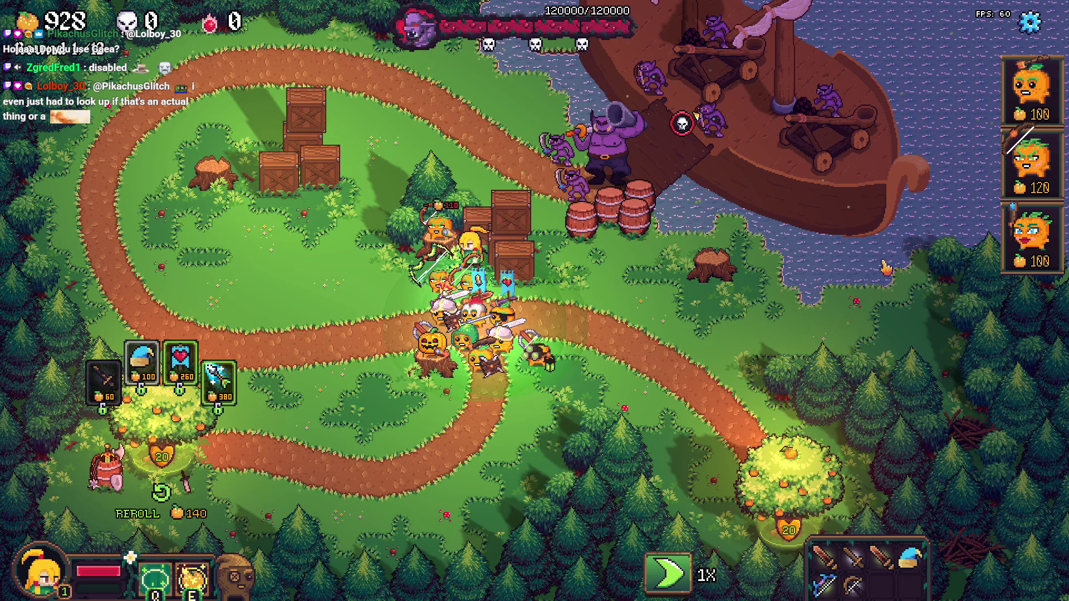
# - Place a 120-cost pumpkin archer beside the towers and equip it with the bow and wizard hat
pyautogui.moveTo(1032, 163)
pyautogui.mouseDown()
pyautogui.moveTo(388, 284)
pyautogui.moveTo(404, 302)
pyautogui.mouseUp()
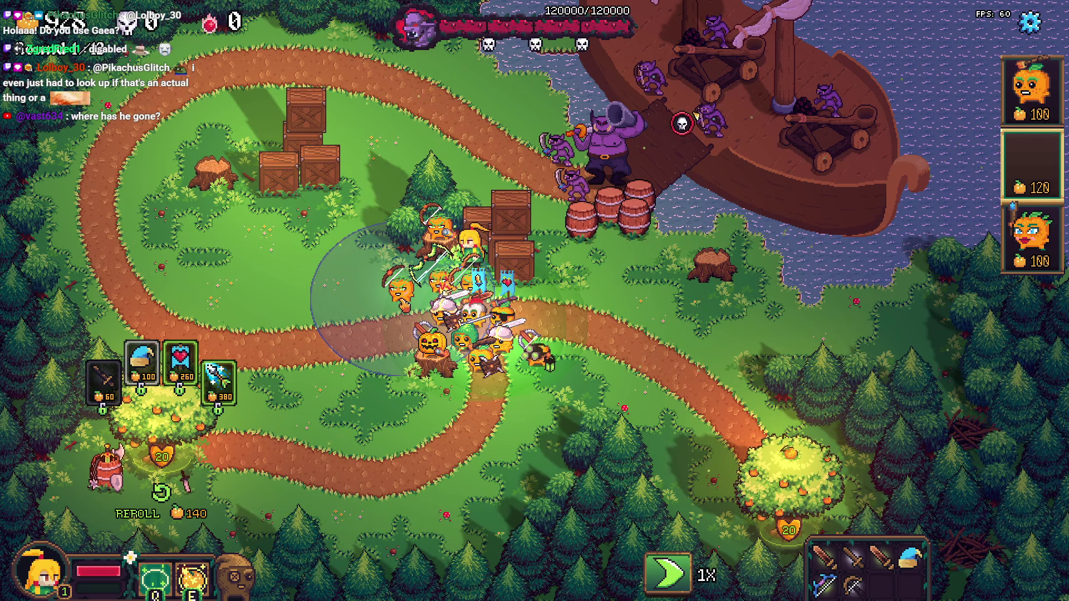
pyautogui.click(401, 288)
pyautogui.moveTo(823, 584); pyautogui.dragTo(354, 251)
pyautogui.click(355, 251)
pyautogui.moveTo(909, 556); pyautogui.dragTo(422, 244)
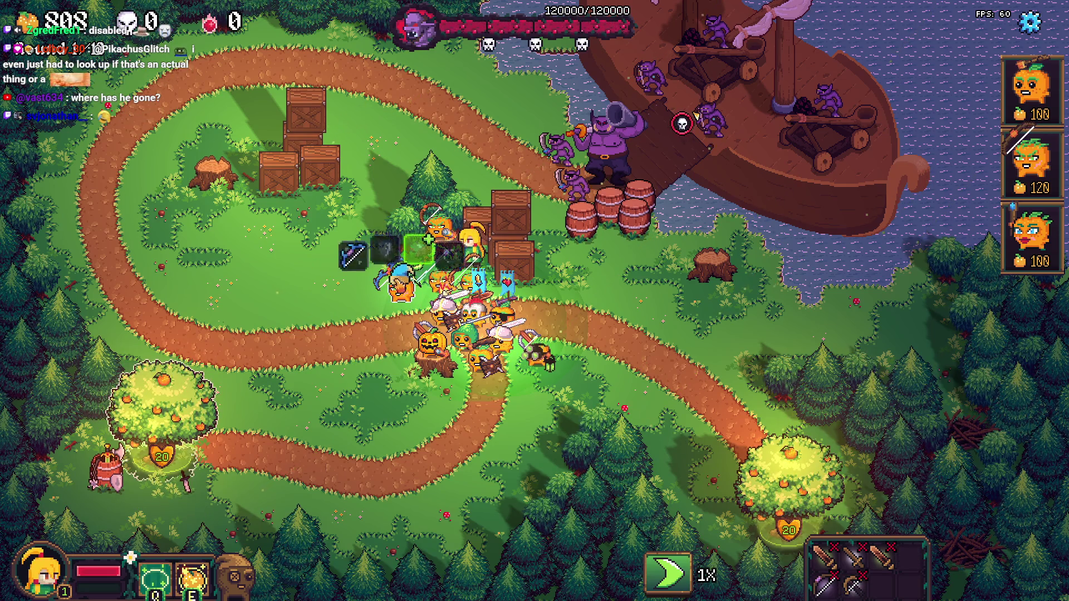
pyautogui.click(422, 244)
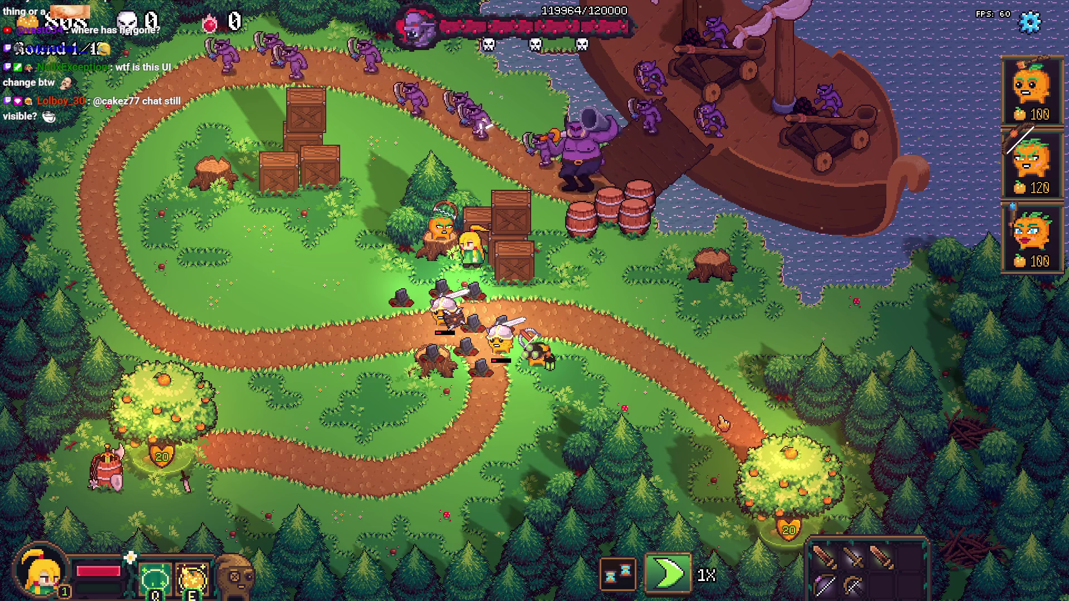
# - Briefly pause, then send the hero right along the path
pyautogui.press('Escape')
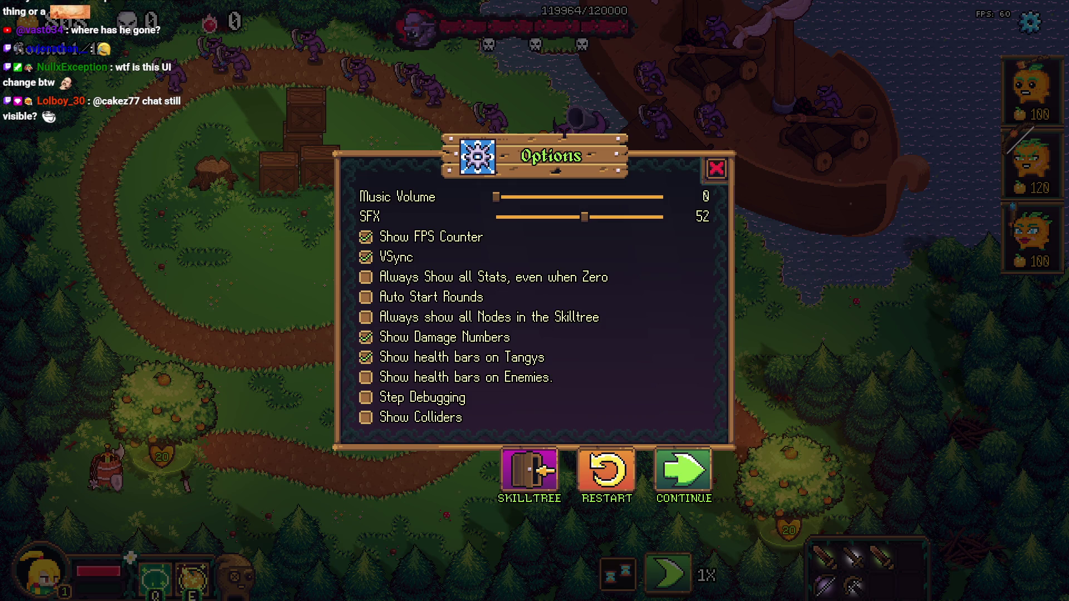
pyautogui.click(716, 169)
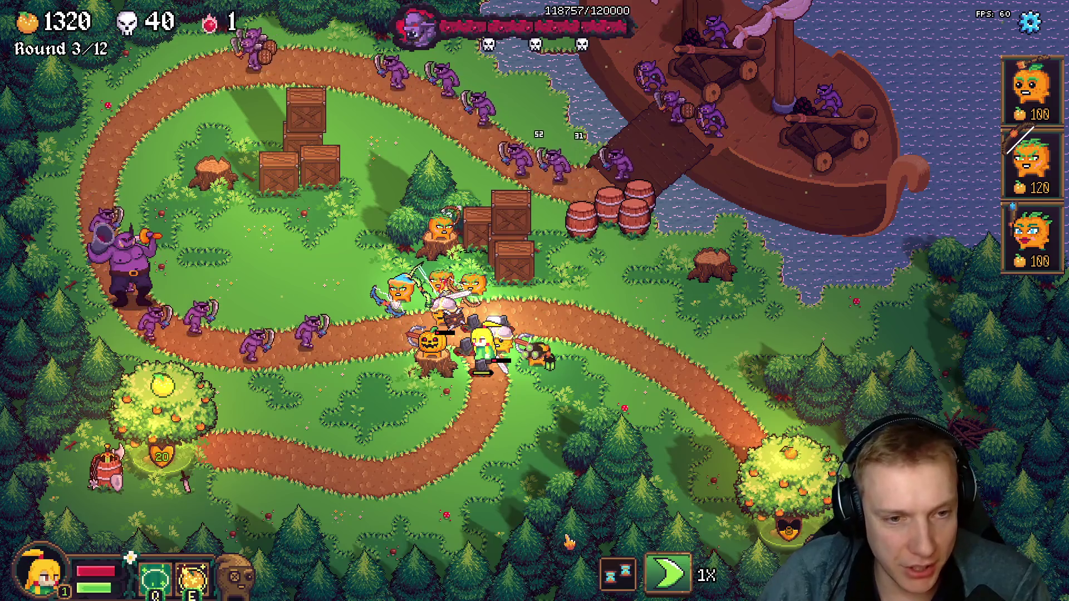
pyautogui.click(472, 417)
pyautogui.click(303, 485)
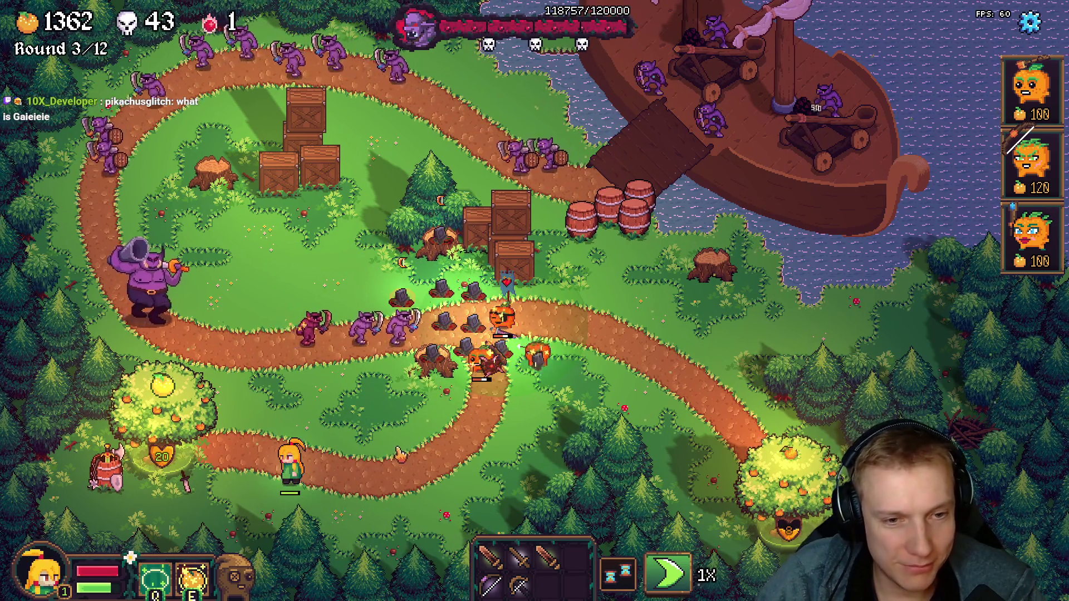
pyautogui.click(451, 447)
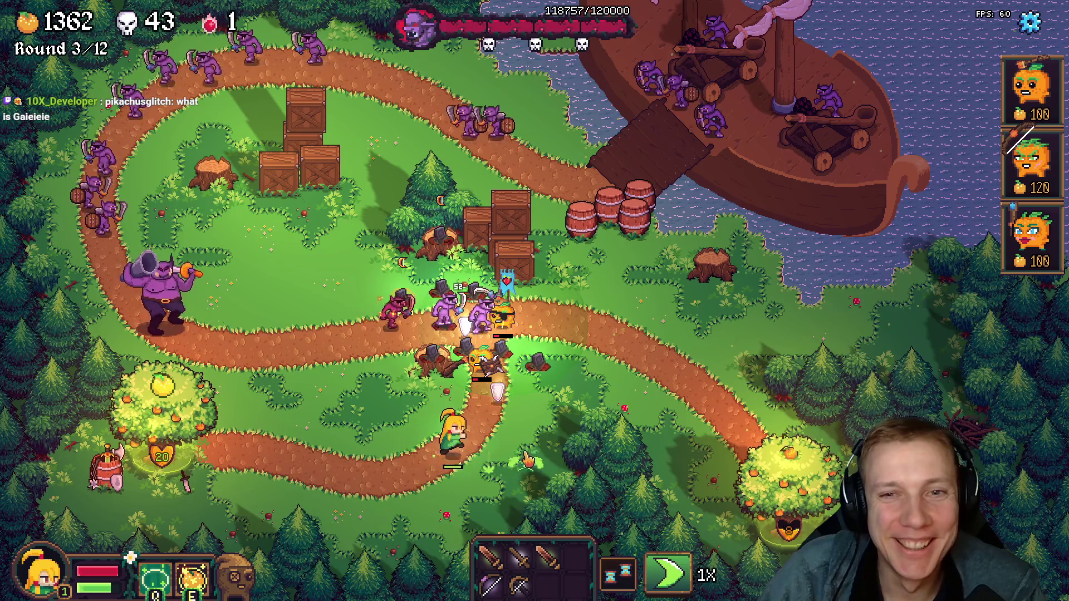
# - Place a second archer on the lake stump, pick a hero upgrade, pause and switch to the code
pyautogui.moveTo(1031, 163); pyautogui.dragTo(710, 246)
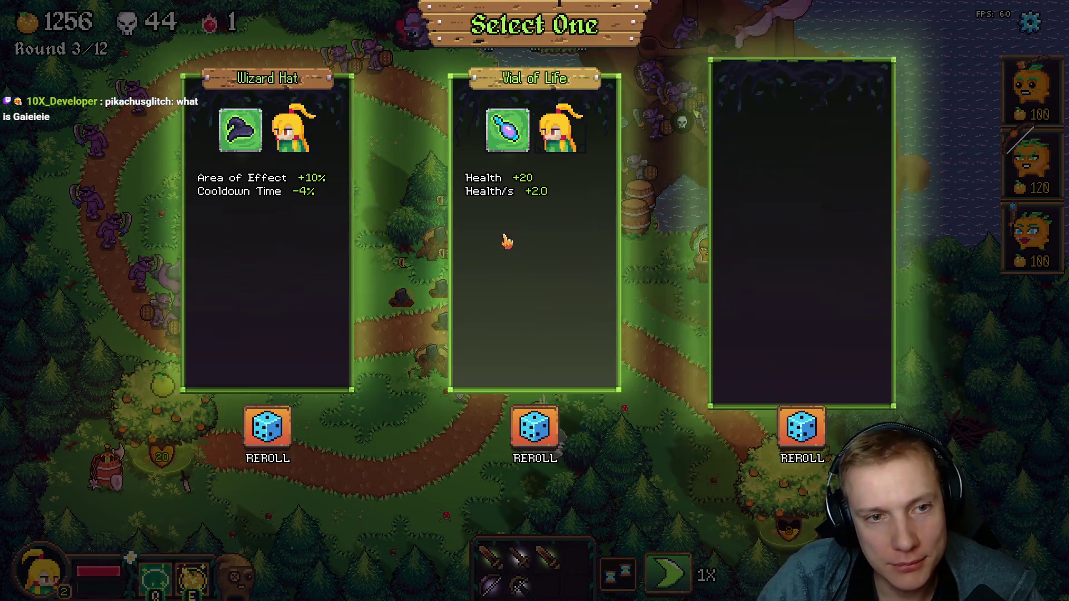
pyautogui.click(506, 239)
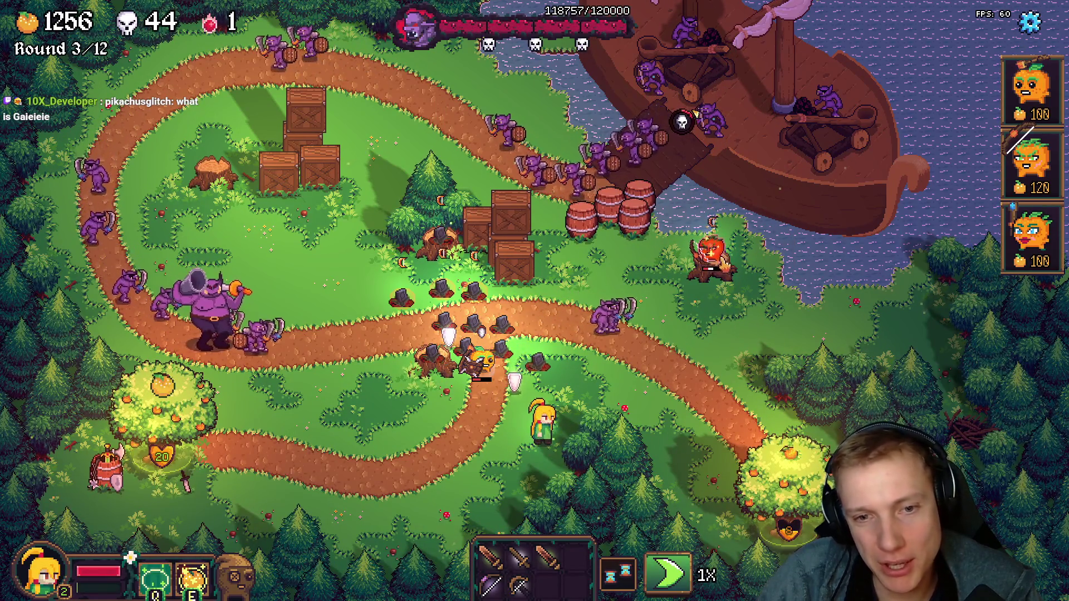
pyautogui.press('Escape')
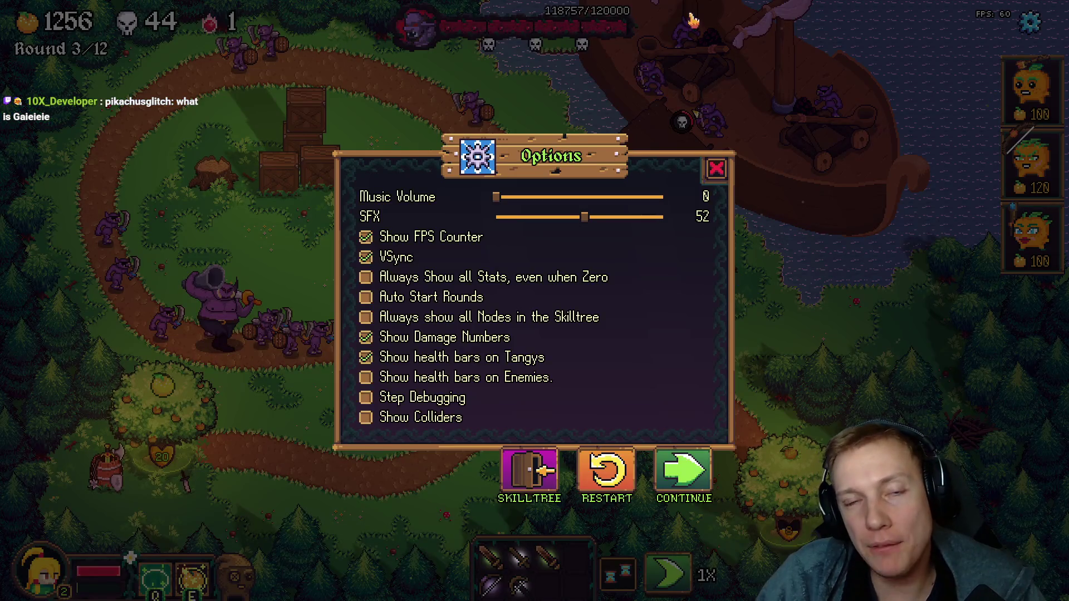
pyautogui.hotkey('alt', 'Tab')
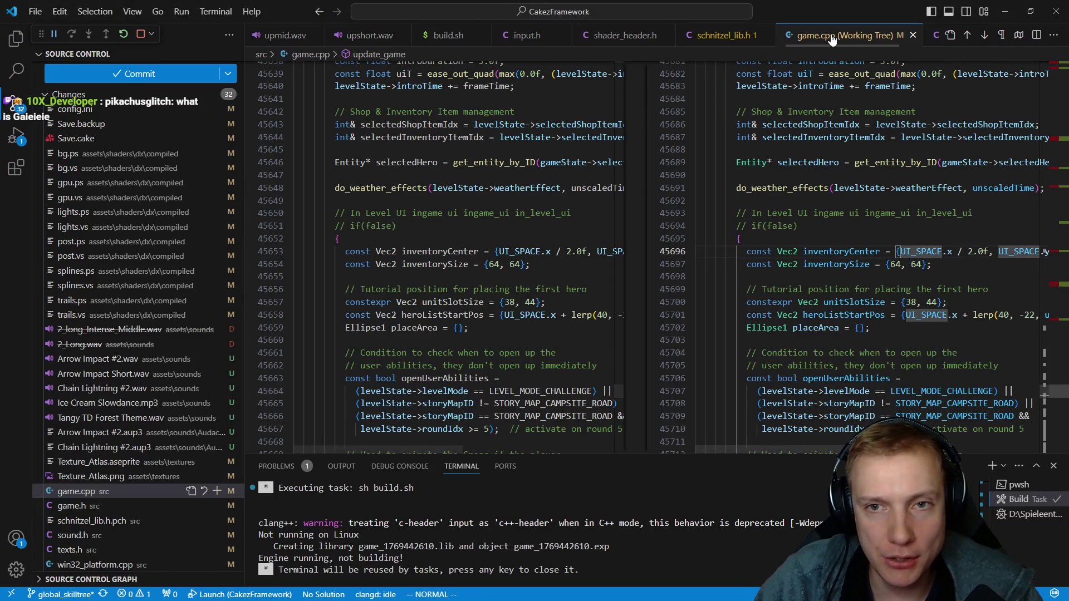
# - Close the diff view and locate the goblin catapult's STAT_FIRE_DMG line in game.cpp
pyautogui.click(913, 36)
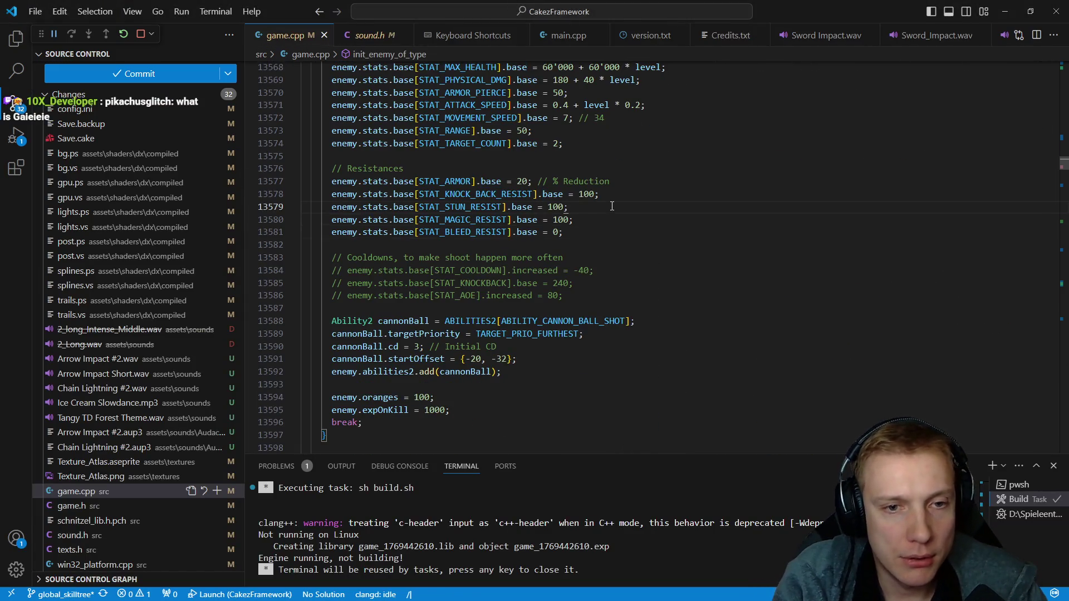
pyautogui.write('catap')
pyautogui.write(':')
pyautogui.press('Return')
pyautogui.press('j')
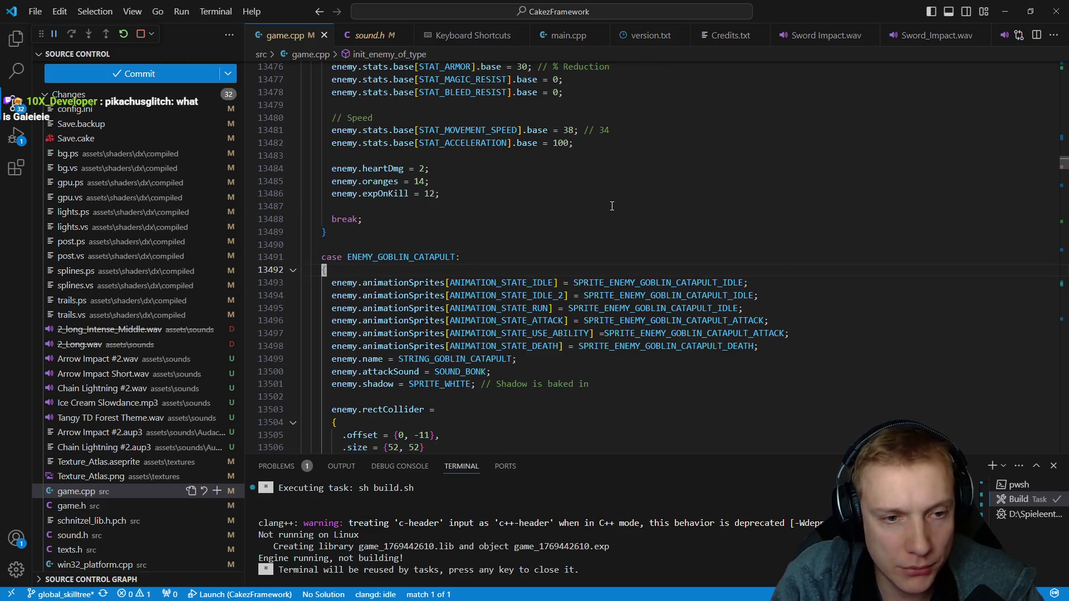
pyautogui.press('j')
pyautogui.press('j')
pyautogui.press('j')
pyautogui.press('j')
pyautogui.press('j')
pyautogui.press('j')
pyautogui.press('j')
pyautogui.press('j')
pyautogui.press('j')
pyautogui.press('j')
pyautogui.press('j')
pyautogui.press('k')
pyautogui.press('k')
pyautogui.press('k')
# - Change the catapult's base fire damage from 100 to 60, save to rebuild, and bring up the calculator
pyautogui.press('BackSpace')
pyautogui.press('BackSpace')
pyautogui.press('BackSpace')
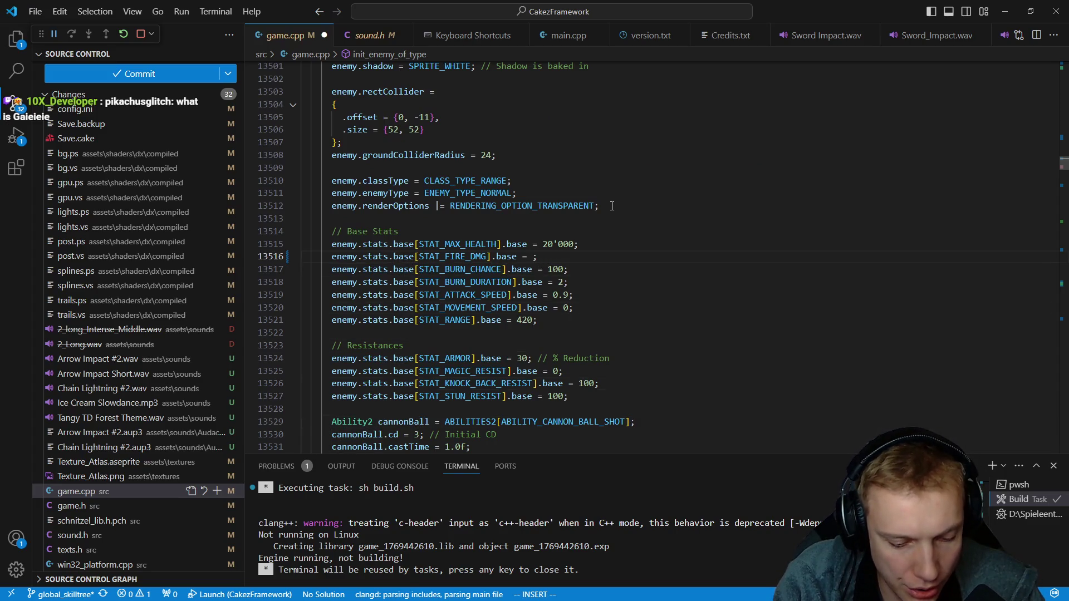
pyautogui.write('6')
pyautogui.press('Escape')
pyautogui.hotkey('ctrl', 's')
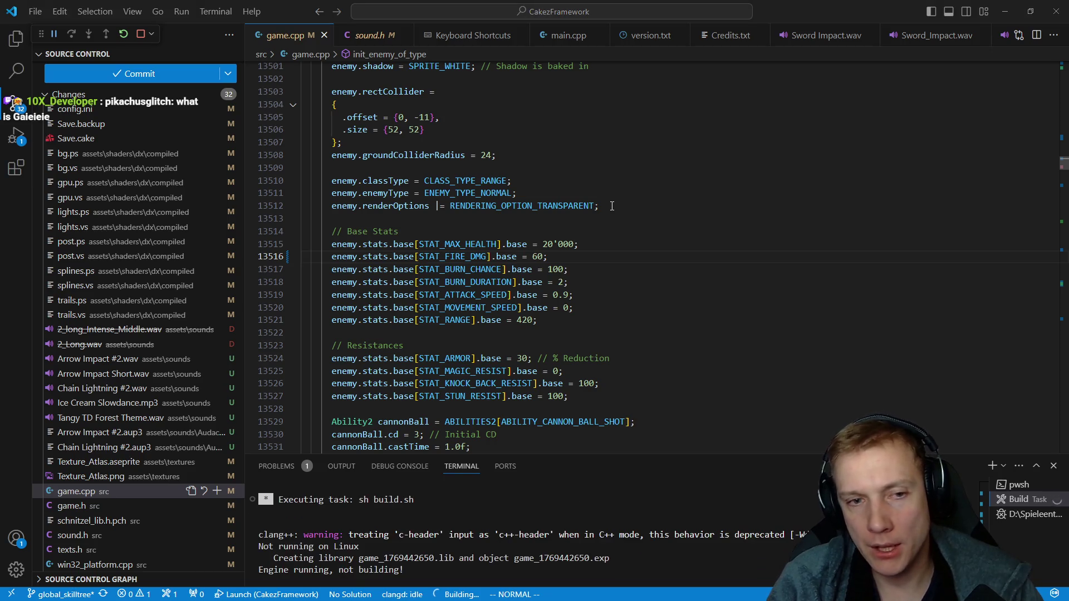
pyautogui.press('XF86Calculator')
pyautogui.write('6')
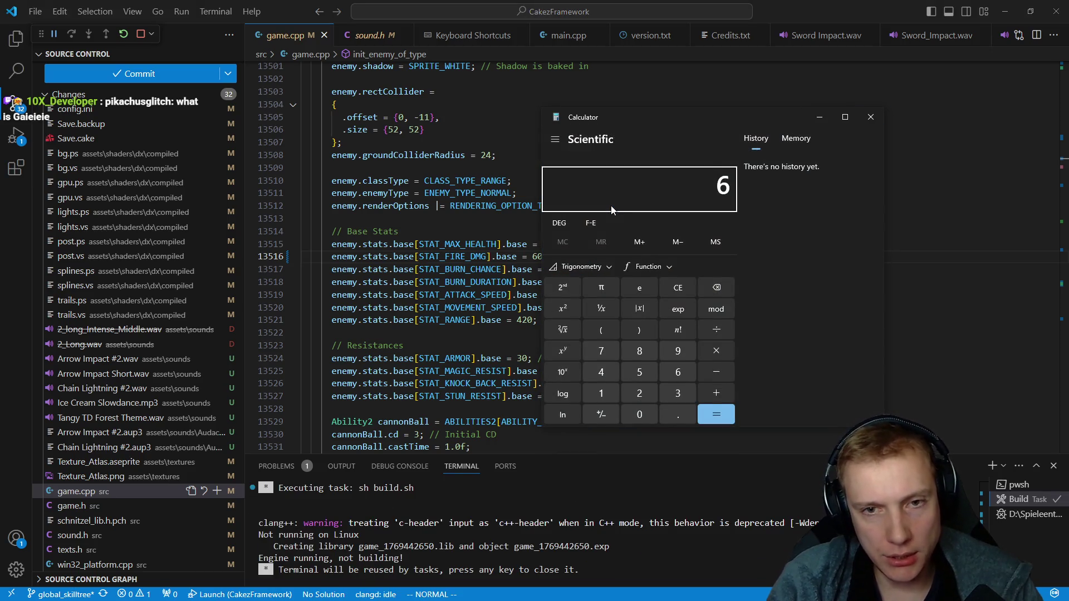
pyautogui.write('0 ×')
pyautogui.write('1.')
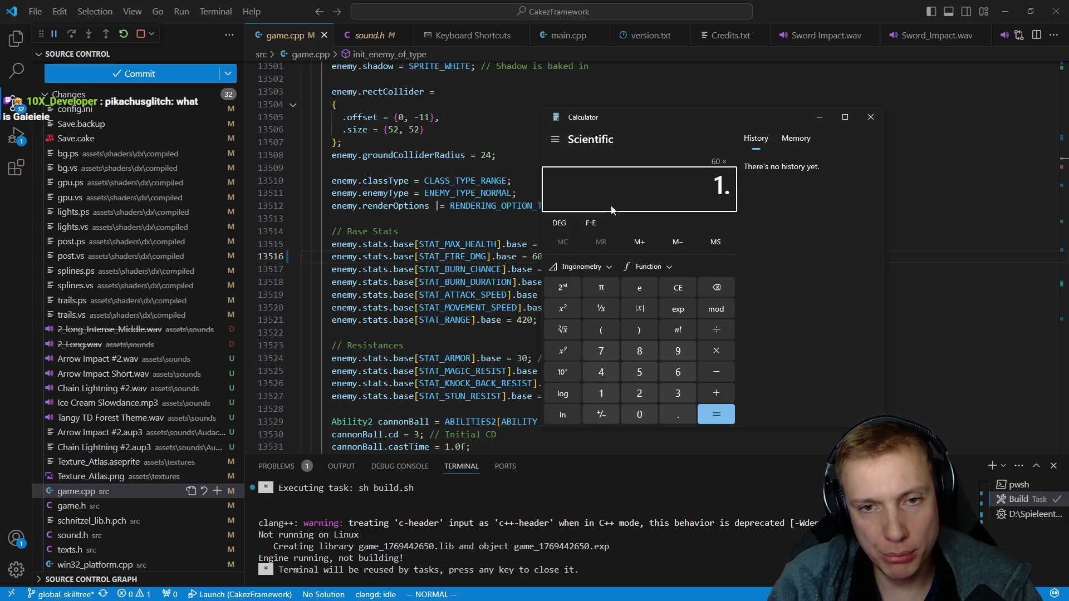
# - Check 60×1.6, 80×1.6 and 80×1.4 in the calculator while rebuilding with an interim value
pyautogui.press('Return')
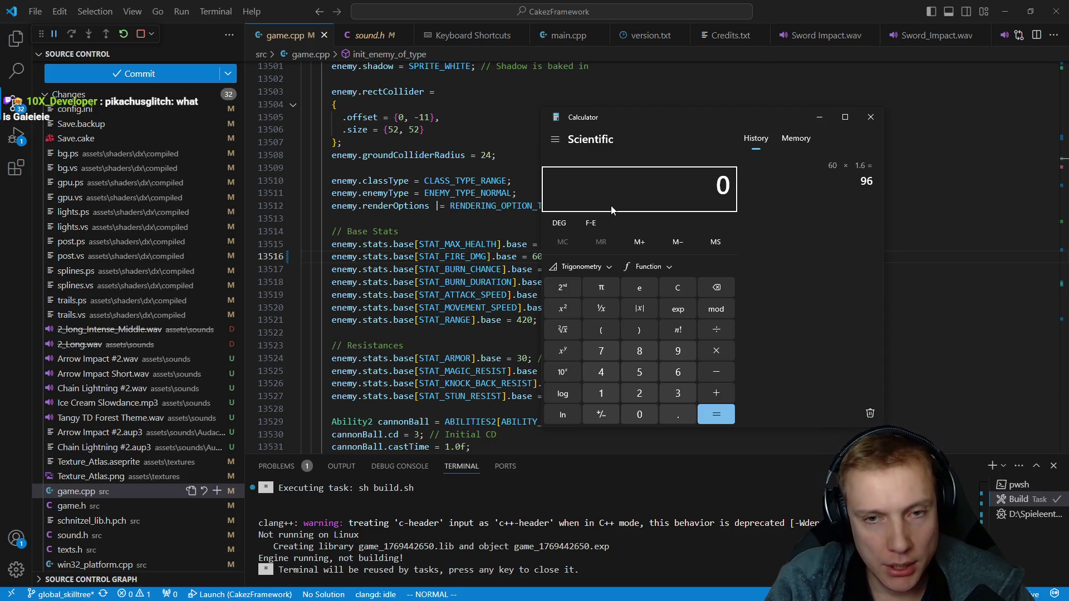
pyautogui.write('1.6')
pyautogui.press('Return')
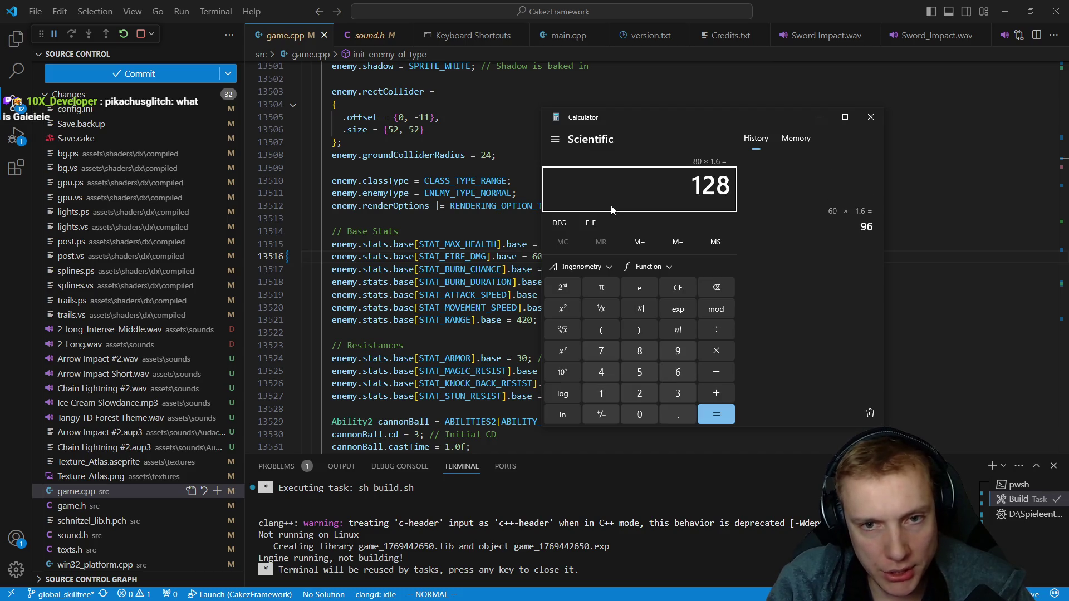
pyautogui.hotkey('alt', 'Tab')
pyautogui.write('ciw')
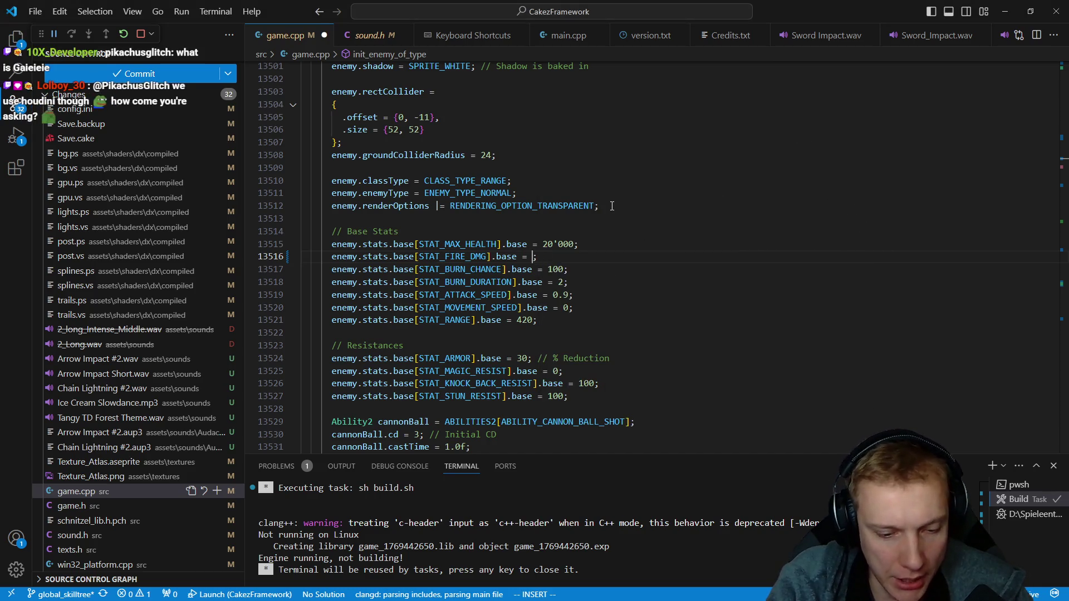
pyautogui.write('80')
pyautogui.hotkey('ctrl', 'shift', 'b')
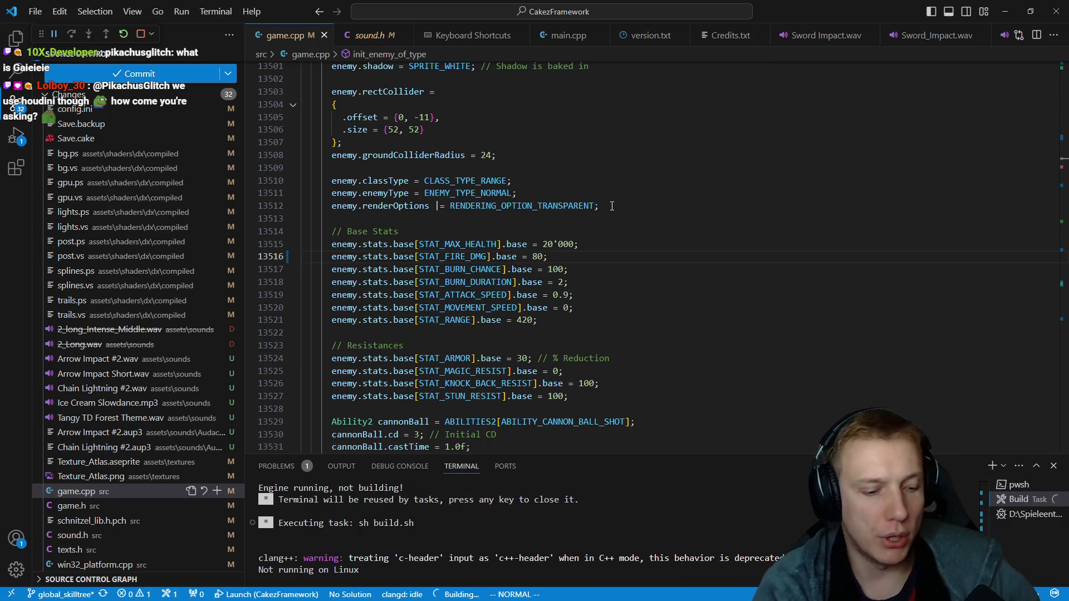
pyautogui.hotkey('alt', 'Tab')
pyautogui.press('8')
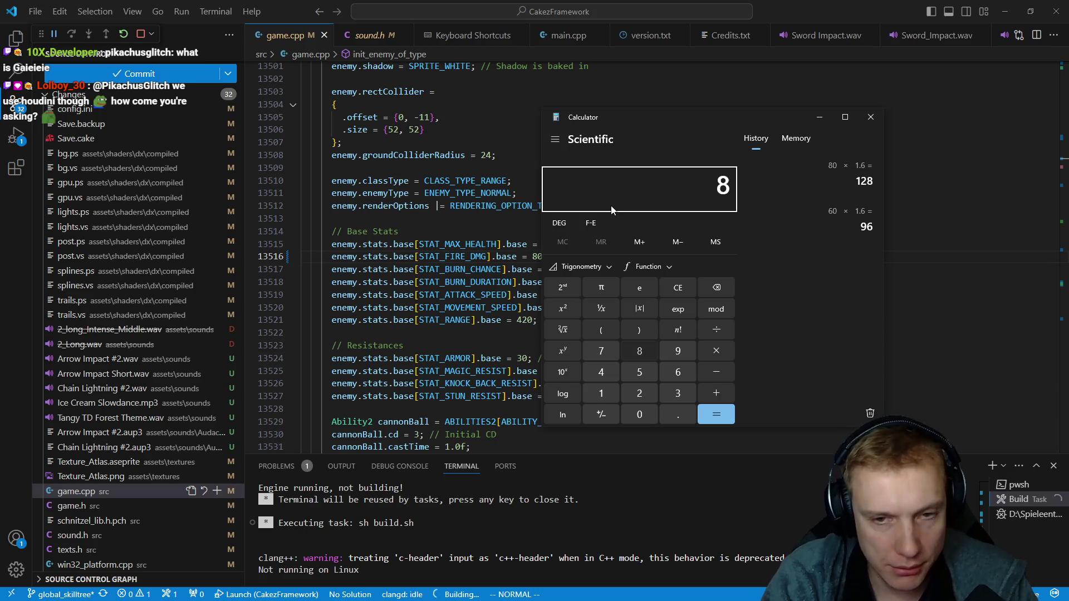
pyautogui.write('1.4')
pyautogui.press('Return')
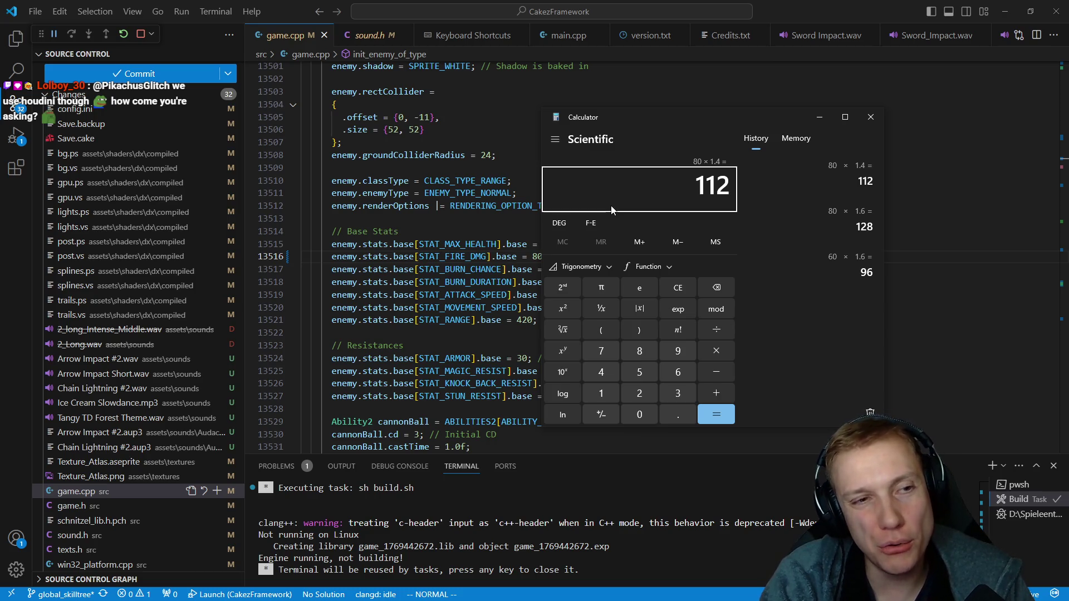
# - Set the enemy's base fire damage from 80 to 60 in game.cpp and rebuild
pyautogui.hotkey('alt', 'Tab')
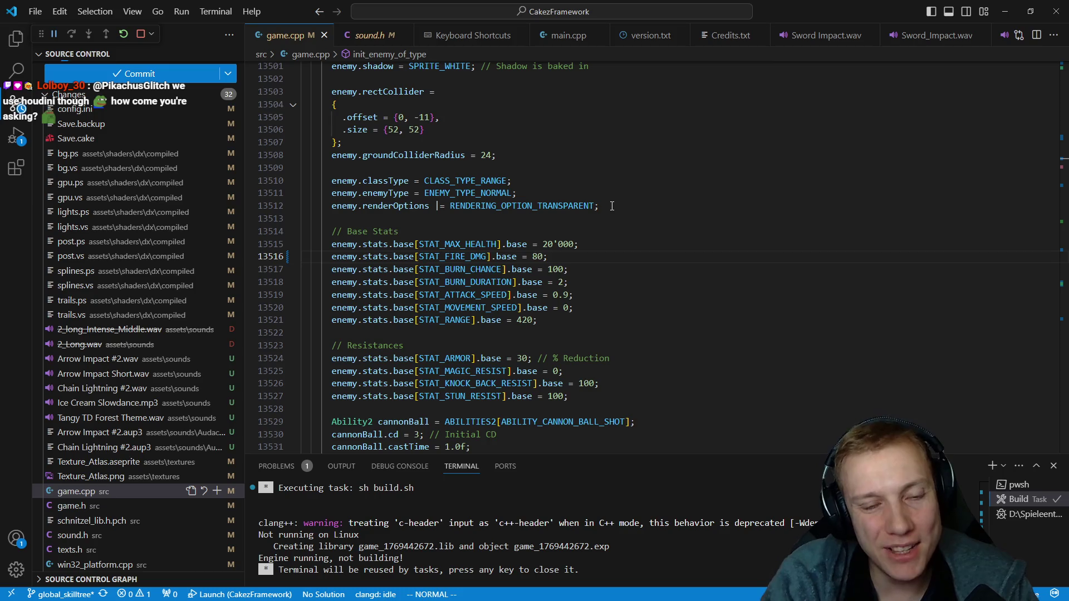
pyautogui.press('BackSpace')
pyautogui.write('6')
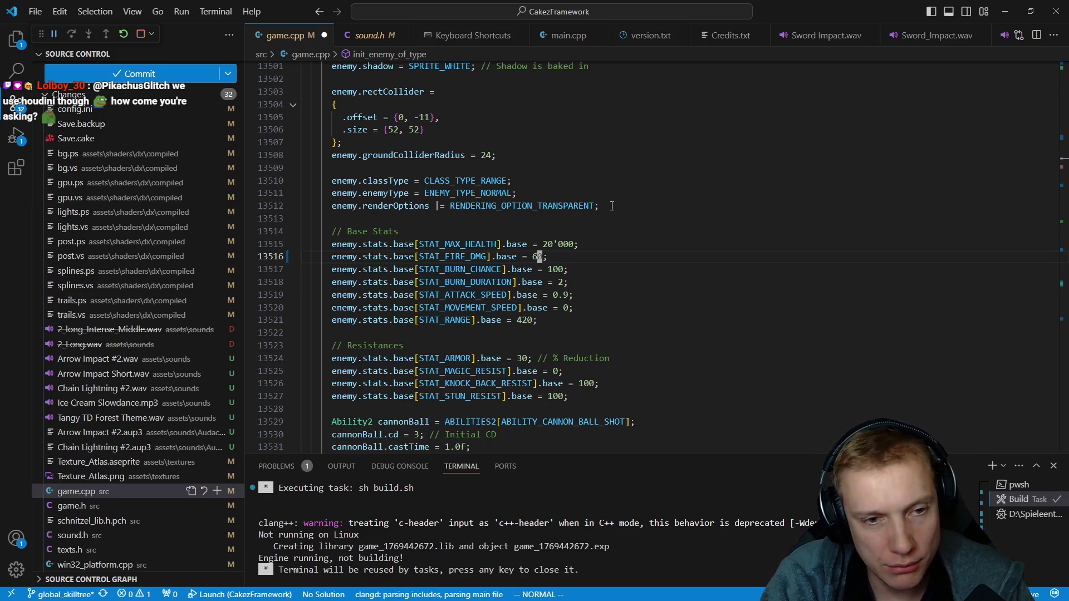
pyautogui.hotkey('ctrl', 's')
# - Verify 60×1.6=96 and 60×1.8=108, close the calculator and return to the game
pyautogui.hotkey('alt', 'Tab')
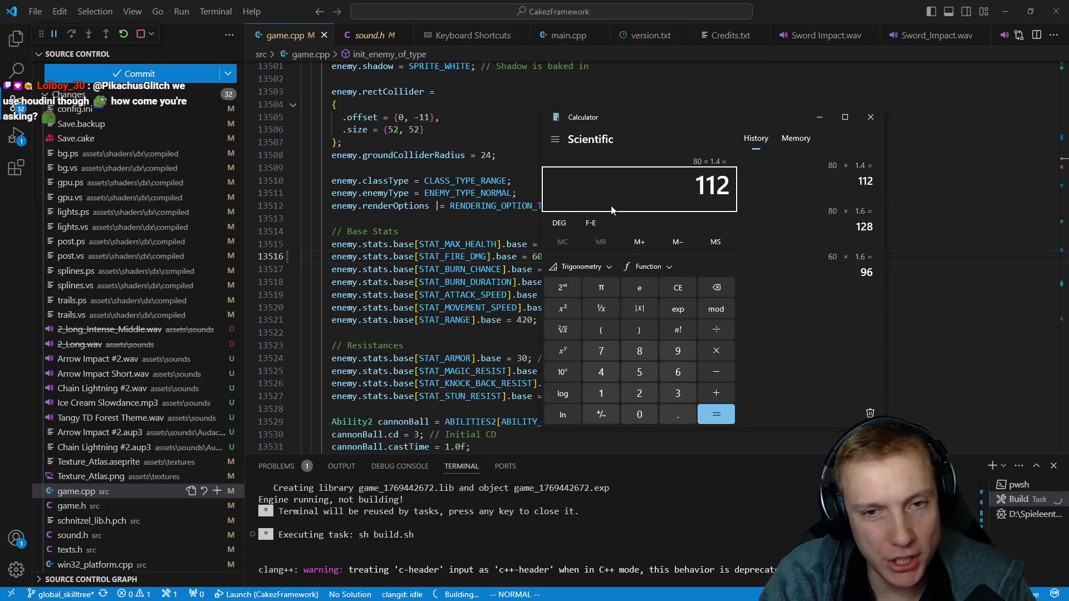
pyautogui.write('0 × 1.6')
pyautogui.press('Return')
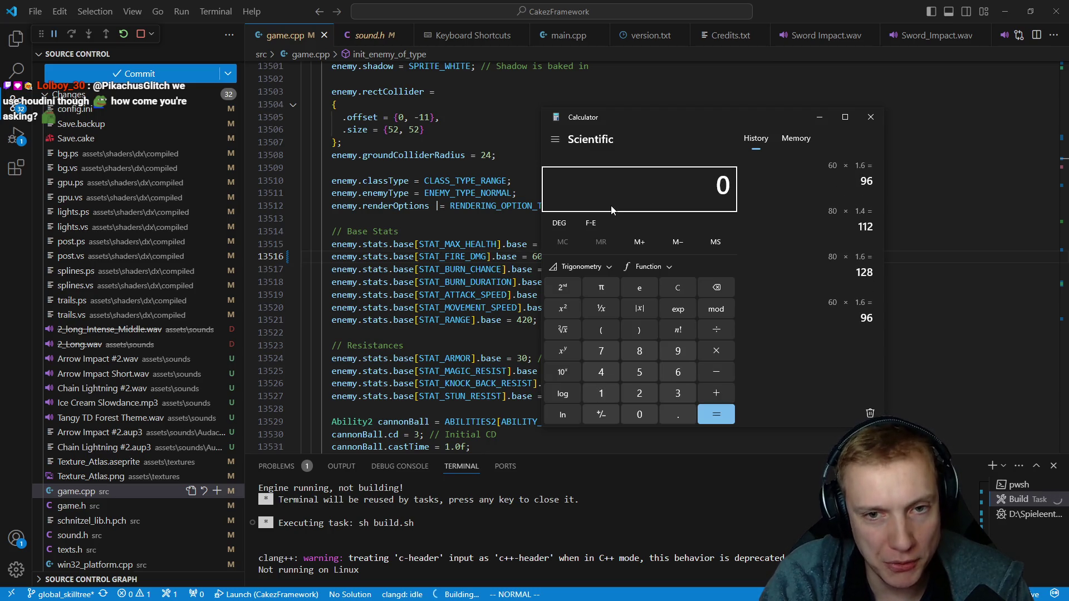
pyautogui.write('60')
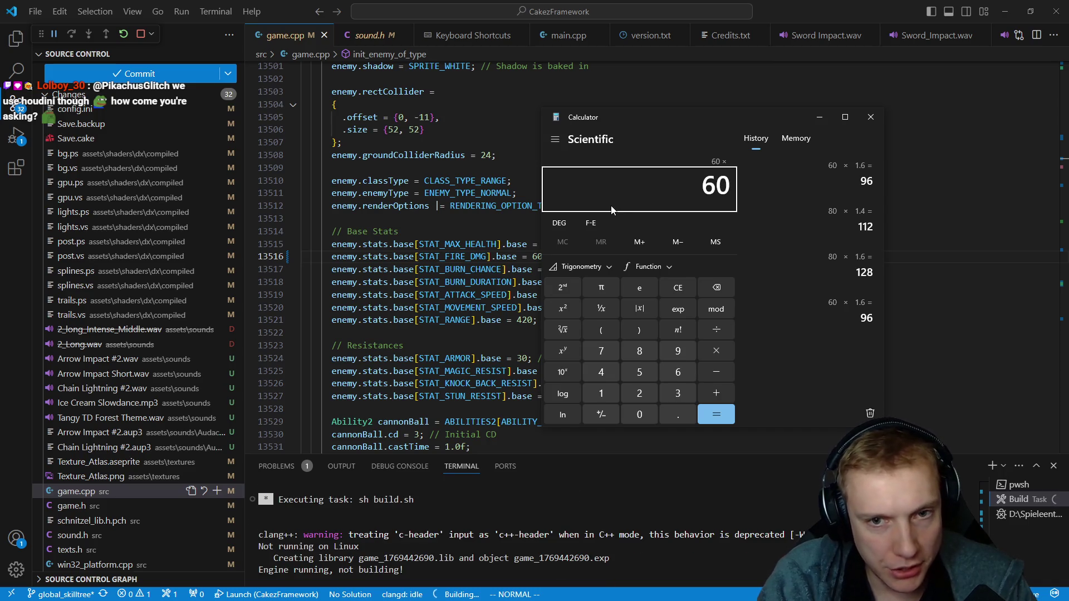
pyautogui.write('*1.8')
pyautogui.press('Return')
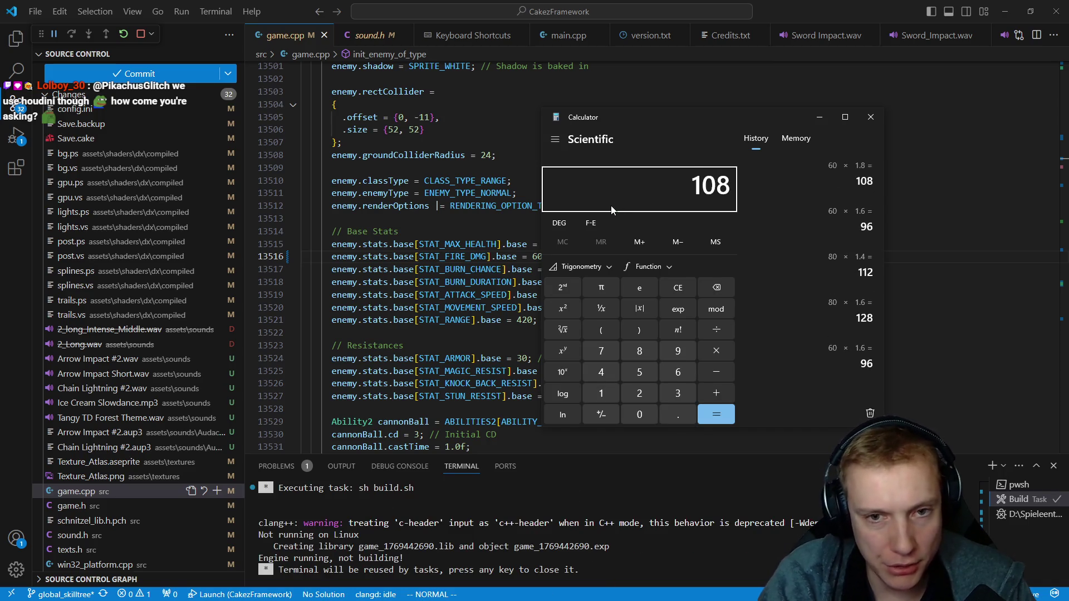
pyautogui.click(870, 117)
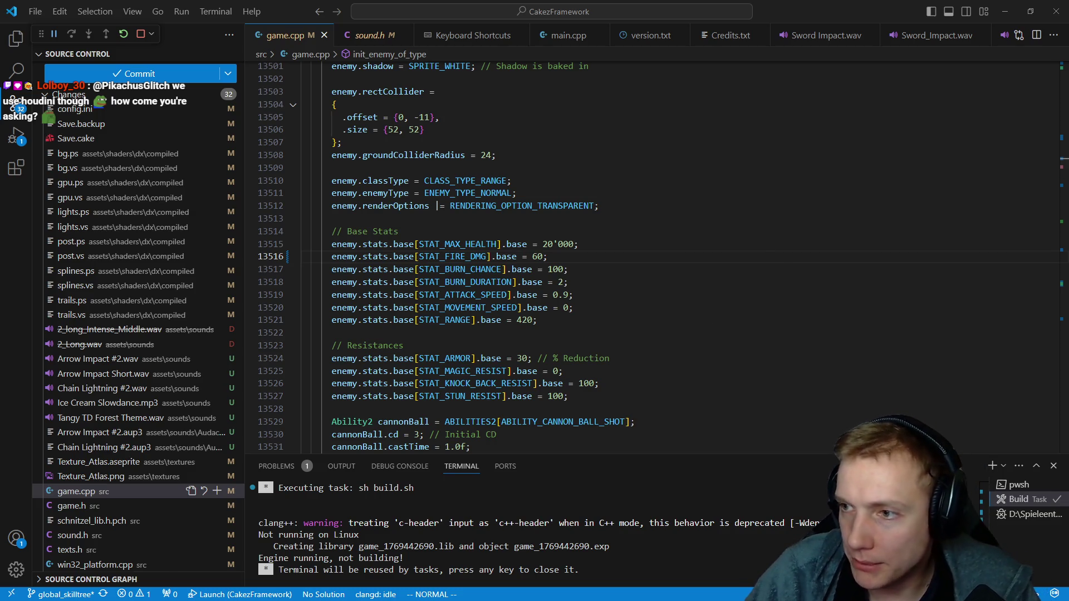
pyautogui.hotkey('alt', 'Tab')
# - Resume then re-pause Tangy TD on its Options screen, and switch to the browser
pyautogui.click(717, 169)
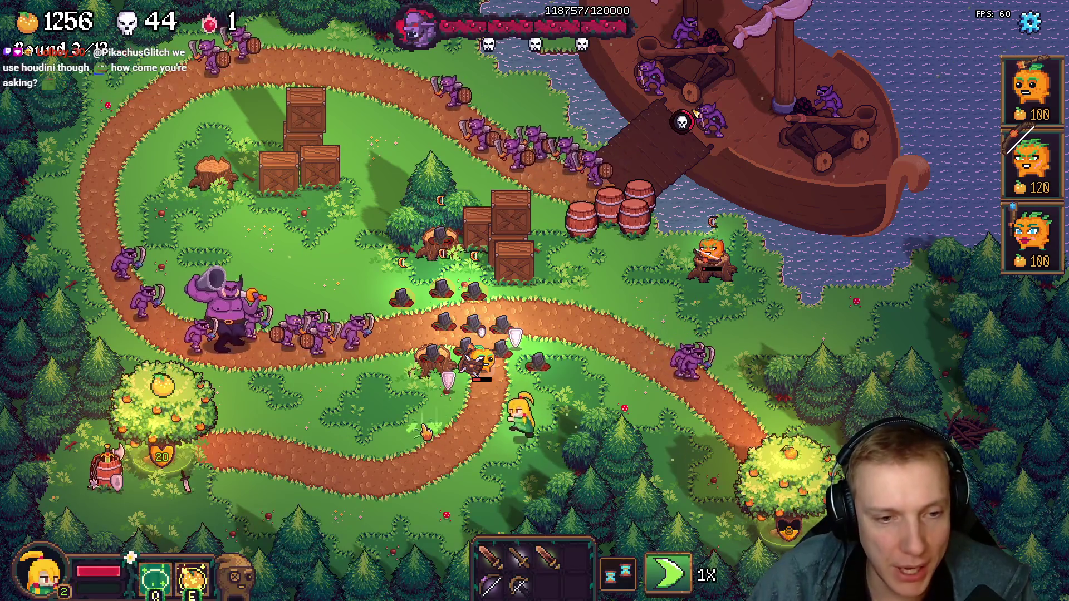
pyautogui.press('Escape')
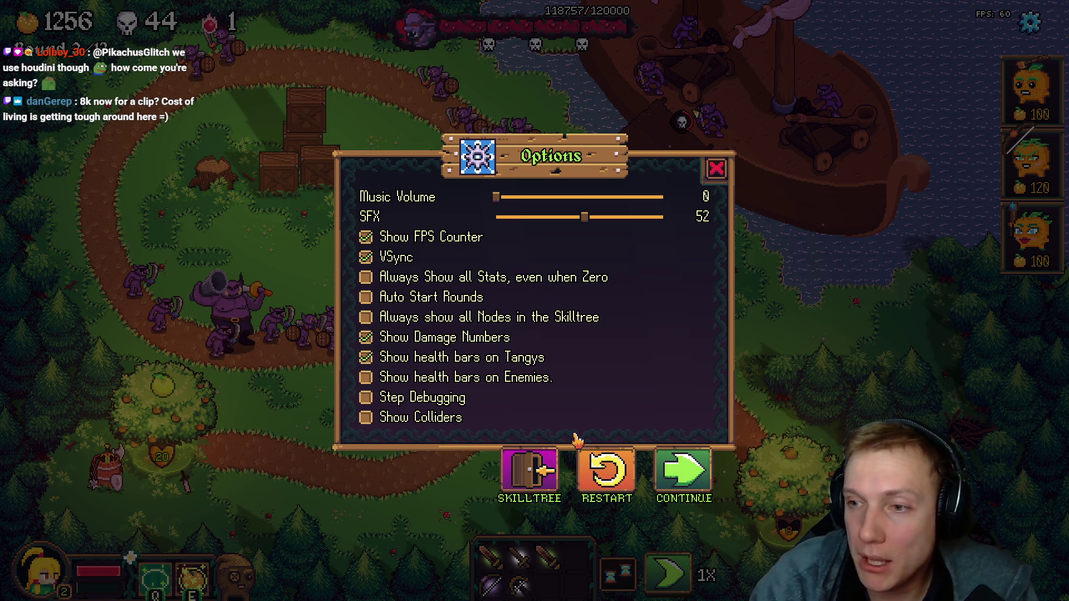
pyautogui.hotkey('alt', 'Tab')
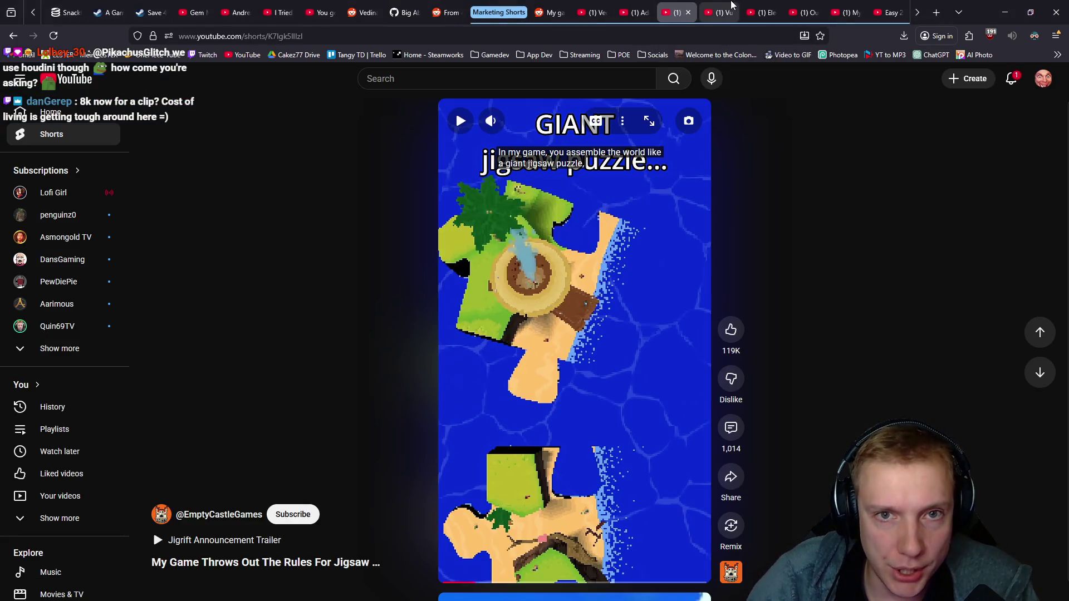
# - Cycle through the open Shorts tabs and land on the Vedinad impossible-boss Short
pyautogui.click(723, 10)
pyautogui.click(600, 10)
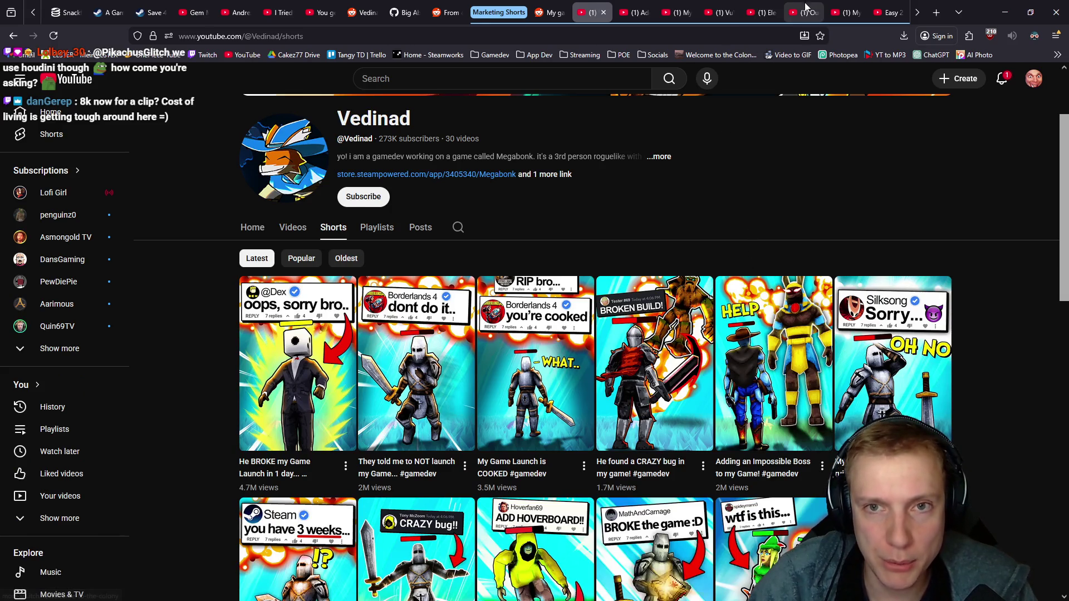
pyautogui.click(724, 10)
pyautogui.click(763, 9)
pyautogui.click(804, 11)
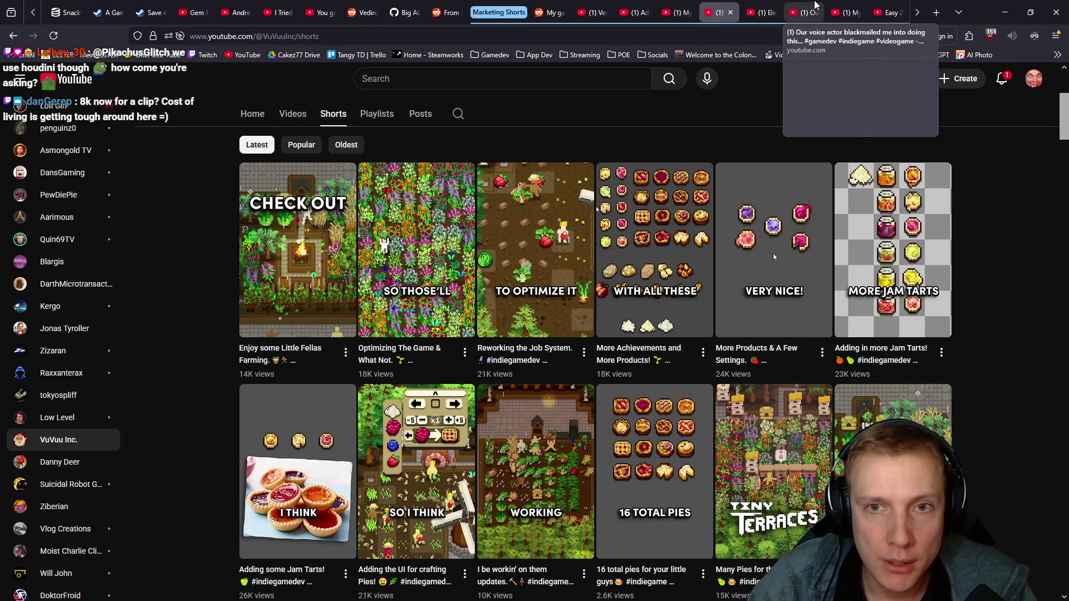
pyautogui.click(846, 10)
pyautogui.click(888, 7)
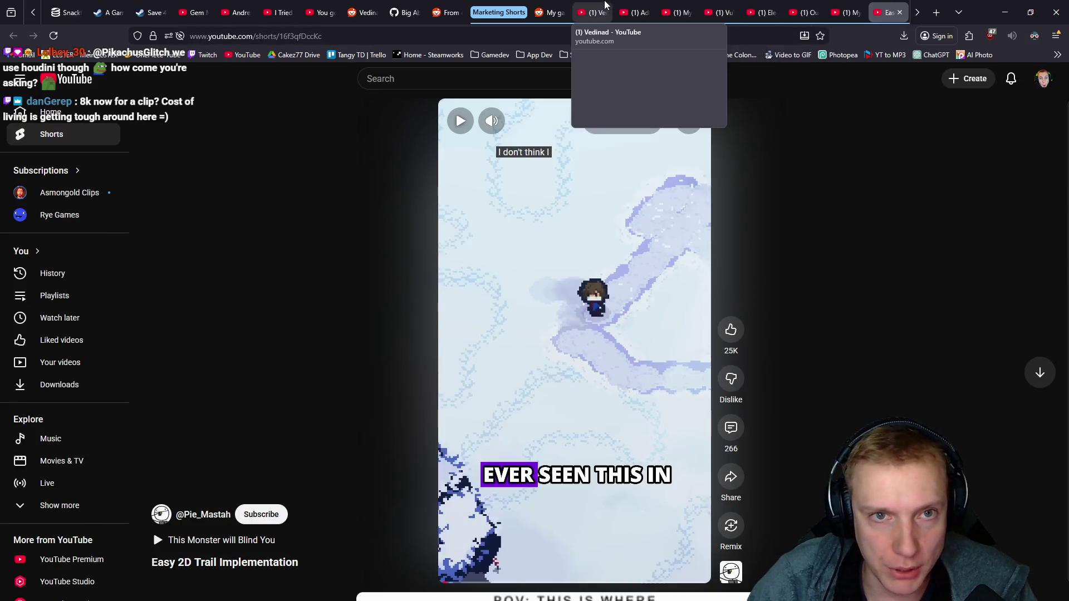
pyautogui.click(596, 10)
pyautogui.click(636, 10)
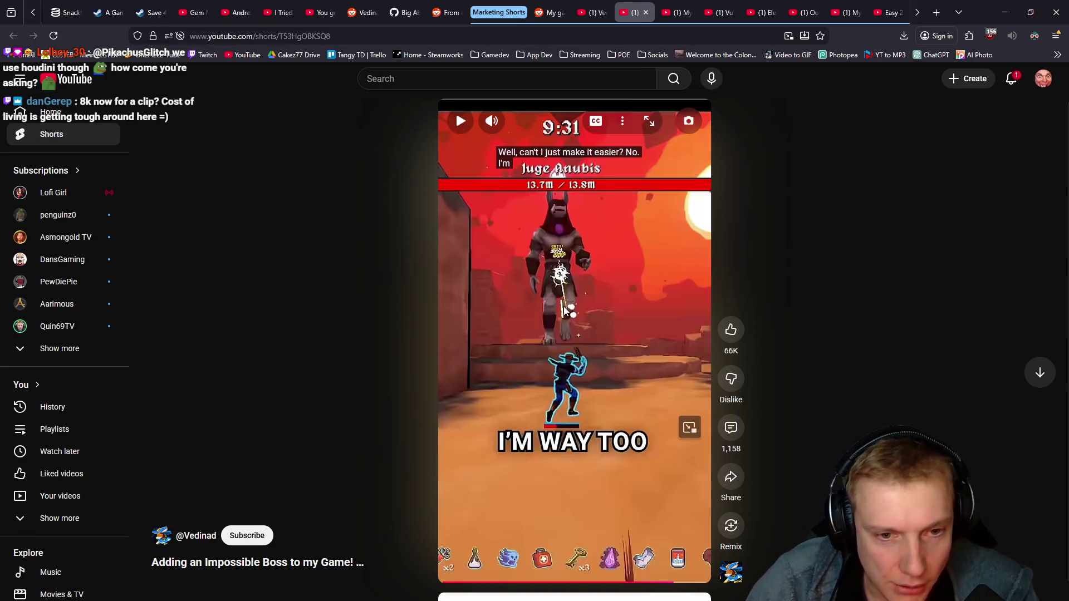
# - Play the boss Short, replay its gameplay and wishlist scenes, and leave it paused
pyautogui.click(578, 306)
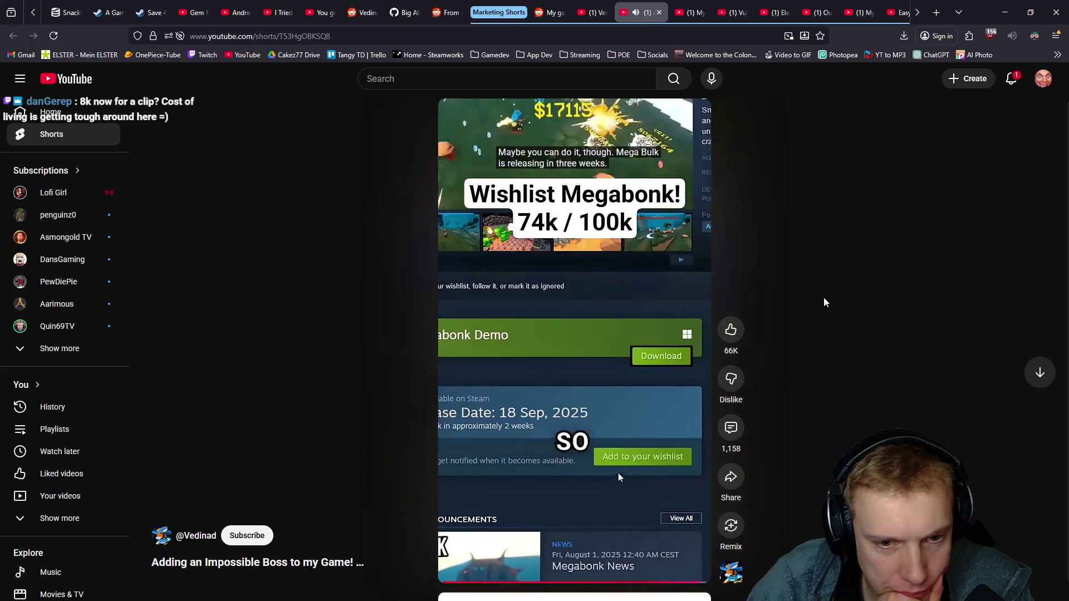
pyautogui.click(571, 383)
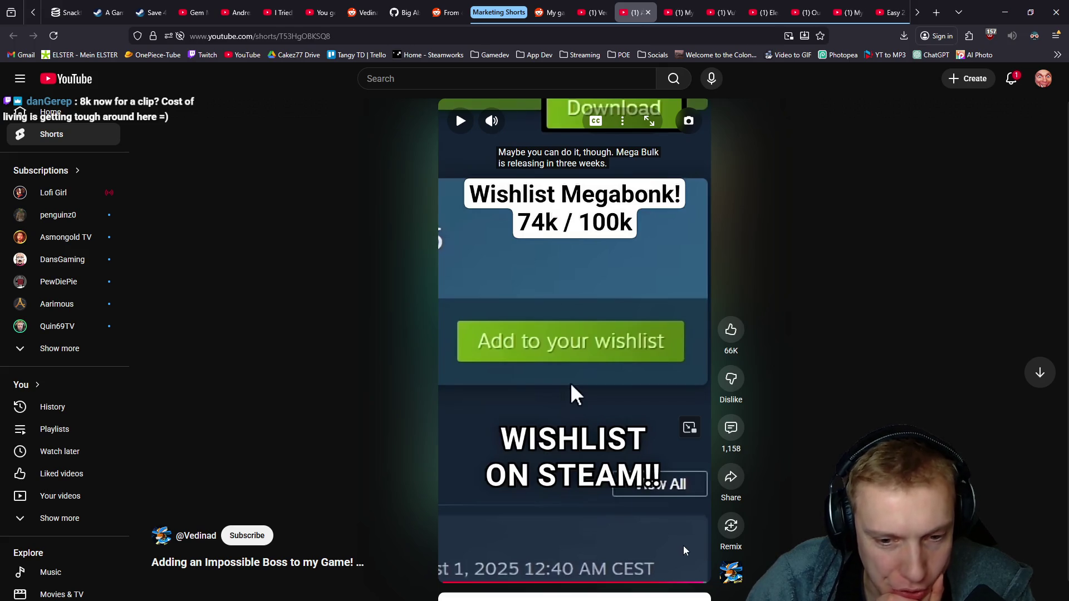
pyautogui.click(692, 585)
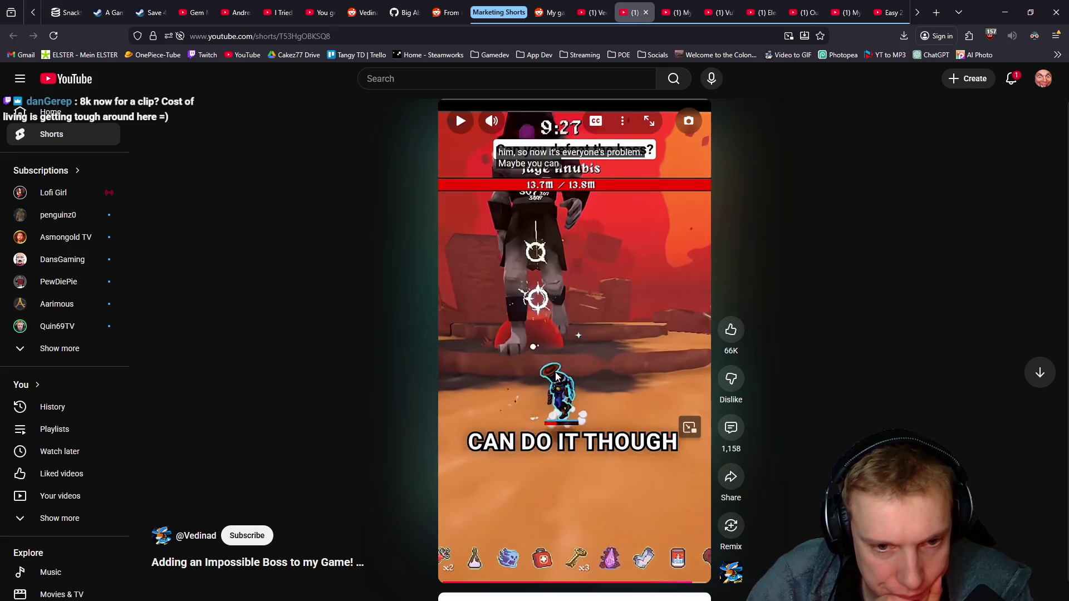
pyautogui.click(613, 372)
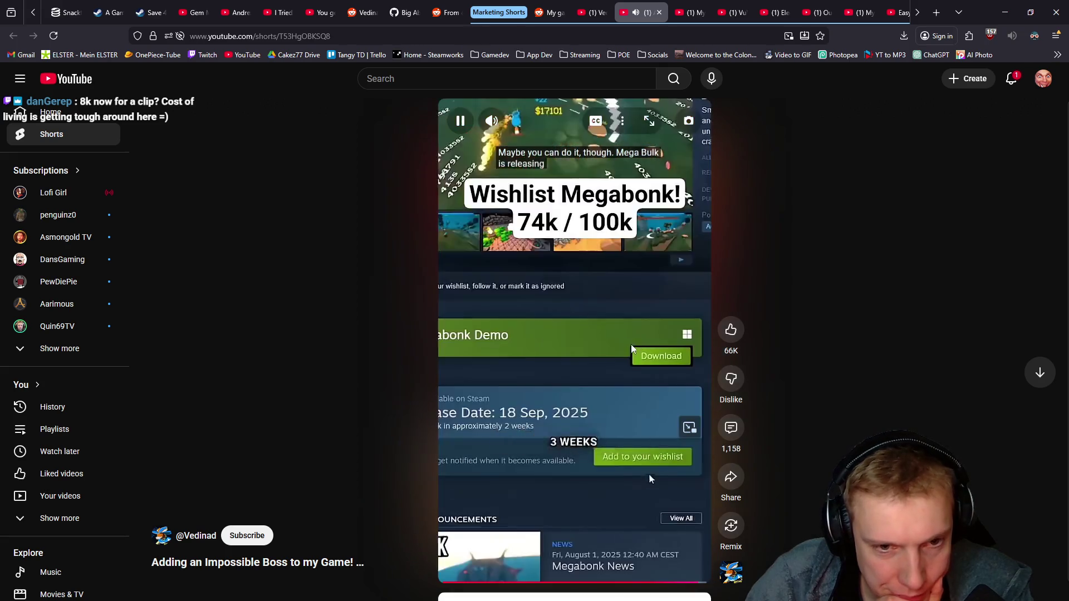
pyautogui.click(629, 460)
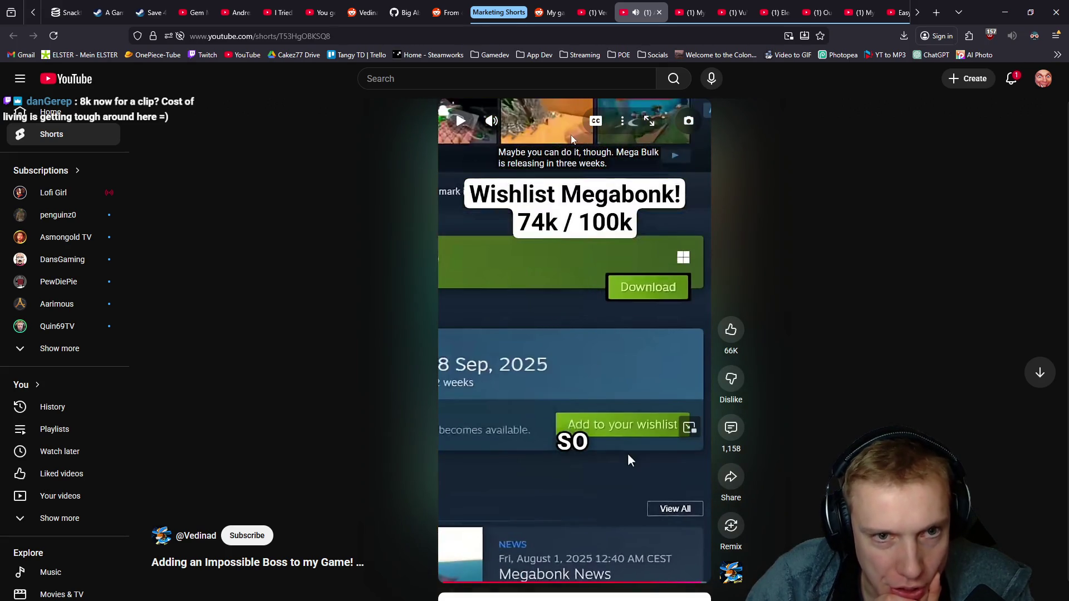
pyautogui.click(627, 454)
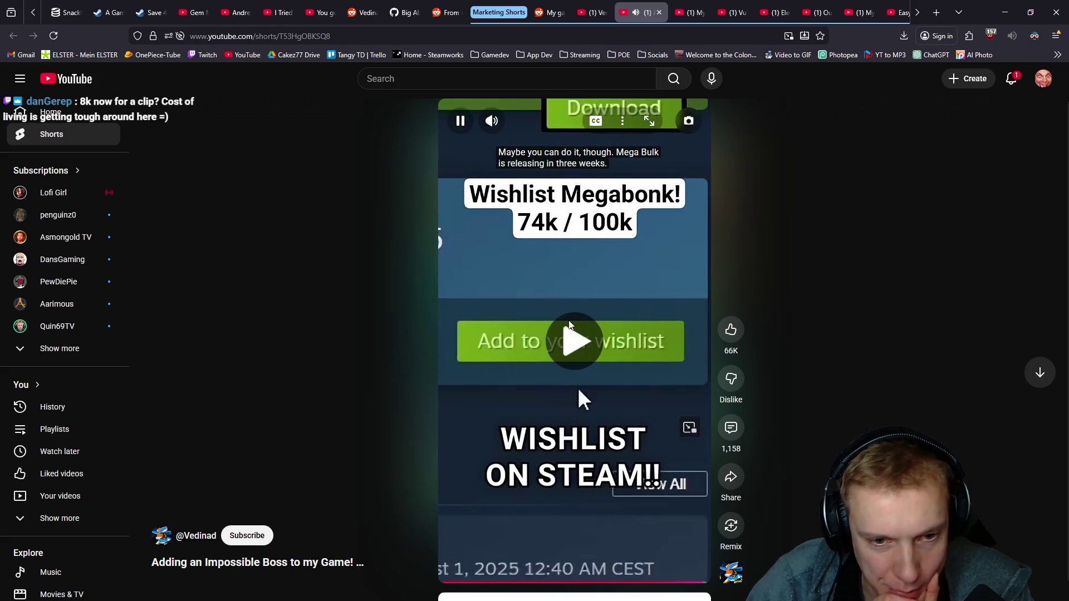
pyautogui.click(567, 319)
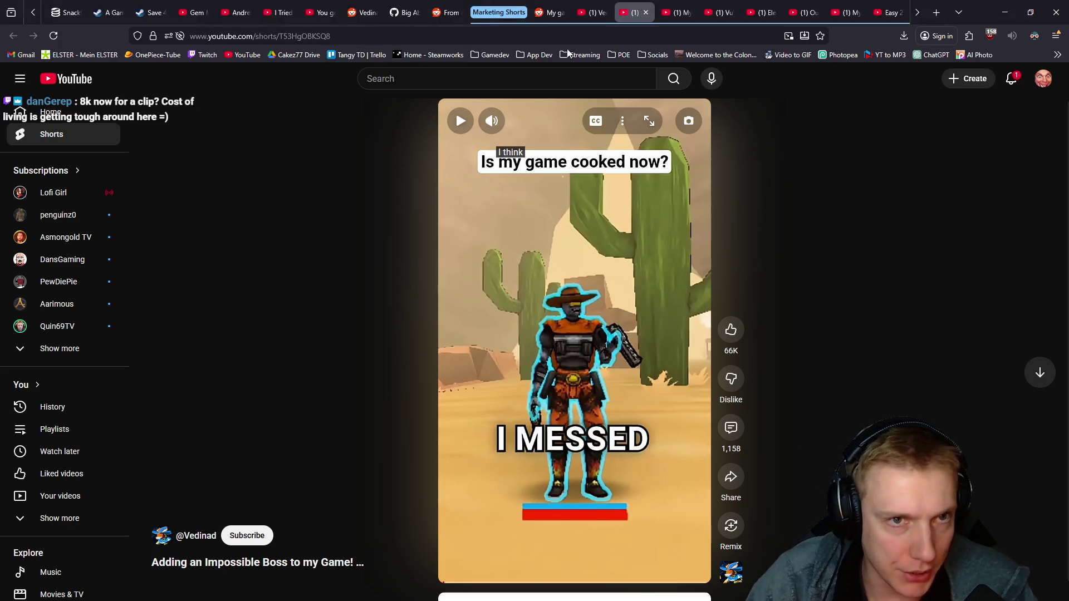
pyautogui.click(149, 12)
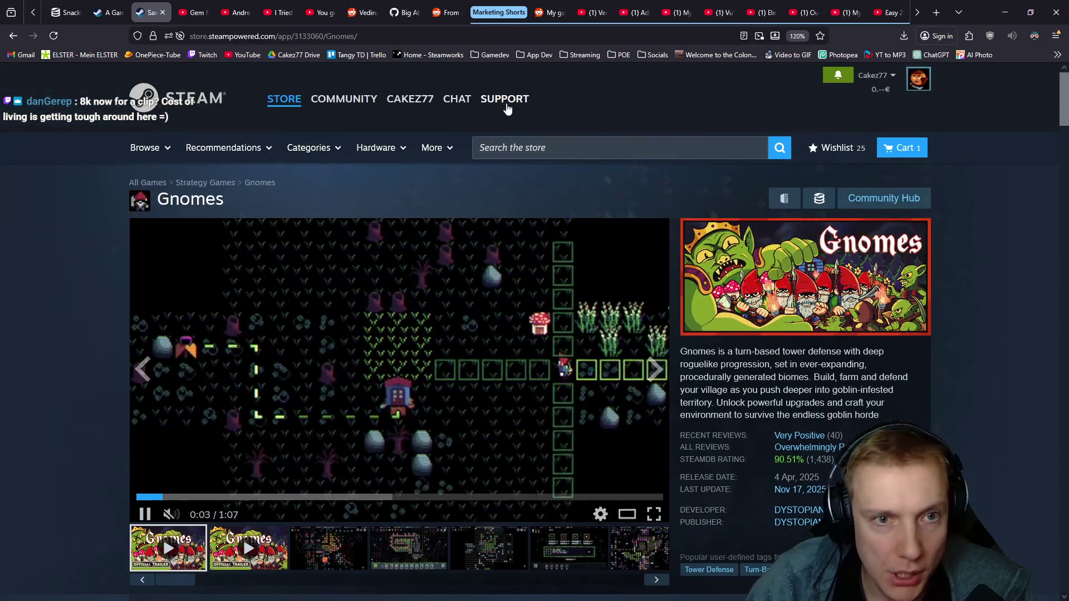
# - Open the Tangy TD store page from a Steam search, pause the Short, and bring up the browser menu
pyautogui.click(535, 147)
pyautogui.write('tangy td')
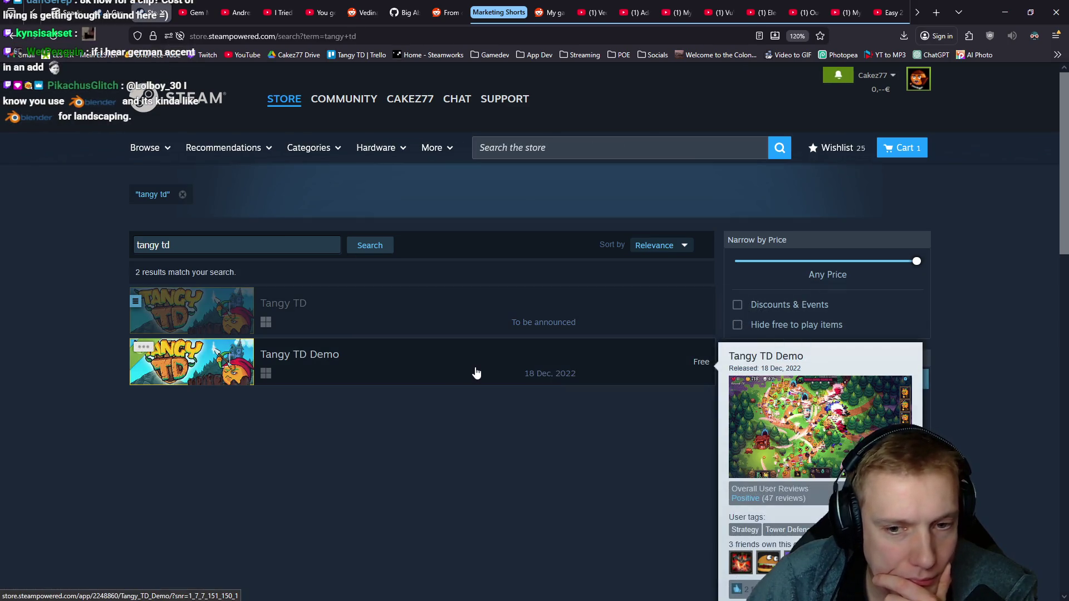
pyautogui.click(215, 317)
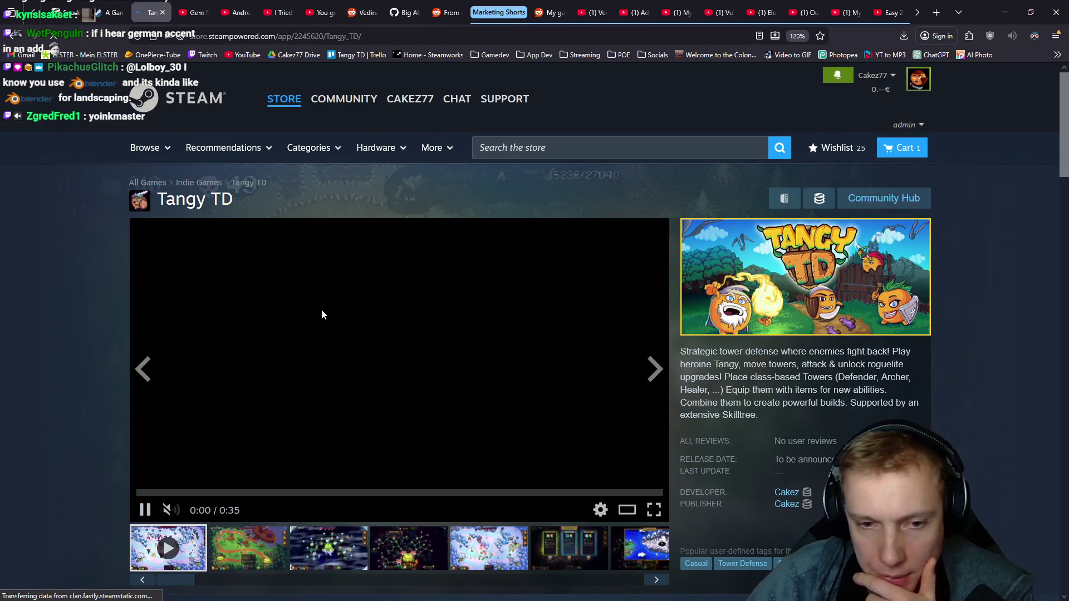
pyautogui.scroll(-2, 469, 376)
pyautogui.scroll(-1, 469, 376)
pyautogui.scroll(-1, 475, 369)
pyautogui.scroll(-2, 475, 369)
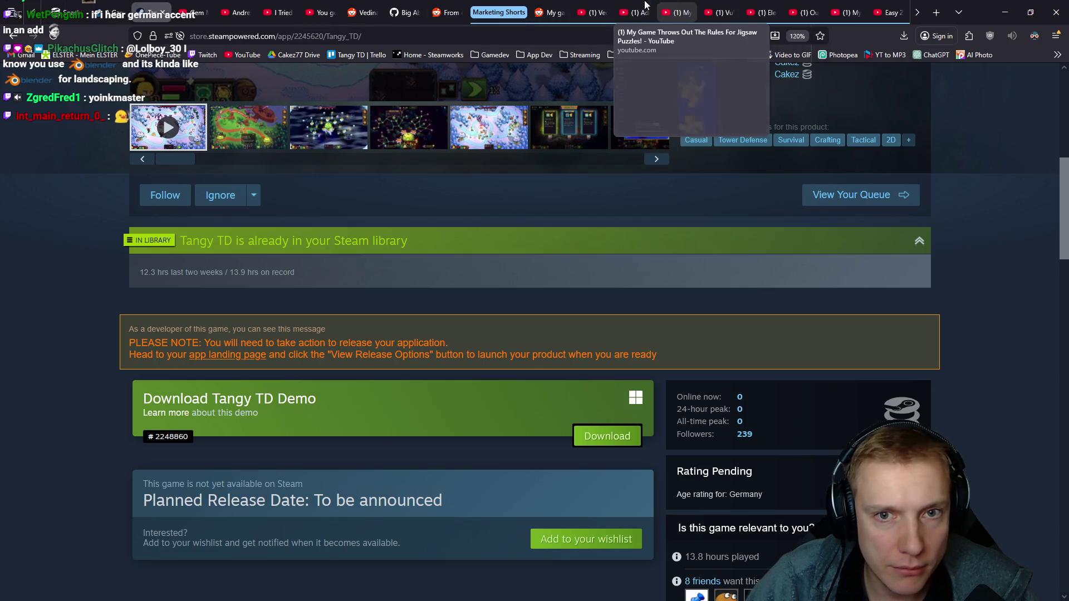
pyautogui.click(631, 12)
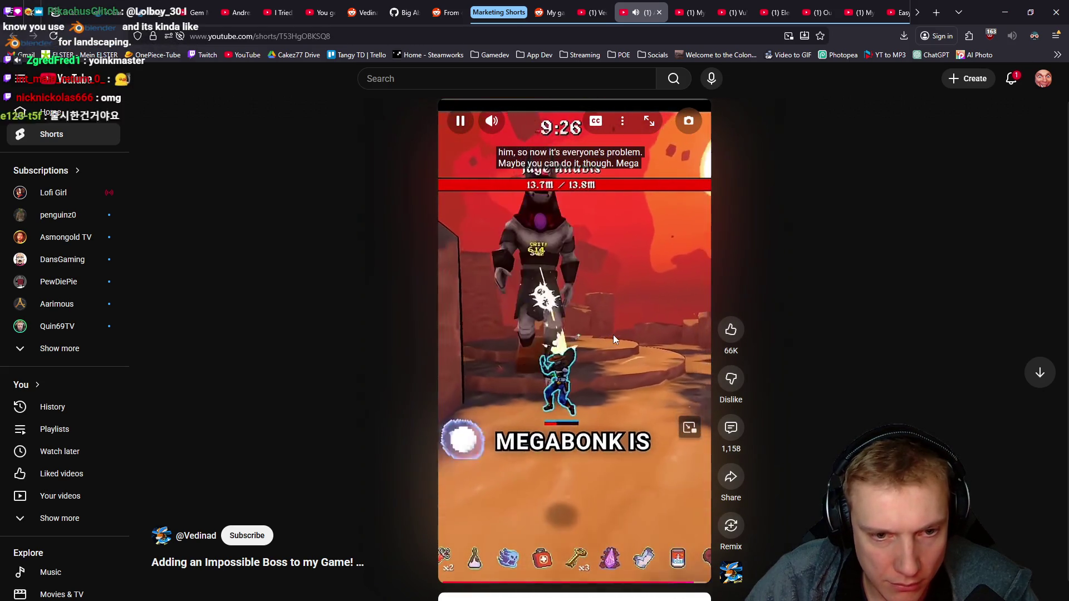
pyautogui.click(643, 479)
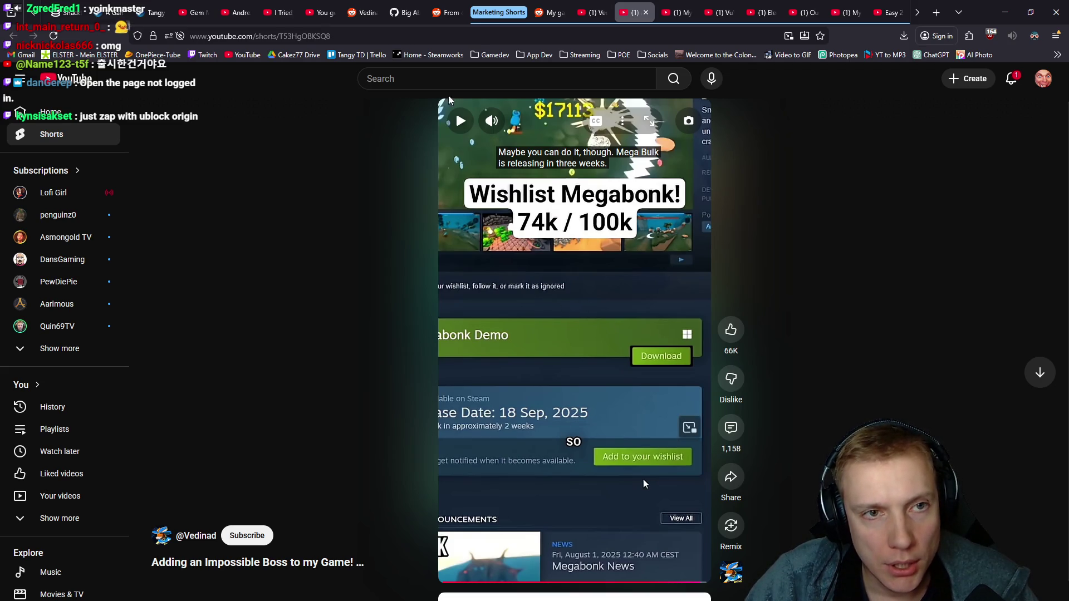
pyautogui.moveTo(322, 12)
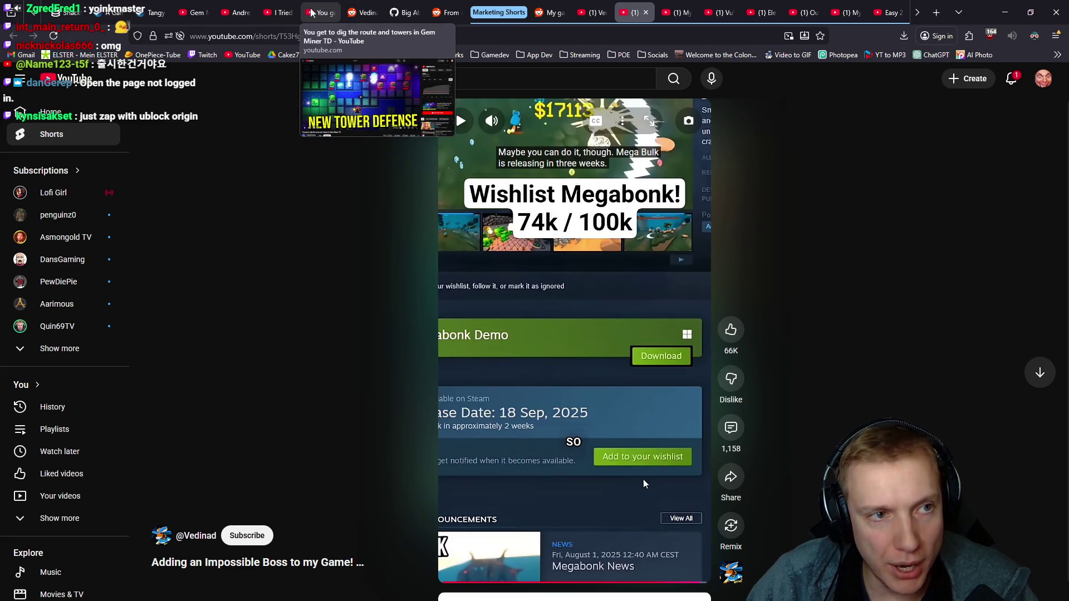
pyautogui.click(1056, 37)
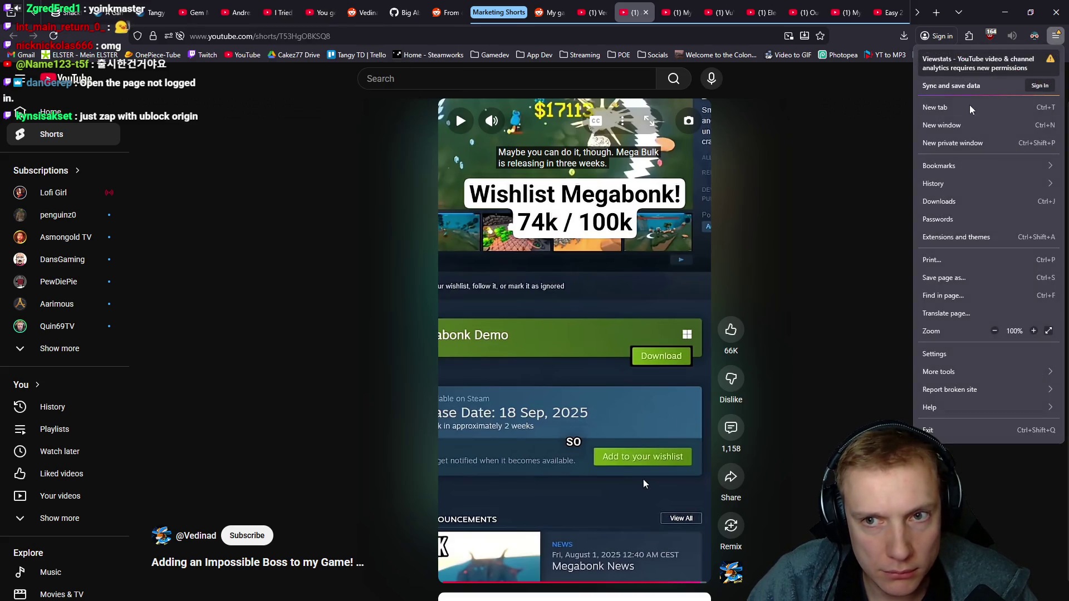
# - Open a private window, search for Tangy TD, and open its Steam store page
pyautogui.click(964, 144)
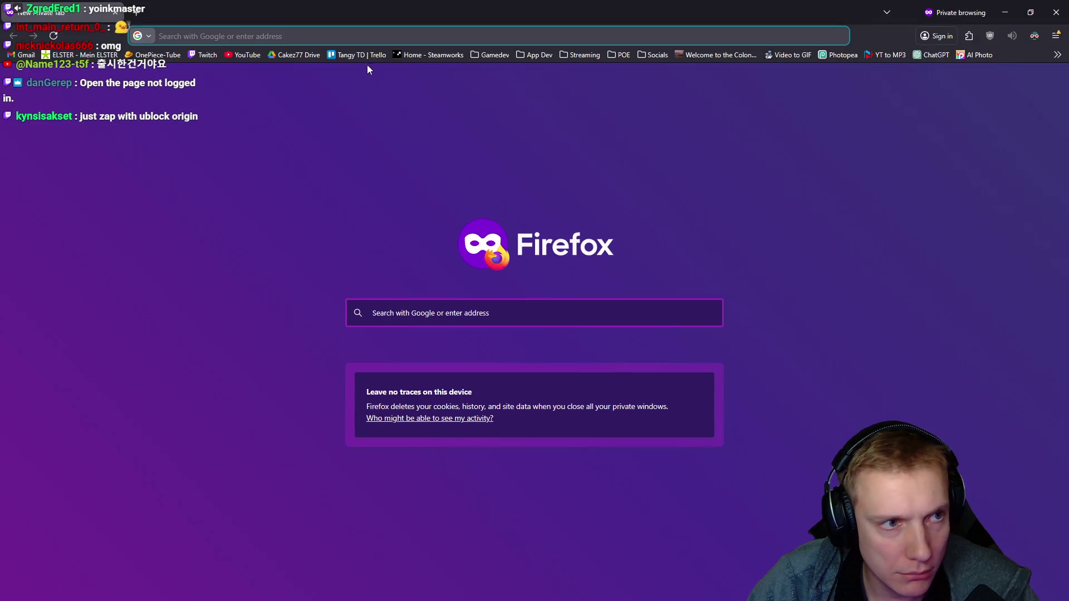
pyautogui.write('tangy td')
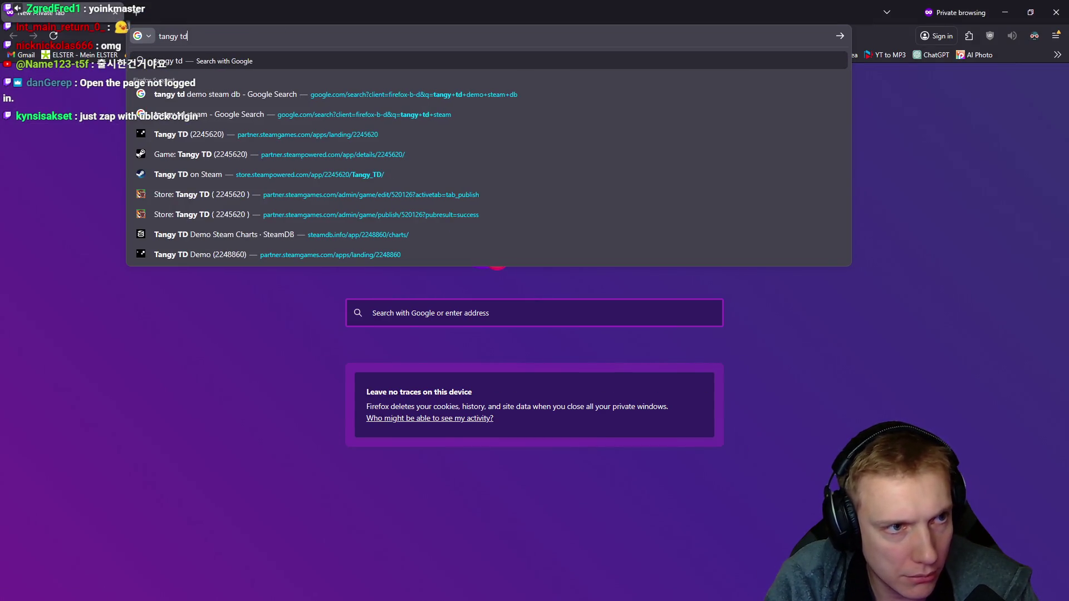
pyautogui.press('Return')
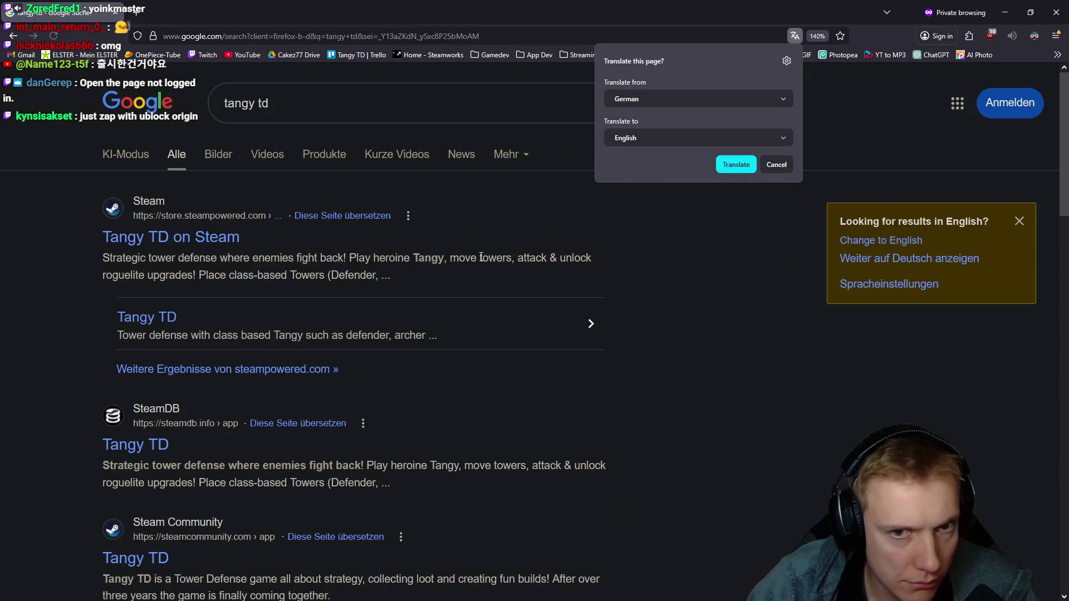
pyautogui.click(773, 166)
pyautogui.click(180, 238)
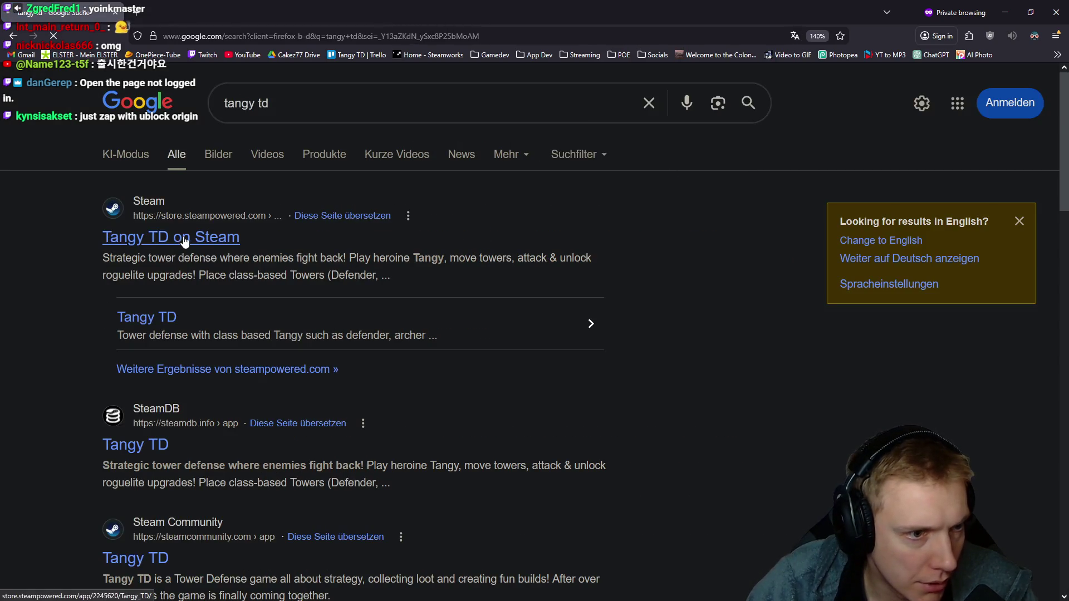
pyautogui.scroll(-3, 339, 264)
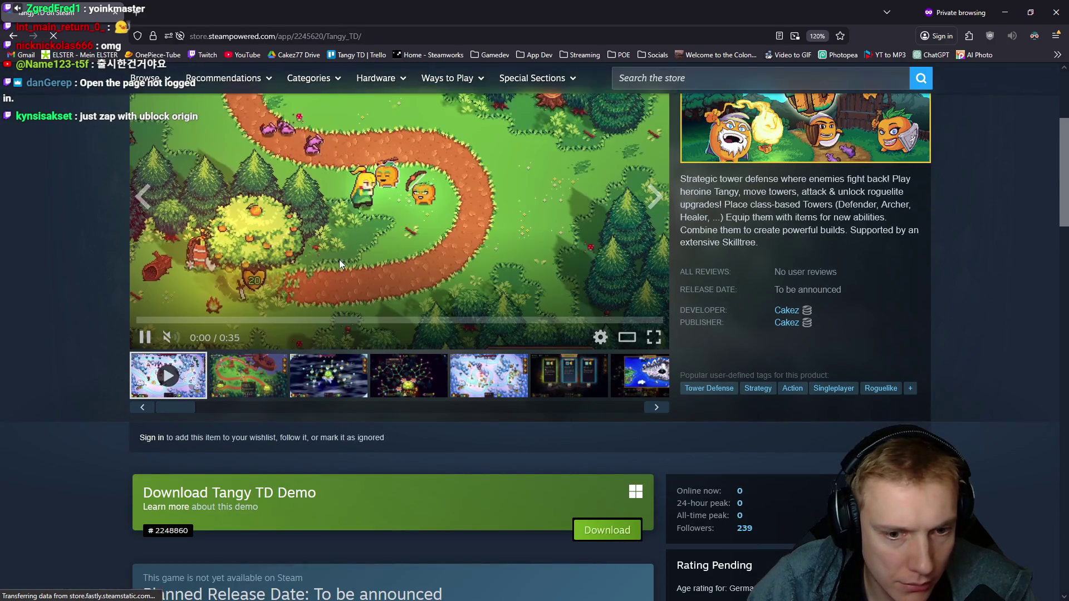
pyautogui.scroll(-1, 343, 268)
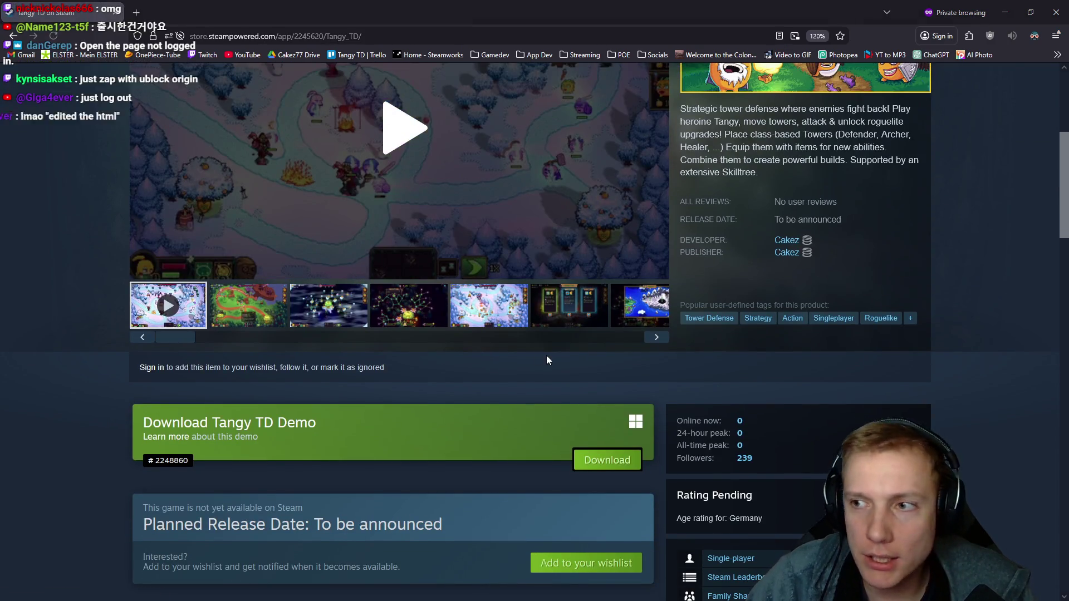
# - Zoom the store page out and flip between it and the Megabonk Short to compare
pyautogui.hotkey('alt', 'Tab')
pyautogui.hotkey('alt', 'Tab')
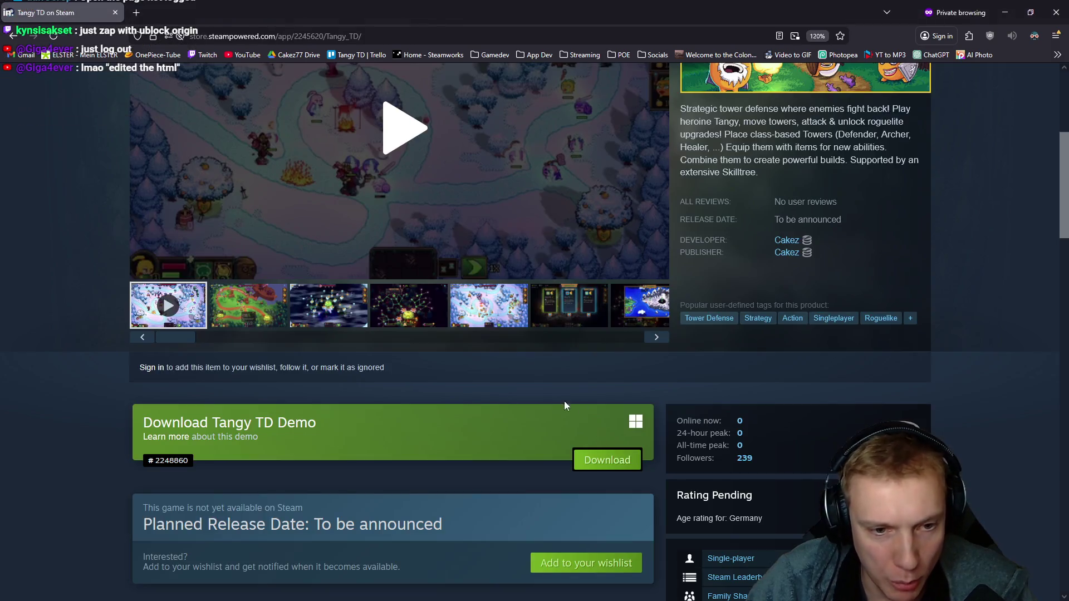
pyautogui.hotkey('ctrl', '-')
pyautogui.hotkey('ctrl', '-')
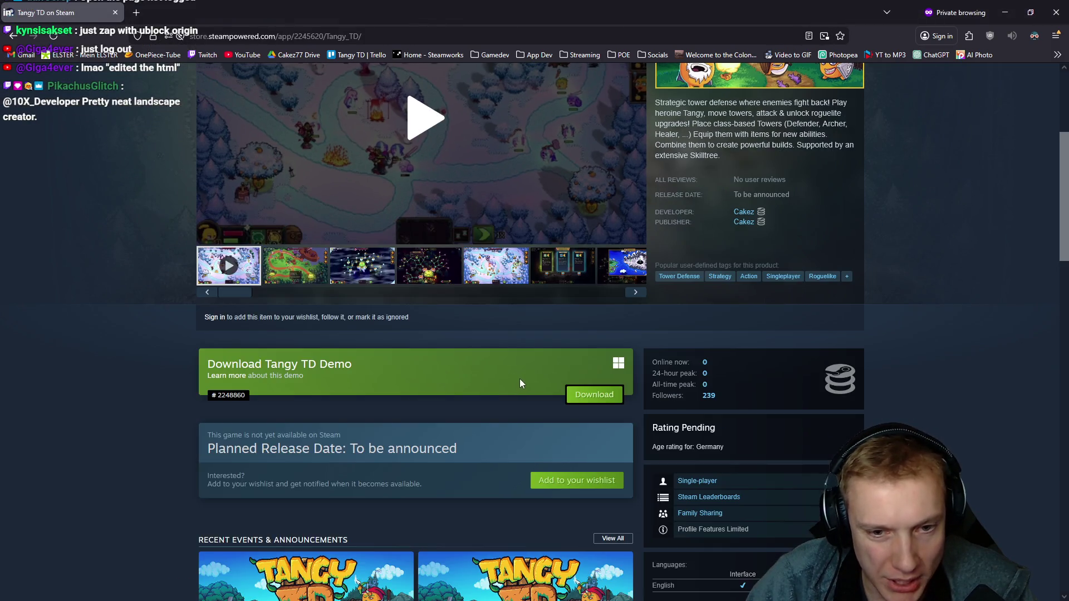
pyautogui.hotkey('ctrl', '-')
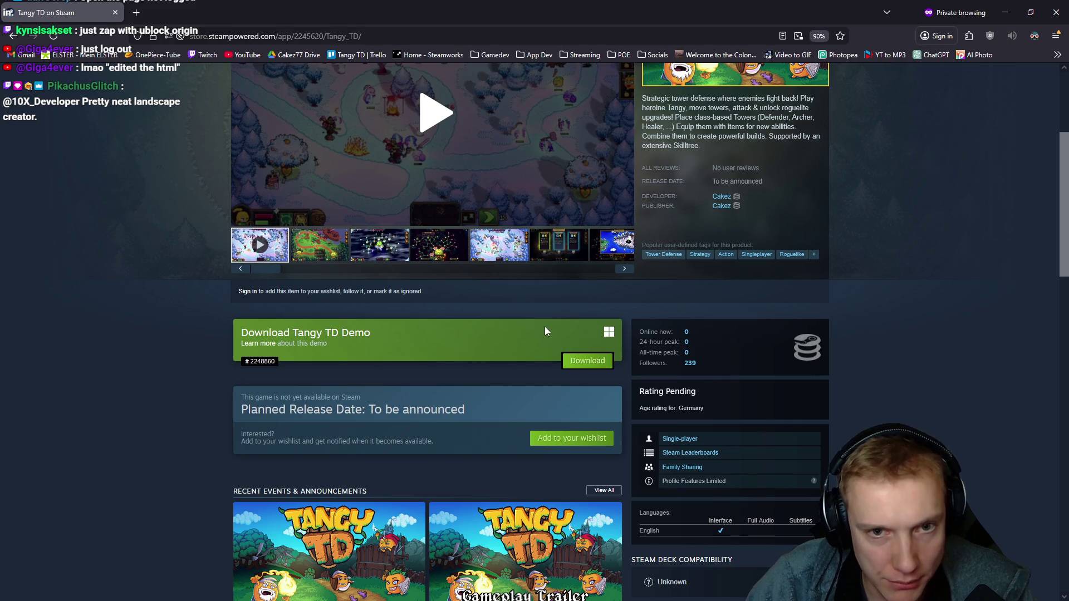
pyautogui.hotkey('alt', 'Tab')
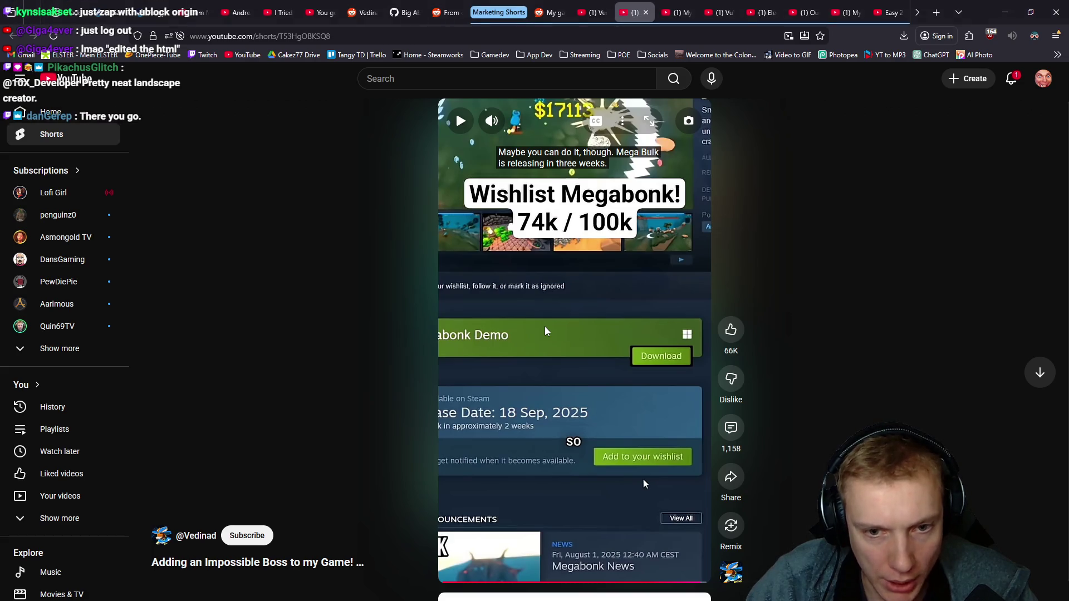
pyautogui.hotkey('alt', 'Tab')
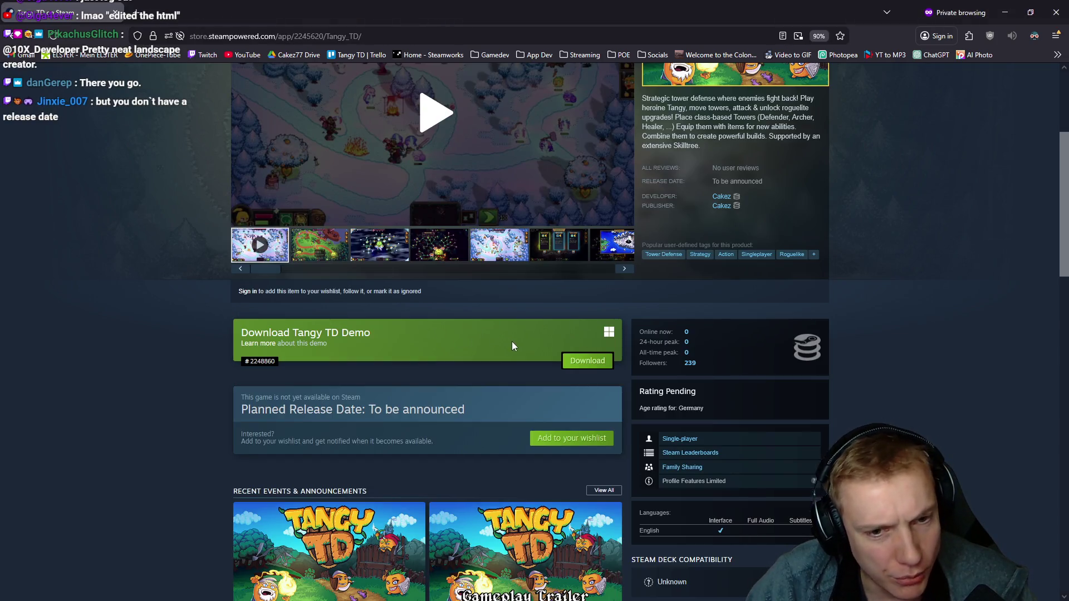
pyautogui.hotkey('alt', 'Tab')
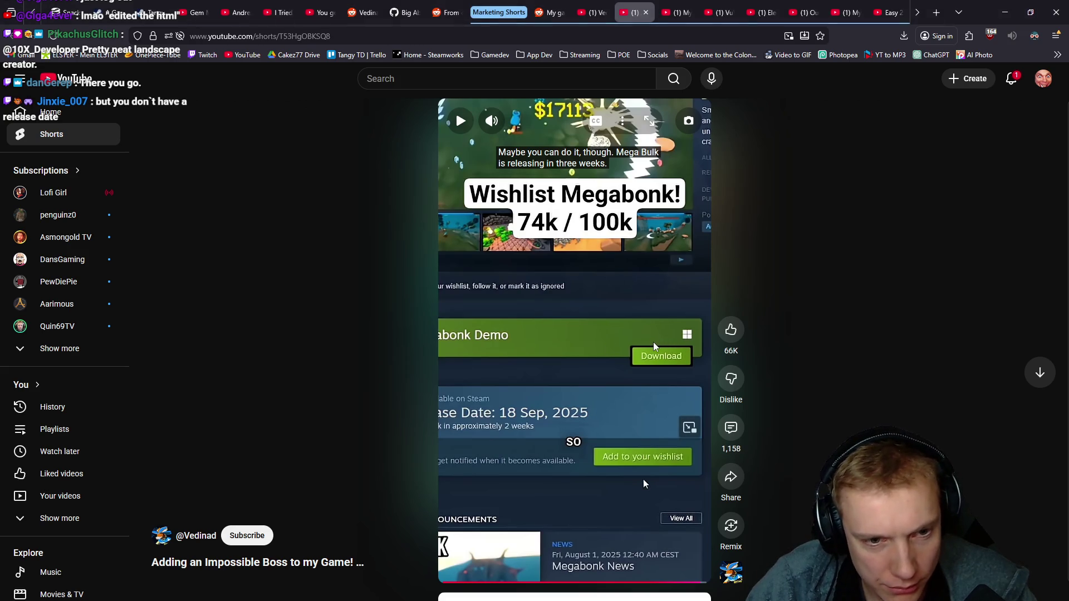
pyautogui.hotkey('alt', 'Tab')
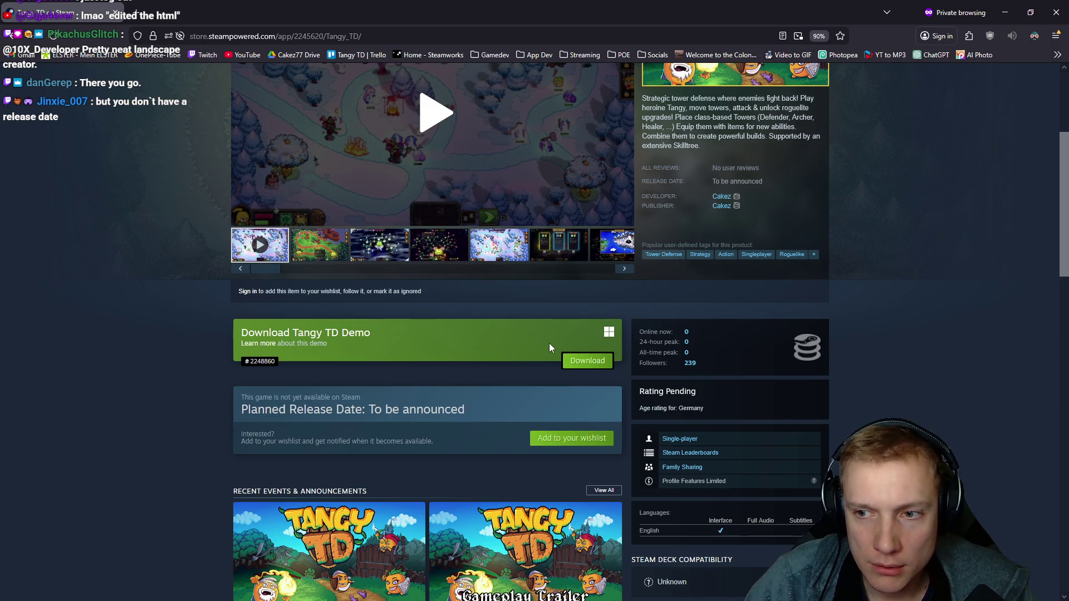
pyautogui.scroll(3, 549, 343)
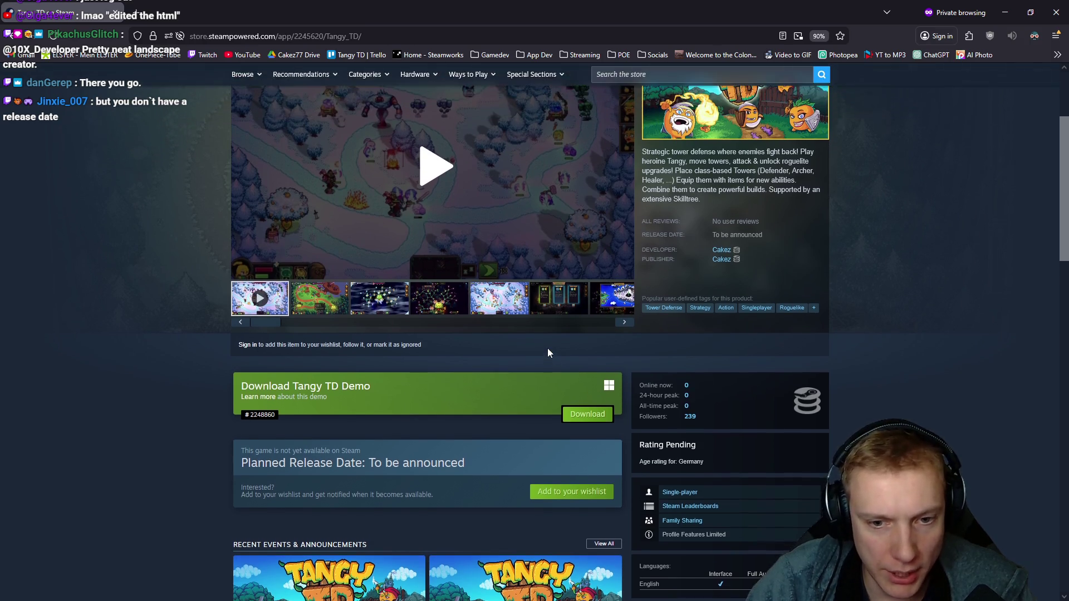
pyautogui.scroll(-2, 547, 349)
pyautogui.scroll(-1, 545, 357)
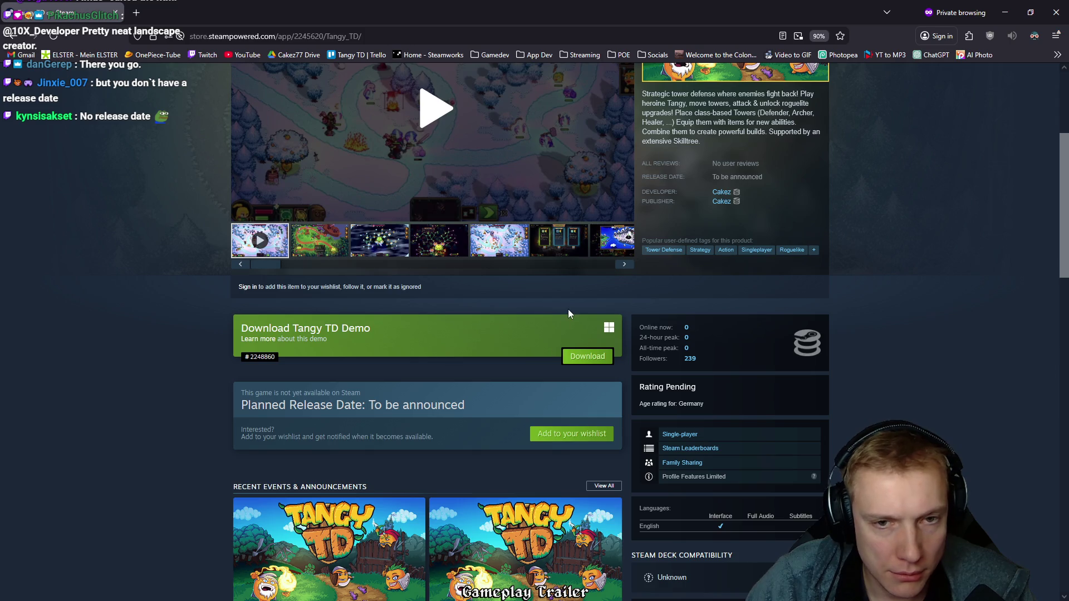
pyautogui.hotkey('alt', 'Tab')
pyautogui.hotkey('alt', 'Tab')
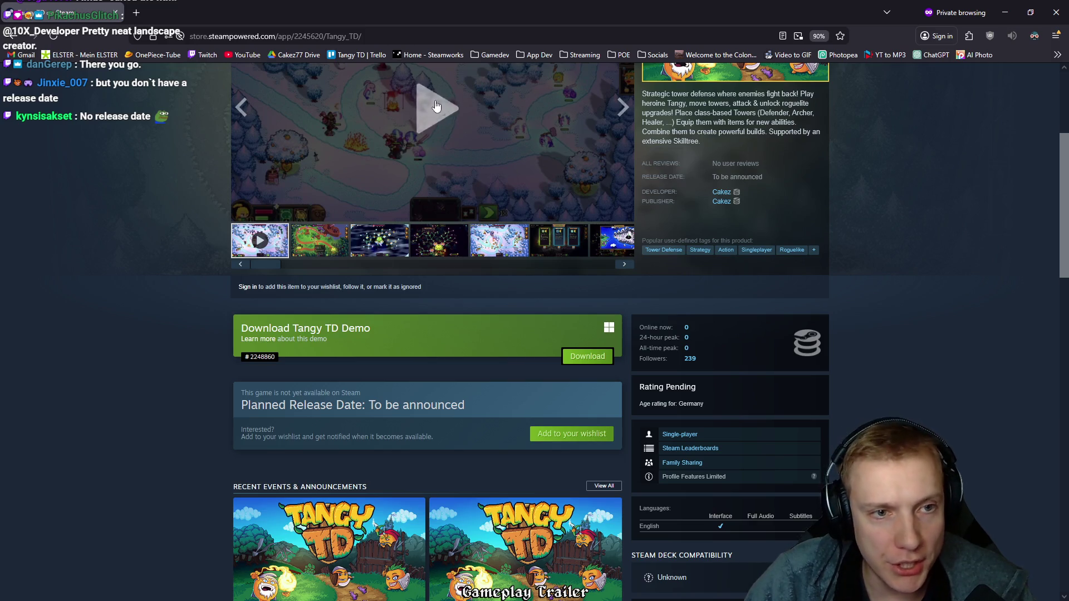
# - Play the Tangy TD trailer, compare once more with the Short, then close the private tab
pyautogui.click(434, 107)
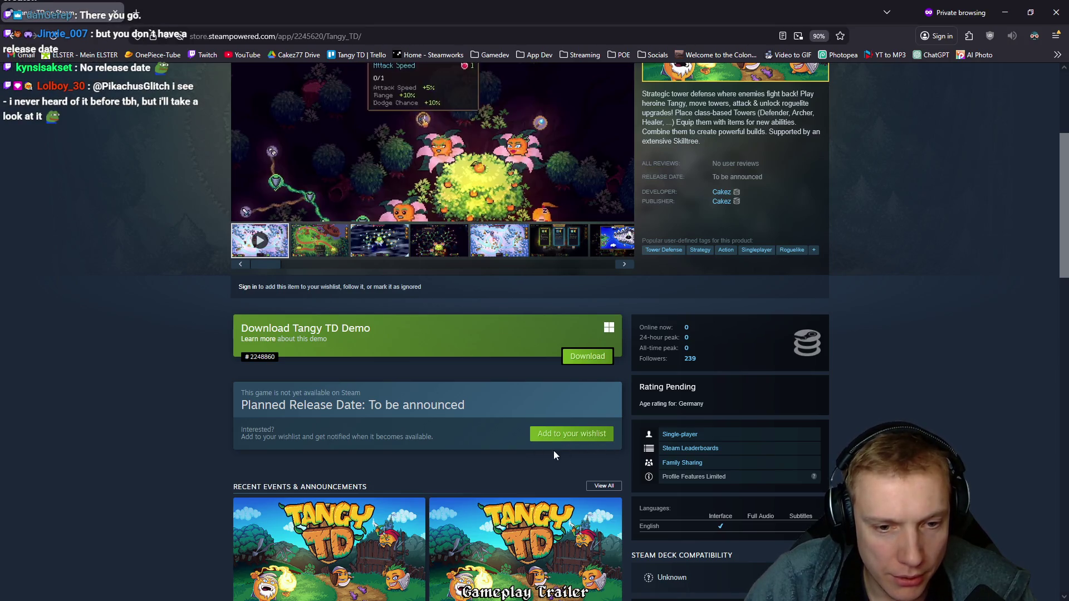
pyautogui.hotkey('alt', 'Tab')
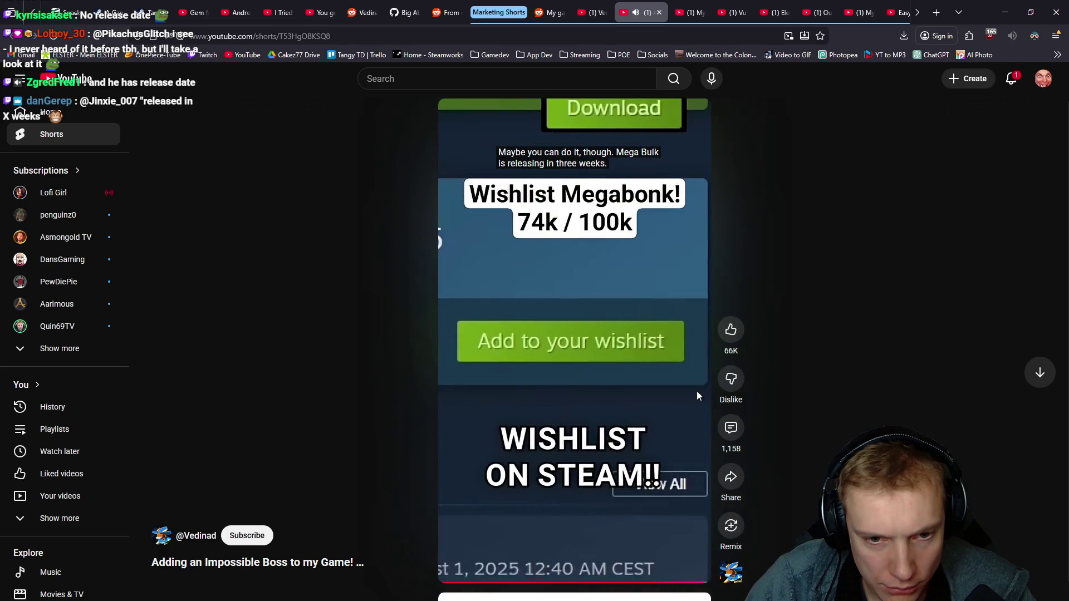
pyautogui.hotkey('alt', 'Tab')
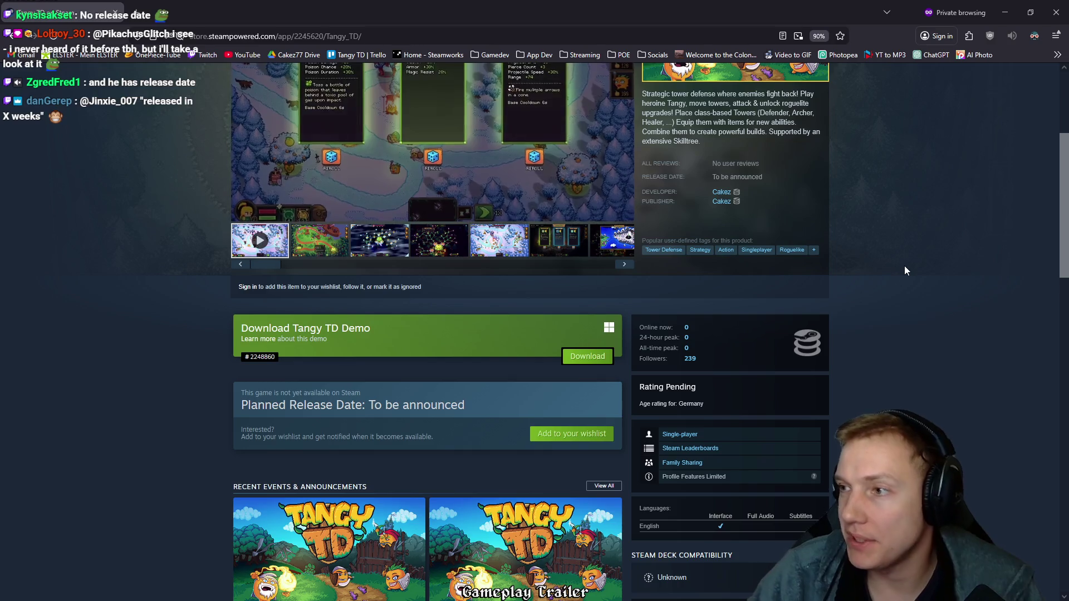
pyautogui.hotkey('ctrl', 'w')
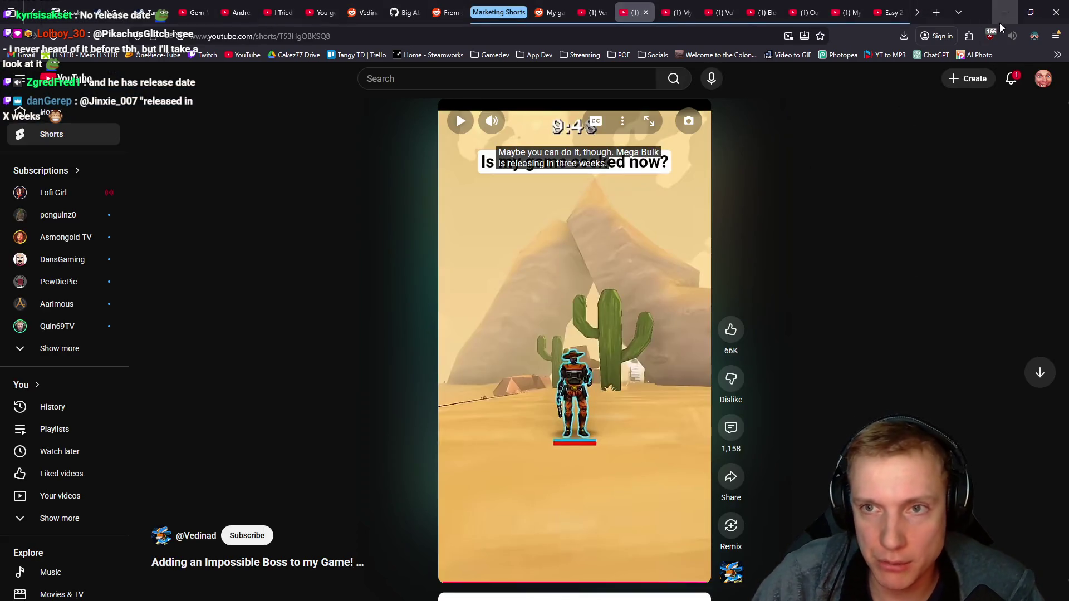
# - Minimize YouTube, return to the Tangy TD Shorts project, and select the Deathball #1 clip
pyautogui.click(1004, 13)
pyautogui.scroll(3, 898, 192)
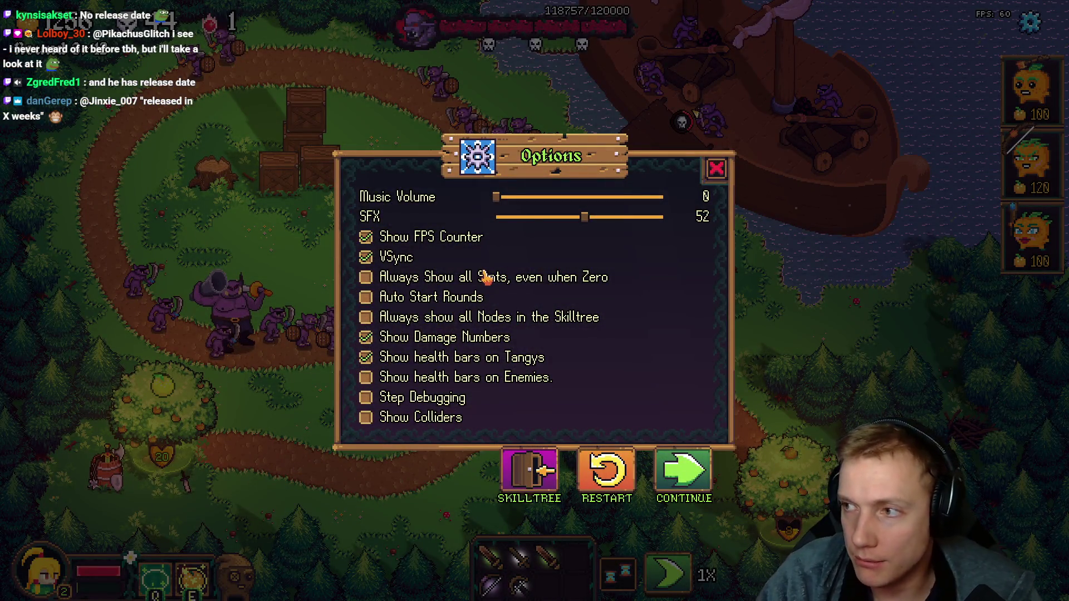
pyautogui.hotkey('alt', 'Tab')
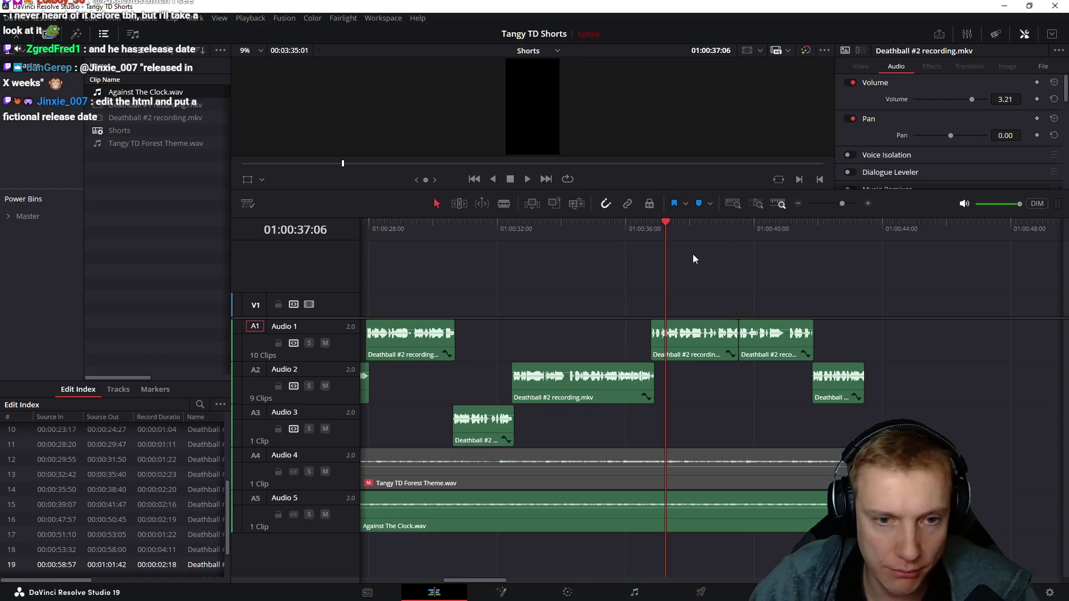
pyautogui.scroll(-3, 699, 275)
pyautogui.click(676, 234)
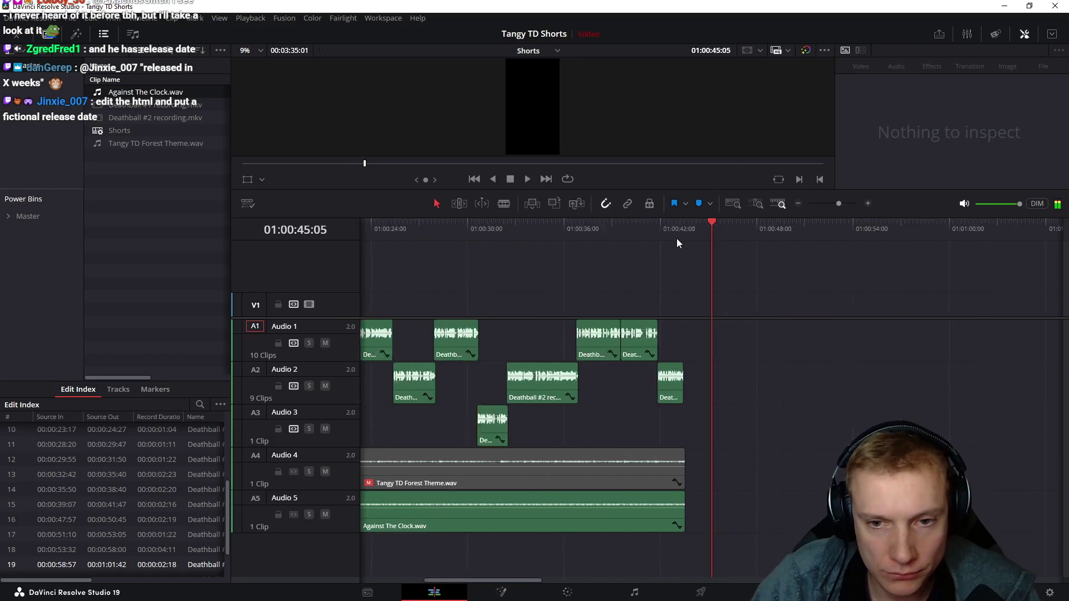
pyautogui.scroll(-2, 687, 240)
pyautogui.hscroll(5, 683, 243)
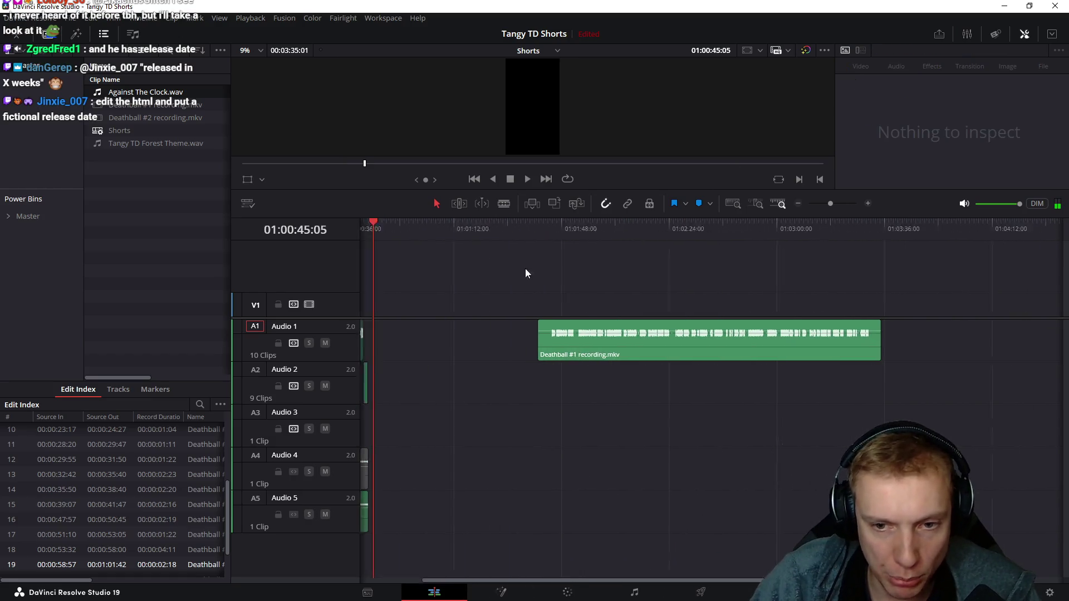
pyautogui.click(573, 338)
pyautogui.hscroll(-4, 577, 288)
# - Park the playhead at 01:00:51:09 and enable stacked timelines in the view options
pyautogui.moveTo(499, 230); pyautogui.dragTo(514, 227)
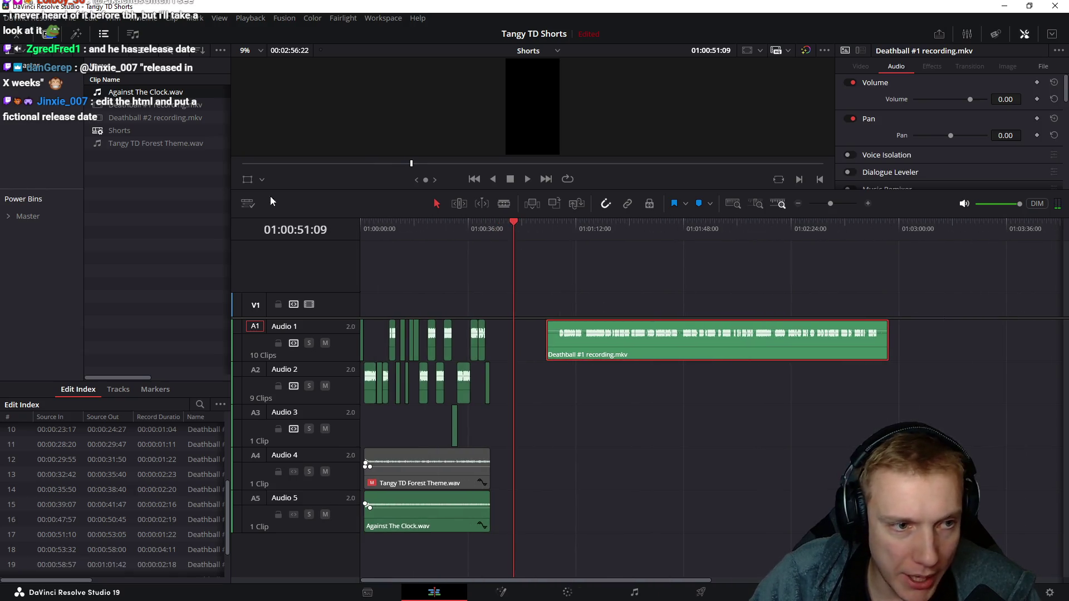
pyautogui.click(247, 204)
pyautogui.click(266, 225)
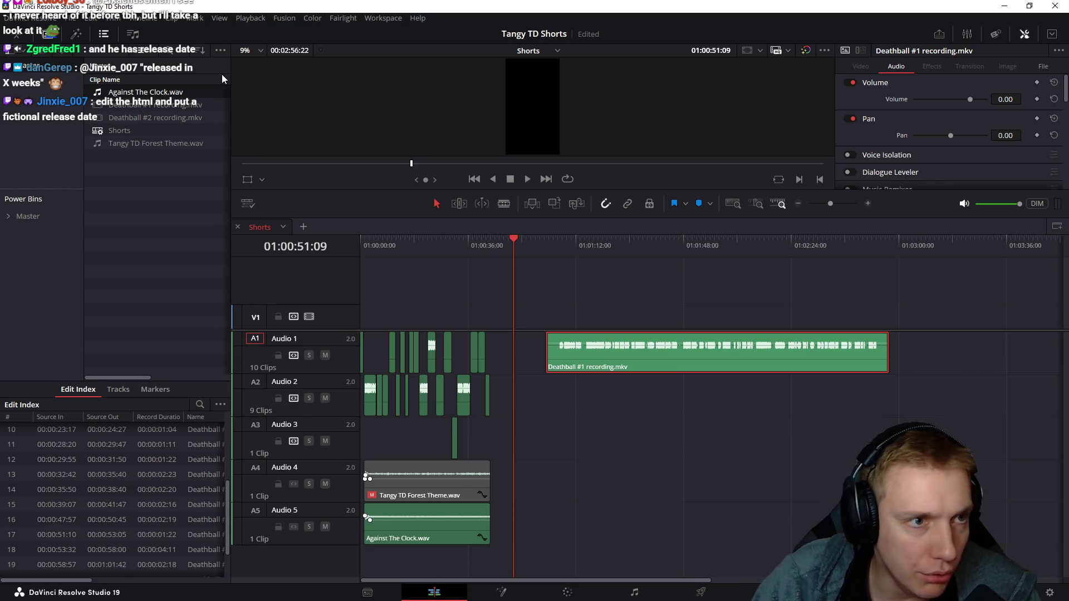
# - Add a second, empty stacked timeline pane below the Shorts timeline, then switch to the file browser
pyautogui.click(248, 207)
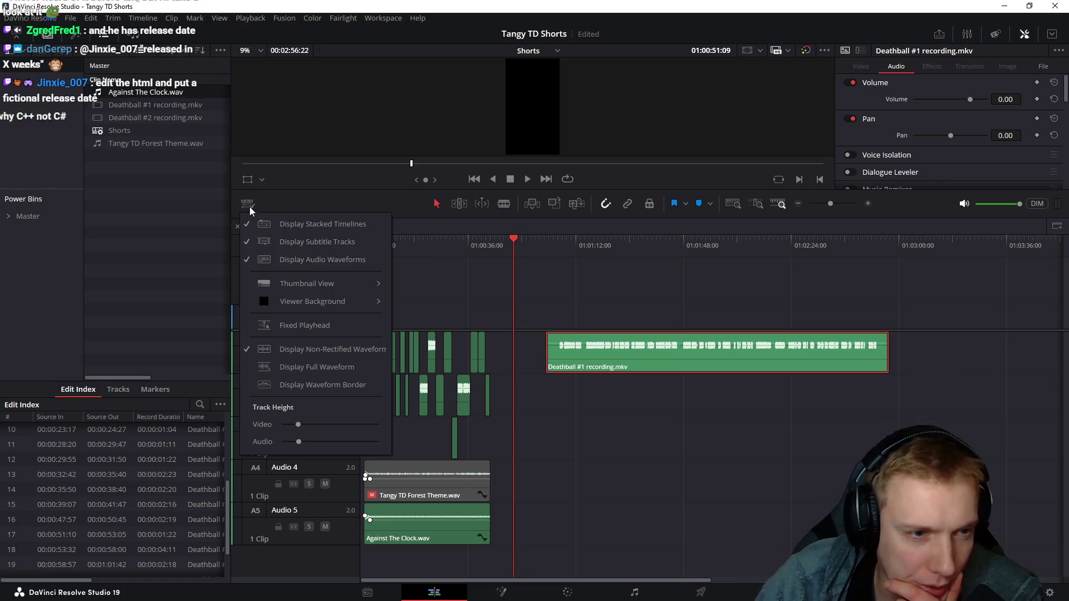
pyautogui.click(273, 198)
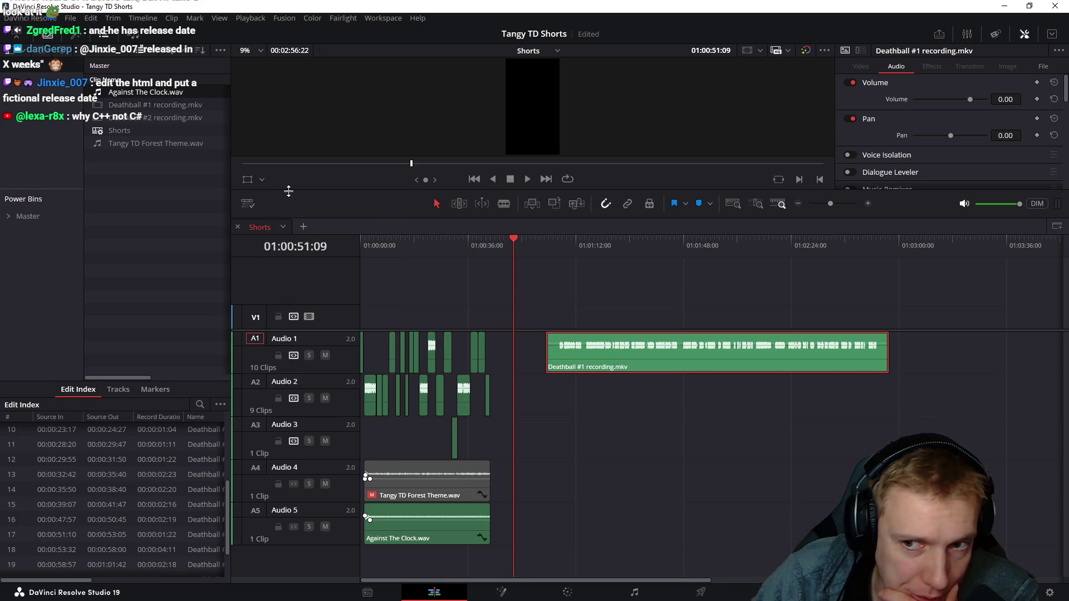
pyautogui.click(1055, 228)
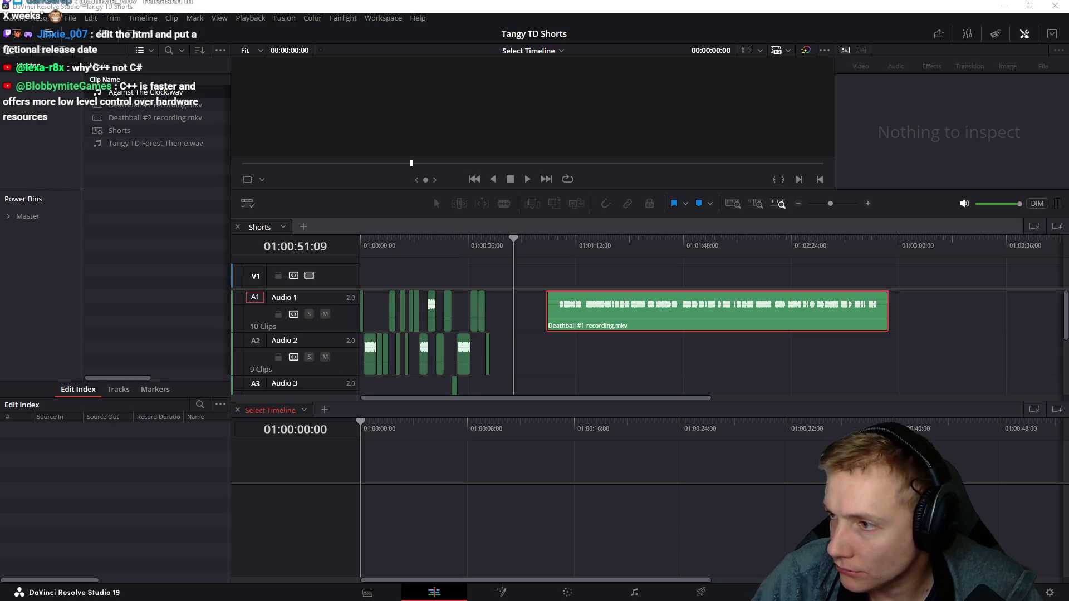
pyautogui.hotkey('alt', 'Tab')
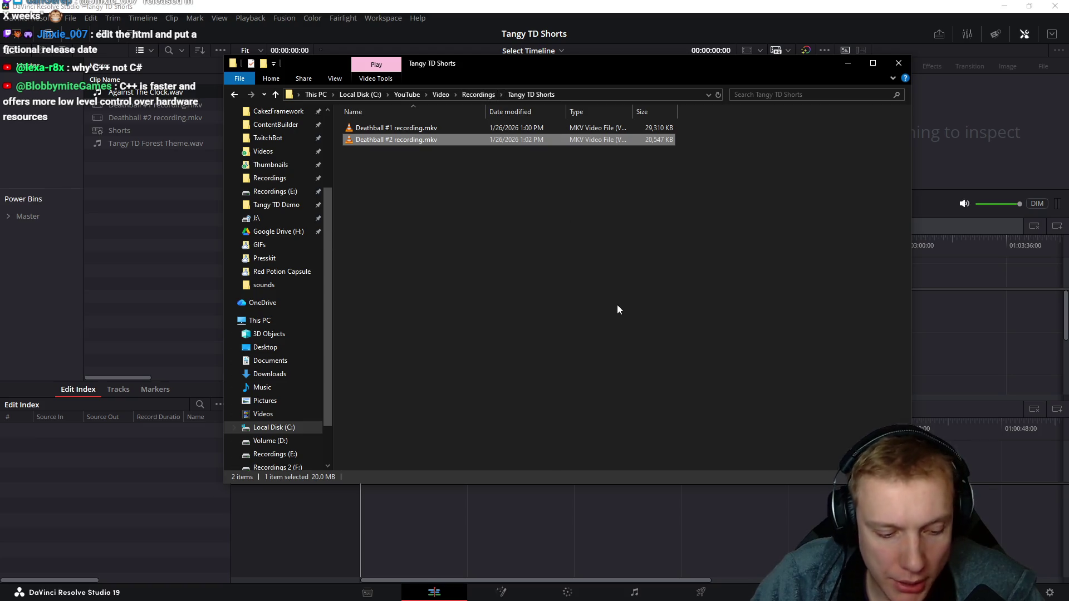
# - Open the Recordings (E:) drive listing the recorded game videos
pyautogui.click(525, 318)
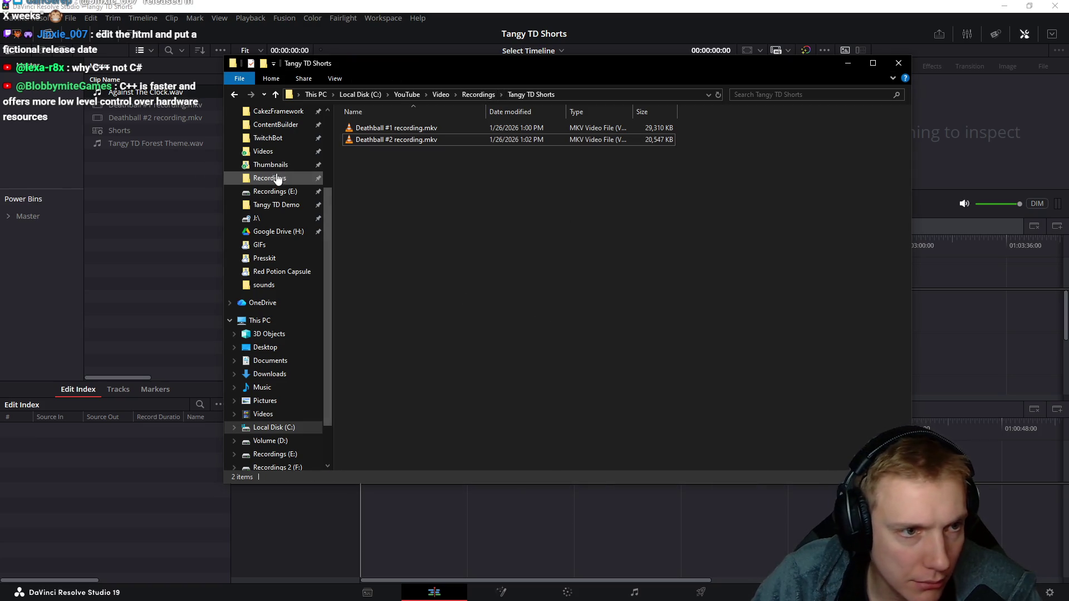
pyautogui.click(270, 194)
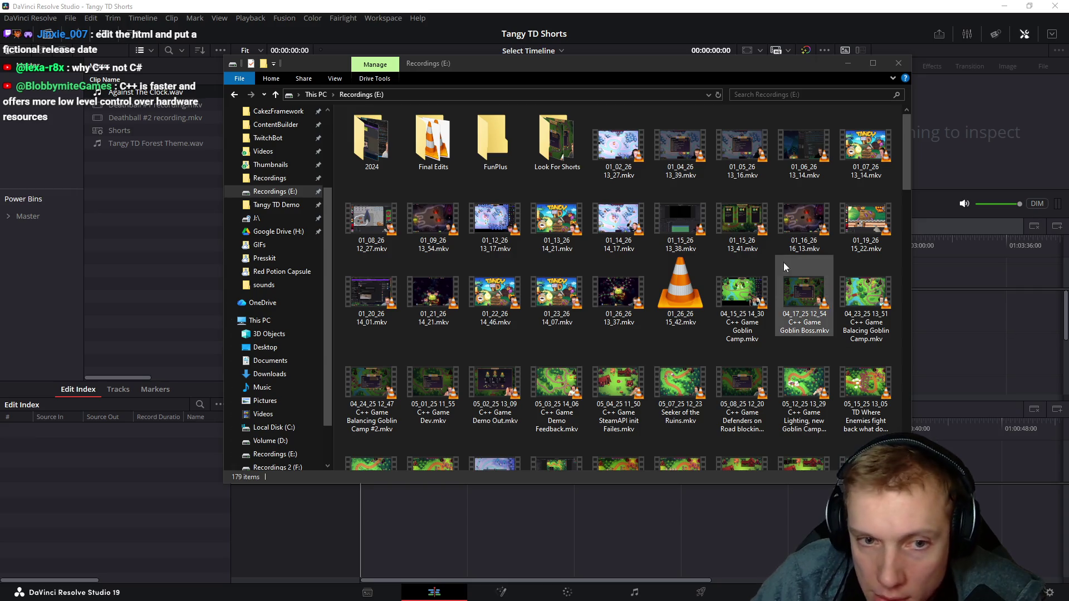
# - Rename the 01_26_26 15_42 recording to Deathball Clips and paste it into the Tangy TD Shorts folder
pyautogui.click(675, 298)
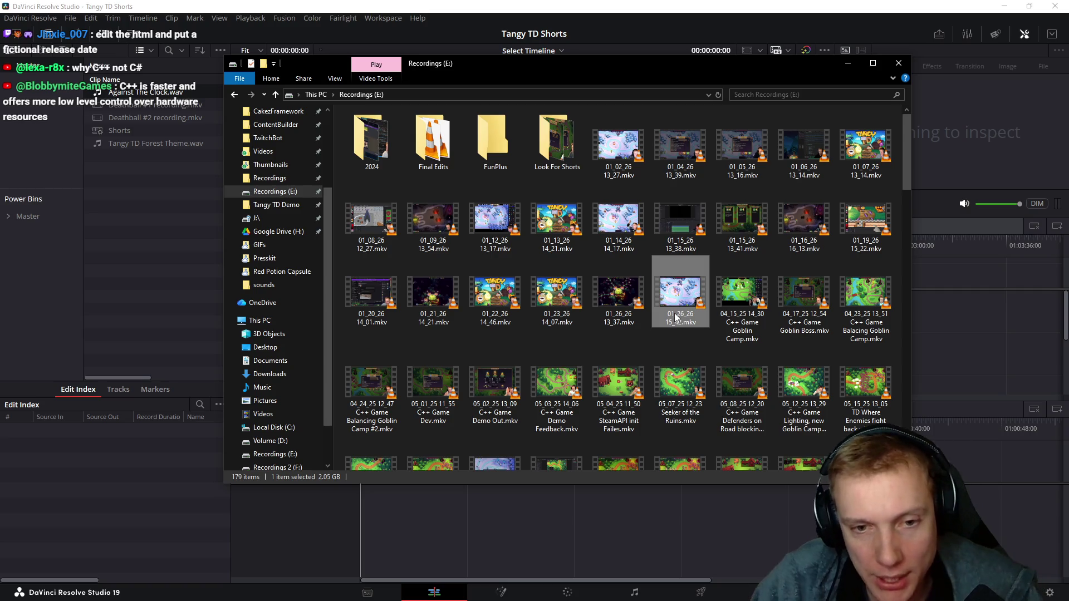
pyautogui.click(676, 318)
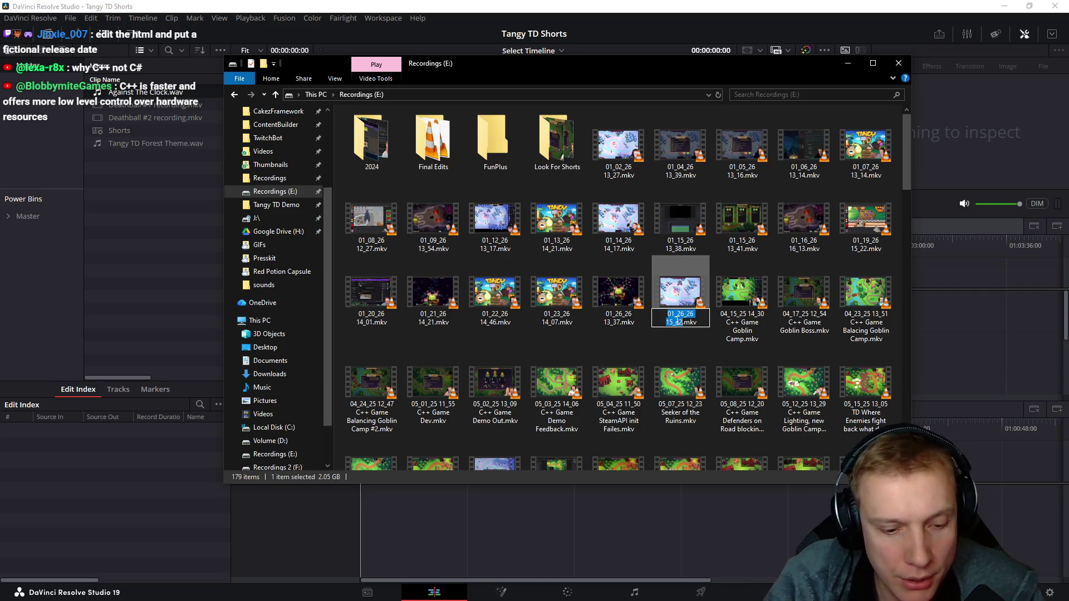
pyautogui.write('Deathball')
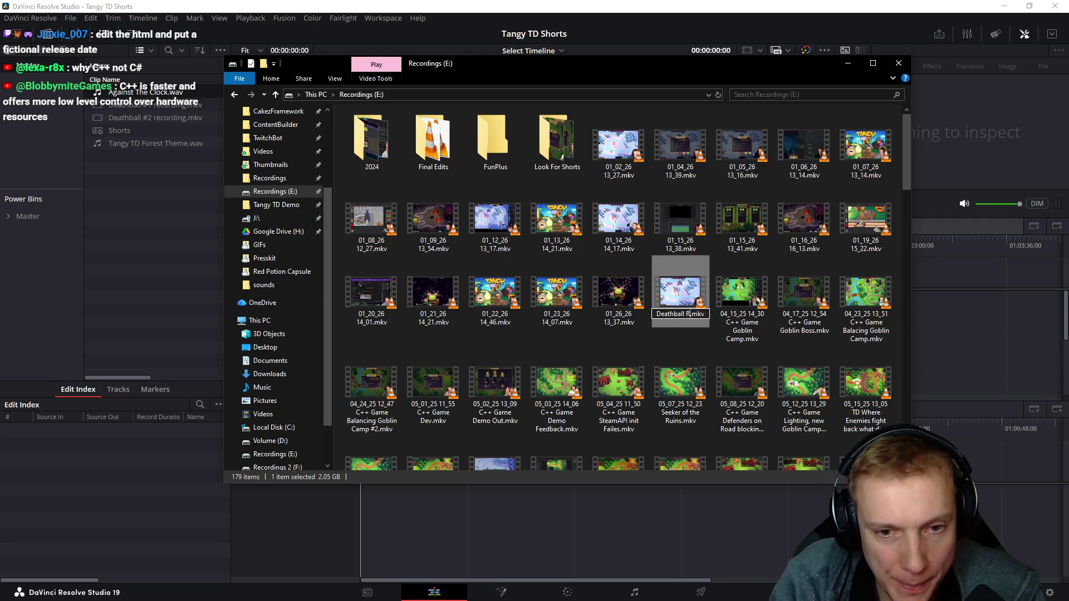
pyautogui.write(' Reco')
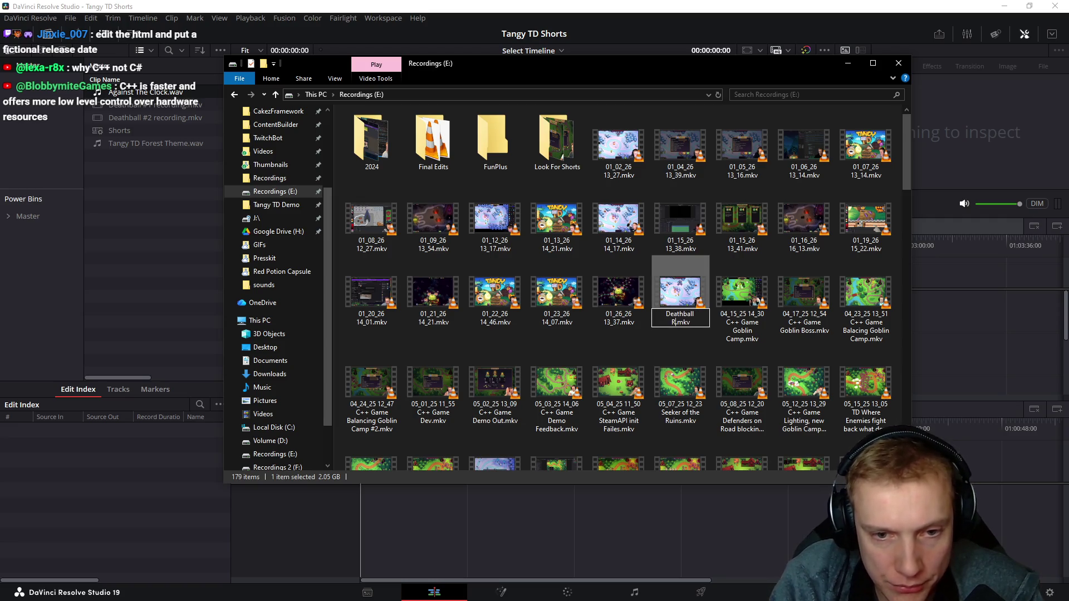
pyautogui.press('BackSpace')
pyautogui.write('Clip')
pyautogui.press('Return')
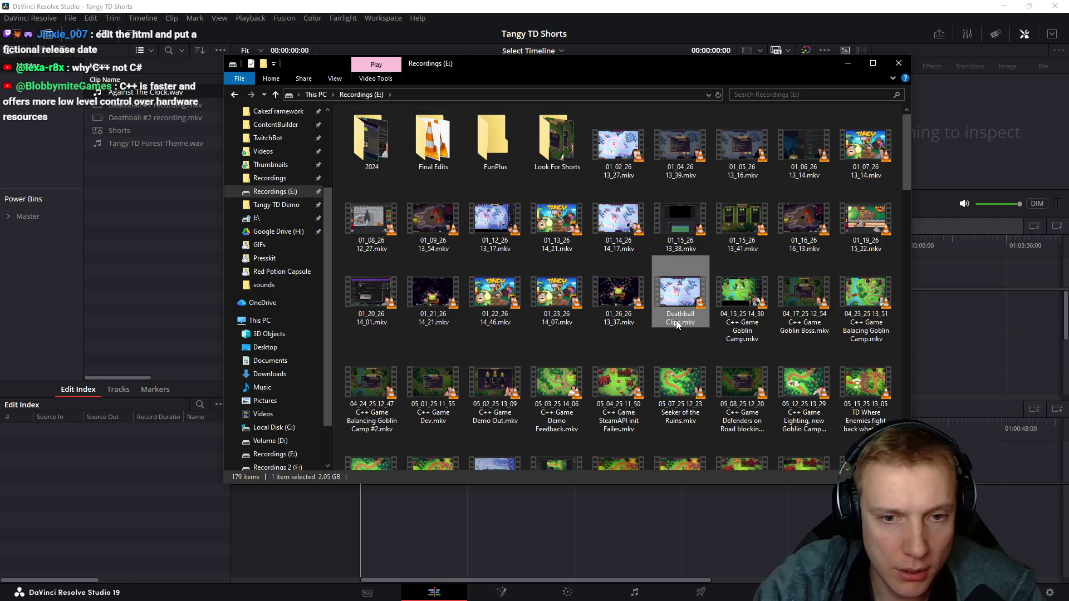
pyautogui.hotkey('alt', 'Left')
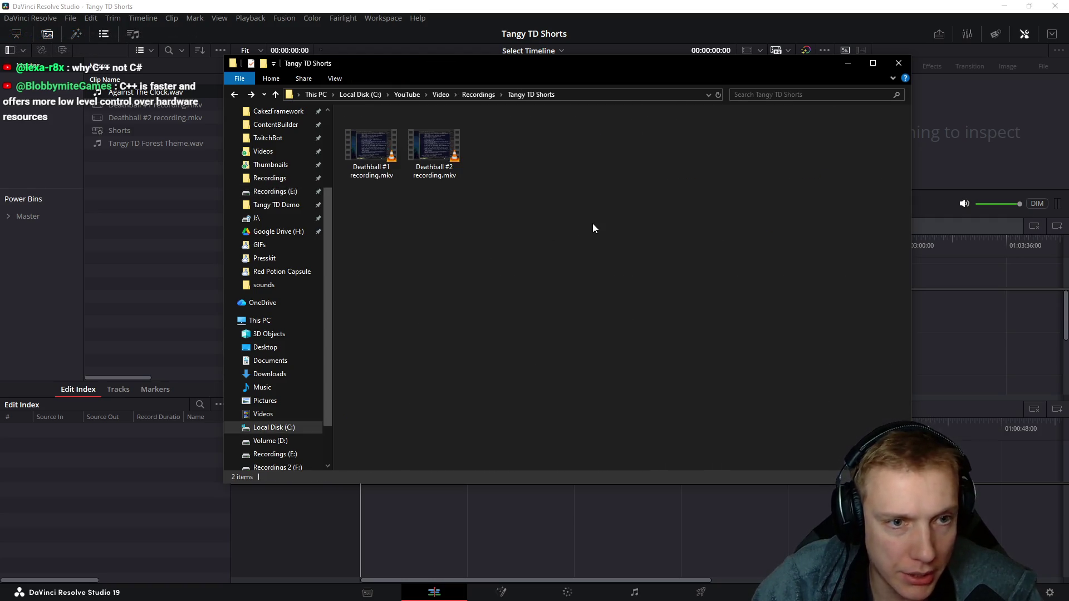
pyautogui.hotkey('ctrl', 'v')
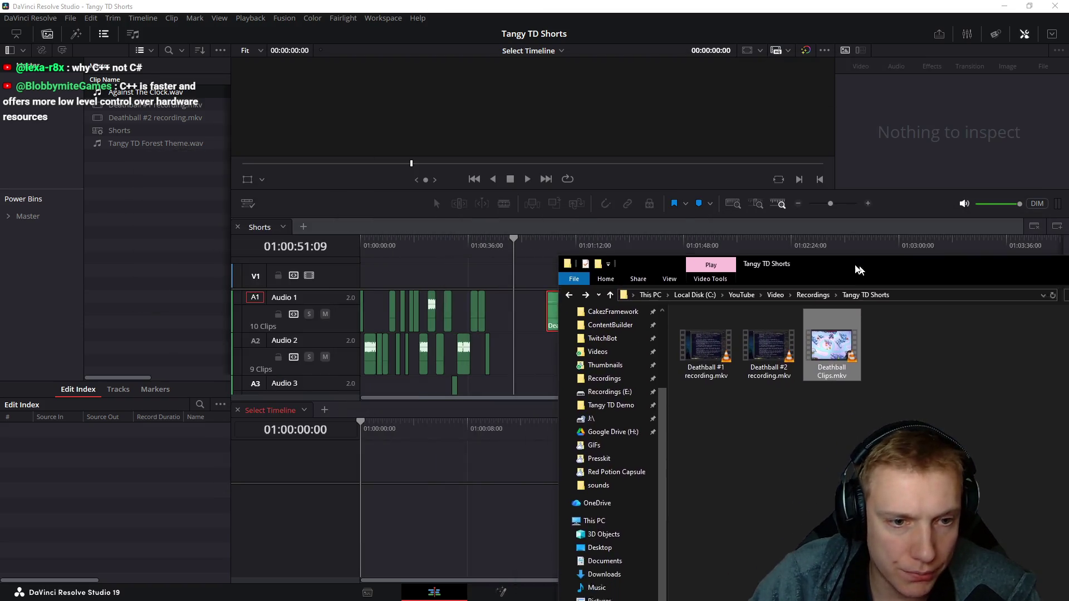
# - Drop Deathball Clips.mkv into the lower pane as Timeline 2 and enlarge its audio tracks
pyautogui.moveTo(530, 68); pyautogui.dragTo(898, 256)
pyautogui.moveTo(869, 338); pyautogui.dragTo(359, 500)
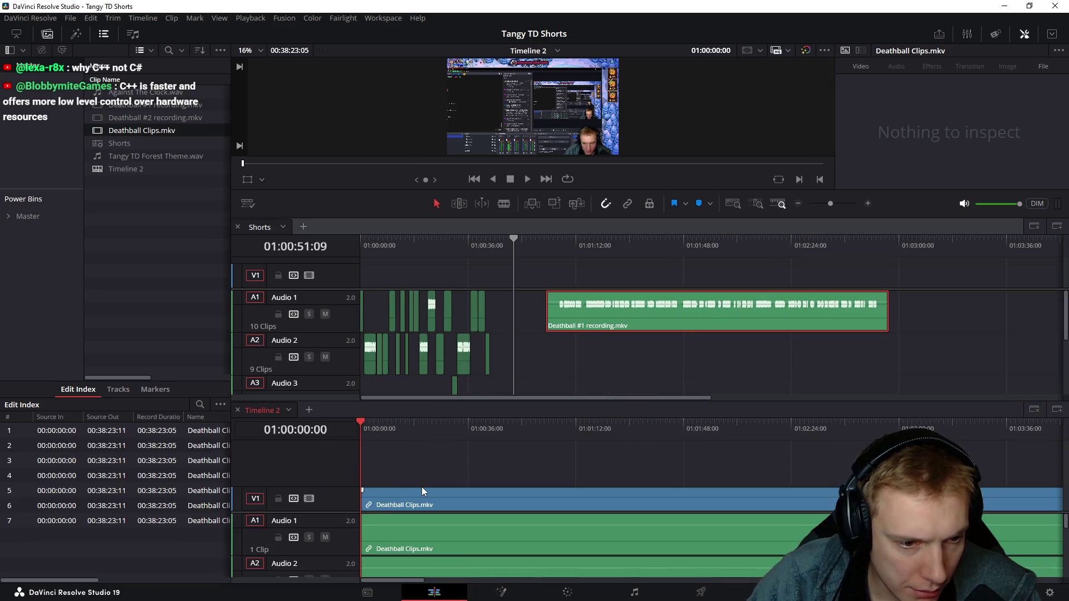
pyautogui.scroll(-3, 452, 529)
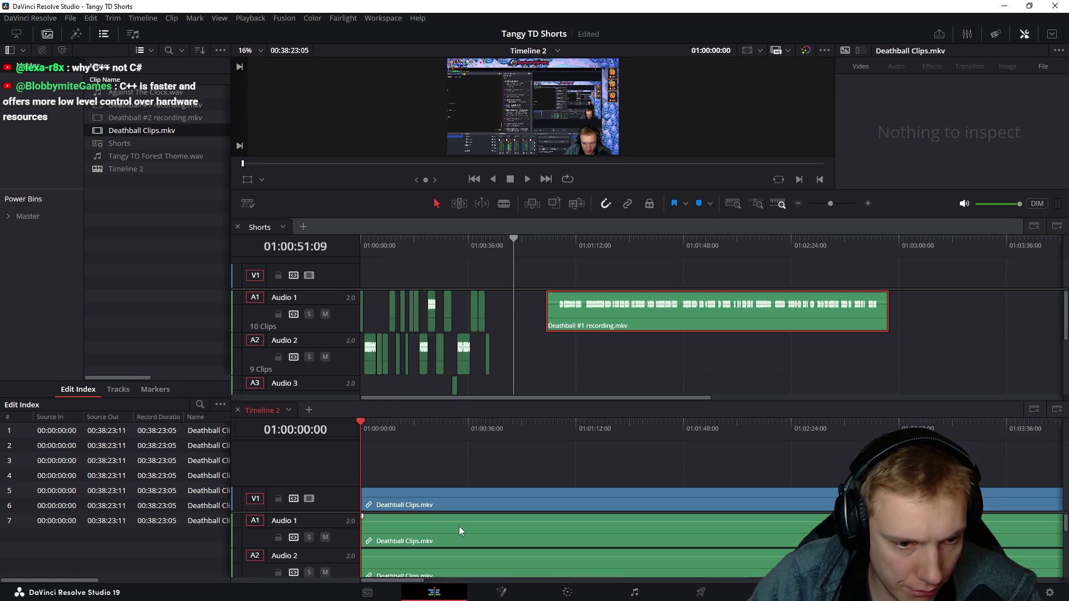
pyautogui.click(595, 348)
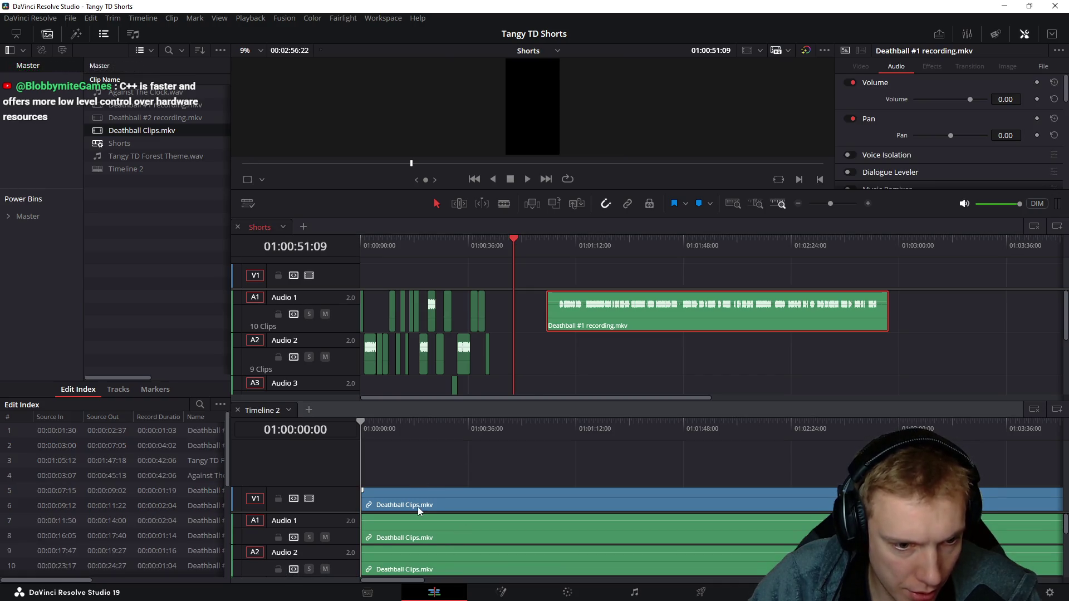
pyautogui.click(428, 450)
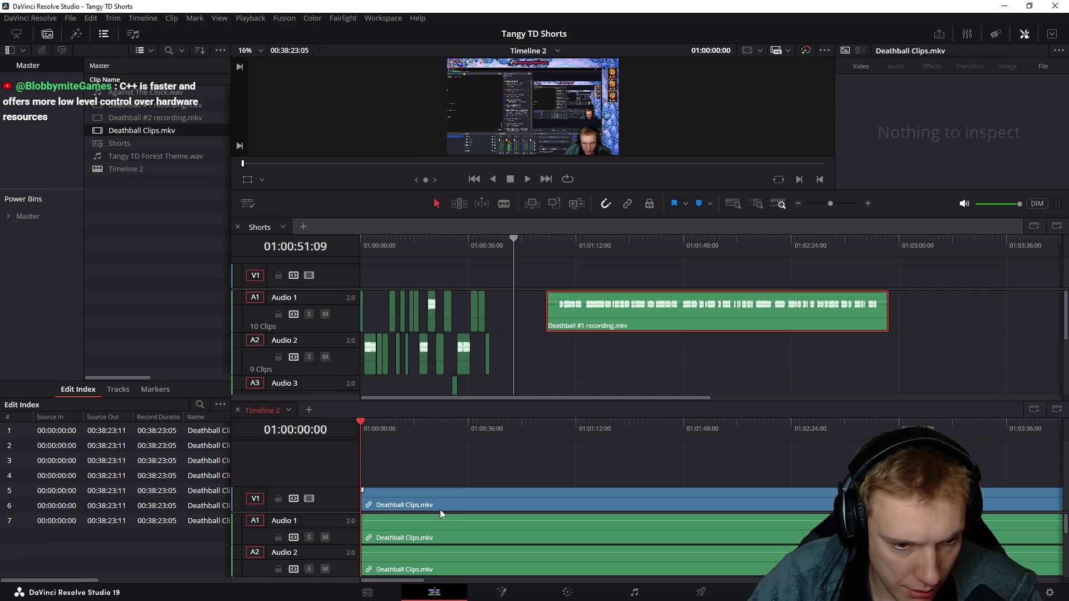
pyautogui.moveTo(437, 512); pyautogui.dragTo(451, 470)
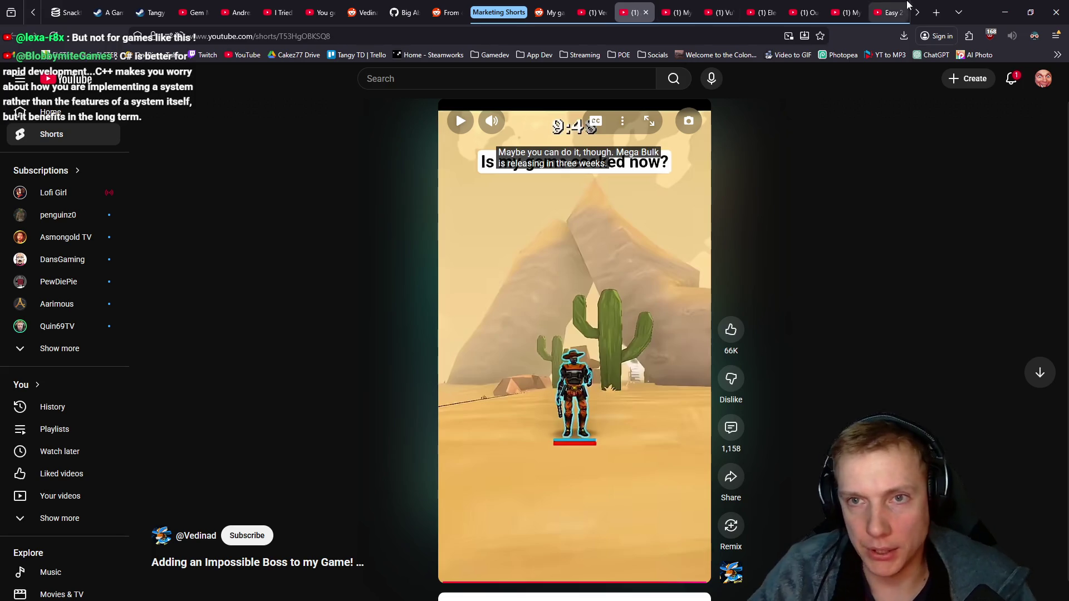
pyautogui.press('super+Down')
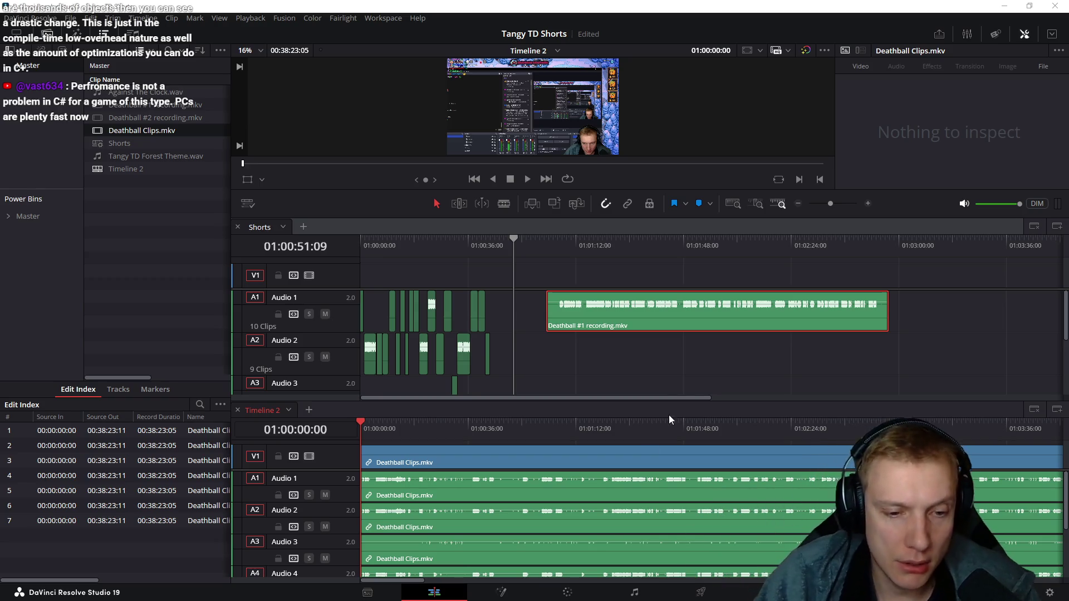
# - Delete the Deathball Clips audio copies on Audio 1, 2, 3, 5 and 6, keeping Audio 4
pyautogui.click(619, 484)
pyautogui.press('Delete')
pyautogui.click(612, 520)
pyautogui.press('Delete')
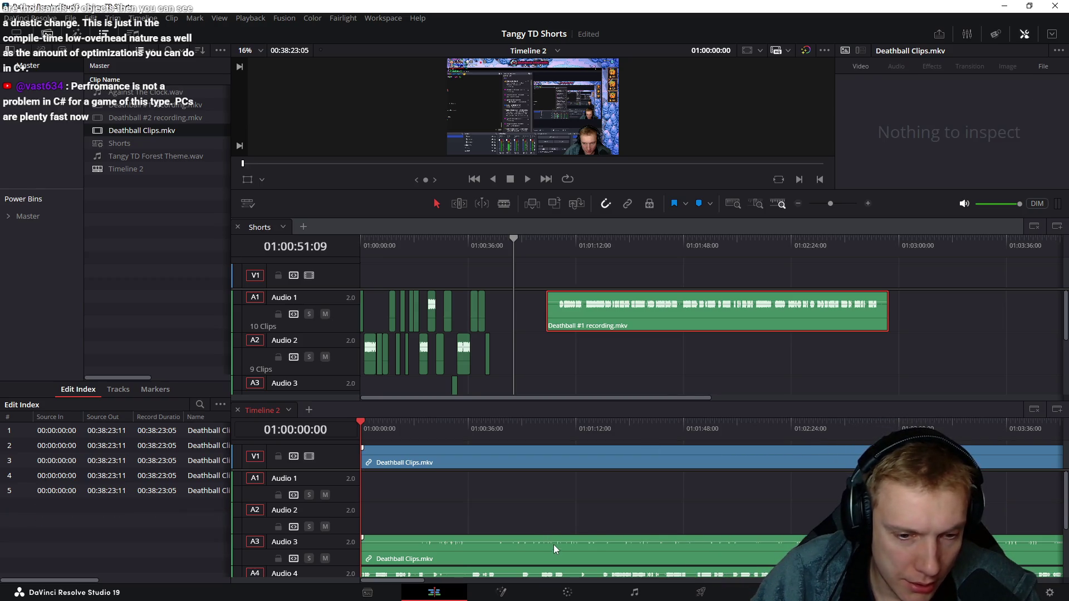
pyautogui.click(554, 546)
pyautogui.press('Delete')
pyautogui.scroll(-3, 527, 509)
pyautogui.click(503, 532)
pyautogui.press('Delete')
pyautogui.click(518, 561)
pyautogui.press('Delete')
pyautogui.click(504, 500)
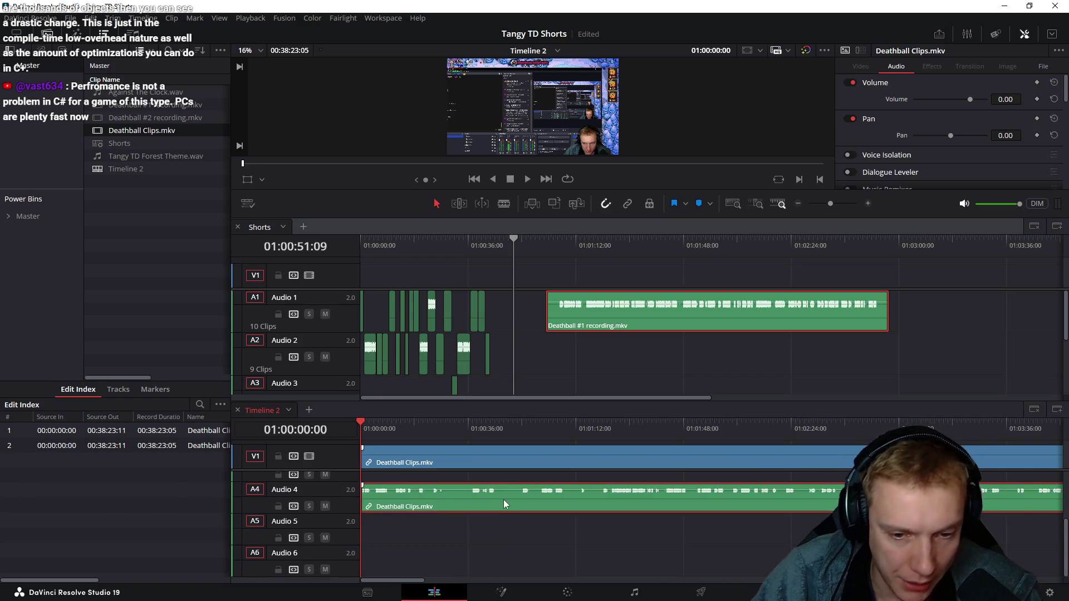
pyautogui.scroll(3, 504, 499)
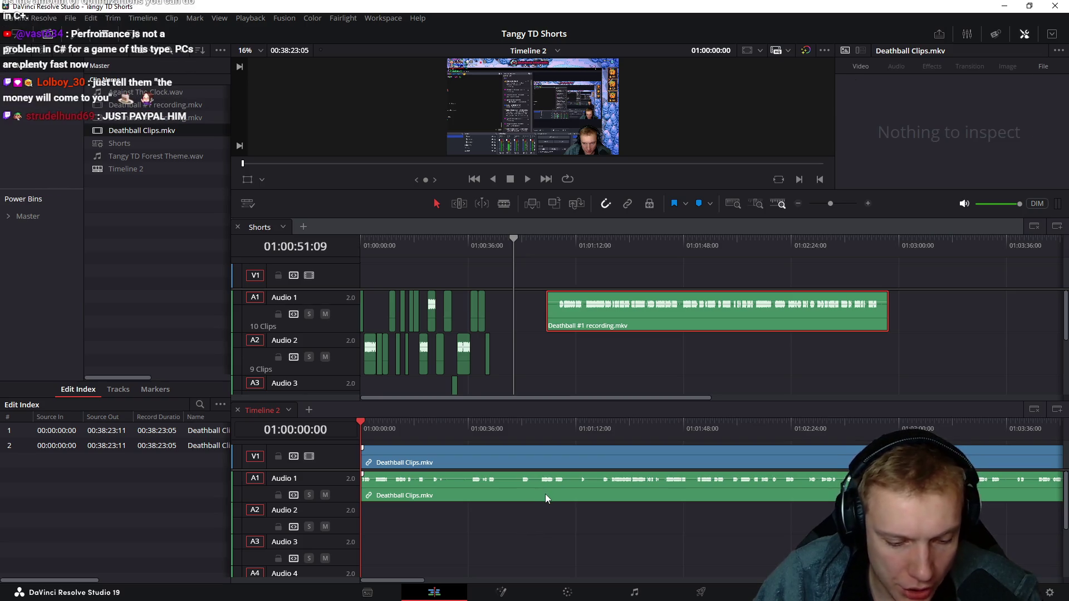
# - Undo and redo the deletions, remove the remaining duplicate audio clips, and save the project
pyautogui.hotkey('ctrl', 'z')
pyautogui.hotkey('ctrl', 'z')
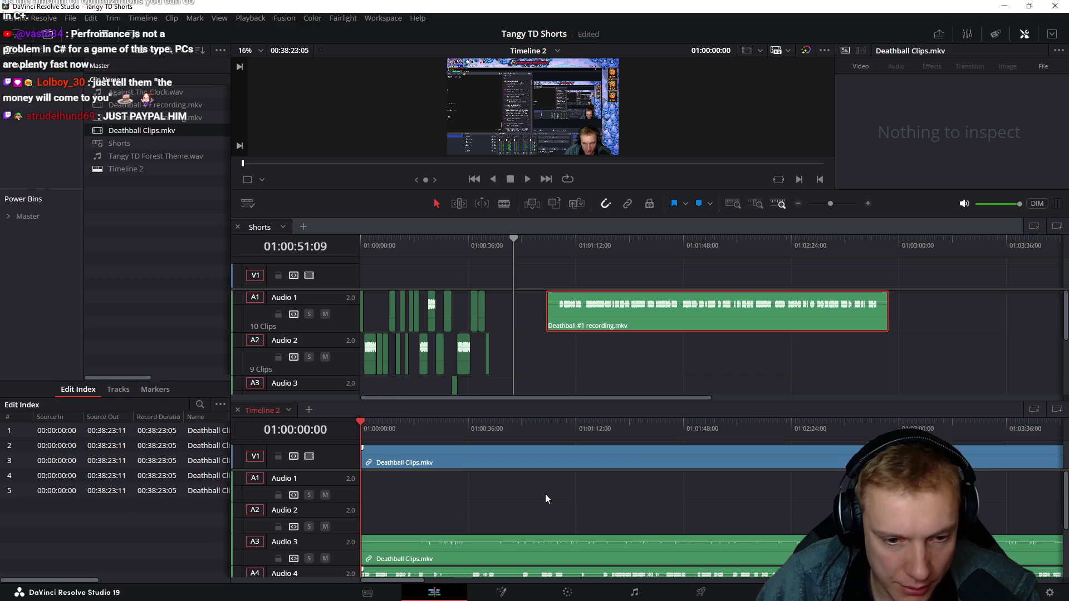
pyautogui.hotkey('ctrl', 'z')
pyautogui.hotkey('ctrl', 'z')
pyautogui.hotkey('ctrl', 'shift', 'z')
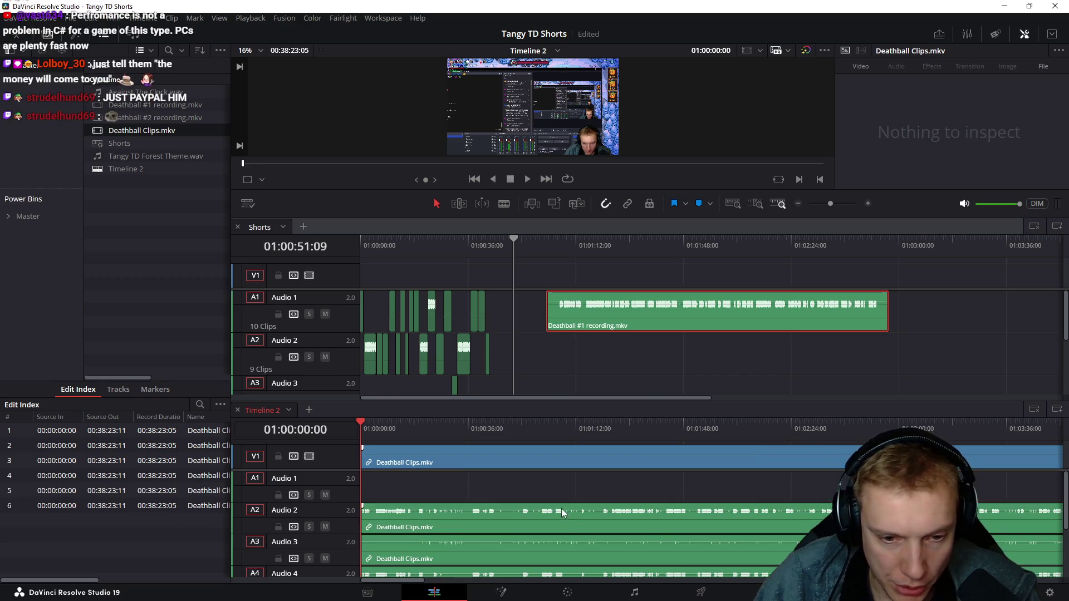
pyautogui.hotkey('ctrl', 'shift', 'z')
pyautogui.scroll(-3, 803, 529)
pyautogui.click(739, 534)
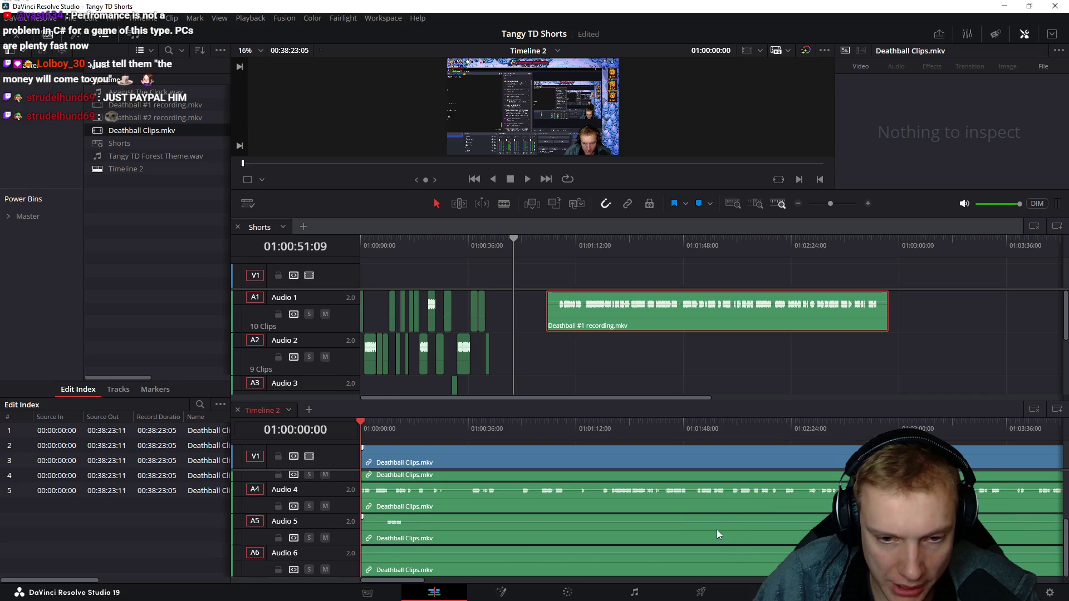
pyautogui.press('Delete')
pyautogui.click(703, 512)
pyautogui.press('Delete')
pyautogui.click(705, 560)
pyautogui.press('Delete')
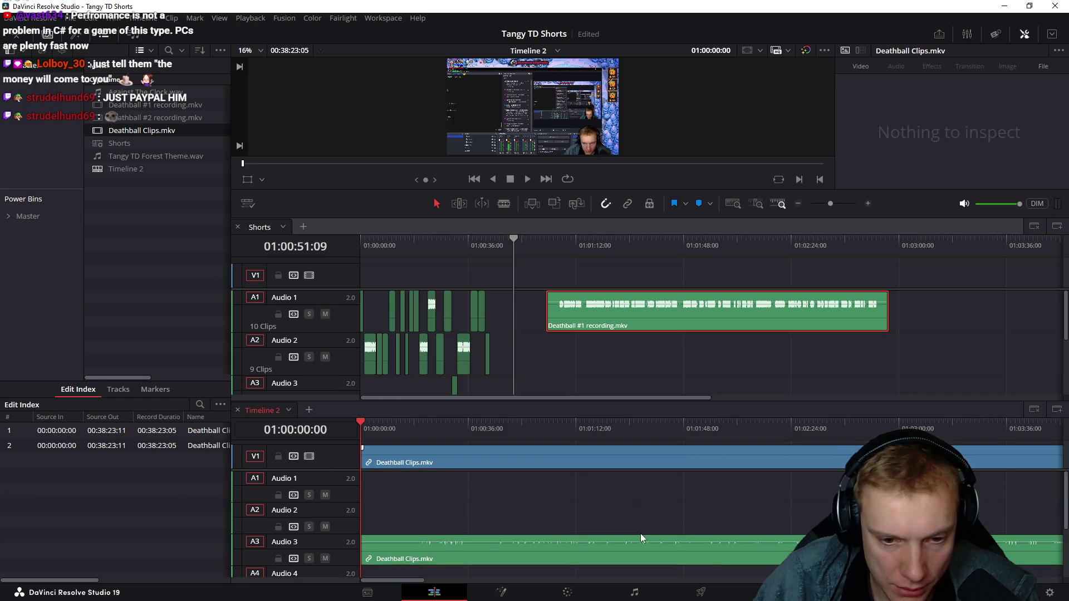
pyautogui.scroll(3, 610, 546)
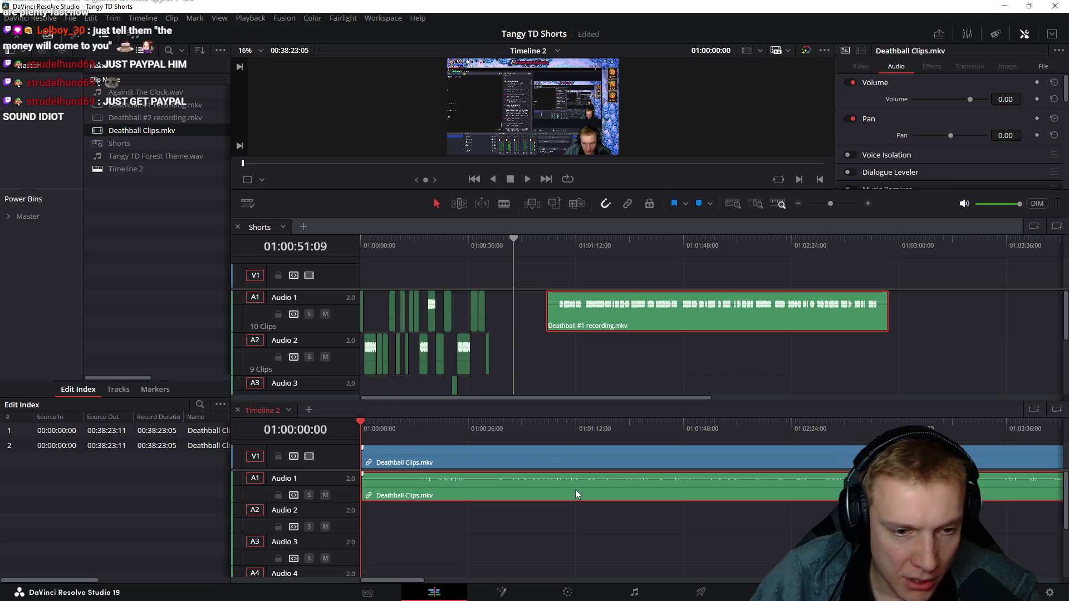
pyautogui.hotkey('ctrl', 's')
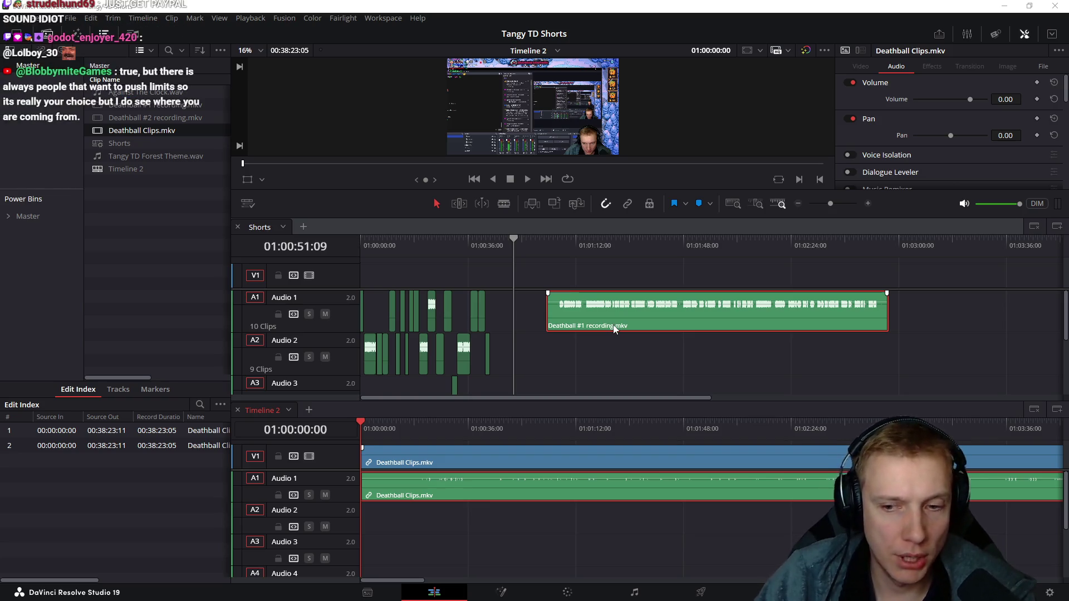
# - Move Timeline 2's playhead to about 19 seconds (01:00:19:04)
pyautogui.click(419, 431)
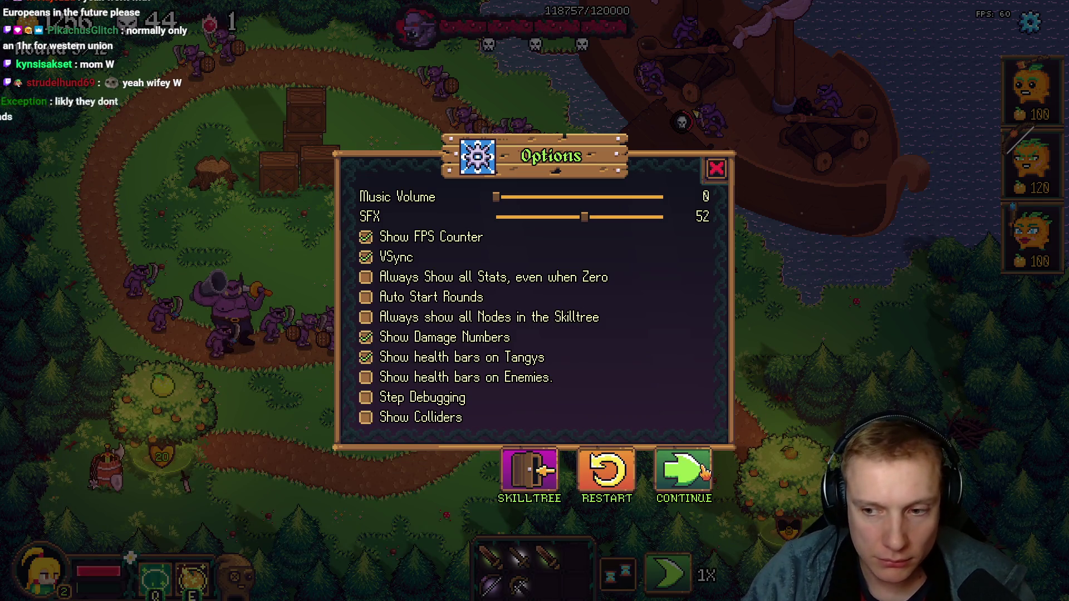
# - Continue the round, send the hero down the path, and build 120- and 100-gold pumpkin towers on the stump and path side
pyautogui.click(703, 473)
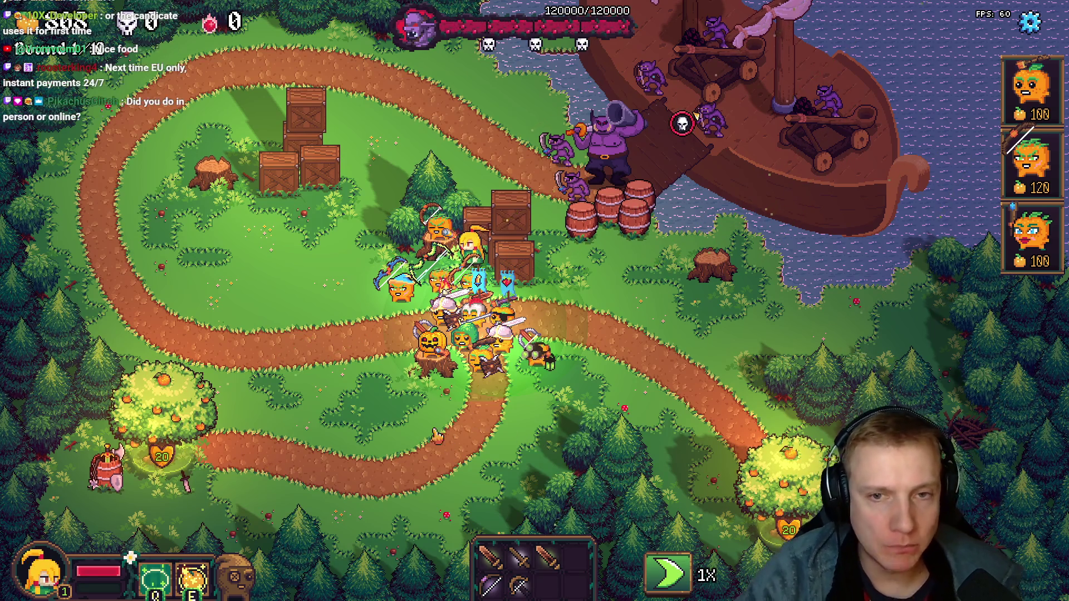
pyautogui.click(733, 388)
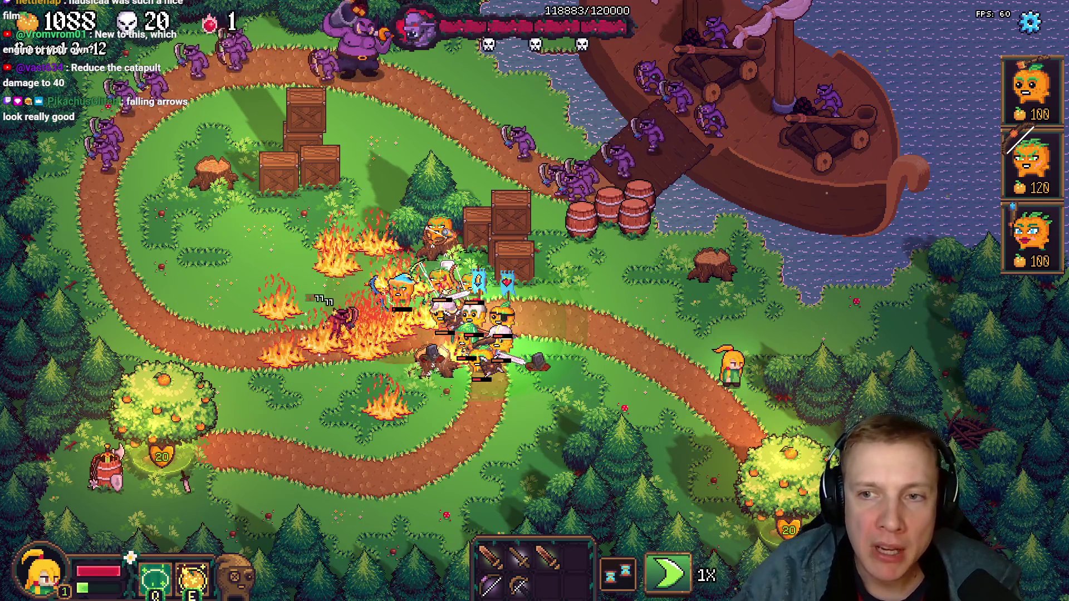
pyautogui.click(1031, 163)
pyautogui.click(710, 251)
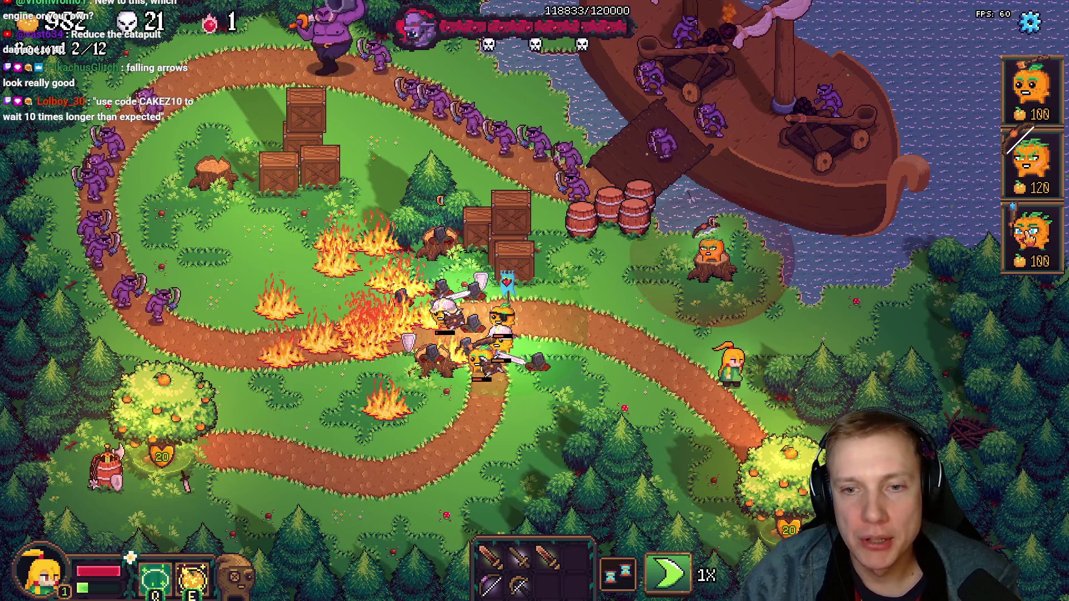
pyautogui.click(1032, 234)
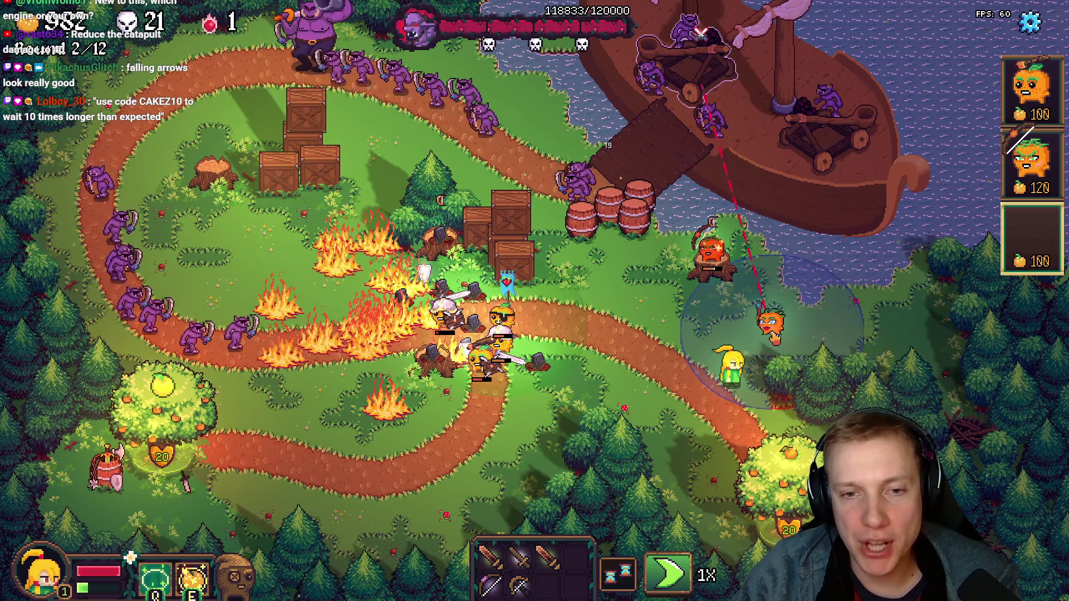
pyautogui.click(750, 321)
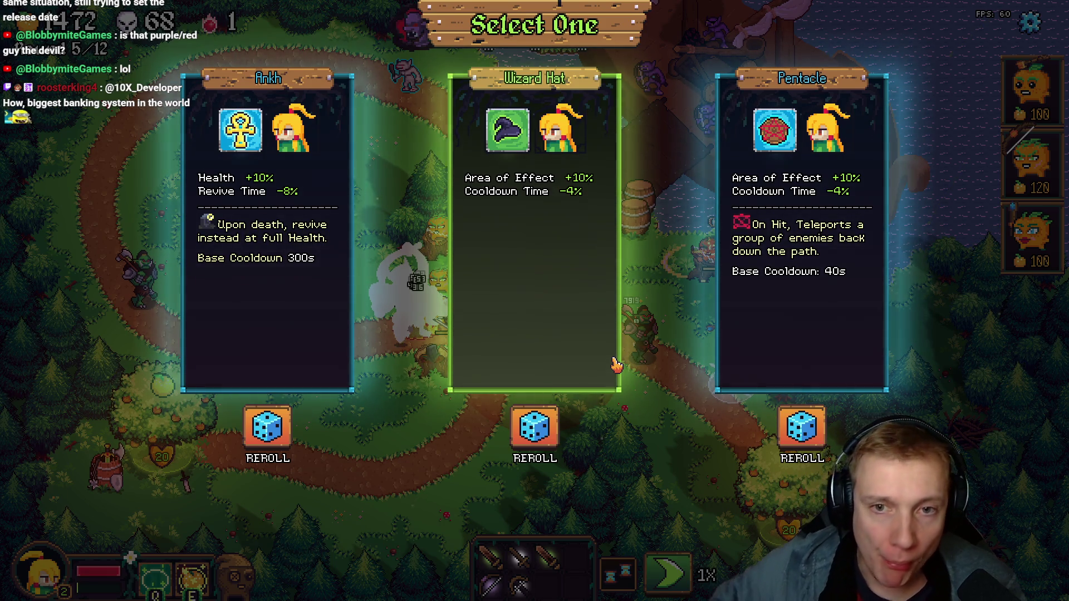
# - Pick a reward item, switch to the Tangy TD Steam store page, then back to the Resolve Shorts project
pyautogui.click(745, 332)
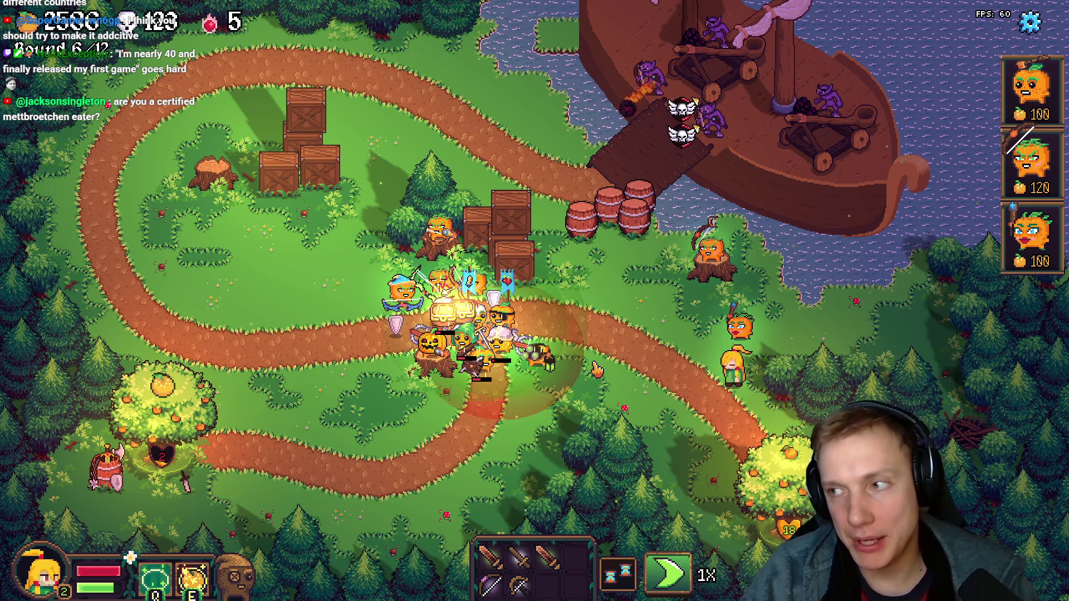
pyautogui.hotkey('alt', 'Tab')
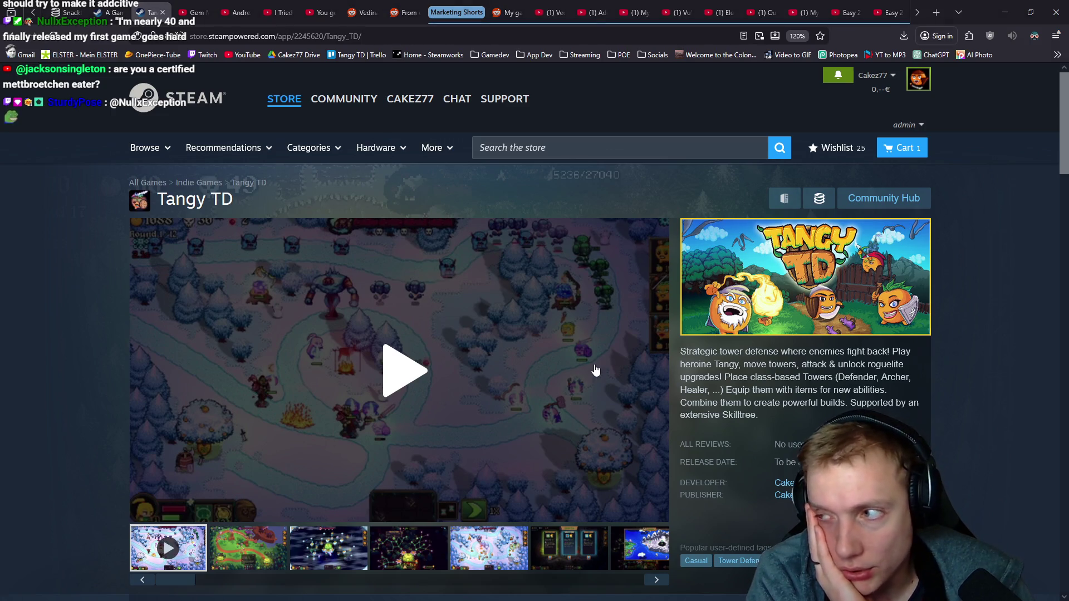
pyautogui.hotkey('alt', 'Tab')
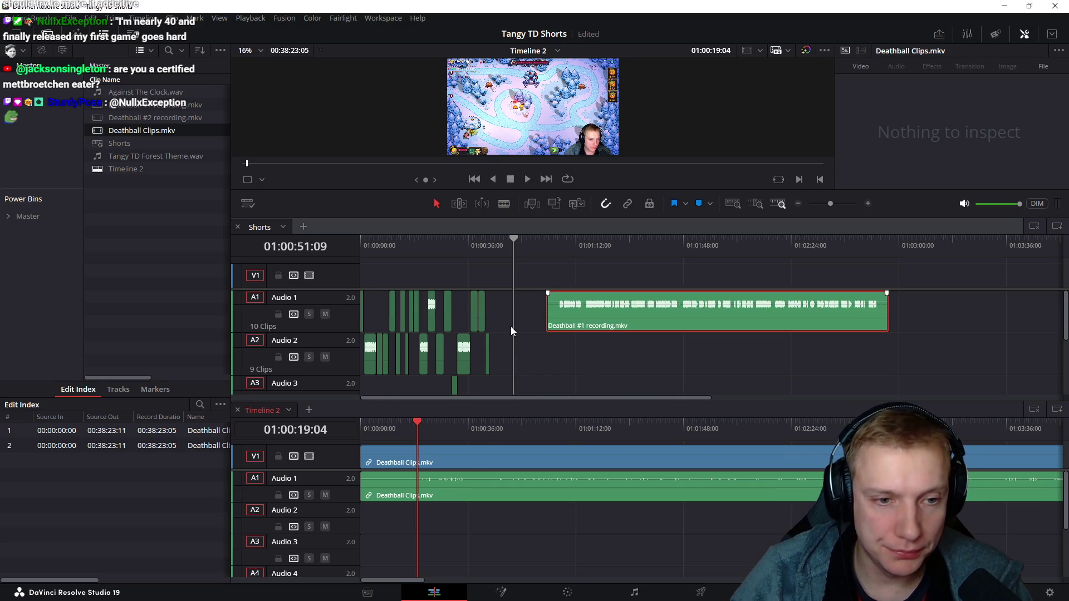
pyautogui.keyDown('shift'); pyautogui.scroll(-4, 510, 330); pyautogui.keyUp('shift')
pyautogui.keyDown('shift'); pyautogui.scroll(1, 515, 311); pyautogui.keyUp('shift')
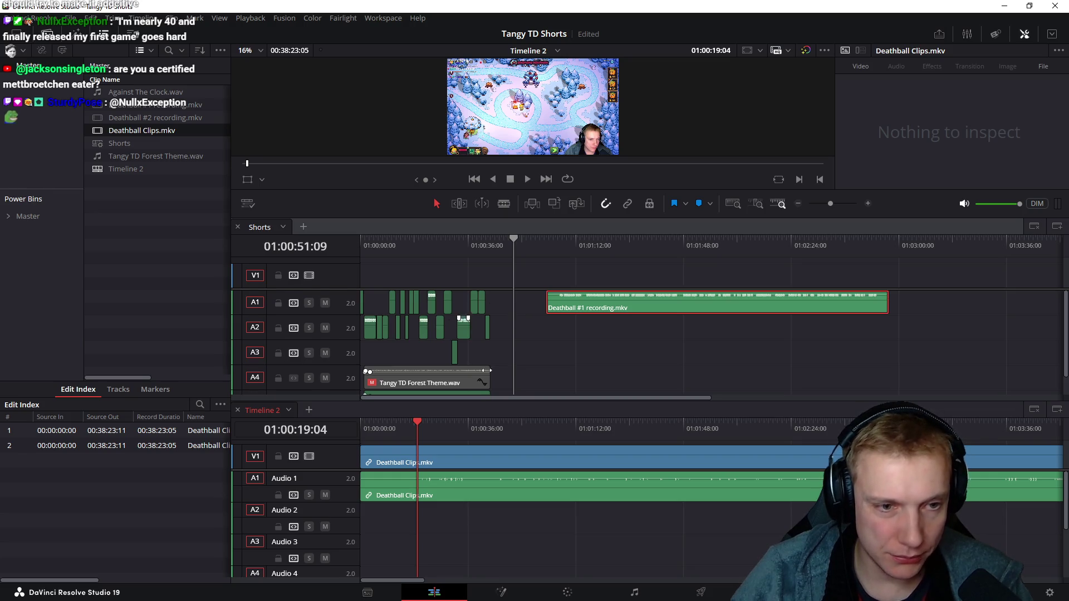
# - Activate the Shorts timeline with its playhead at the start, then make Timeline 2 active
pyautogui.click(567, 361)
pyautogui.scroll(3, 503, 289)
pyautogui.moveTo(469, 255); pyautogui.dragTo(342, 254)
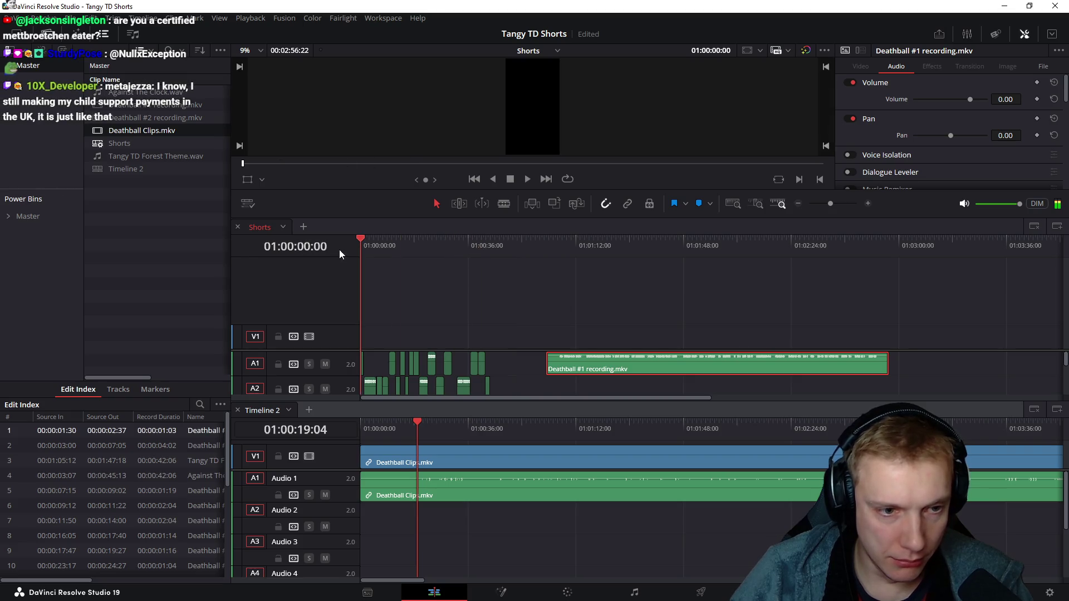
pyautogui.keyDown('alt'); pyautogui.scroll(2, 487, 283); pyautogui.keyUp('alt')
pyautogui.keyDown('alt'); pyautogui.scroll(2, 536, 307); pyautogui.keyUp('alt')
pyautogui.keyDown('alt'); pyautogui.scroll(2, 537, 307); pyautogui.keyUp('alt')
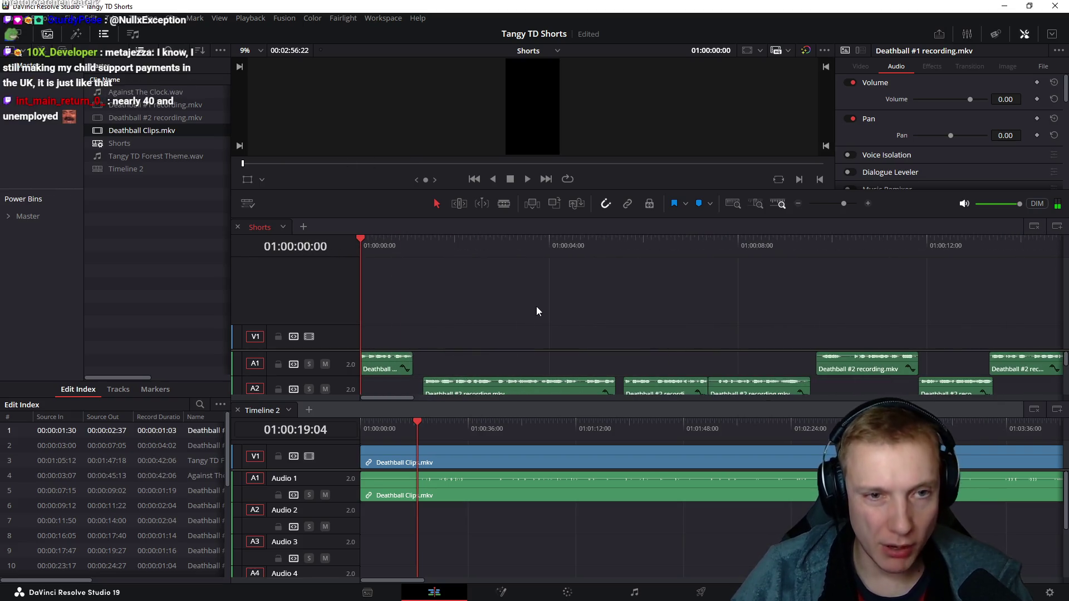
pyautogui.click(386, 364)
pyautogui.click(495, 523)
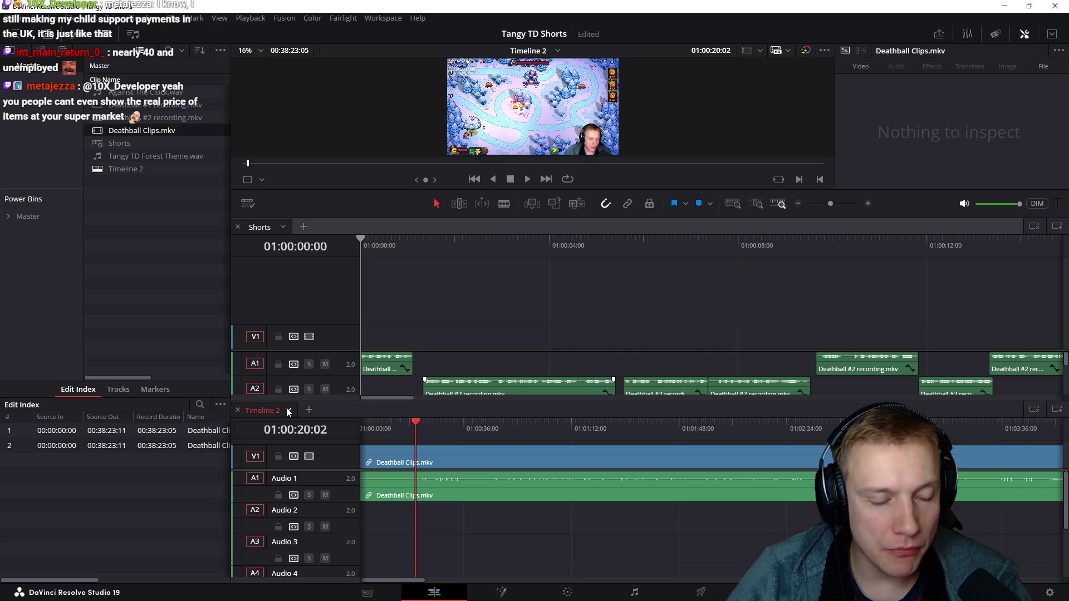
# - Remove the Deathball Clips video and audio from Timeline 2 and paste them into the Shorts timeline
pyautogui.rightClick(269, 412)
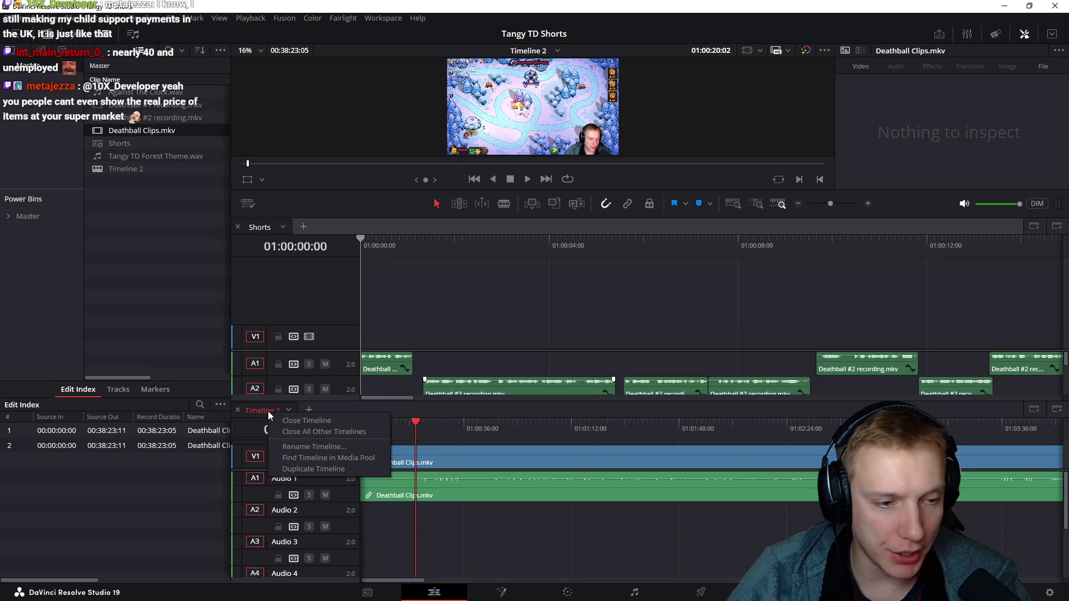
pyautogui.click(472, 451)
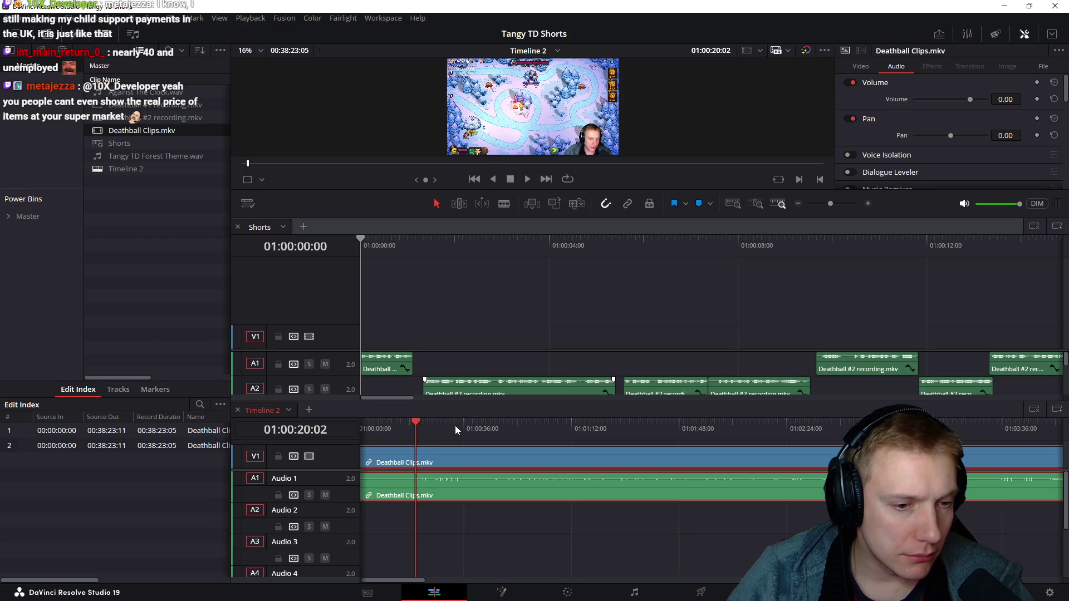
pyautogui.press('Delete')
pyautogui.click(727, 279)
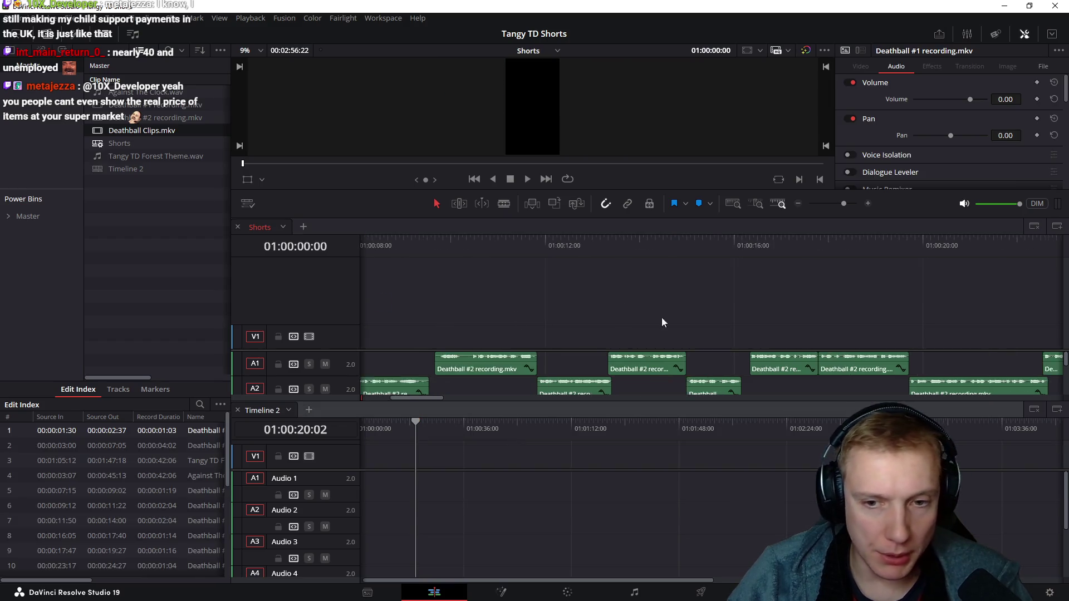
pyautogui.hotkey('ctrl', 'v')
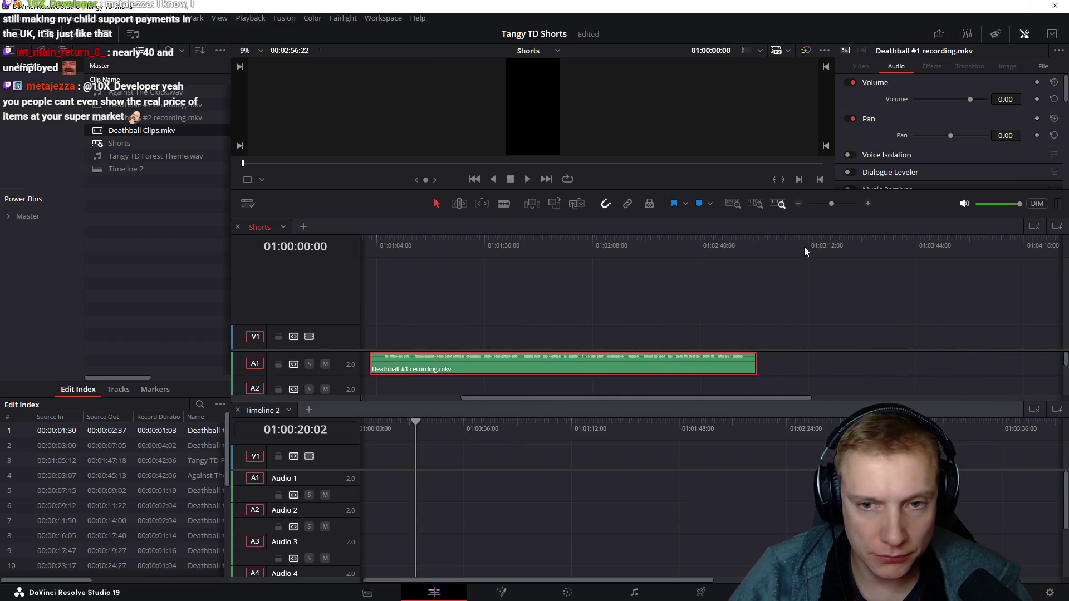
pyautogui.scroll(-3, 758, 286)
pyautogui.scroll(3, 587, 284)
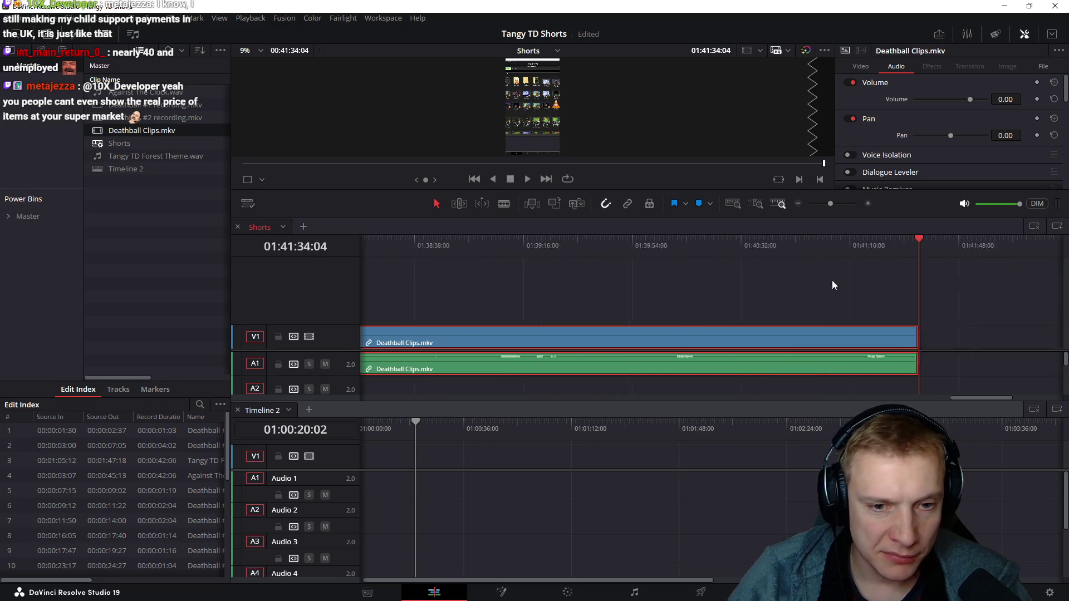
pyautogui.hscroll(-2, 725, 276)
# - Return to the editor and bring up Timeline 2's options from the media pool
pyautogui.click(368, 434)
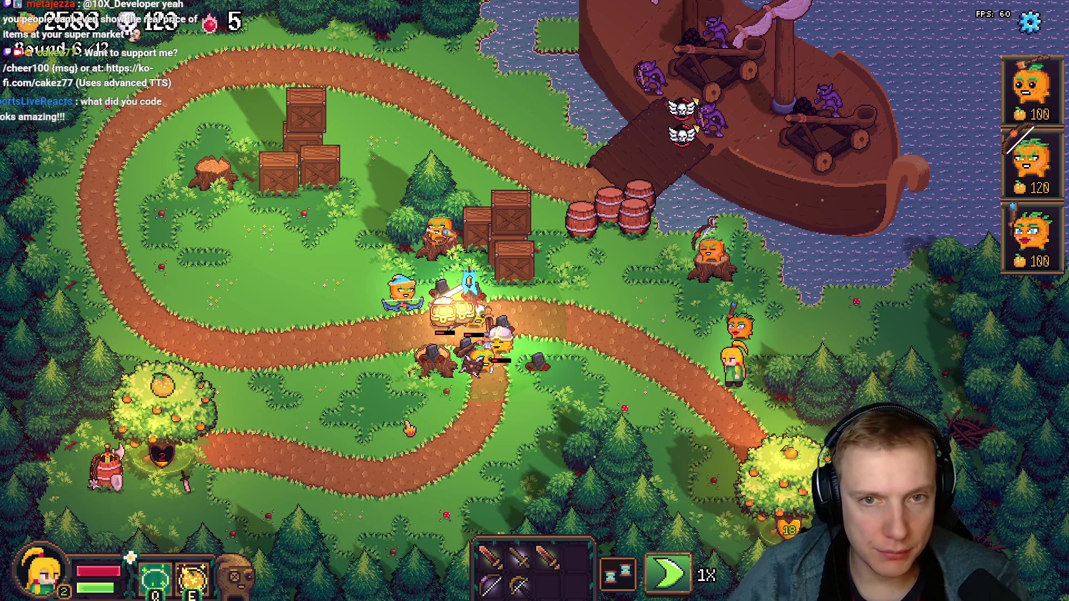
pyautogui.press('Escape')
pyautogui.hotkey('alt', 'Tab')
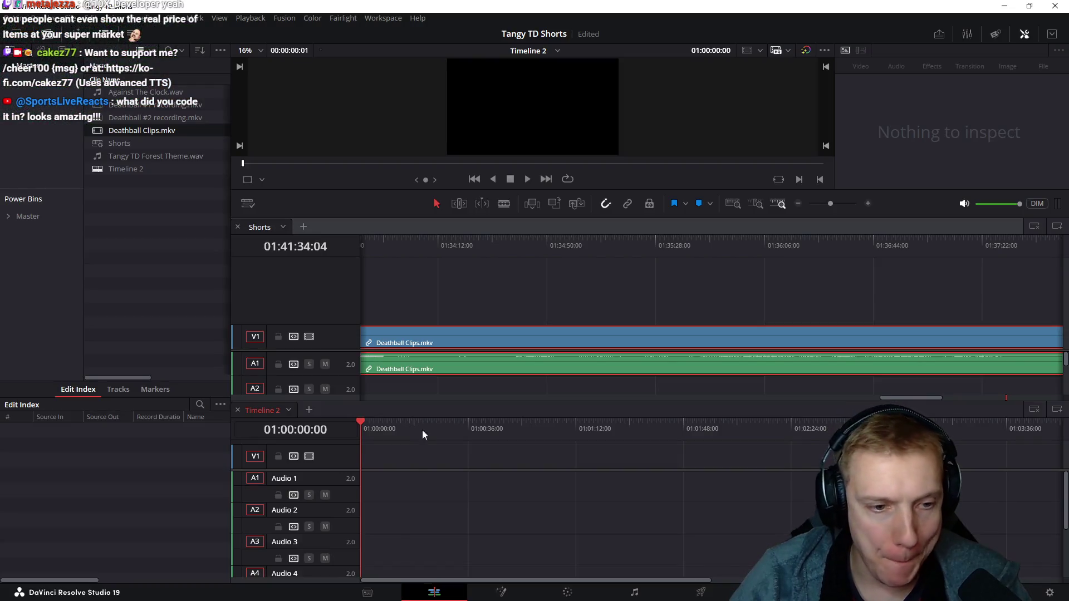
pyautogui.click(466, 297)
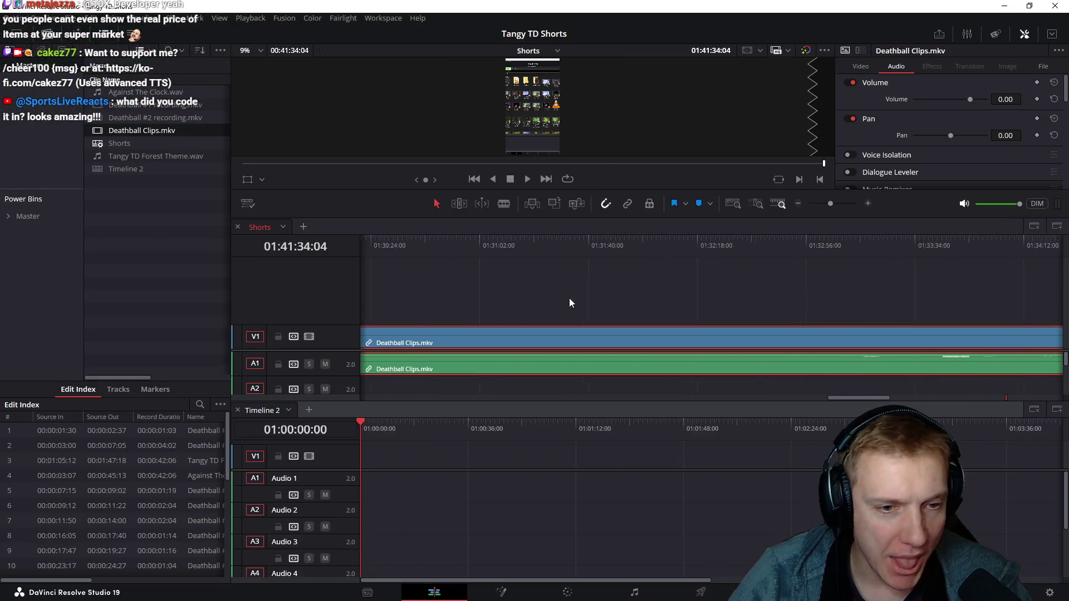
pyautogui.rightClick(121, 172)
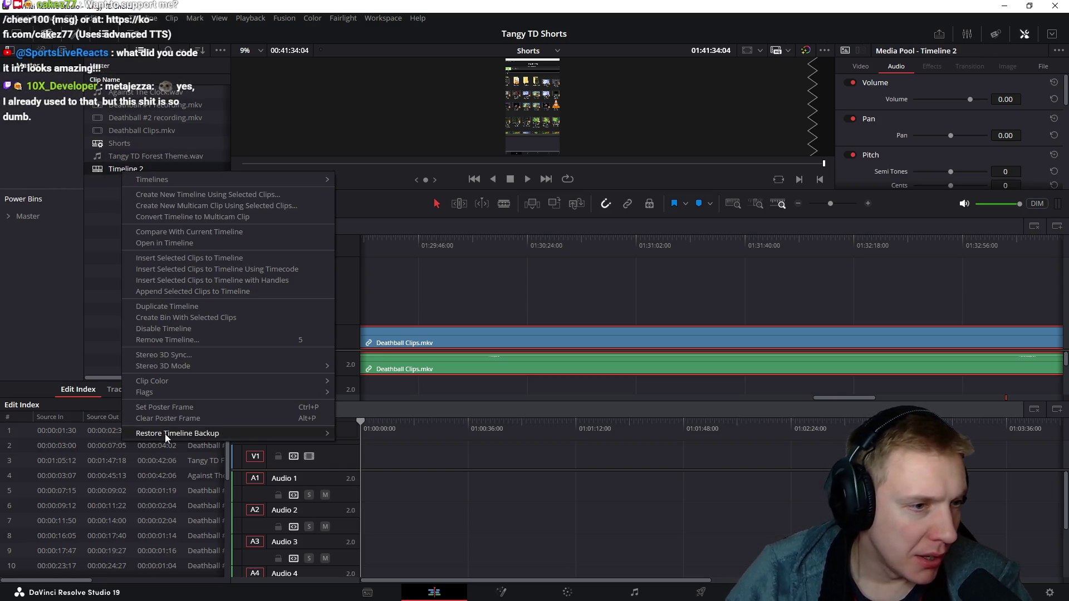
pyautogui.moveTo(167, 180)
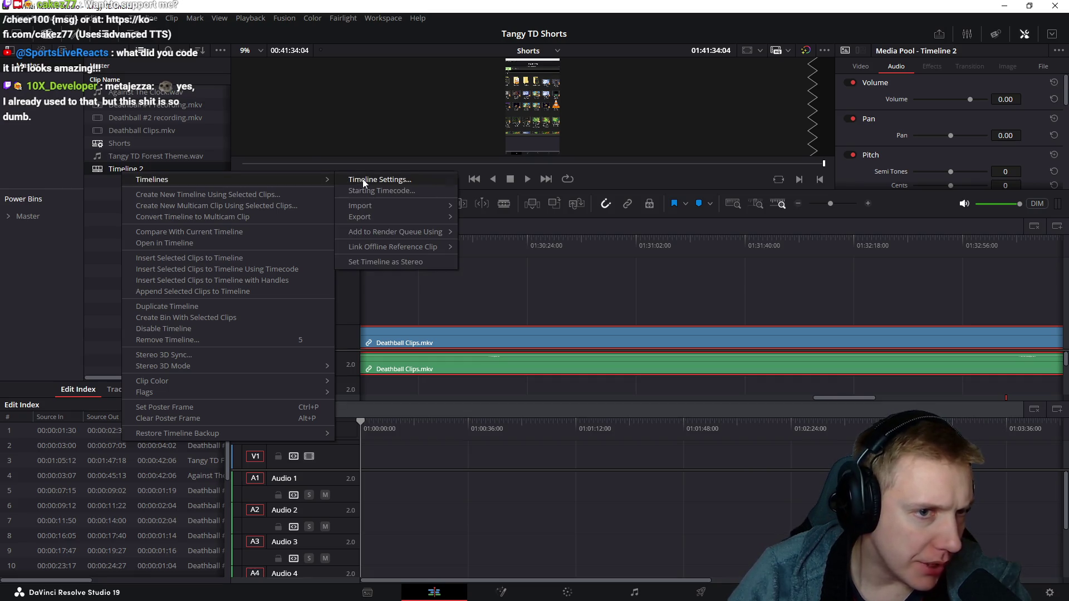
# - Turn off Use Project Settings for Timeline 2 so it keeps its own format
pyautogui.click(364, 181)
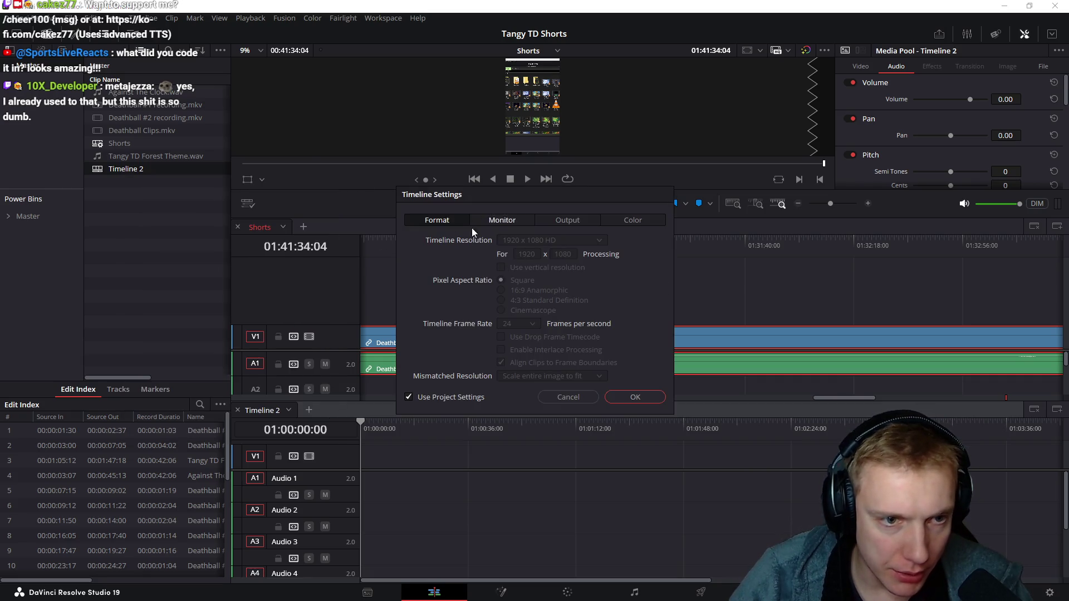
pyautogui.click(409, 398)
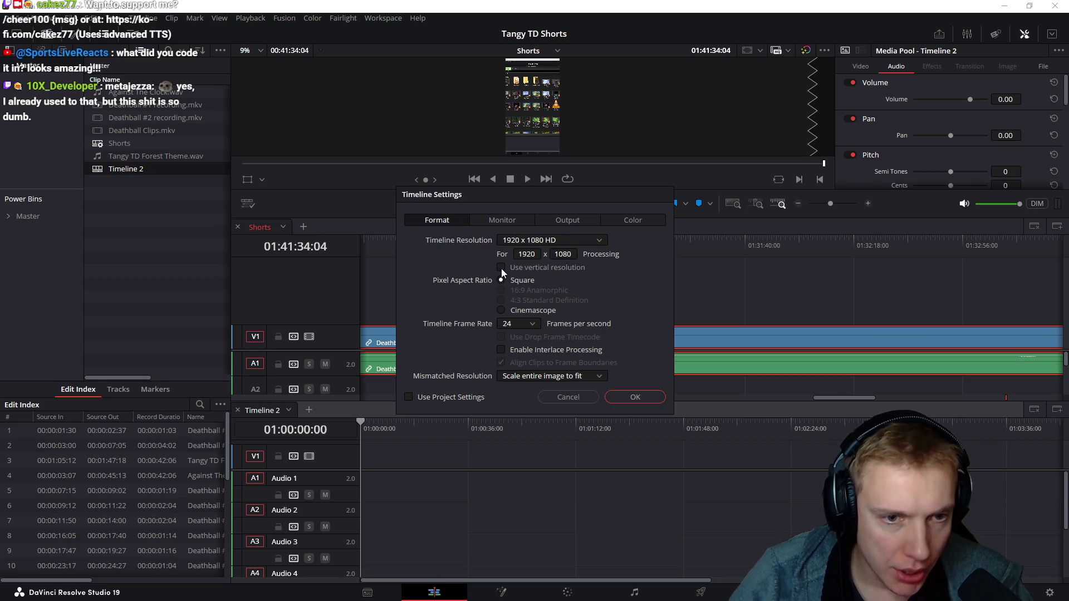
pyautogui.click(636, 397)
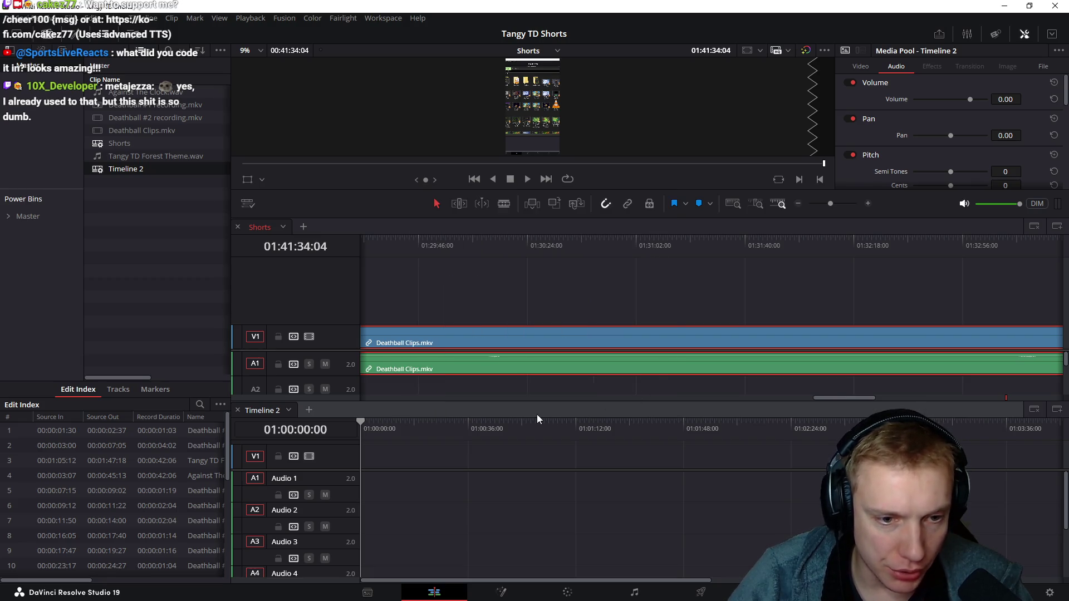
# - Cut the Deathball Clips clip from Shorts into Timeline 2 and preview it in a taller vertical viewer
pyautogui.moveTo(470, 298); pyautogui.dragTo(584, 397)
pyautogui.click(560, 368)
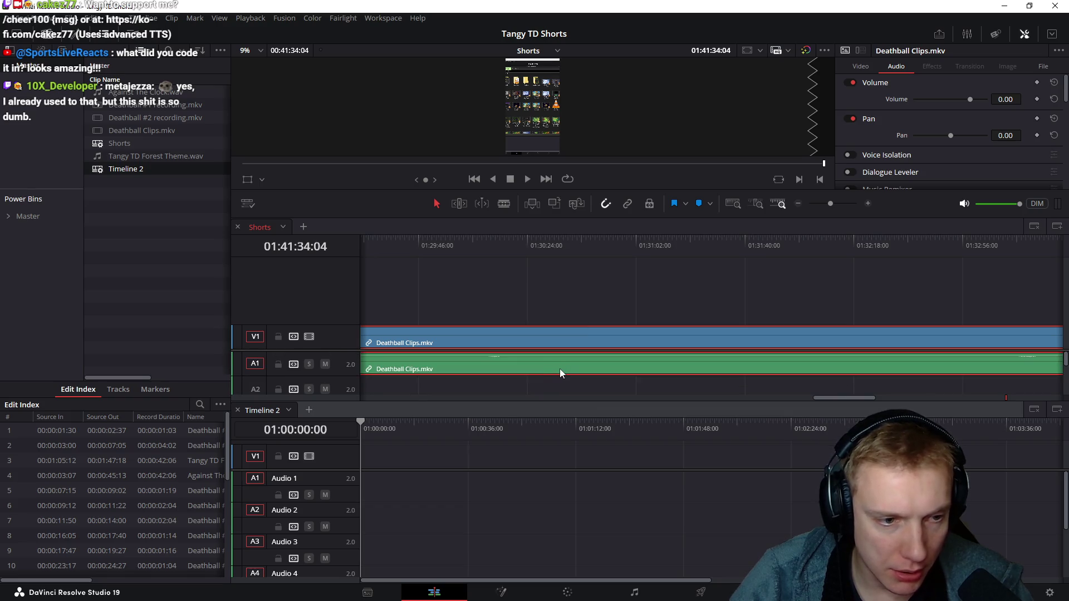
pyautogui.hotkey('ctrl', 'x')
pyautogui.click(428, 464)
pyautogui.hotkey('ctrl', 'v')
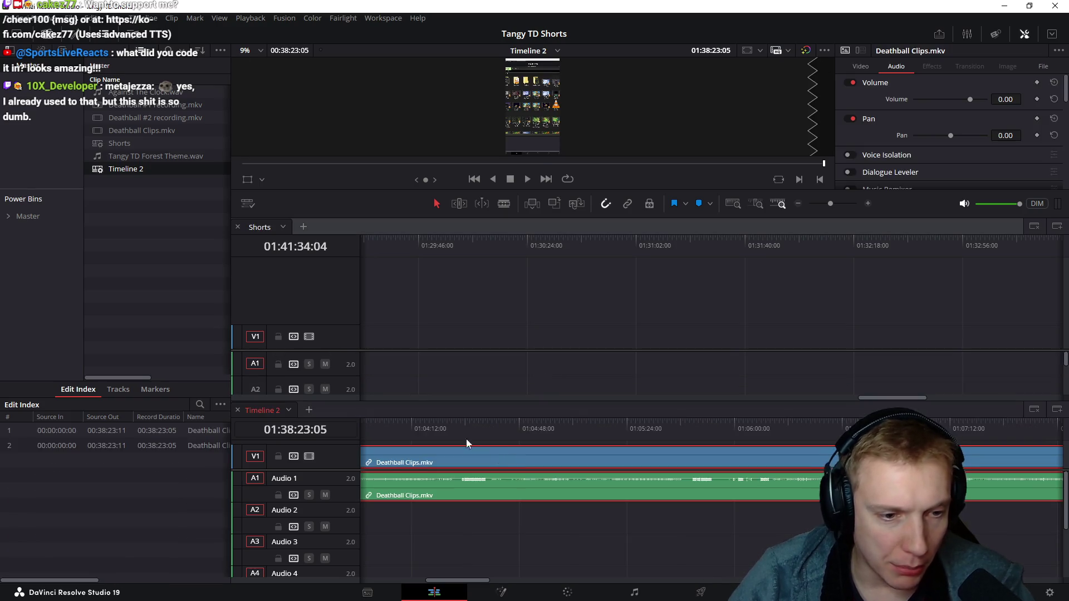
pyautogui.press('Home')
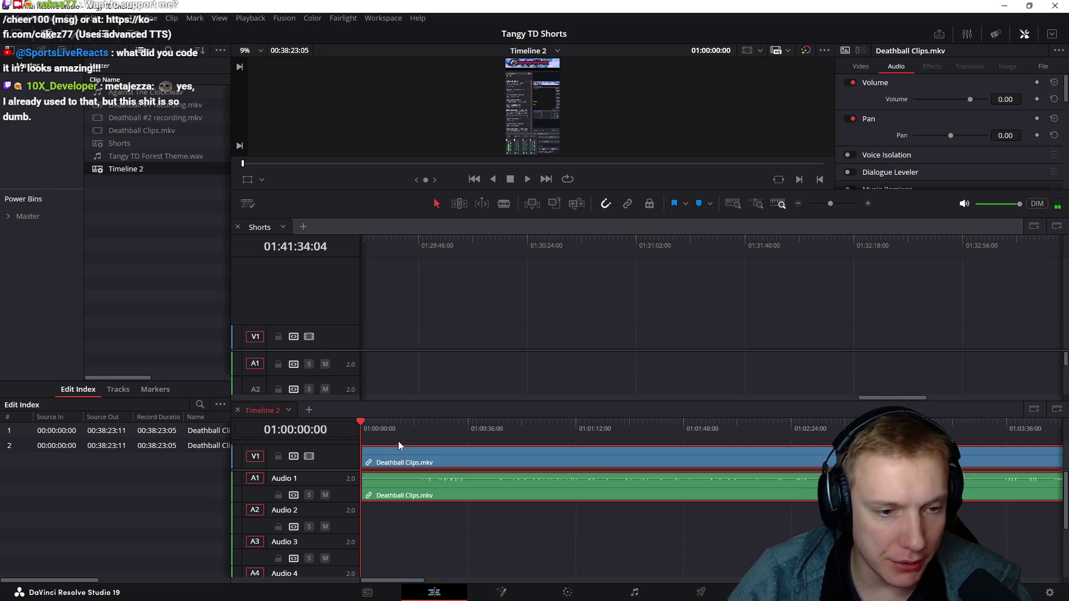
pyautogui.moveTo(388, 425); pyautogui.dragTo(420, 423)
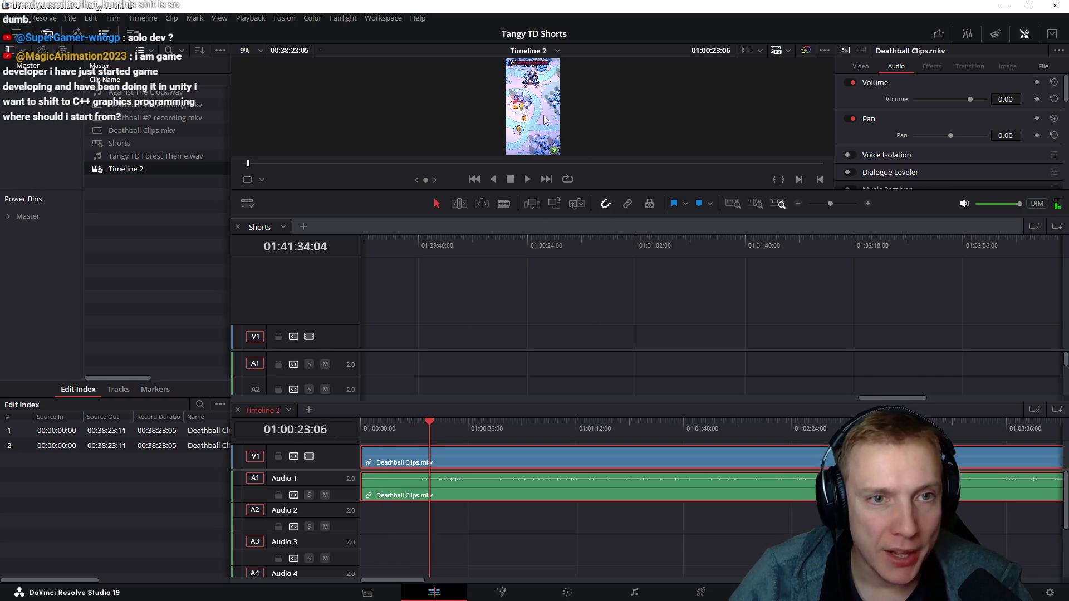
pyautogui.scroll(5, 535, 109)
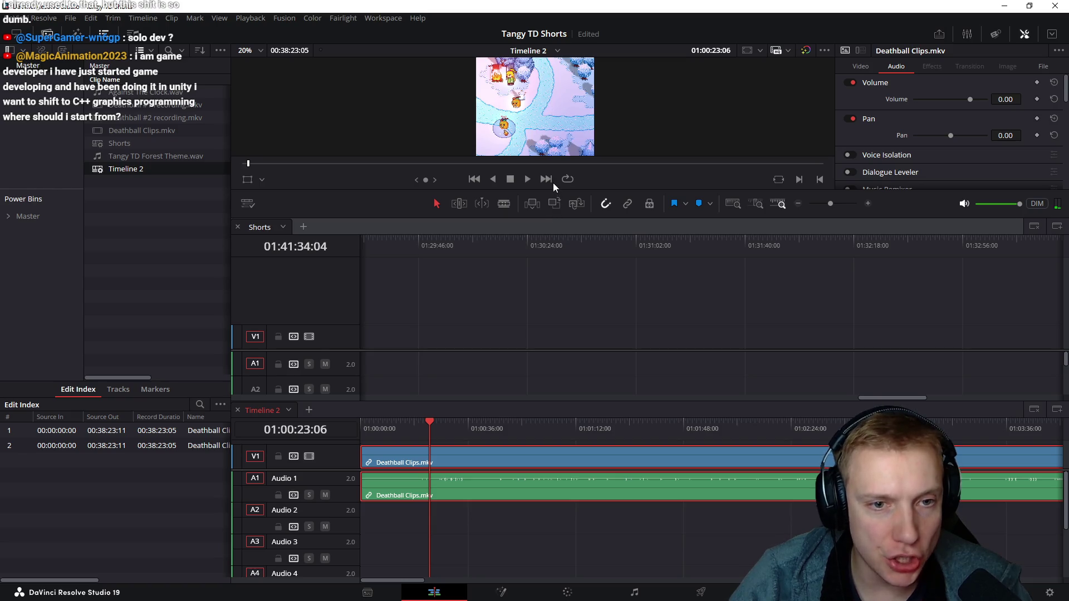
pyautogui.moveTo(550, 190); pyautogui.dragTo(551, 352)
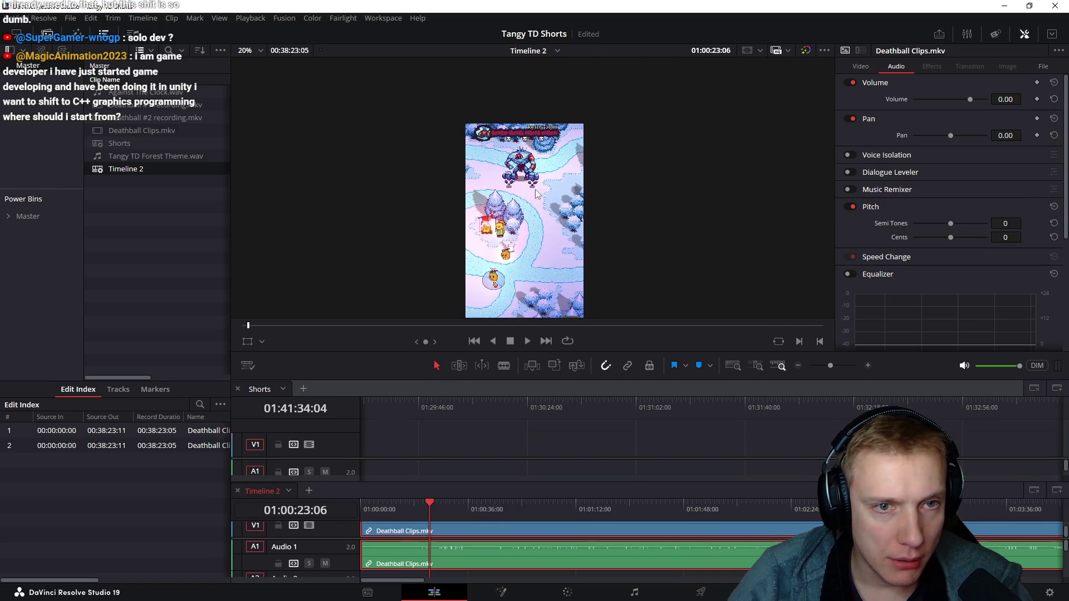
pyautogui.scroll(1, 510, 200)
pyautogui.scroll(1, 522, 204)
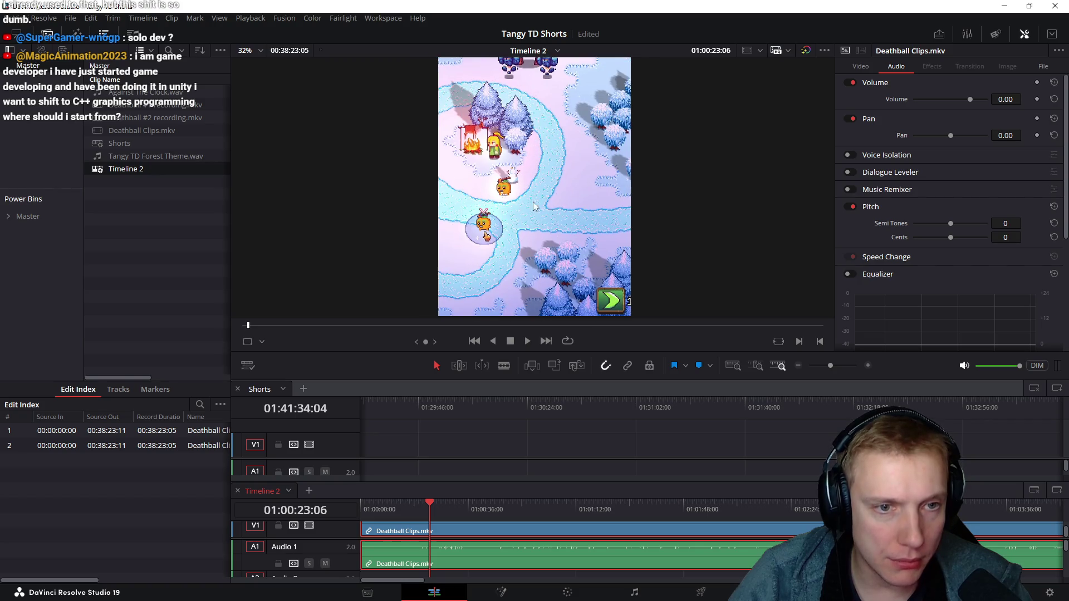
pyautogui.scroll(1, 547, 215)
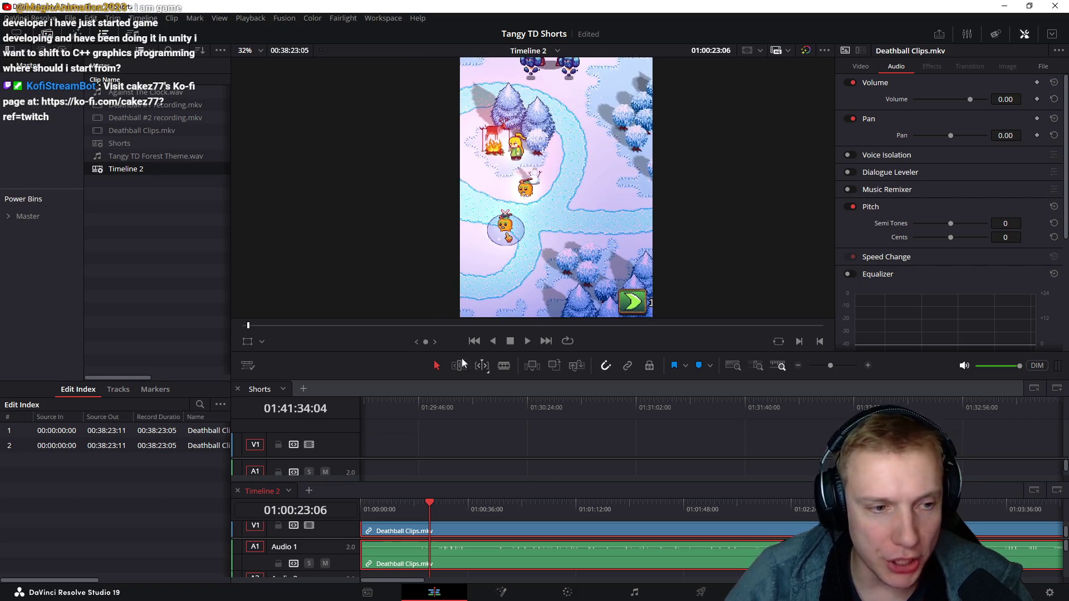
# - Undo an accidental clip move and nudge Position X in the Inspector's Transform settings
pyautogui.moveTo(618, 189); pyautogui.dragTo(634, 189)
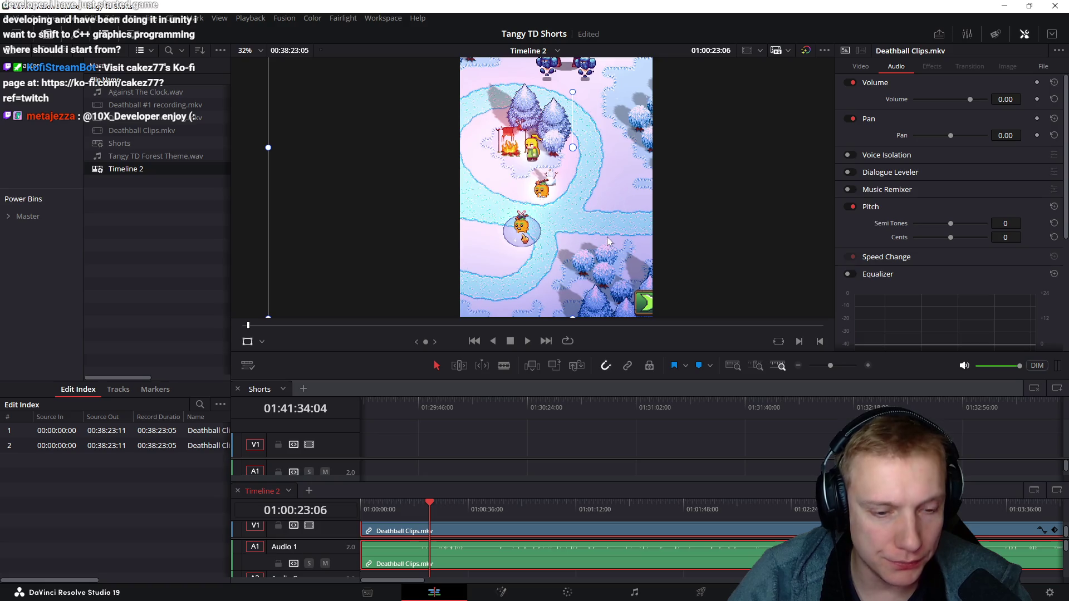
pyautogui.hotkey('ctrl', 'z')
pyautogui.click(860, 66)
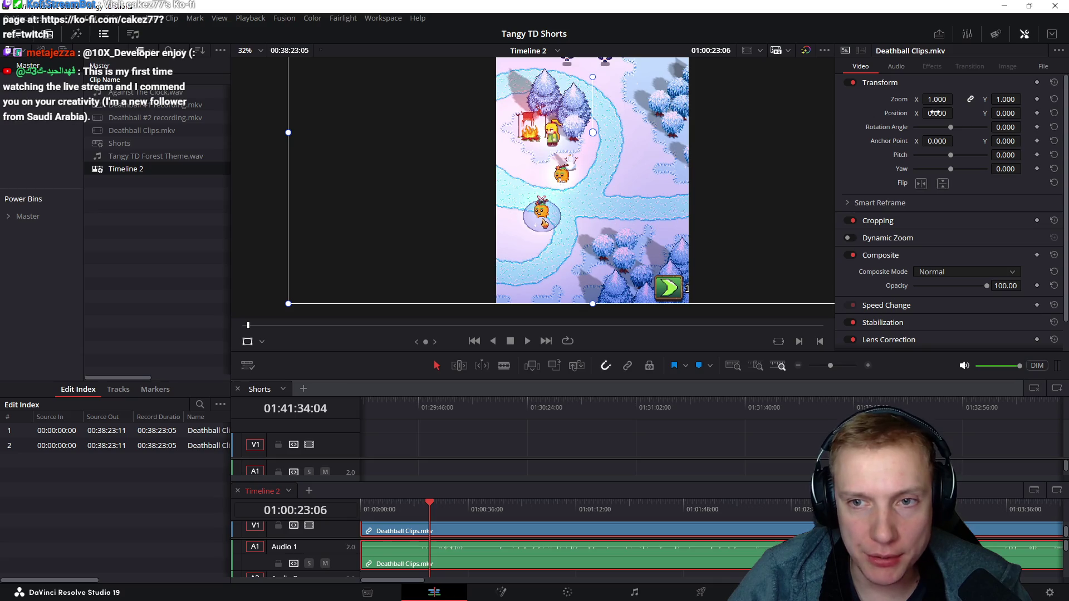
pyautogui.moveTo(956, 112); pyautogui.dragTo(955, 113)
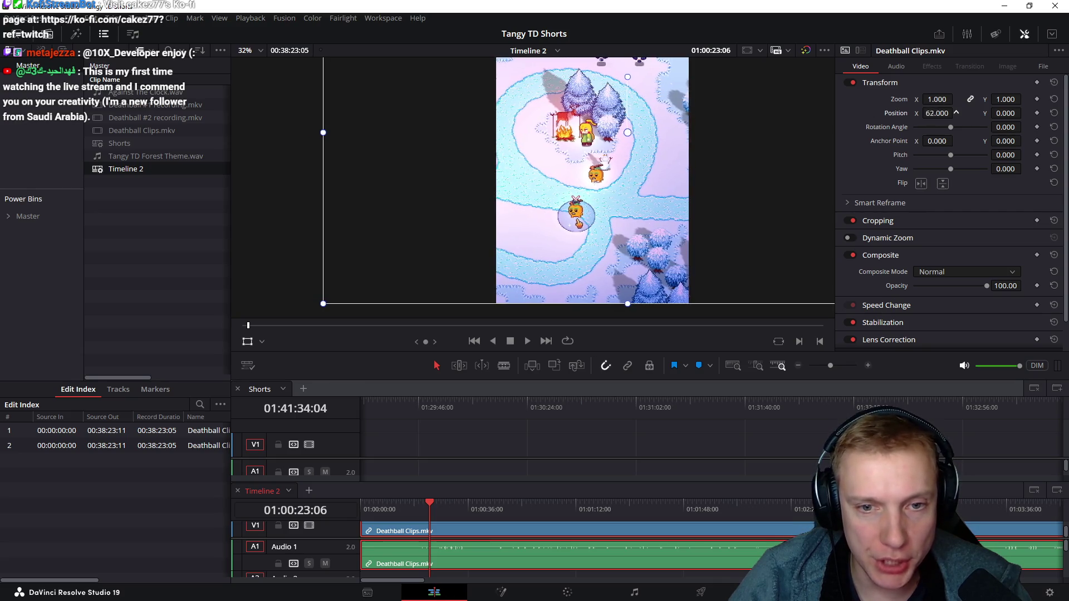
pyautogui.moveTo(956, 113); pyautogui.dragTo(956, 113)
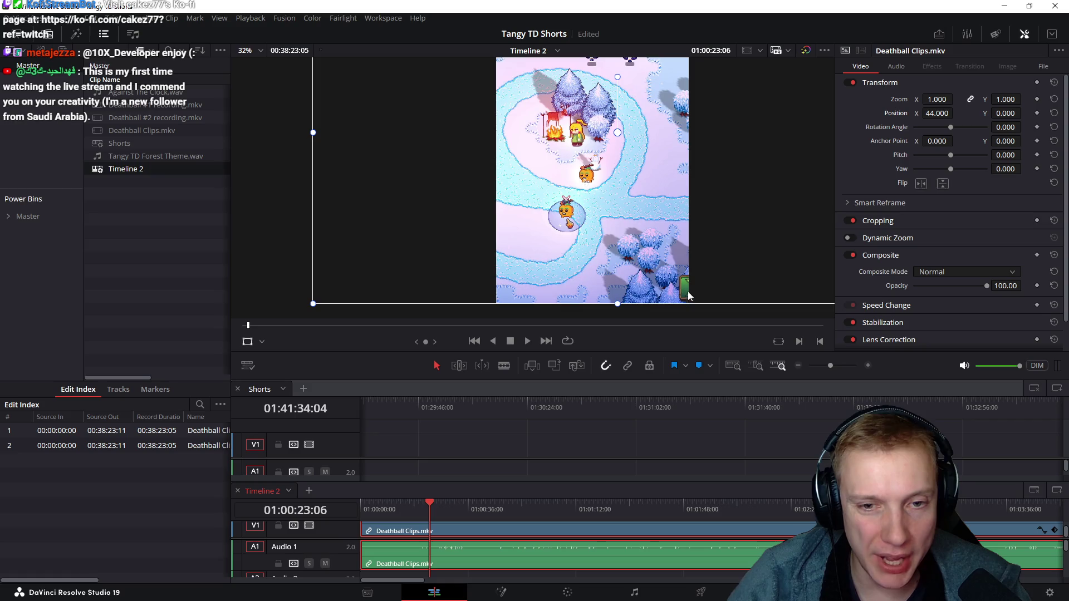
pyautogui.scroll(-2, 736, 159)
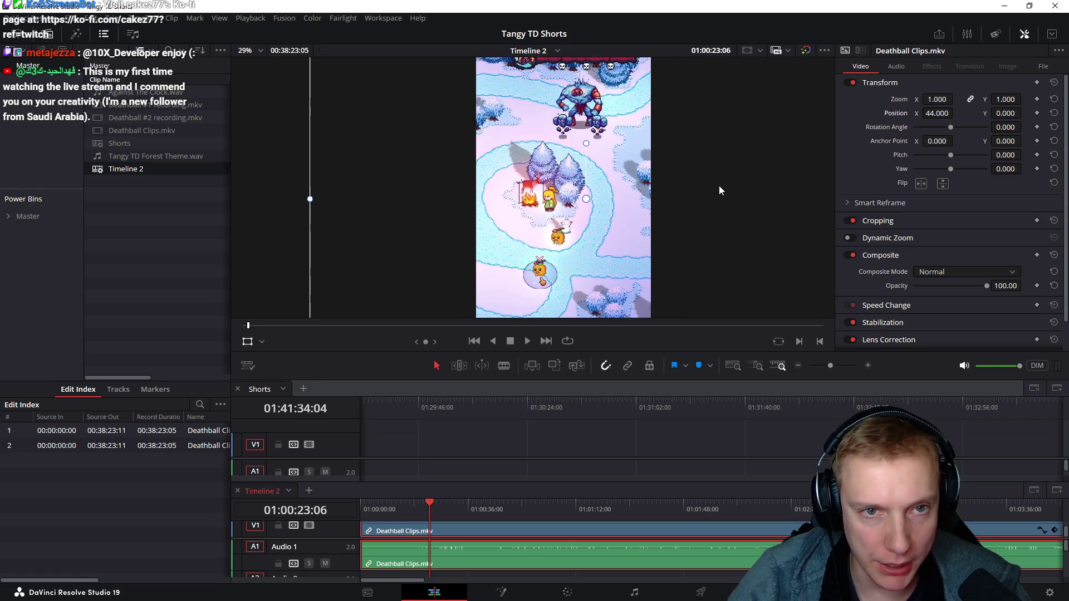
pyautogui.scroll(-1, 713, 181)
pyautogui.scroll(-1, 707, 171)
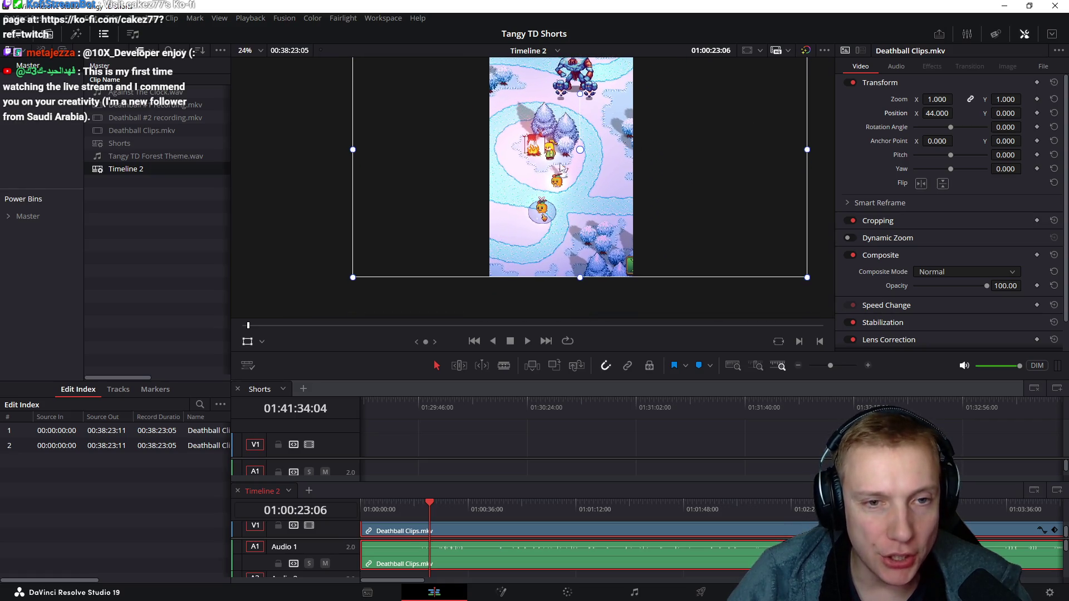
# - Set the clip to 1.230 zoom at Position X 77, shifted up, then switch to the browser
pyautogui.moveTo(938, 100); pyautogui.dragTo(956, 99)
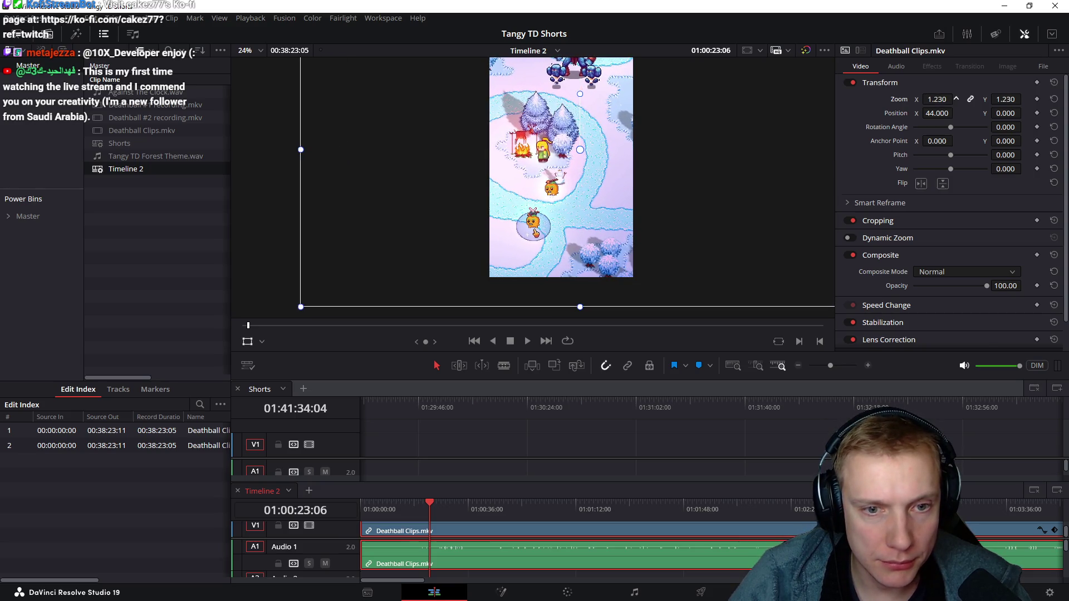
pyautogui.moveTo(720, 153); pyautogui.dragTo(747, 147)
pyautogui.moveTo(925, 113); pyautogui.dragTo(953, 113)
pyautogui.moveTo(1024, 113); pyautogui.dragTo(1025, 113)
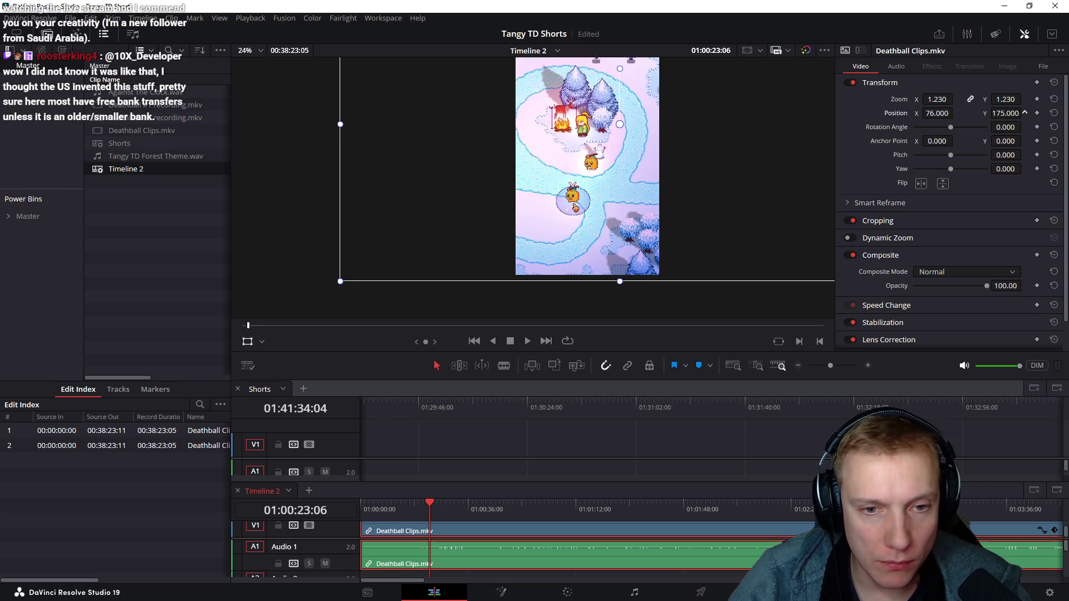
pyautogui.scroll(-2, 702, 200)
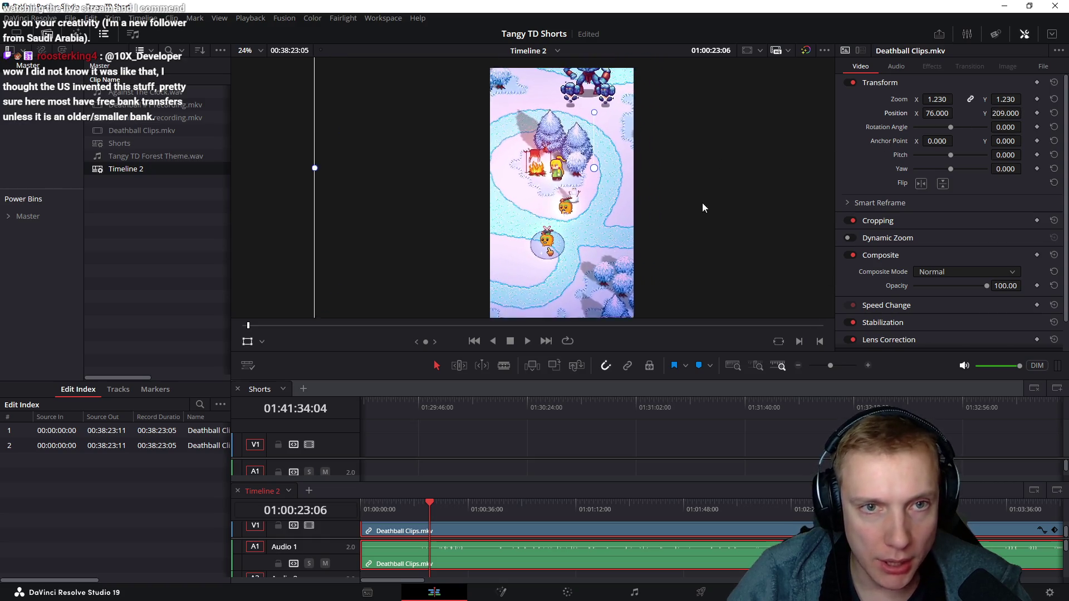
pyautogui.scroll(-1, 665, 164)
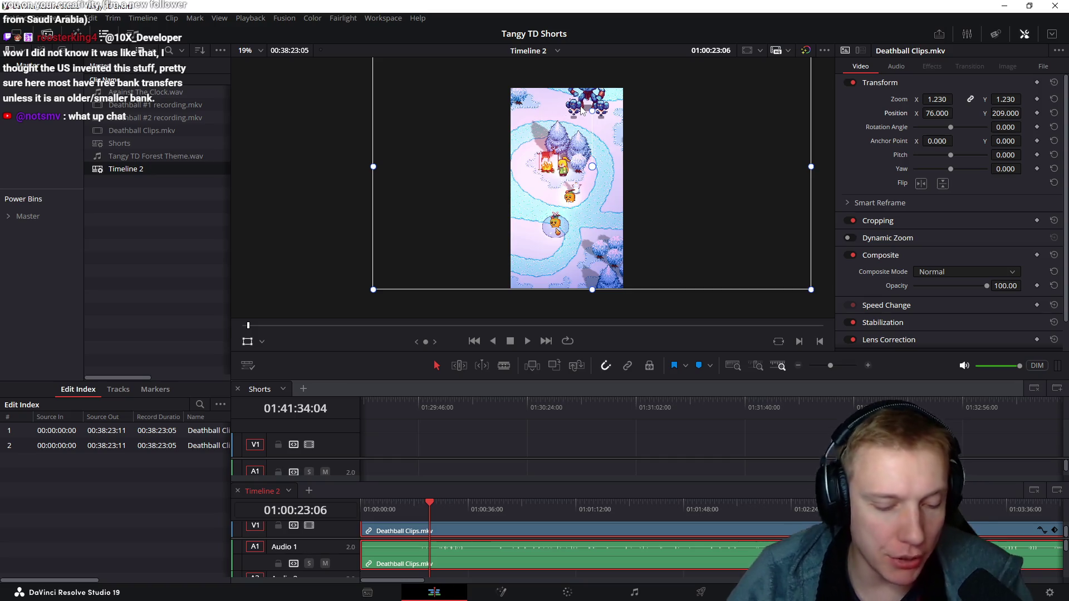
pyautogui.hotkey('alt', 'Tab')
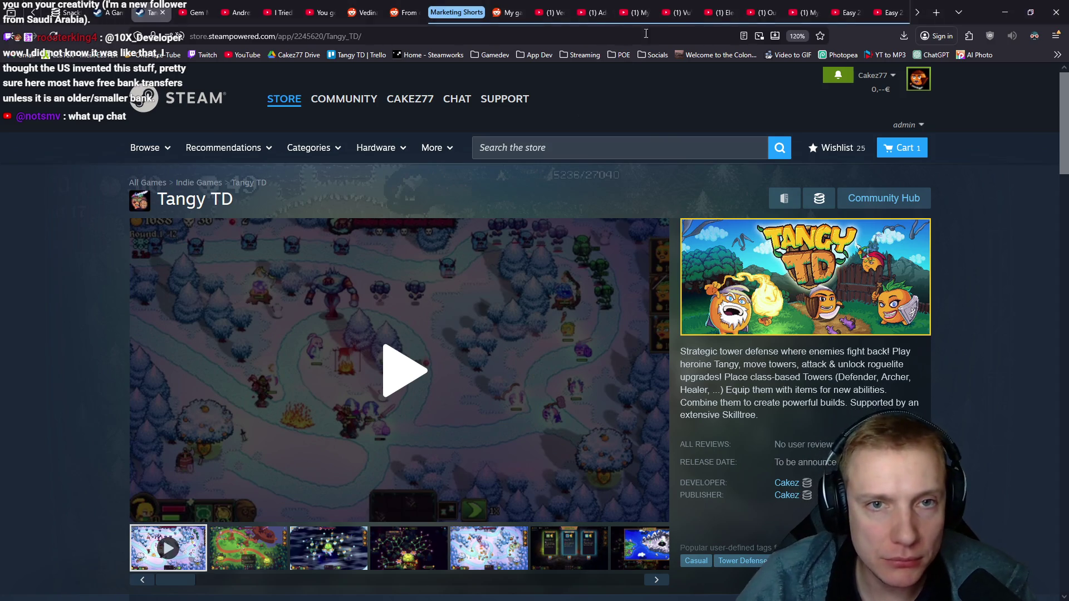
# - Browse Elegant Horse Studios and VuVu Inc. Shorts, opening the voice actor blackmailed Short
pyautogui.click(631, 12)
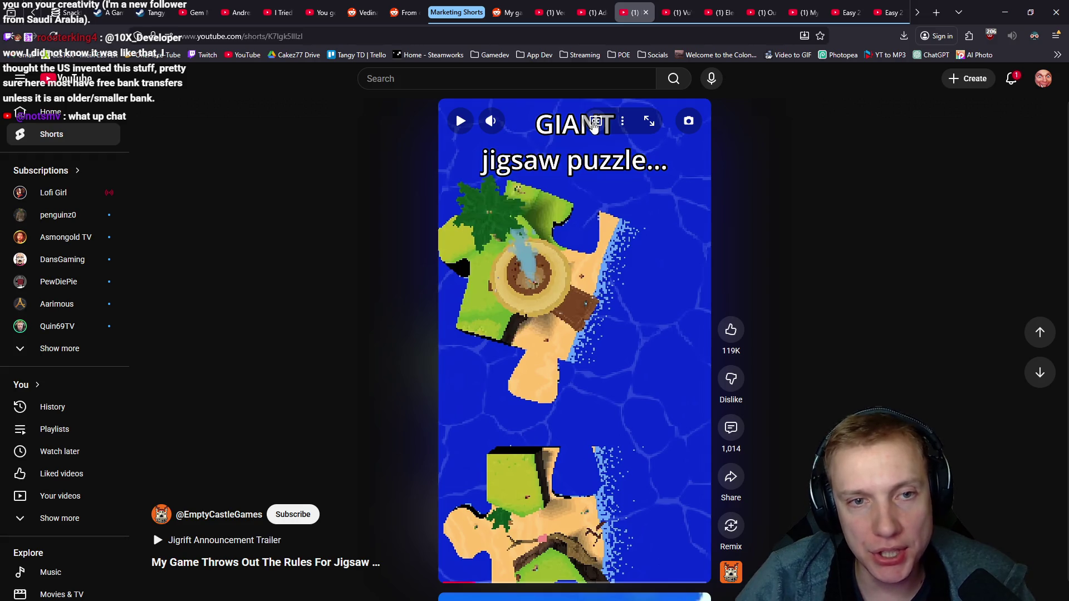
pyautogui.click(596, 122)
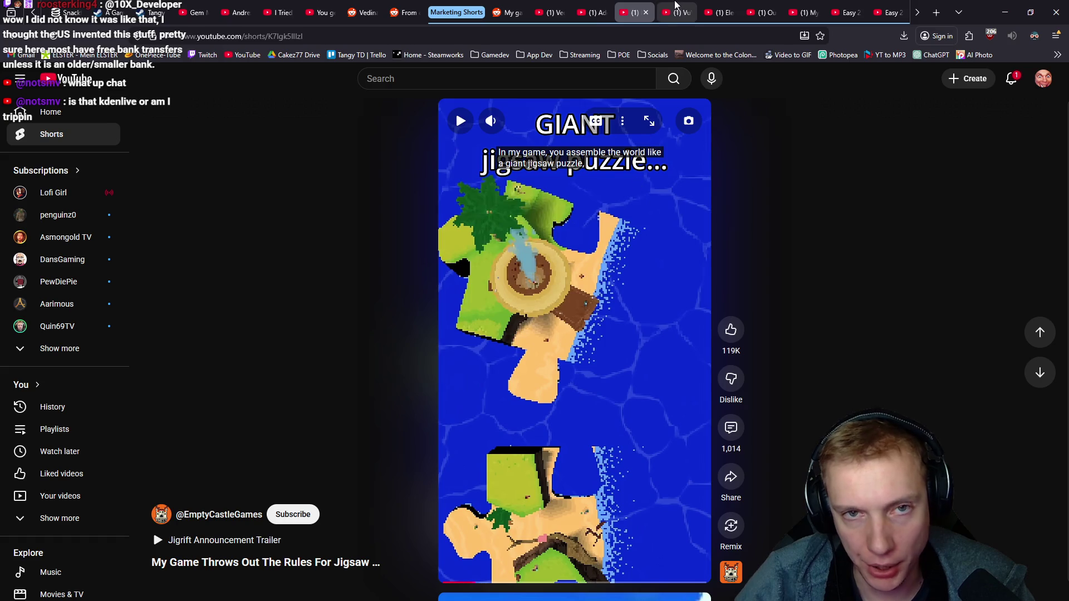
pyautogui.click(679, 12)
pyautogui.click(726, 8)
pyautogui.click(687, 10)
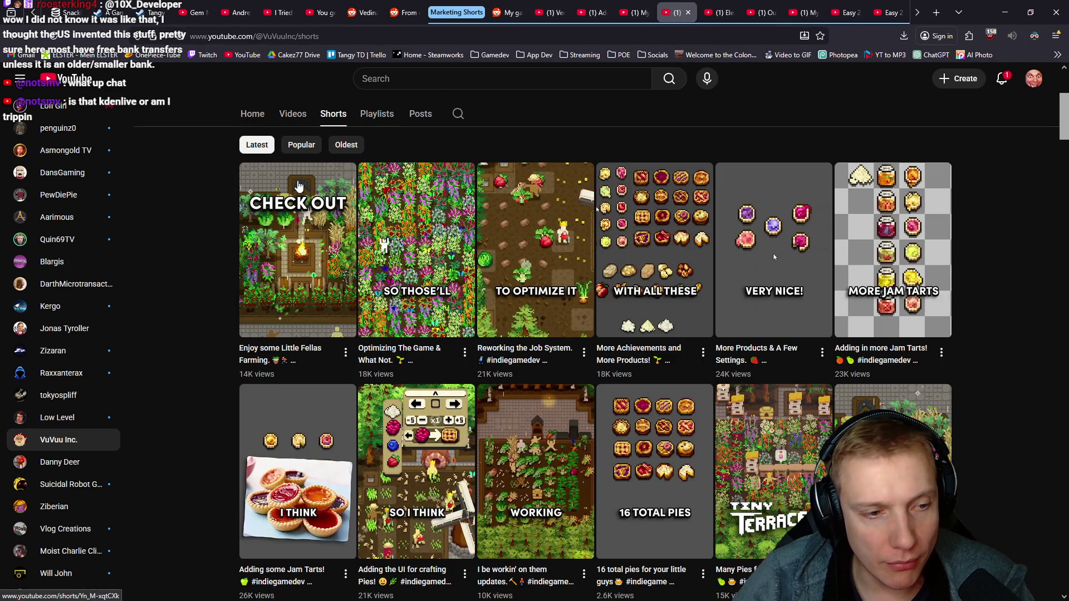
pyautogui.click(714, 9)
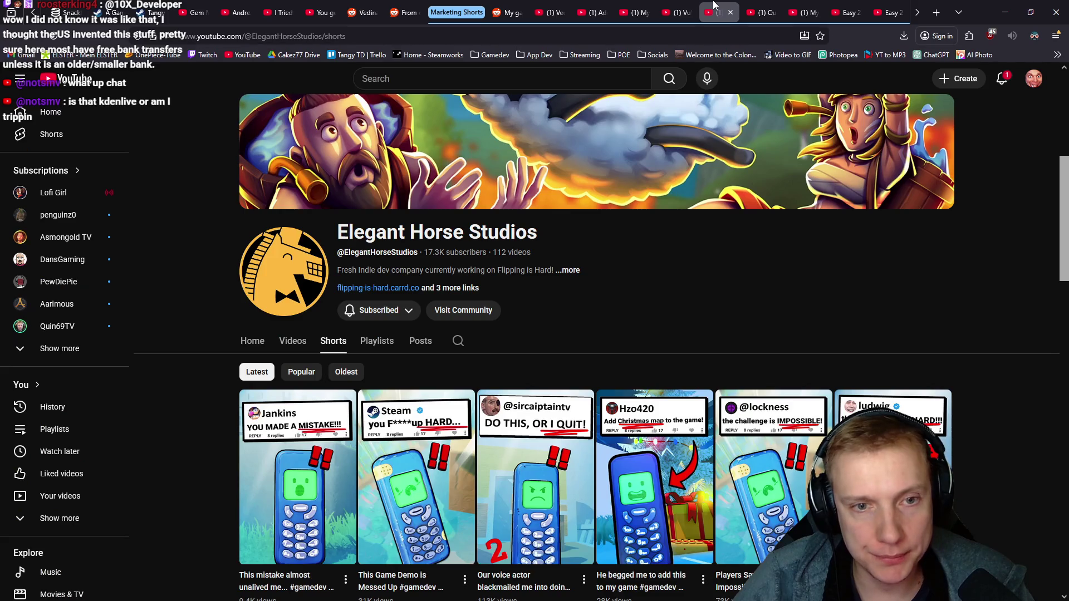
pyautogui.scroll(-2, 607, 352)
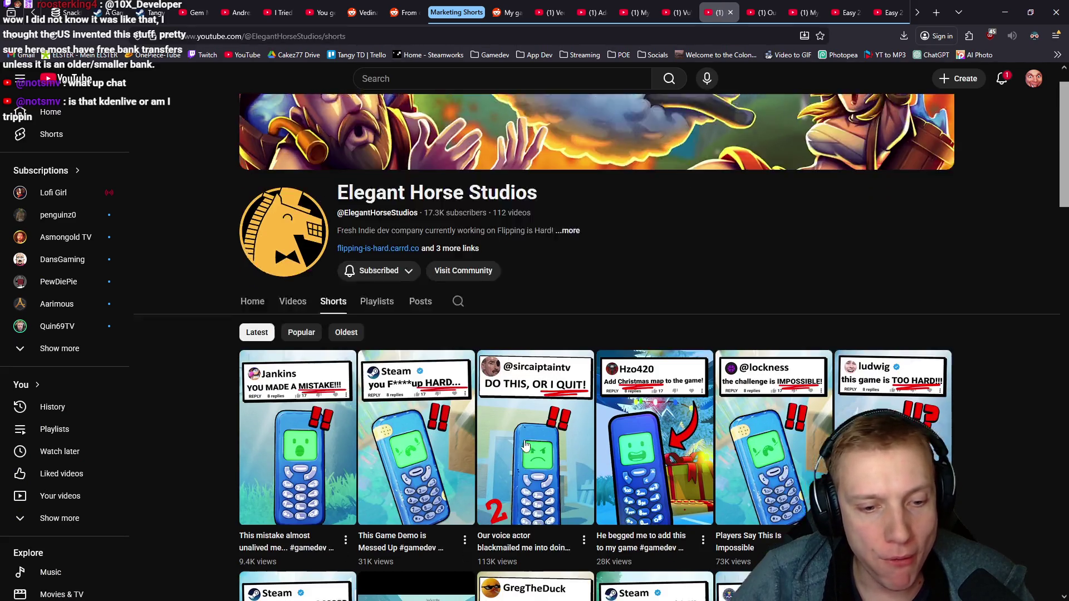
pyautogui.click(574, 331)
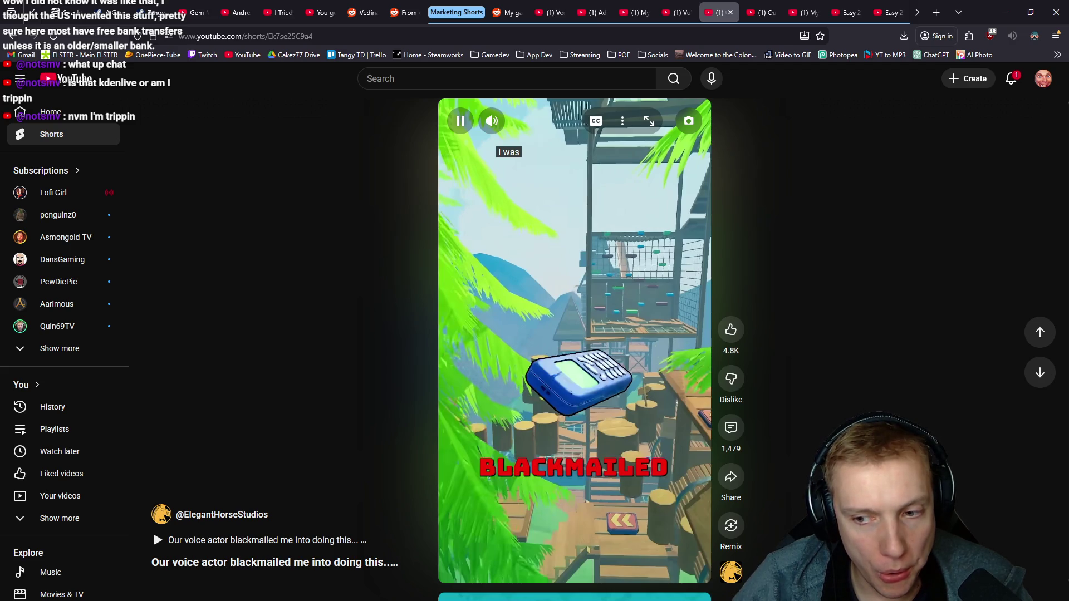
# - Study Vedinad's Impossible Boss Short with pauses, then return to DaVinci Resolve
pyautogui.click(772, 7)
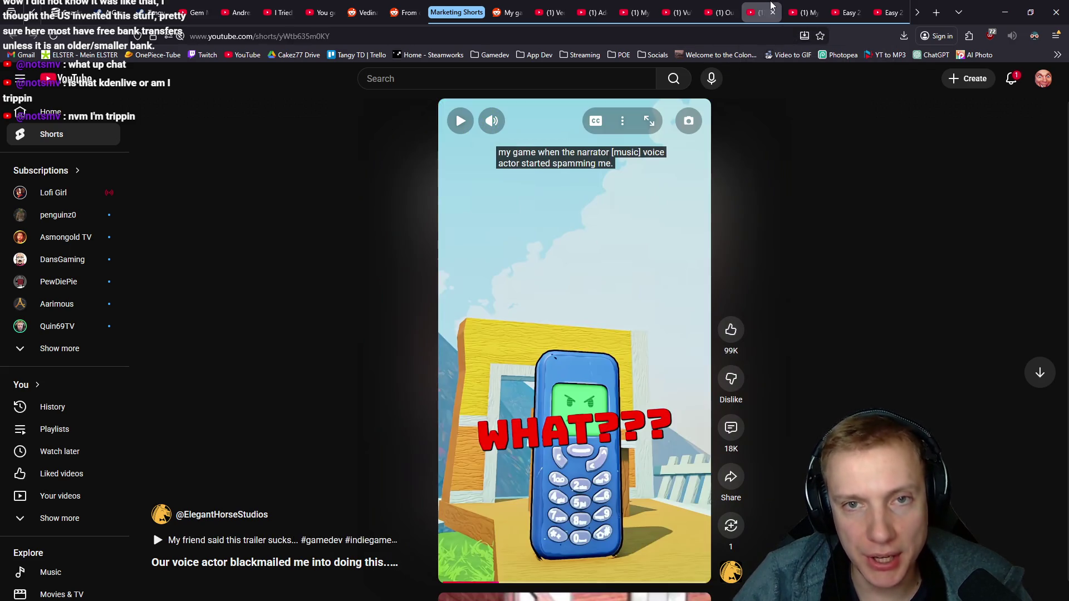
pyautogui.click(806, 7)
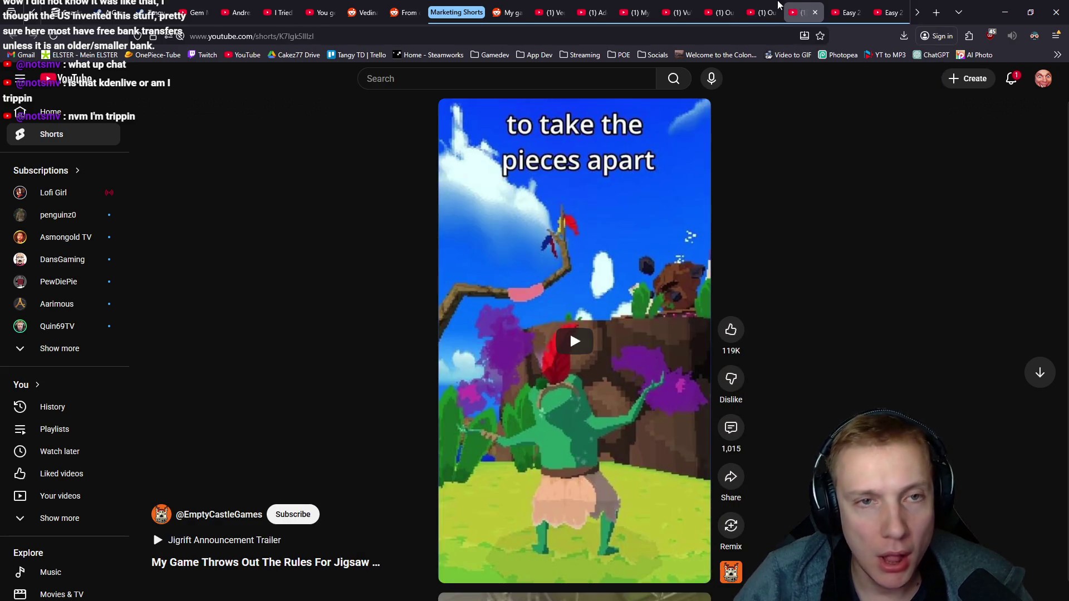
pyautogui.click(548, 11)
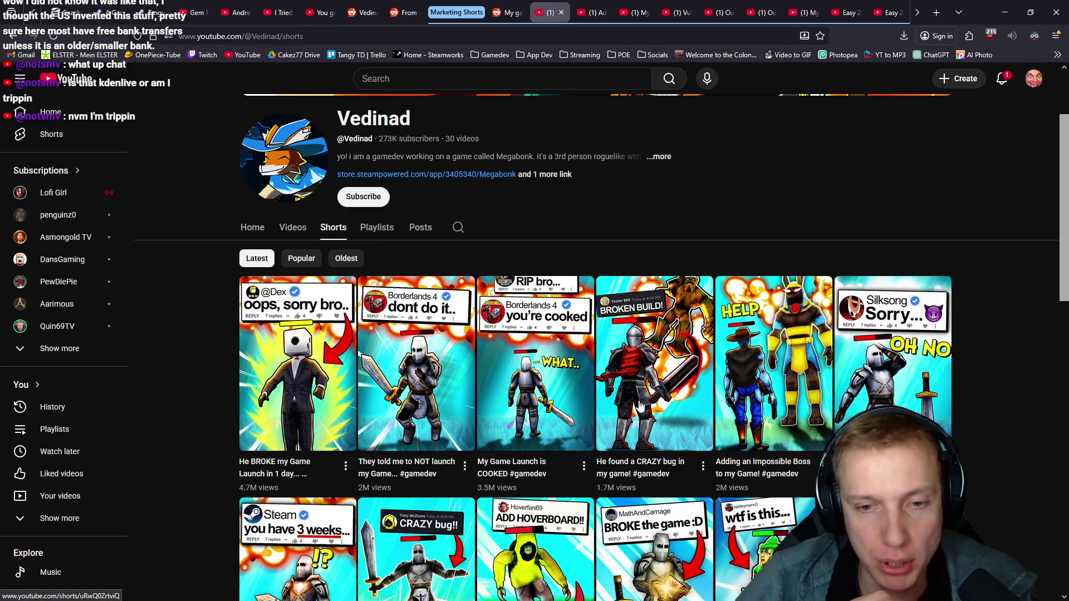
pyautogui.click(597, 5)
pyautogui.click(586, 285)
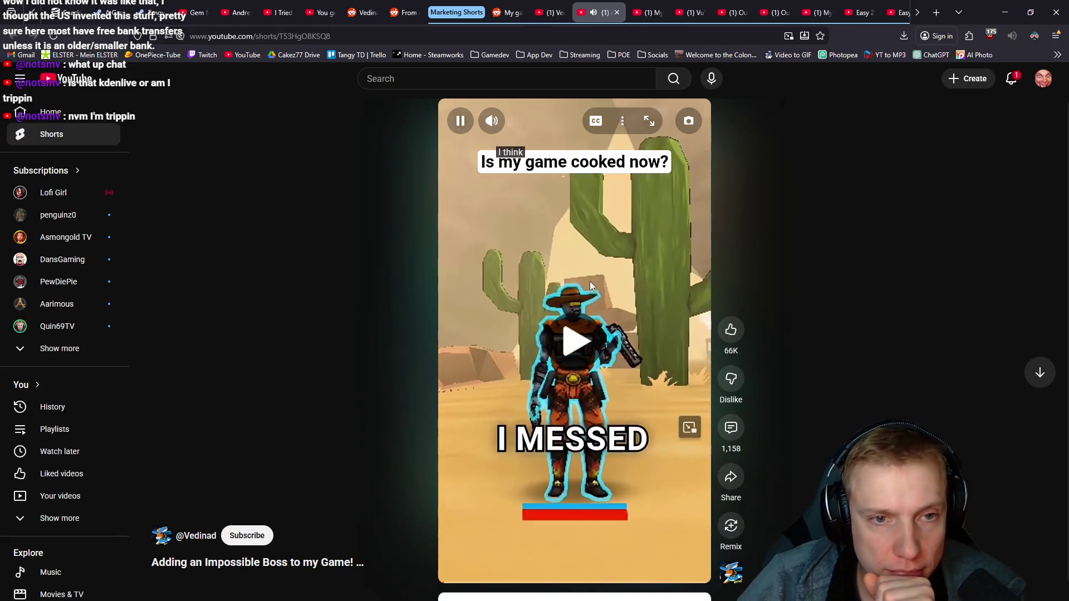
pyautogui.click(590, 448)
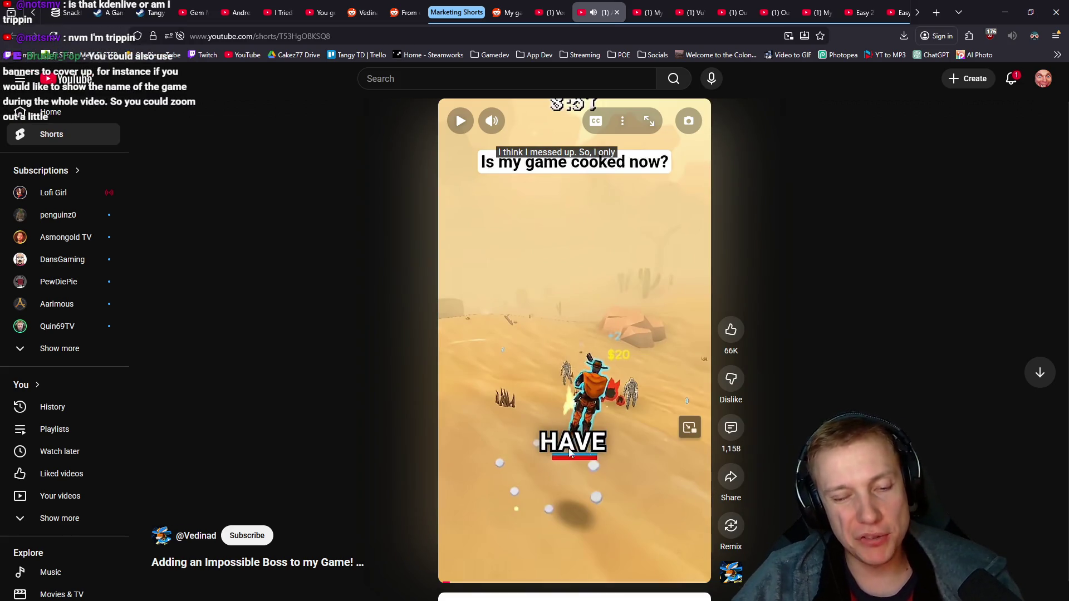
pyautogui.click(569, 289)
pyautogui.click(580, 366)
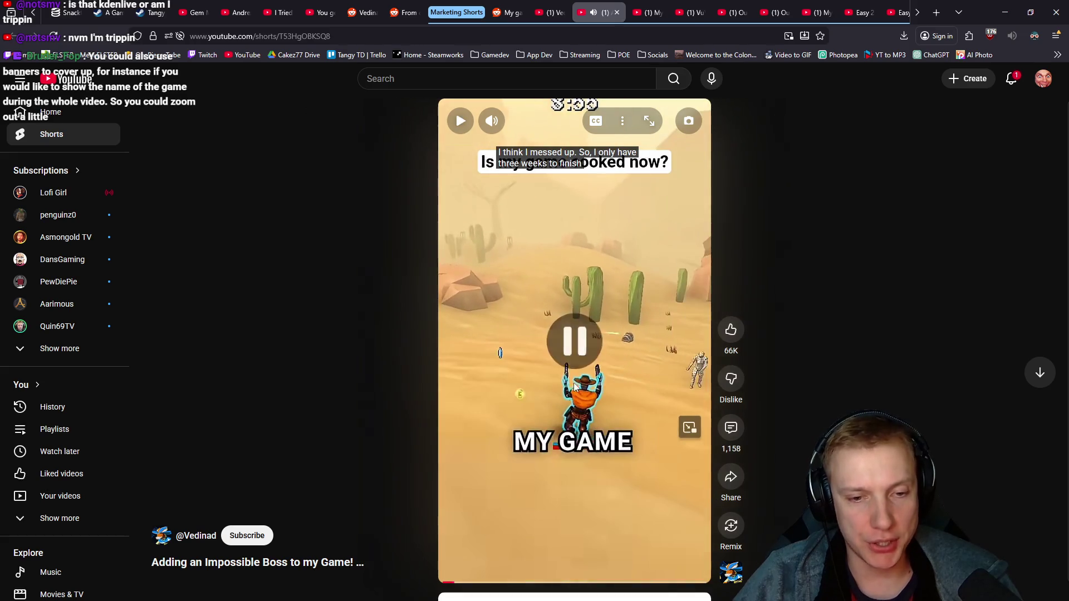
pyautogui.hotkey('alt', 'Tab')
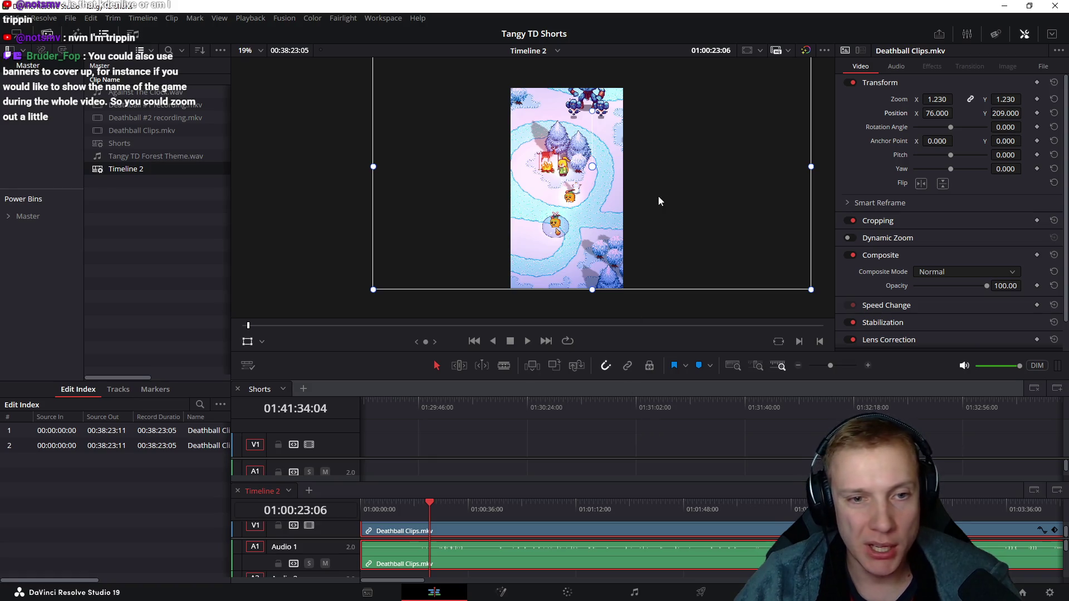
# - Set the Deathball clip to 1.45 zoom at Position X 101, Y 334 and jump later in the clip
pyautogui.moveTo(935, 99); pyautogui.dragTo(956, 99)
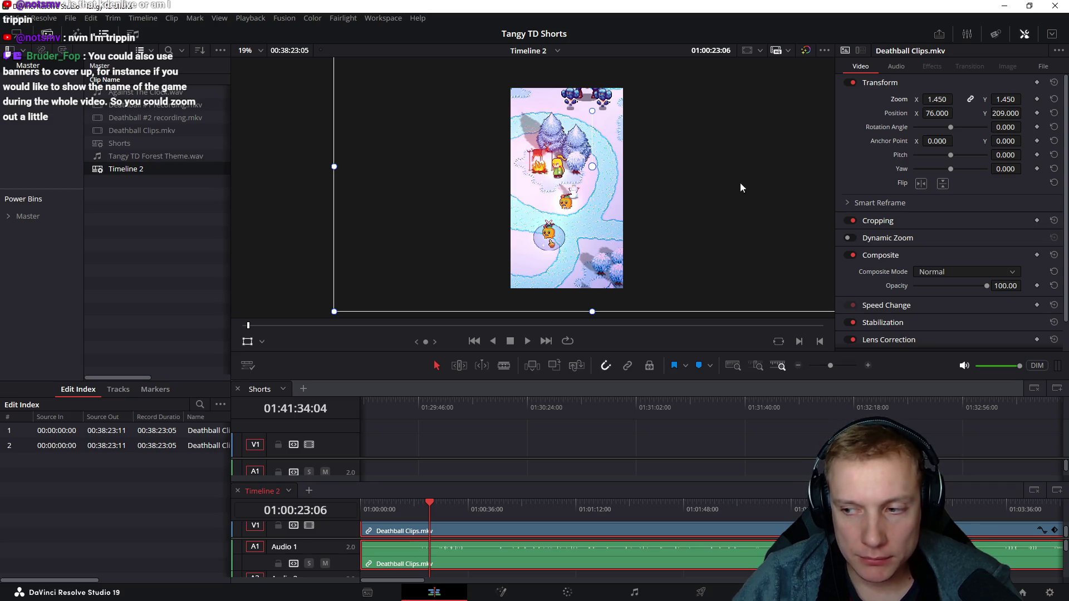
pyautogui.moveTo(1003, 113); pyautogui.dragTo(1024, 113)
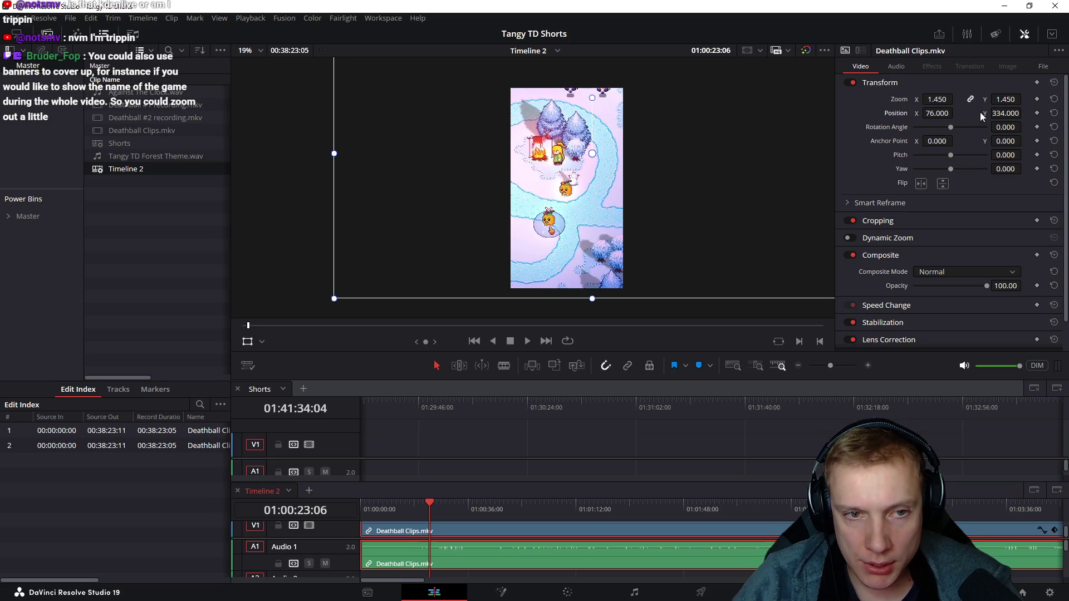
pyautogui.moveTo(937, 113); pyautogui.dragTo(957, 114)
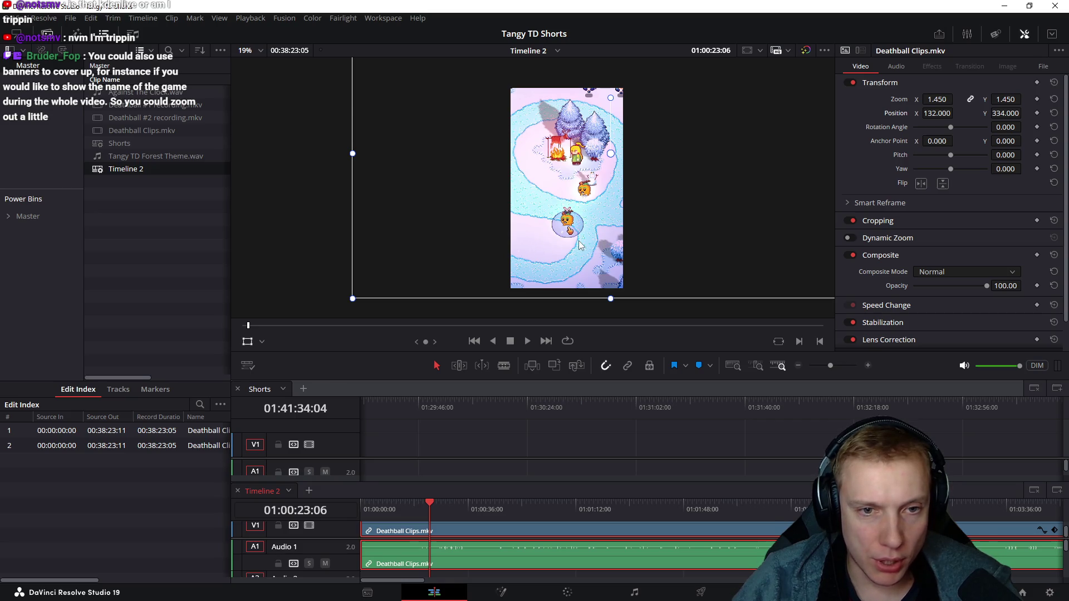
pyautogui.moveTo(938, 113); pyautogui.dragTo(927, 113)
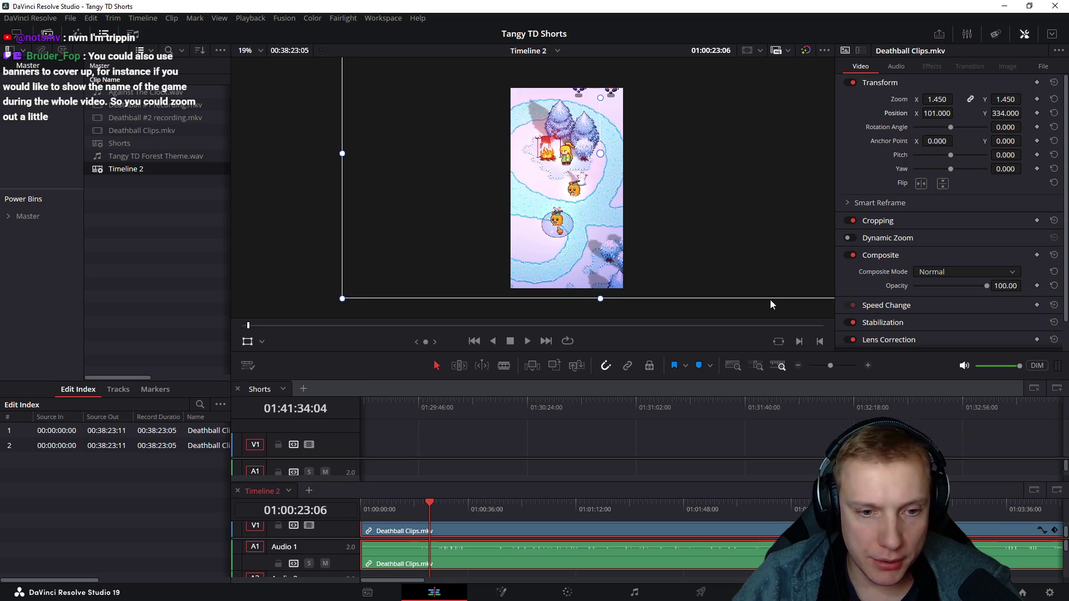
pyautogui.moveTo(444, 508); pyautogui.dragTo(805, 509)
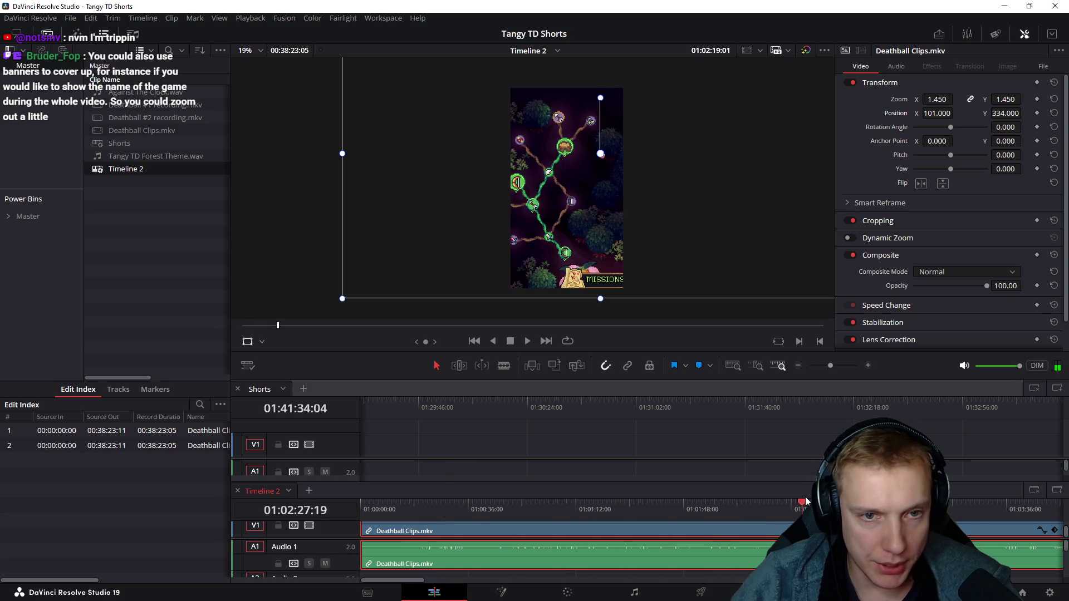
pyautogui.scroll(-2, 759, 499)
# - Scrub through Timeline 2's gameplay and shift the clip left to Position X 73
pyautogui.moveTo(589, 511); pyautogui.dragTo(866, 510)
pyautogui.scroll(-3, 492, 518)
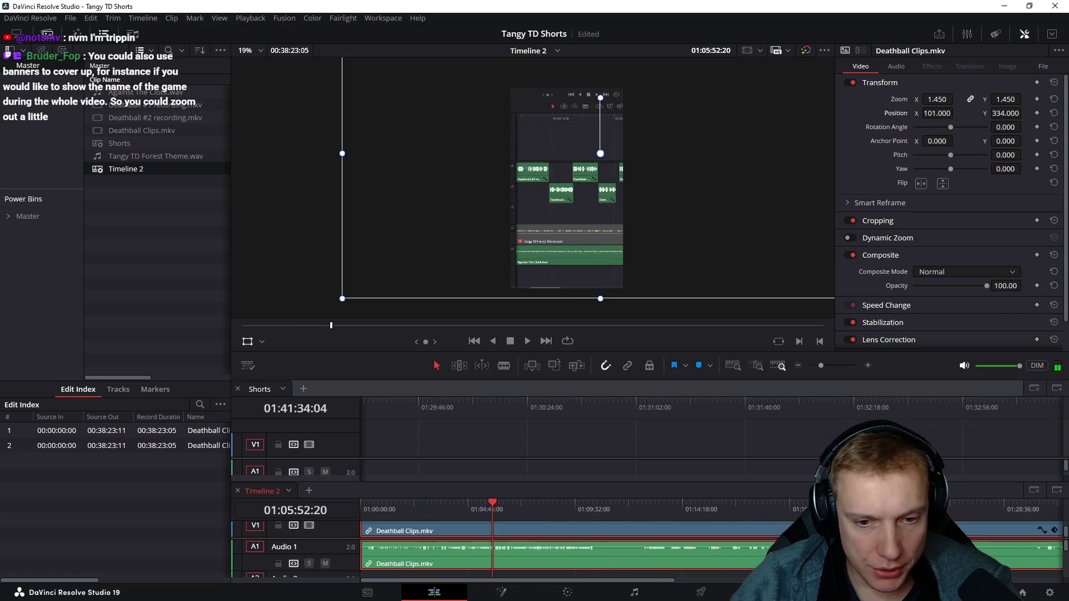
pyautogui.scroll(3, 492, 519)
pyautogui.moveTo(695, 503); pyautogui.dragTo(704, 505)
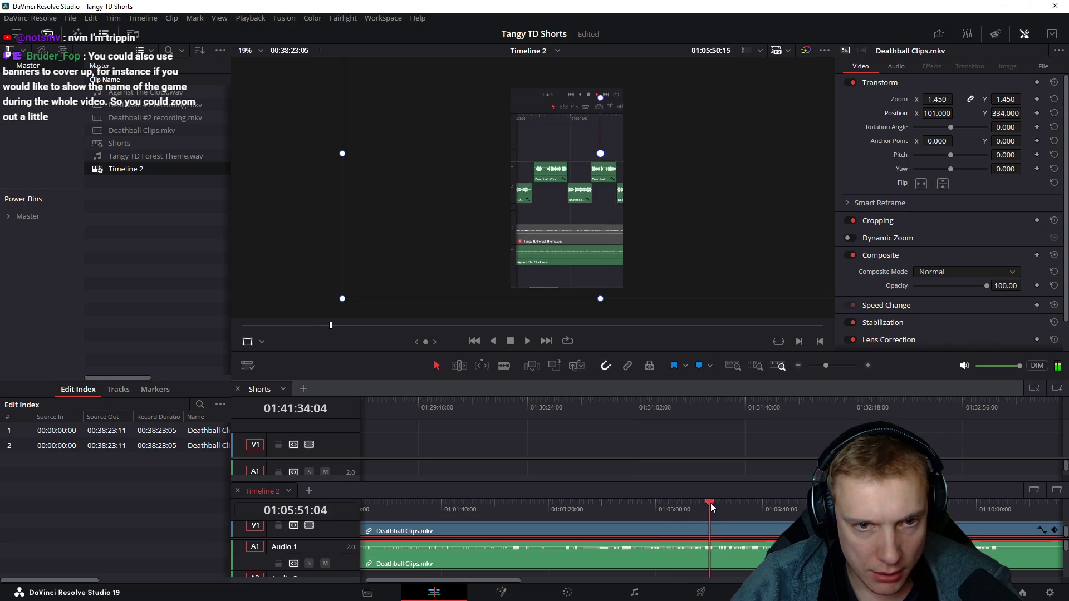
pyautogui.moveTo(703, 504)
pyautogui.mouseDown()
pyautogui.moveTo(676, 502)
pyautogui.moveTo(790, 485)
pyautogui.mouseUp()
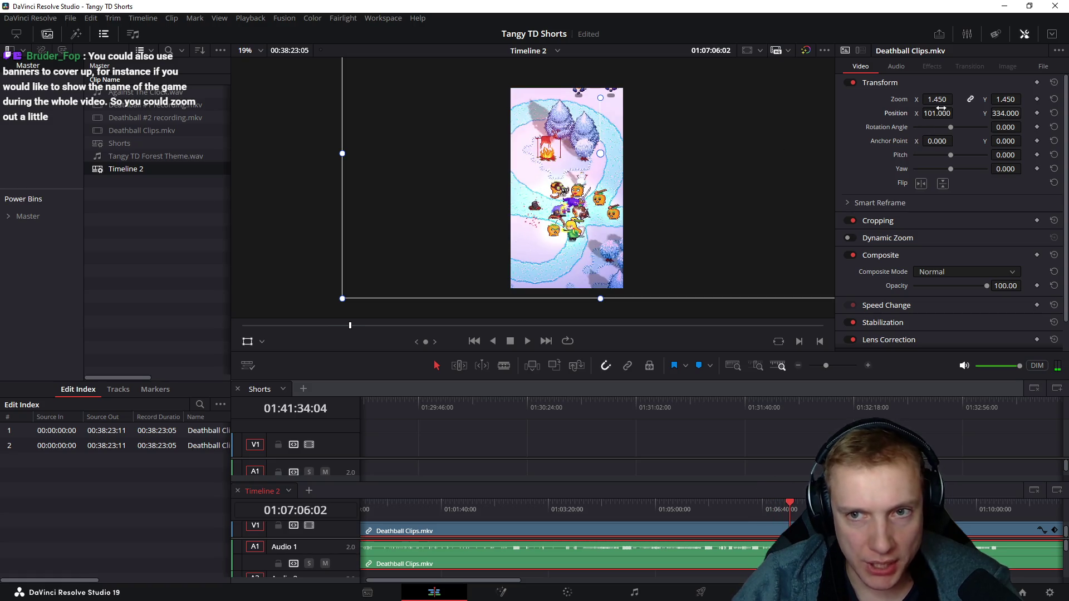
pyautogui.moveTo(940, 113); pyautogui.dragTo(917, 113)
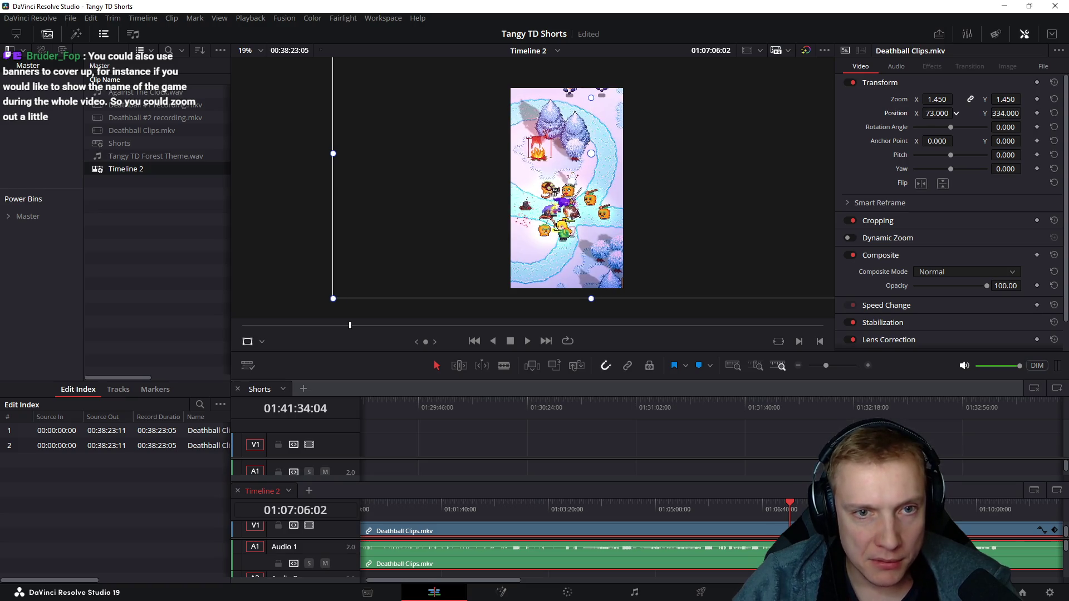
# - Scrub and play back Timeline 2 from the start, then review the framing in the full-screen viewer
pyautogui.click(790, 509)
pyautogui.moveTo(789, 509); pyautogui.dragTo(937, 509)
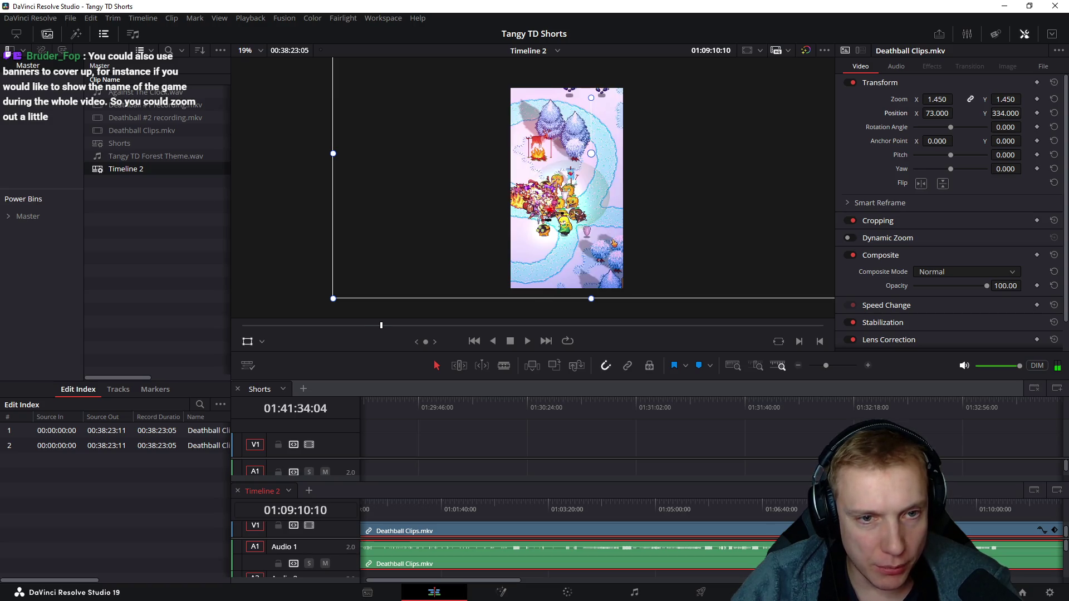
pyautogui.moveTo(936, 509)
pyautogui.mouseDown()
pyautogui.moveTo(953, 493)
pyautogui.moveTo(985, 508)
pyautogui.mouseUp()
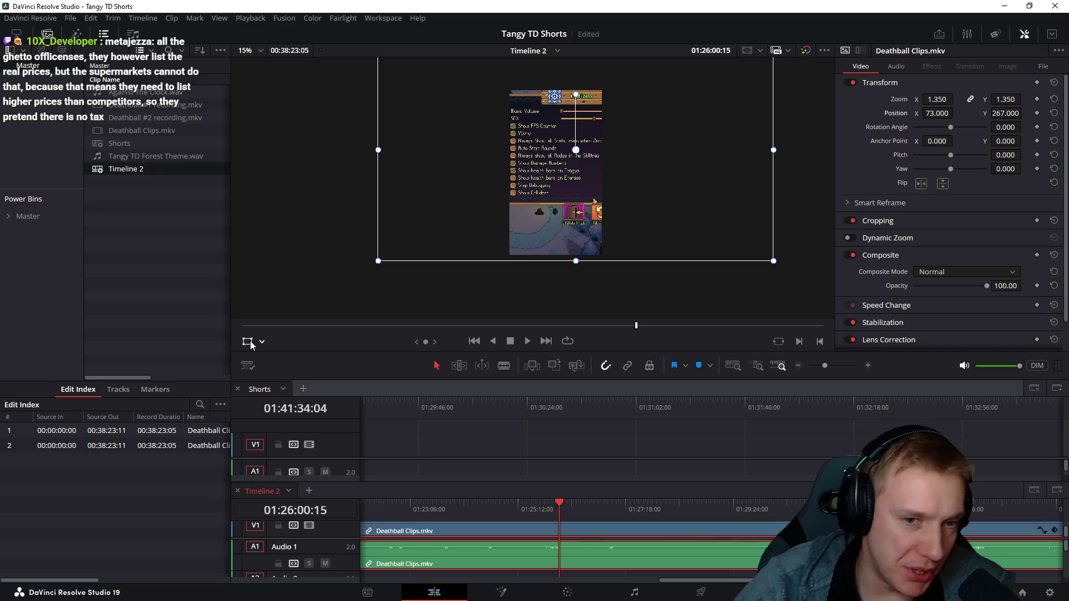
pyautogui.scroll(-3, 553, 526)
pyautogui.scroll(-2, 553, 526)
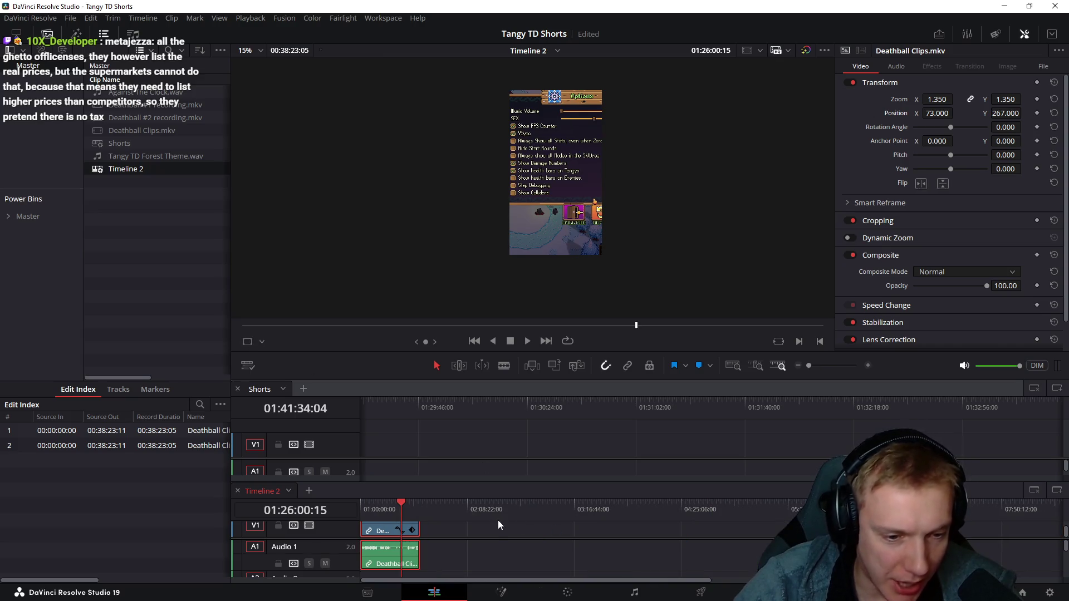
pyautogui.scroll(4, 499, 520)
pyautogui.click(461, 513)
pyautogui.moveTo(460, 512); pyautogui.dragTo(373, 512)
pyautogui.press('space')
pyautogui.press('space')
pyautogui.scroll(2, 416, 493)
pyautogui.scroll(2, 450, 508)
pyautogui.moveTo(400, 513); pyautogui.dragTo(410, 513)
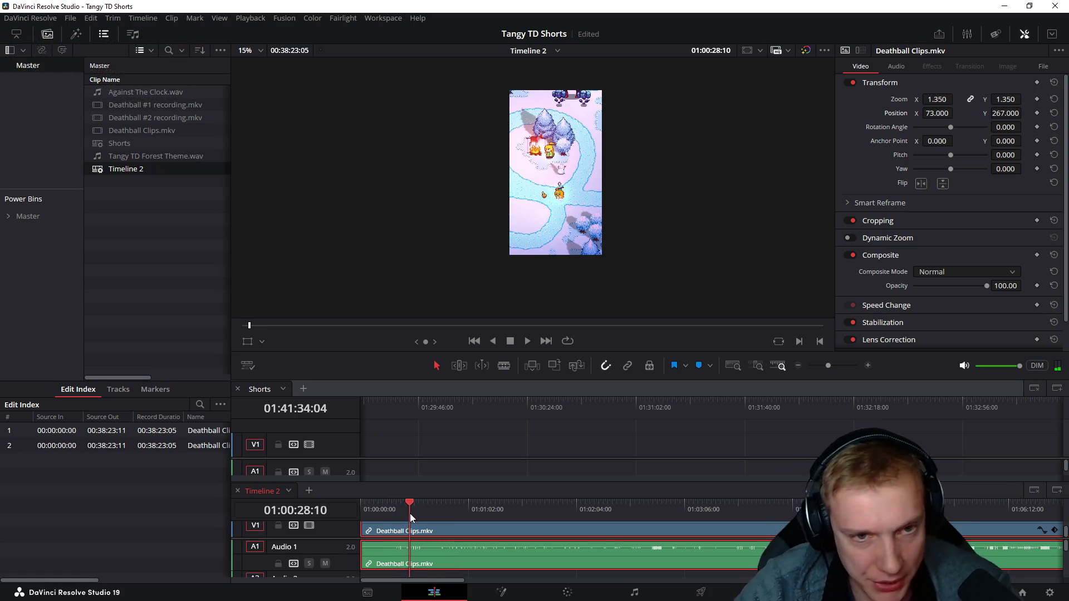
pyautogui.hotkey('ctrl', 'f')
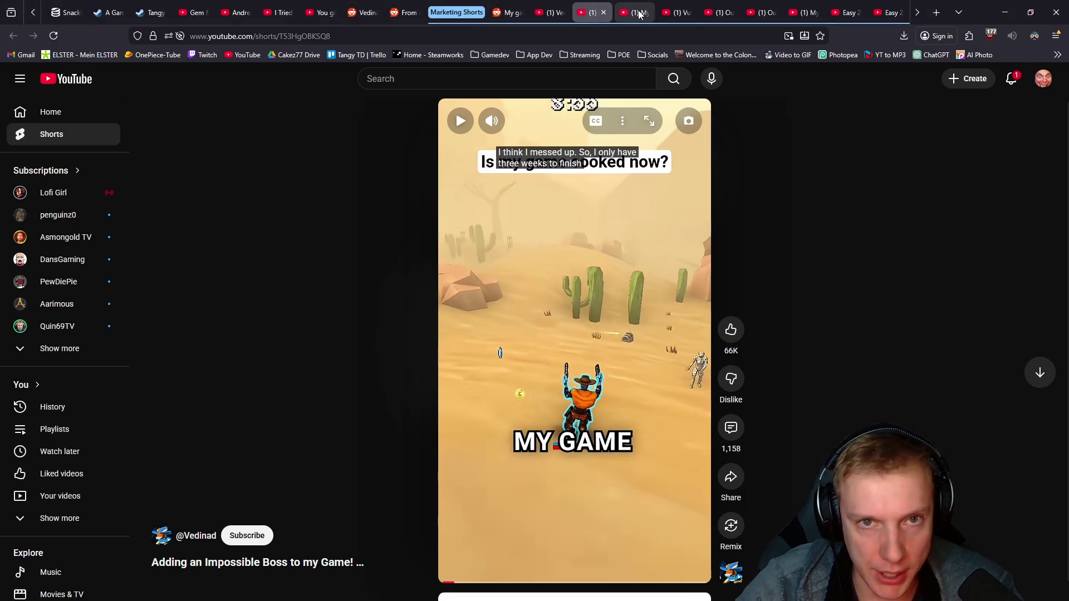
# - Step through the open Shorts tabs to the Easy 2D Trail Implementation Short and show it full screen
pyautogui.click(639, 13)
pyautogui.click(681, 12)
pyautogui.click(721, 13)
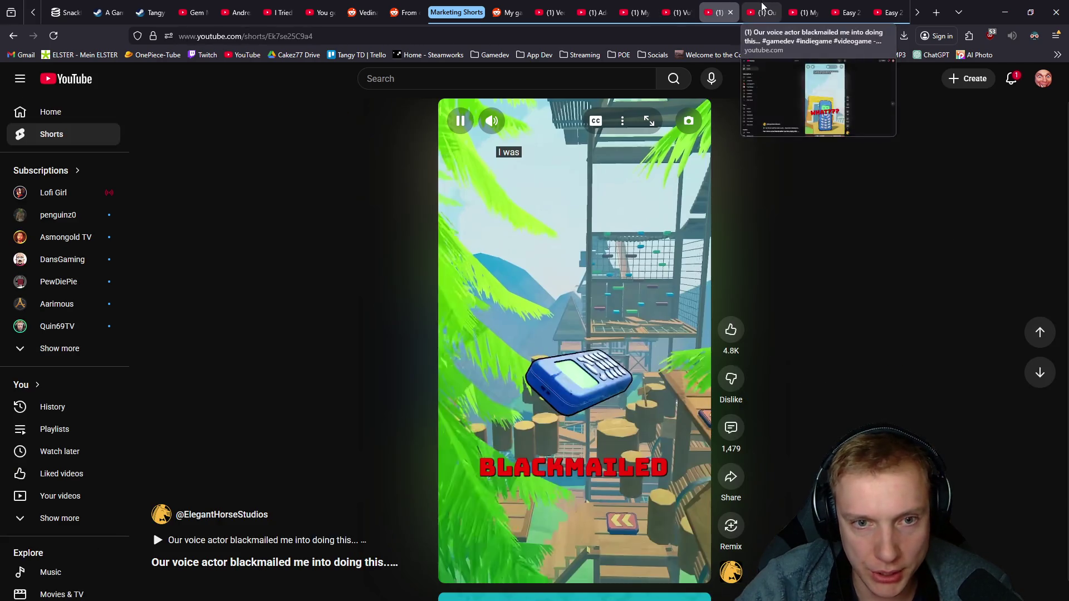
pyautogui.click(762, 12)
pyautogui.click(805, 13)
pyautogui.click(846, 13)
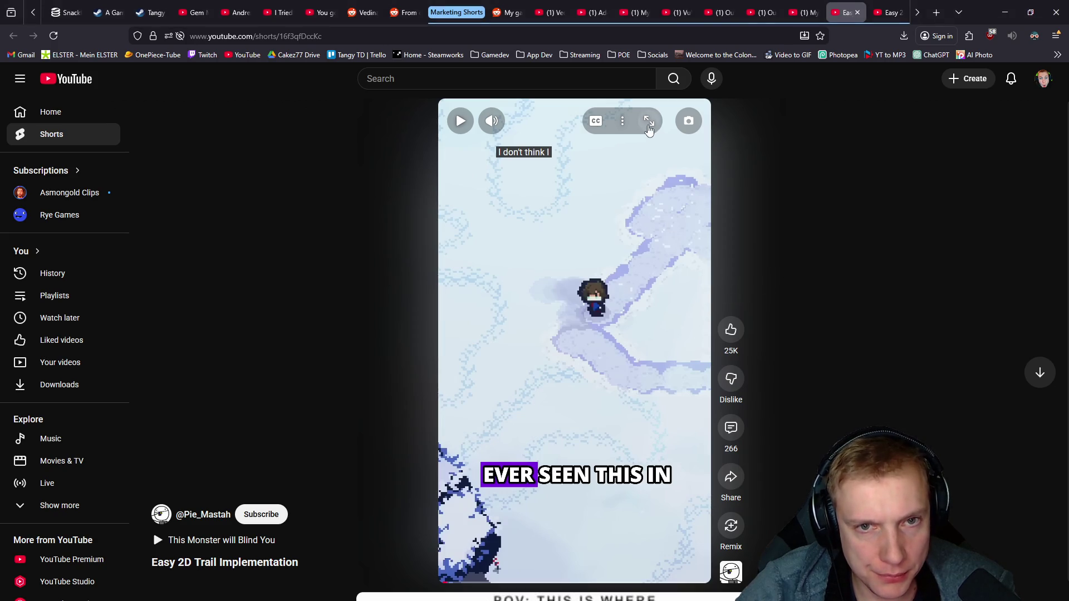
pyautogui.click(648, 124)
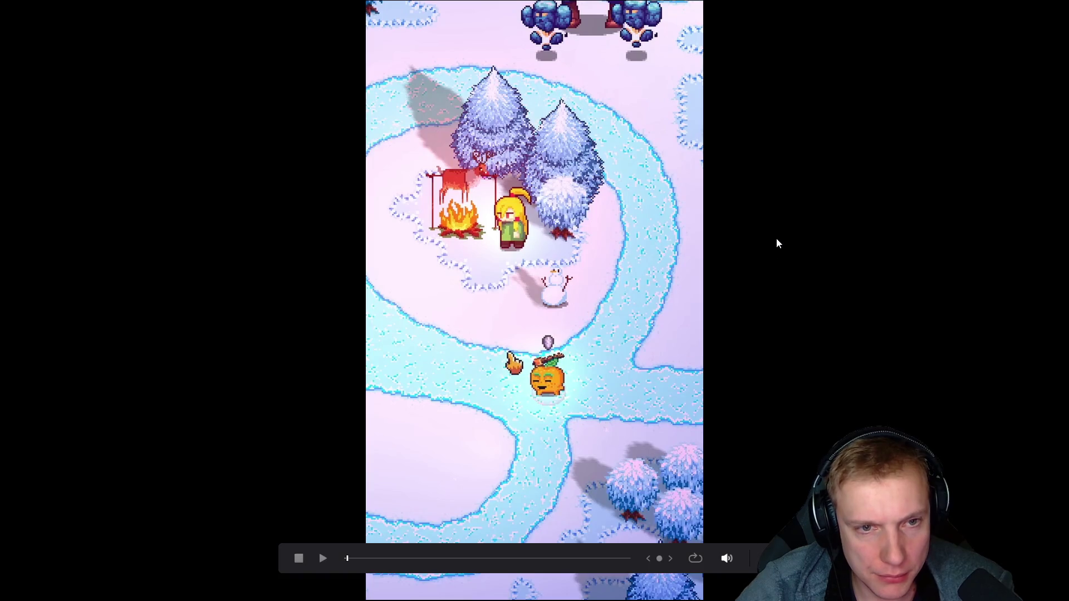
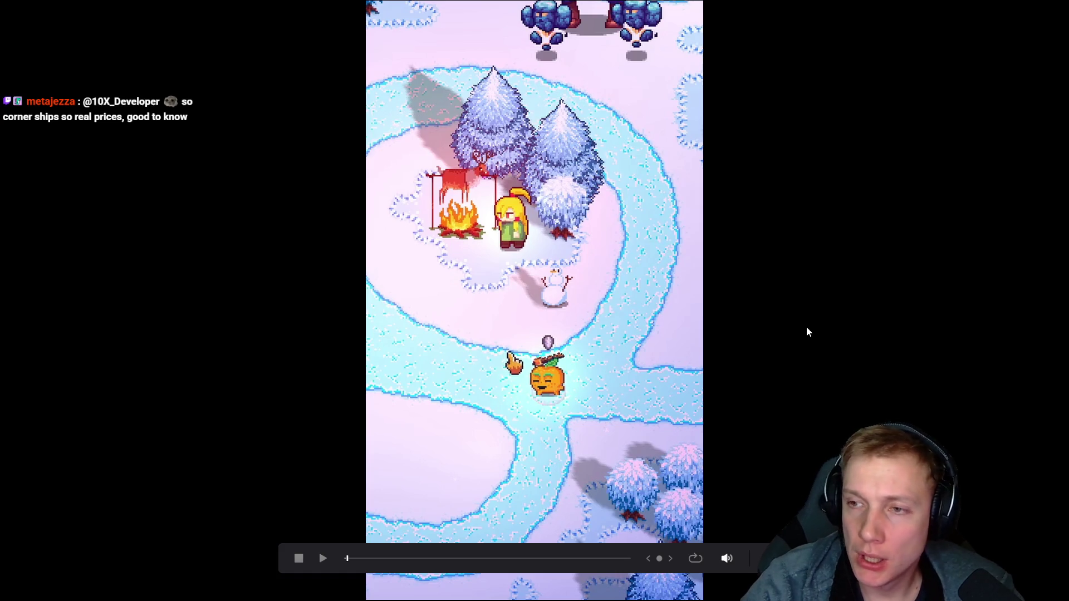
# - Close the player, activate the Shorts timeline with a taller A1 track and more vertical timeline room
pyautogui.press('Escape')
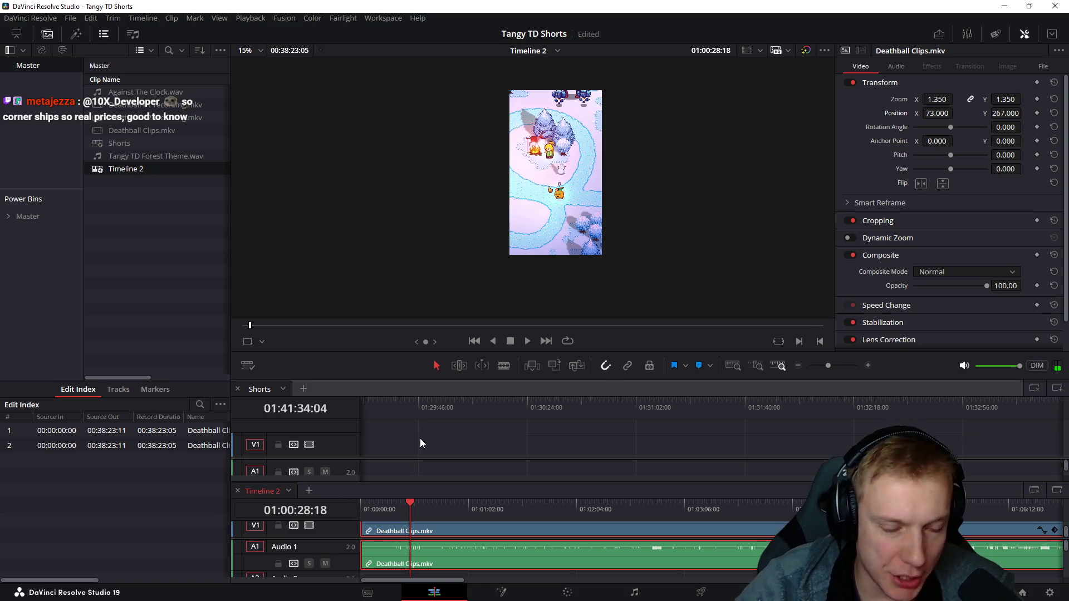
pyautogui.click(451, 445)
pyautogui.scroll(3, 740, 442)
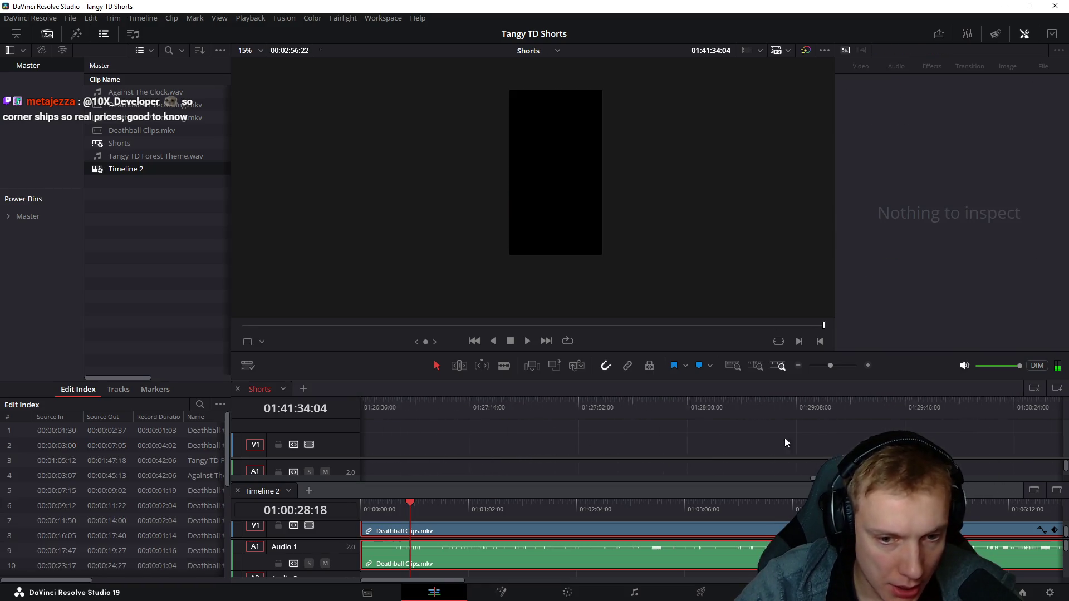
pyautogui.scroll(2, 802, 481)
pyautogui.moveTo(802, 482); pyautogui.dragTo(364, 479)
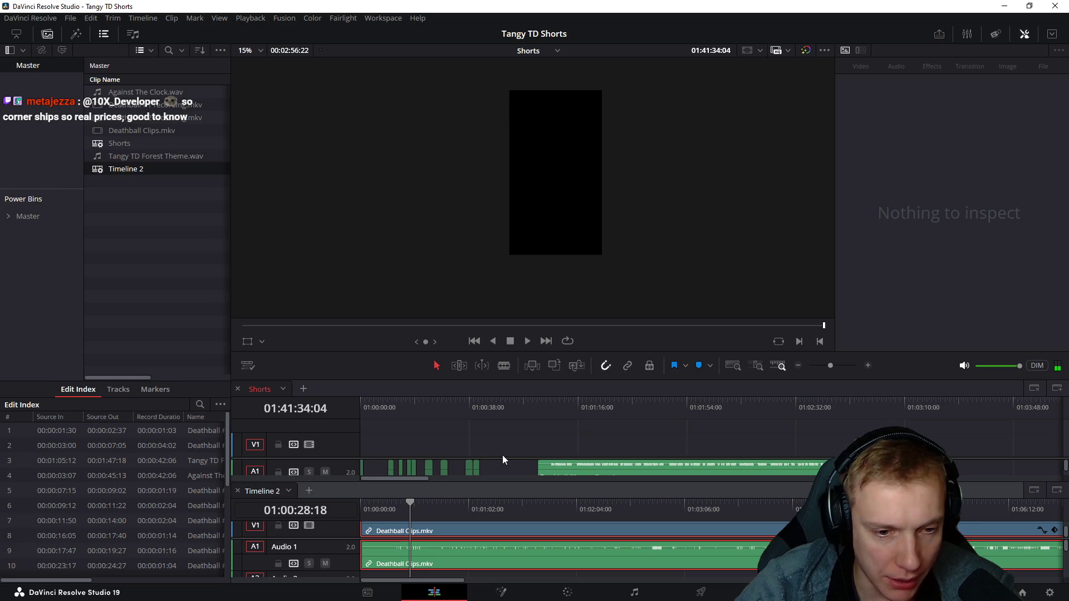
pyautogui.moveTo(498, 458); pyautogui.dragTo(498, 443)
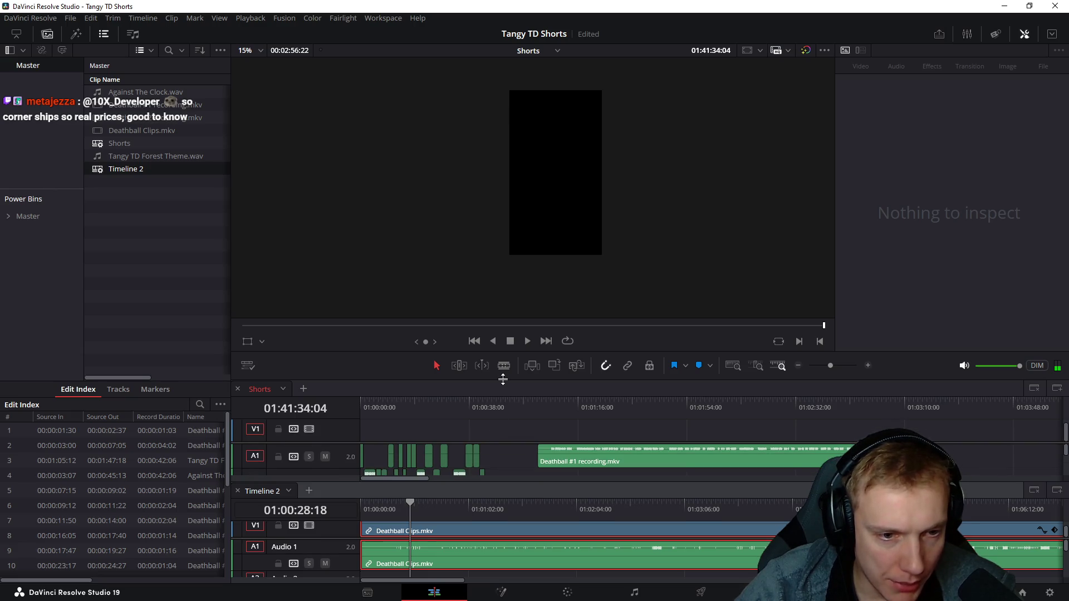
pyautogui.moveTo(503, 379); pyautogui.dragTo(503, 206)
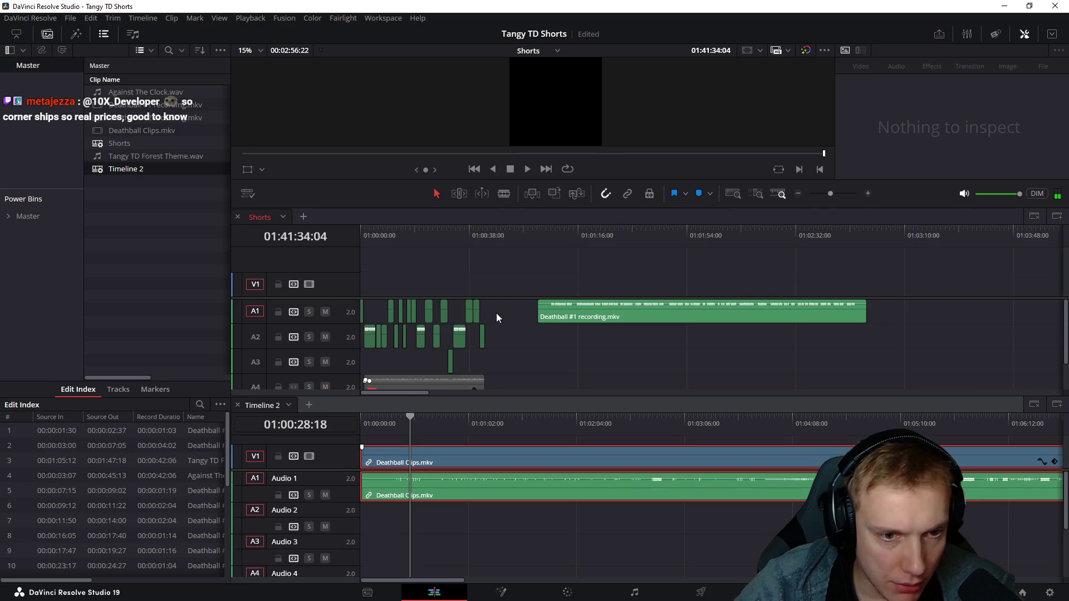
pyautogui.moveTo(507, 303); pyautogui.dragTo(317, 430)
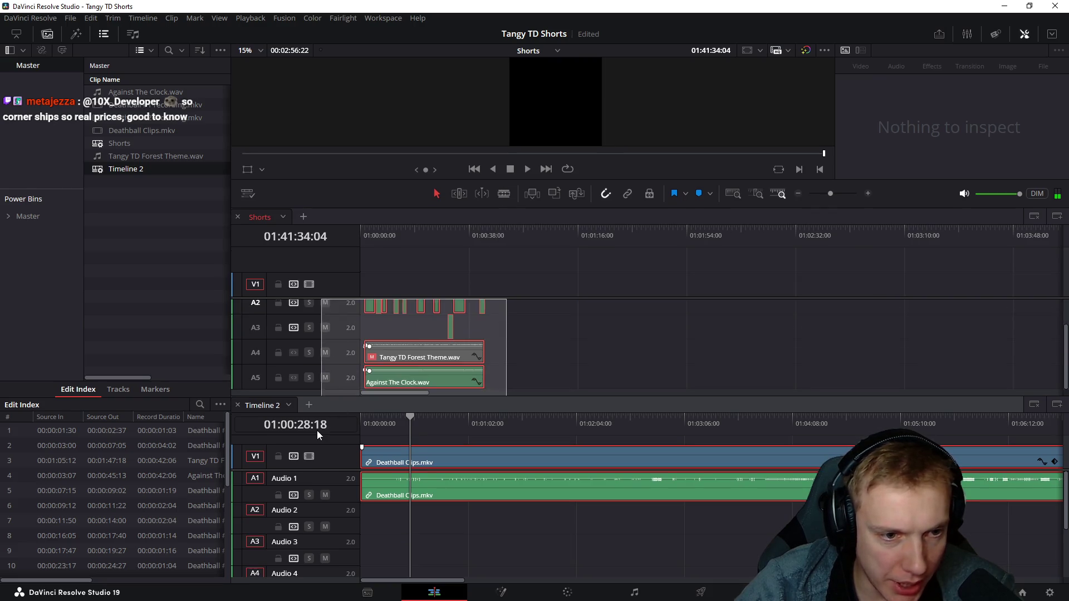
pyautogui.scroll(2, 547, 359)
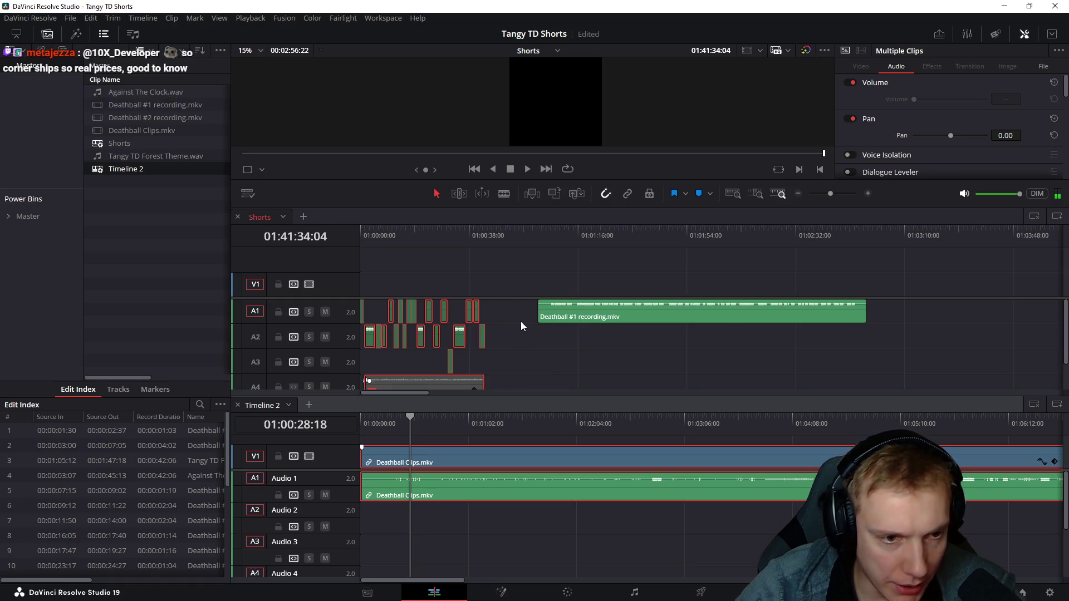
pyautogui.scroll(-2, 497, 317)
pyautogui.scroll(2, 498, 313)
pyautogui.scroll(-2, 498, 312)
pyautogui.scroll(2, 499, 312)
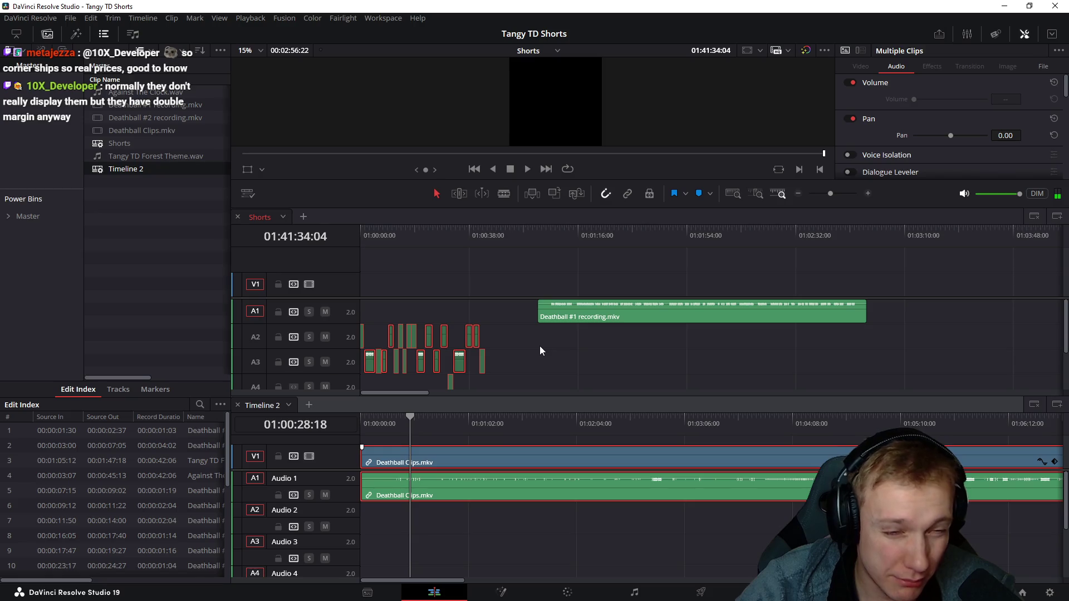
# - Lock audio tracks A2–A6, slide the Deathball #1 recording later on A1, then activate Timeline 2
pyautogui.click(509, 313)
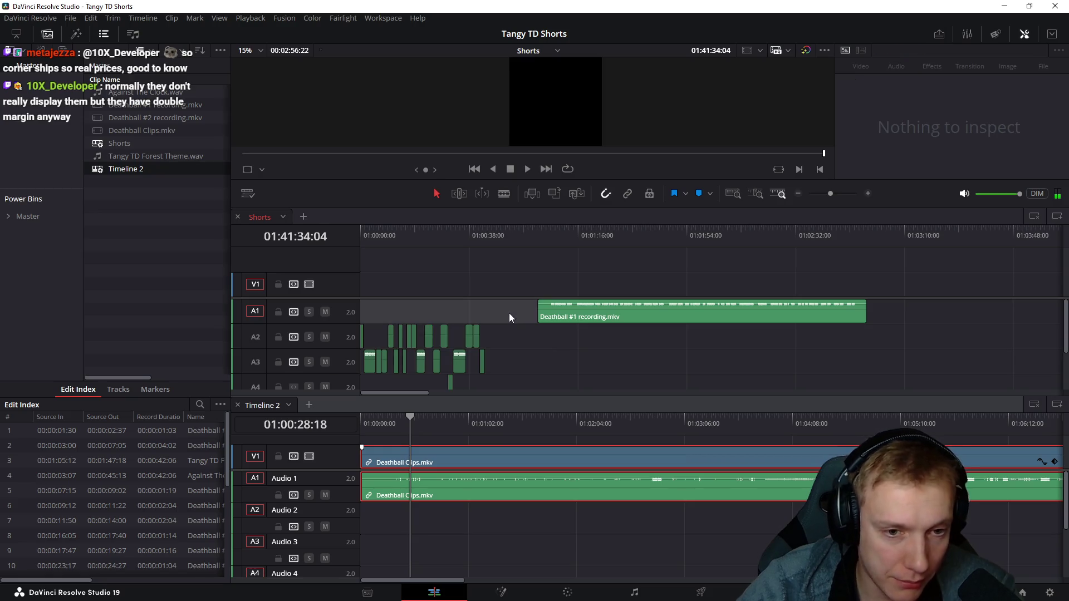
pyautogui.moveTo(380, 249); pyautogui.dragTo(352, 241)
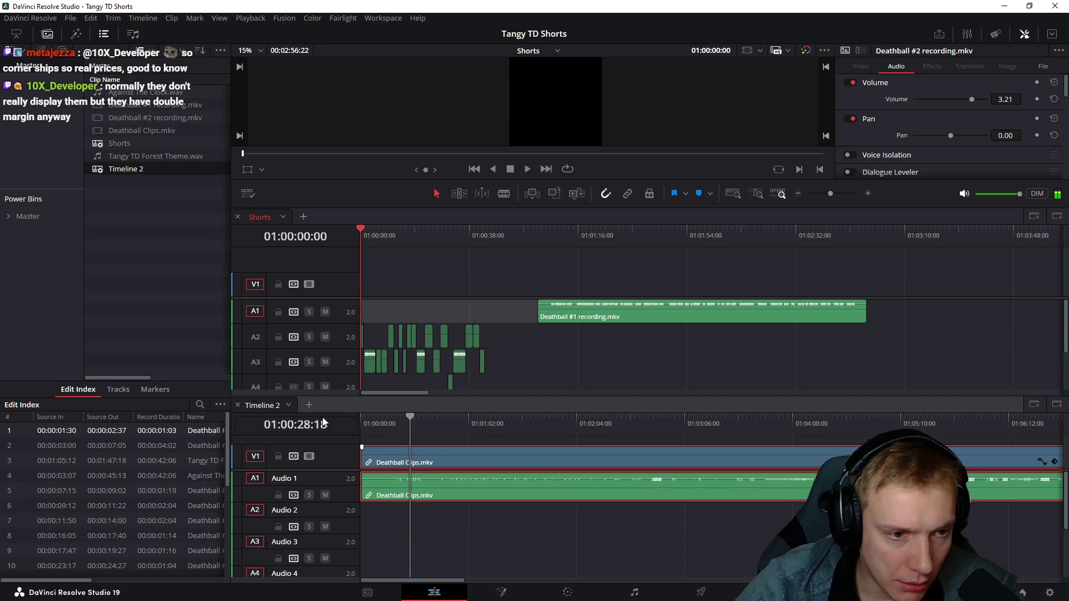
pyautogui.click(278, 336)
pyautogui.click(278, 361)
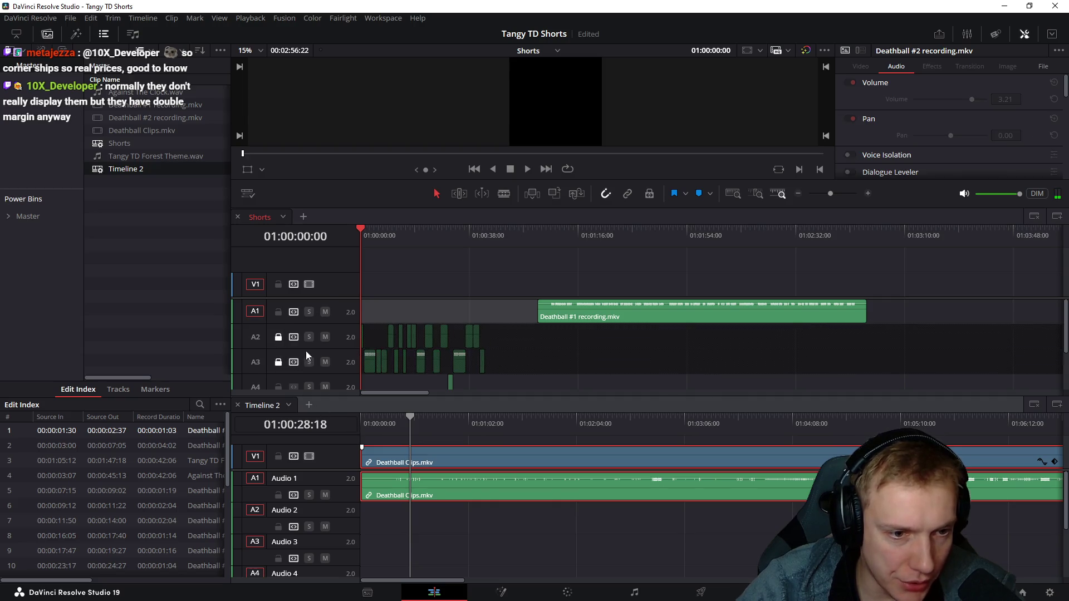
pyautogui.scroll(-2, 306, 352)
pyautogui.click(279, 328)
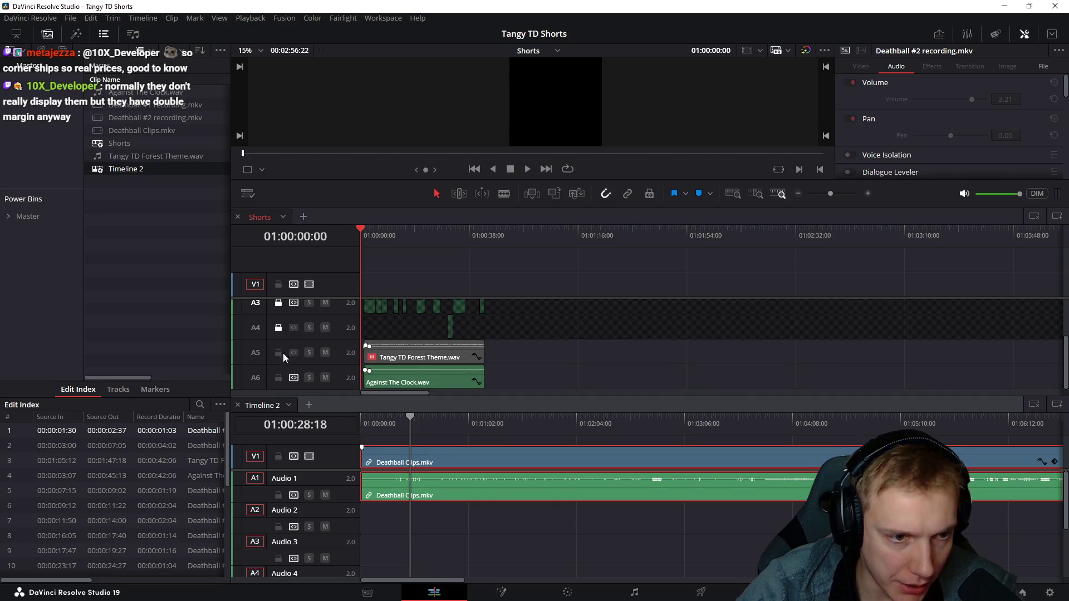
pyautogui.click(278, 353)
pyautogui.click(278, 378)
pyautogui.scroll(2, 484, 377)
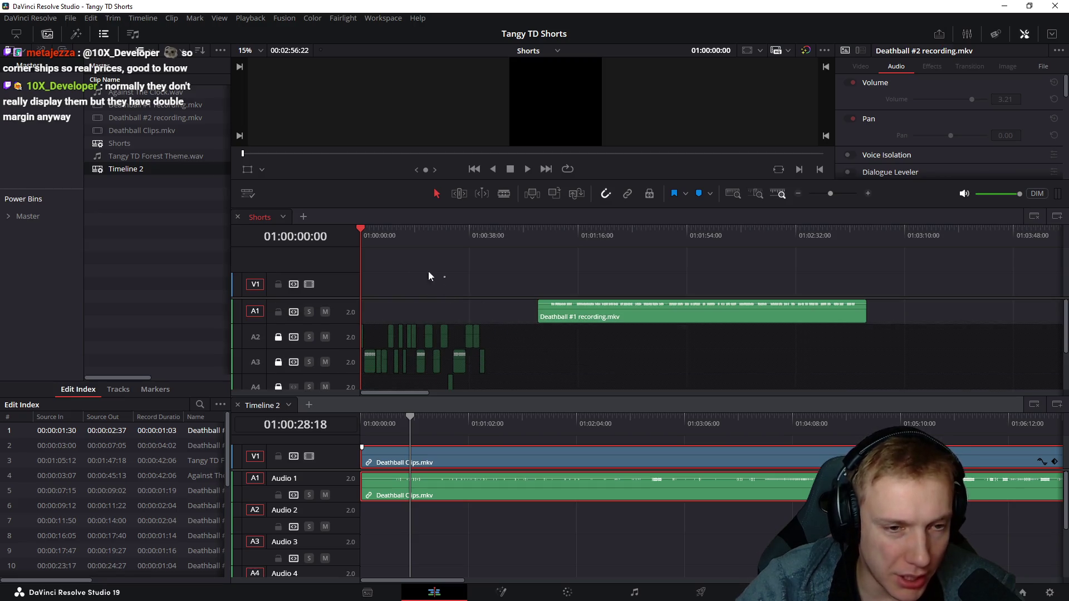
pyautogui.moveTo(604, 317); pyautogui.dragTo(830, 319)
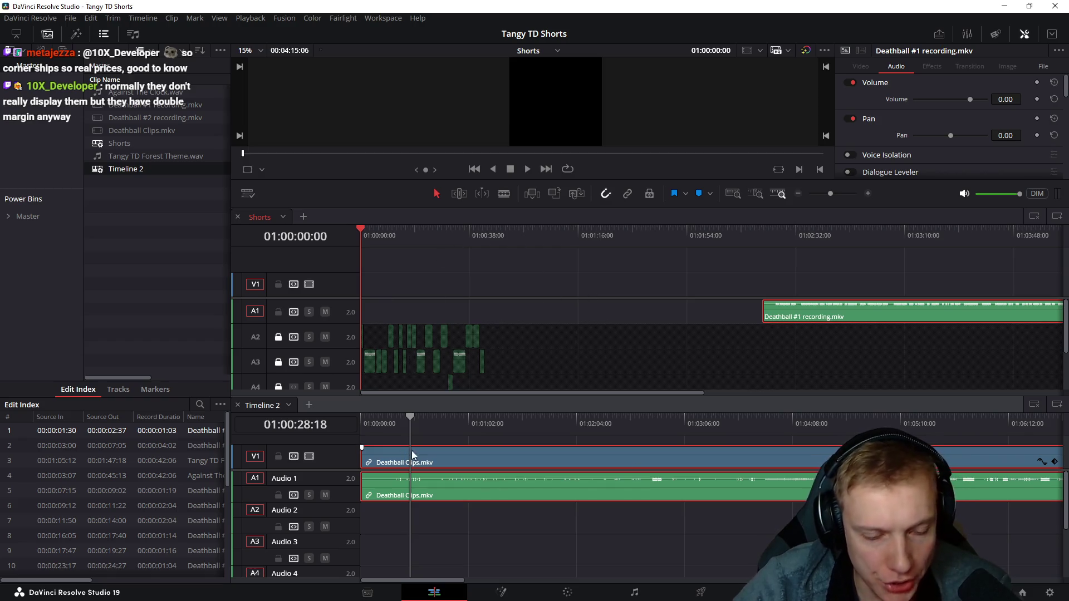
pyautogui.click(399, 427)
# - Play Timeline 2 with a larger preview and delete its empty audio tracks
pyautogui.press('space')
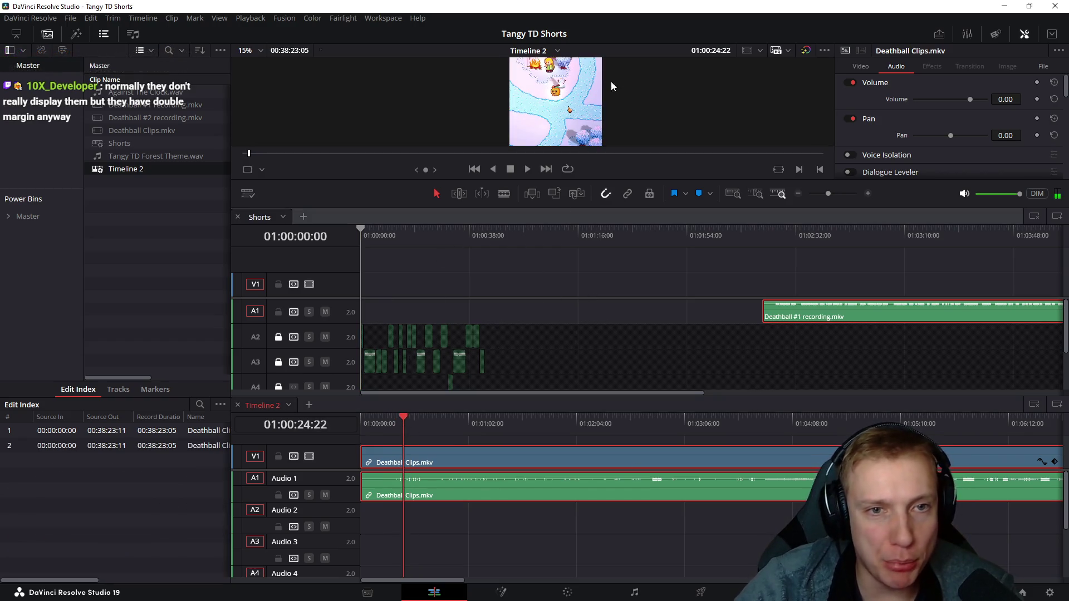
pyautogui.moveTo(603, 182); pyautogui.dragTo(606, 262)
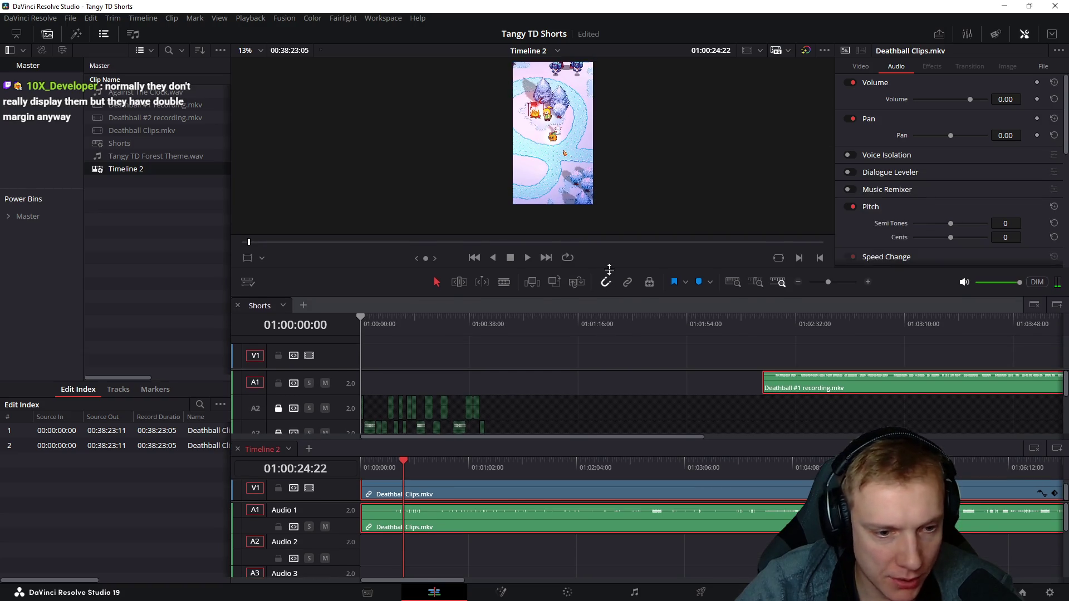
pyautogui.scroll(-2, 510, 531)
pyautogui.scroll(-2, 511, 531)
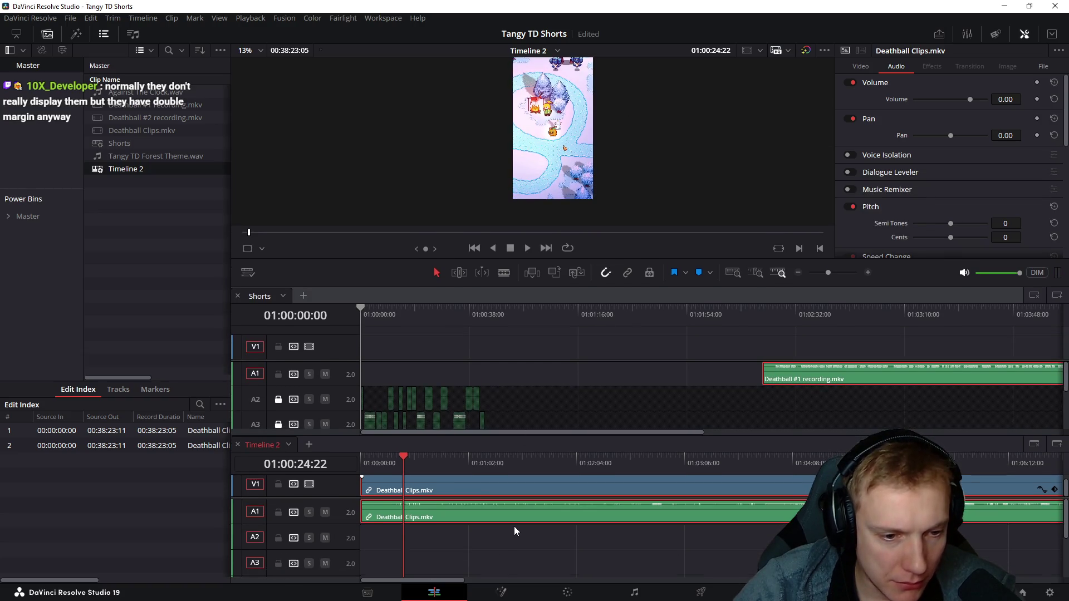
pyautogui.scroll(2, 515, 482)
pyautogui.scroll(1, 516, 482)
pyautogui.scroll(1, 515, 482)
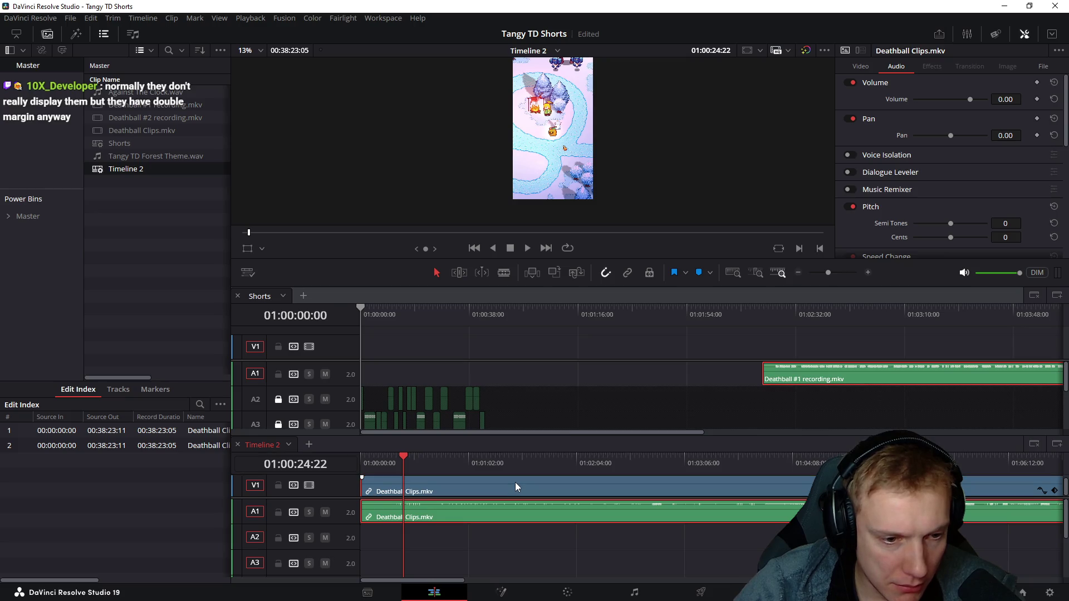
pyautogui.rightClick(340, 502)
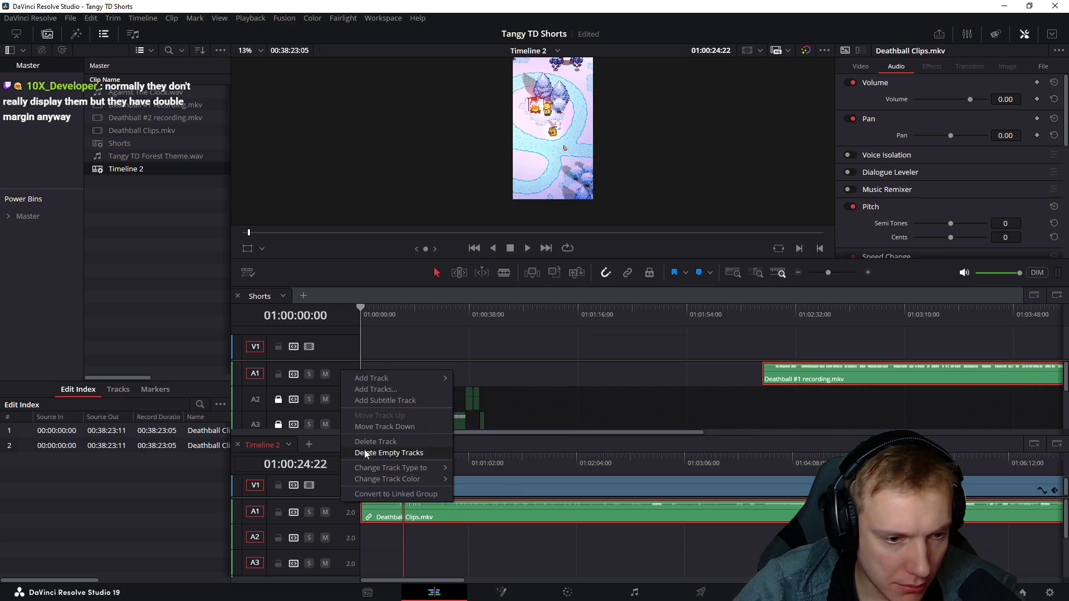
pyautogui.click(382, 449)
pyautogui.click(371, 495)
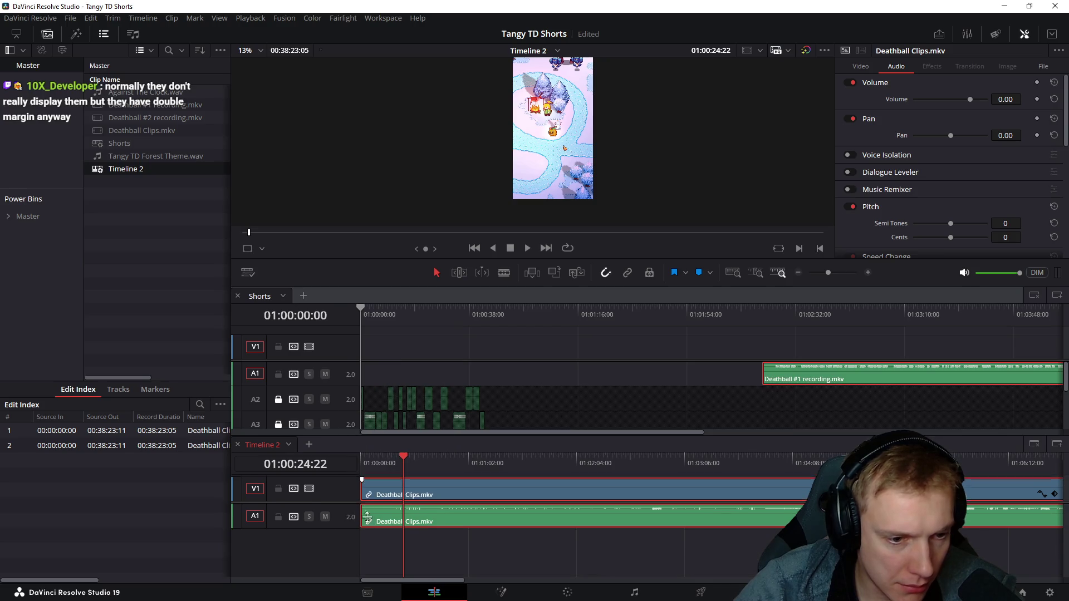
pyautogui.scroll(1, 384, 515)
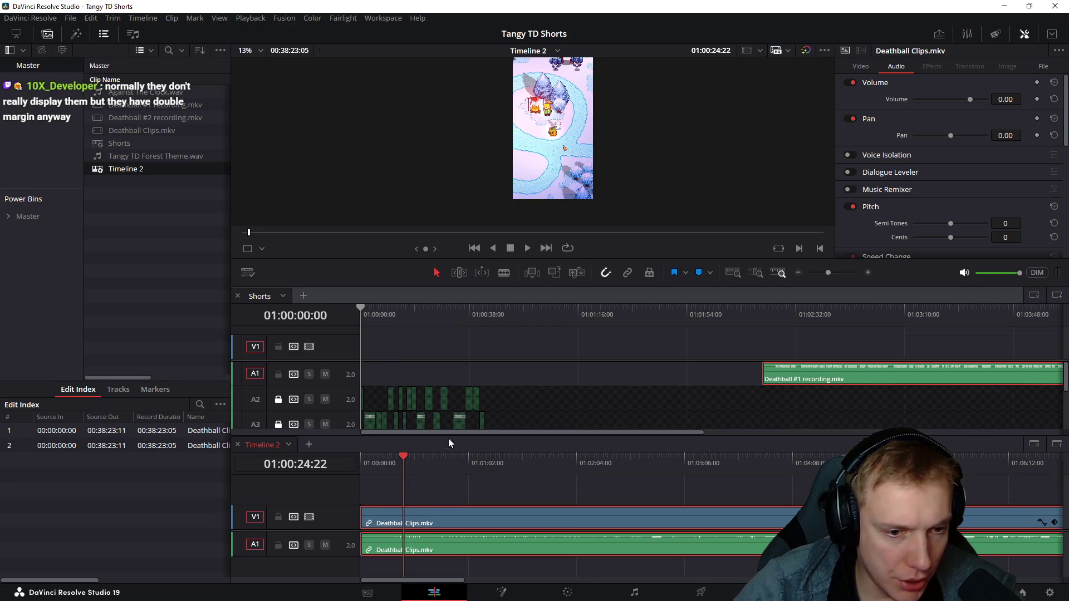
# - Resize the timeline panels and vertical-video preview, then make Shorts the active timeline
pyautogui.moveTo(446, 442); pyautogui.dragTo(446, 461)
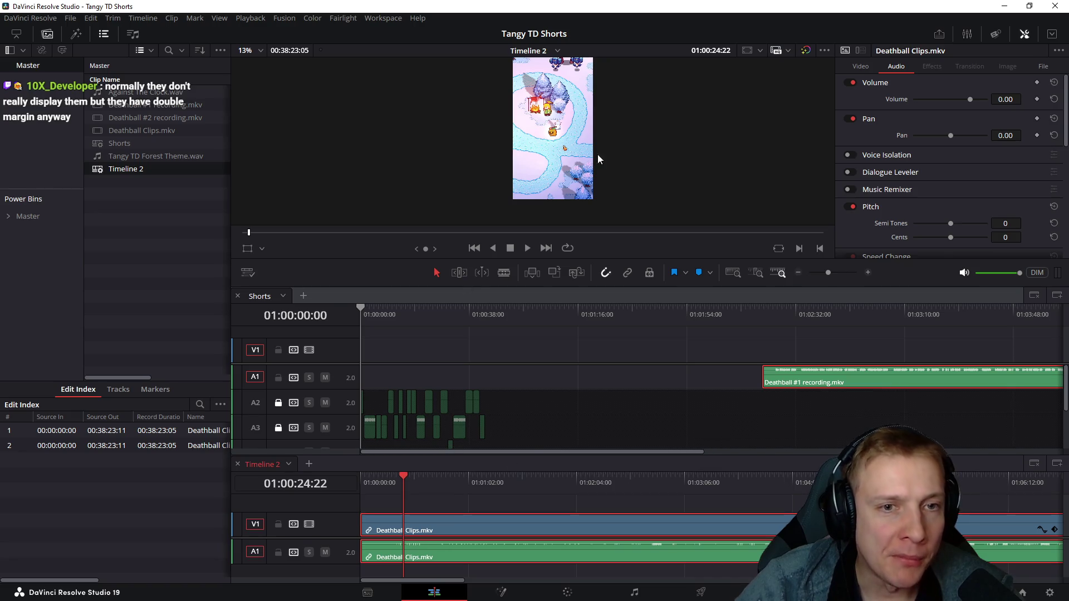
pyautogui.scroll(1, 606, 181)
pyautogui.moveTo(504, 257); pyautogui.dragTo(518, 312)
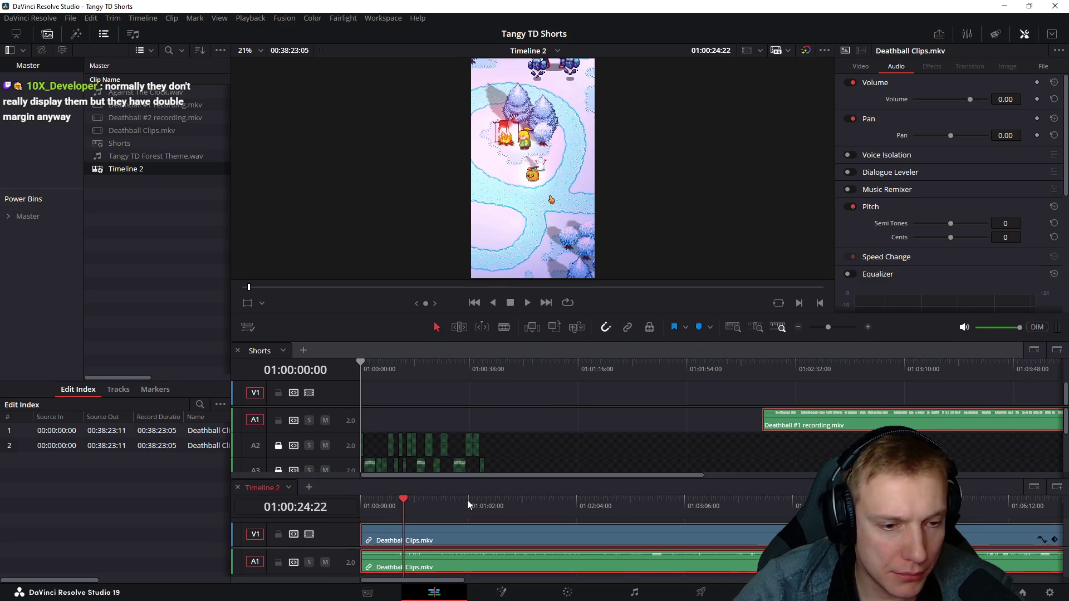
pyautogui.moveTo(478, 477); pyautogui.dragTo(479, 459)
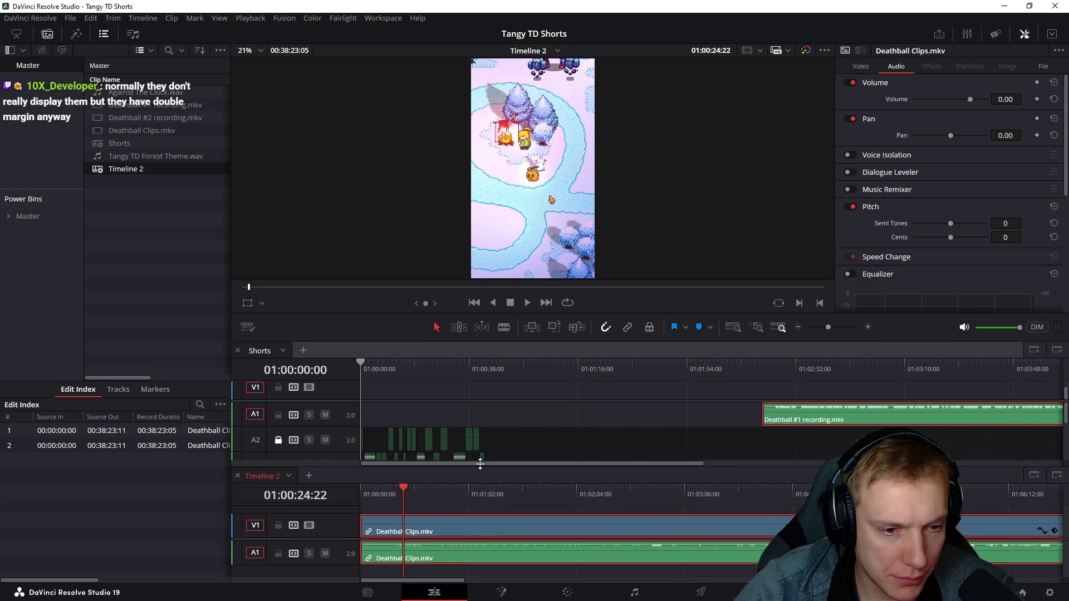
pyautogui.click(465, 401)
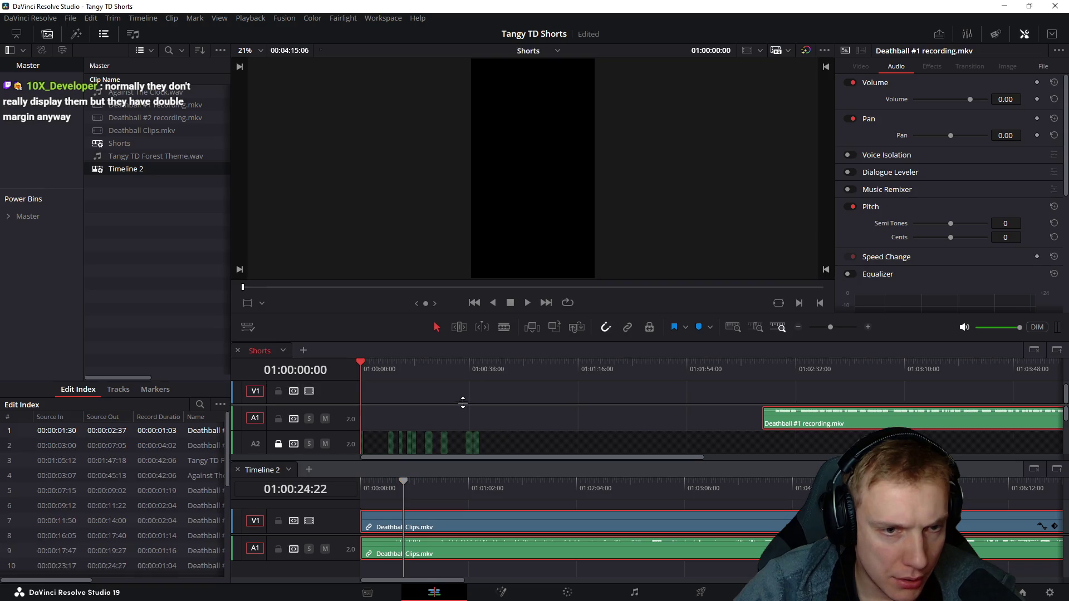
pyautogui.click(450, 518)
pyautogui.moveTo(395, 484)
pyautogui.mouseDown()
pyautogui.moveTo(419, 477)
pyautogui.moveTo(385, 492)
pyautogui.mouseUp()
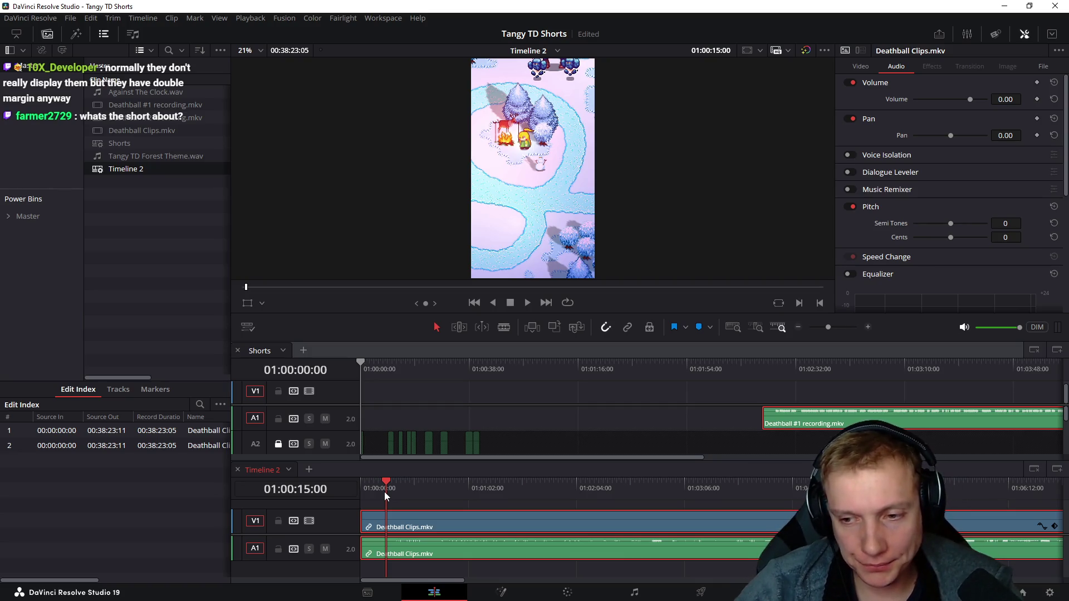
pyautogui.scroll(5, 494, 510)
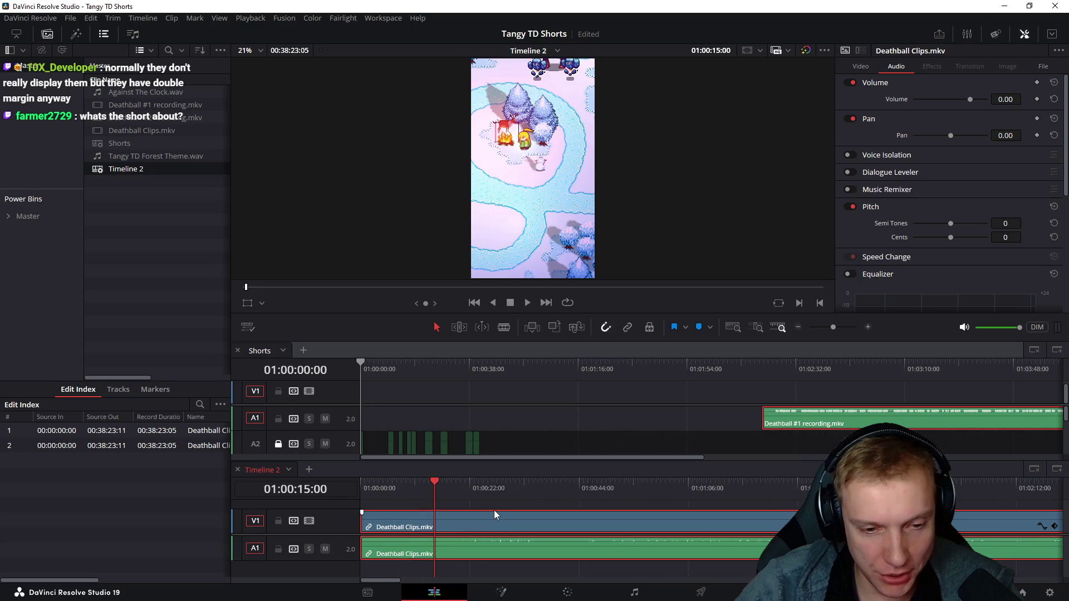
pyautogui.click(542, 502)
pyautogui.moveTo(540, 489); pyautogui.dragTo(649, 494)
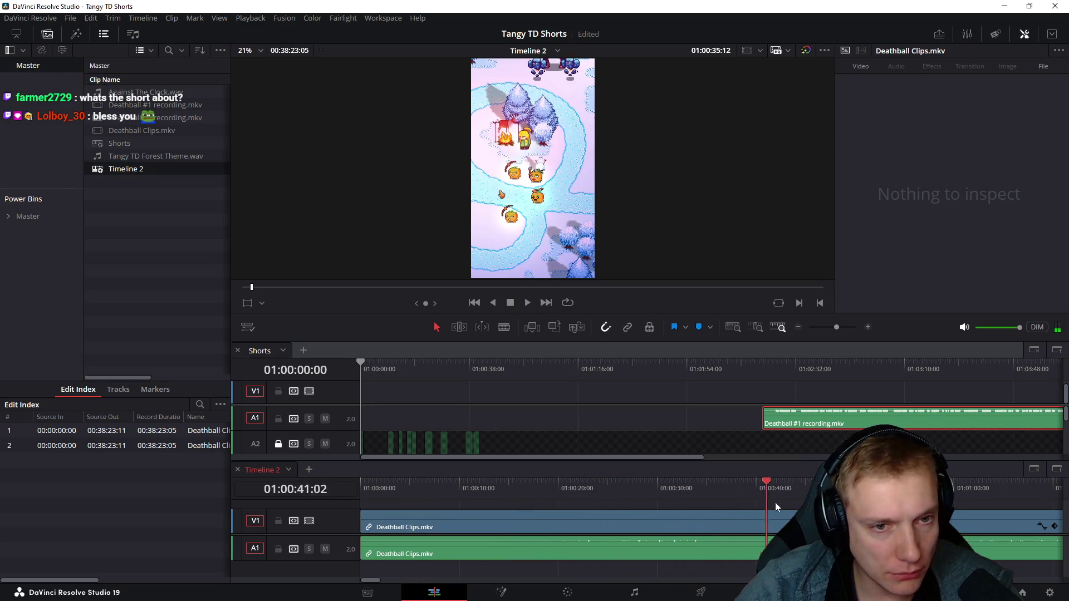
pyautogui.moveTo(648, 494)
pyautogui.mouseDown()
pyautogui.moveTo(944, 498)
pyautogui.moveTo(554, 495)
pyautogui.mouseUp()
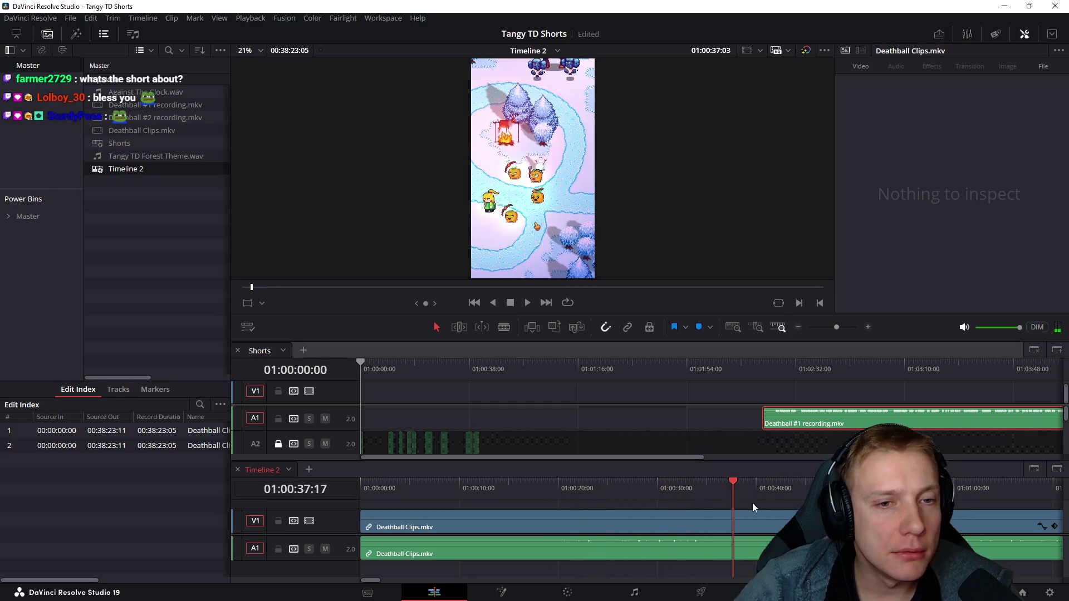
pyautogui.moveTo(554, 494); pyautogui.dragTo(944, 497)
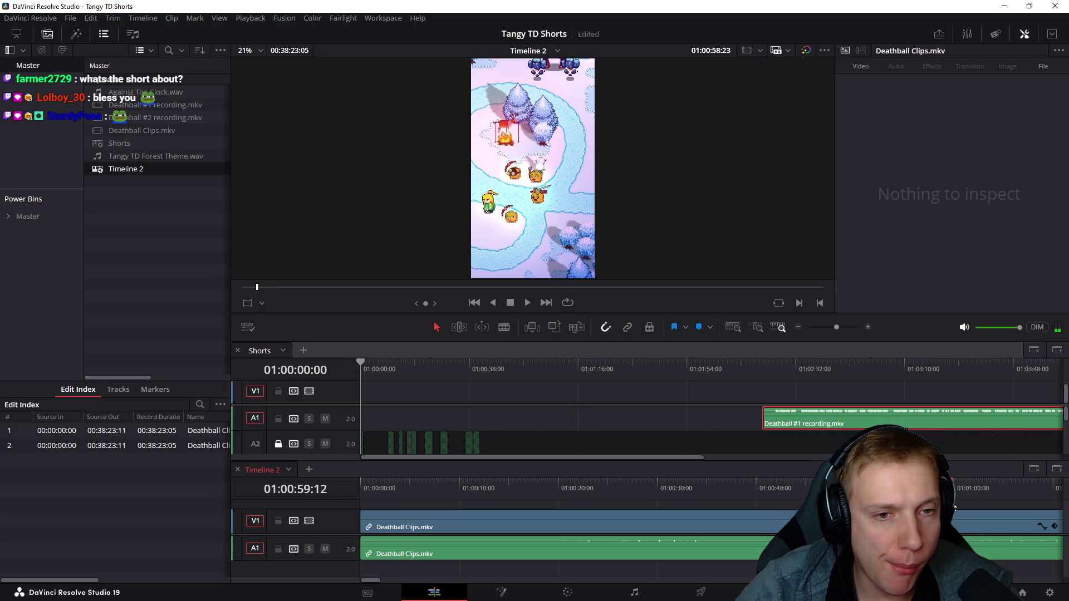
pyautogui.moveTo(964, 494); pyautogui.dragTo(654, 527)
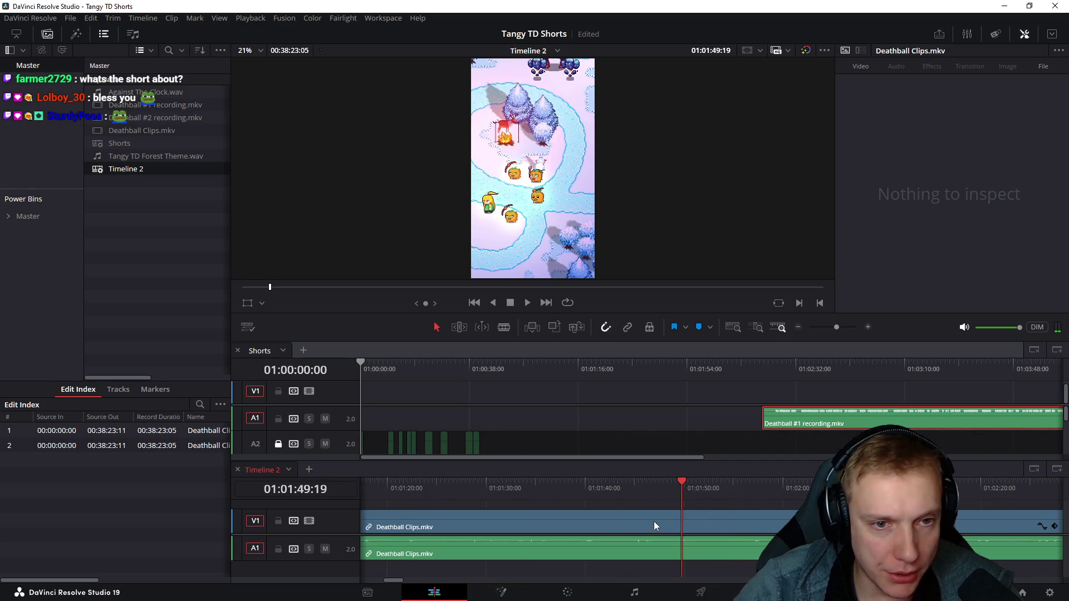
pyautogui.click(790, 488)
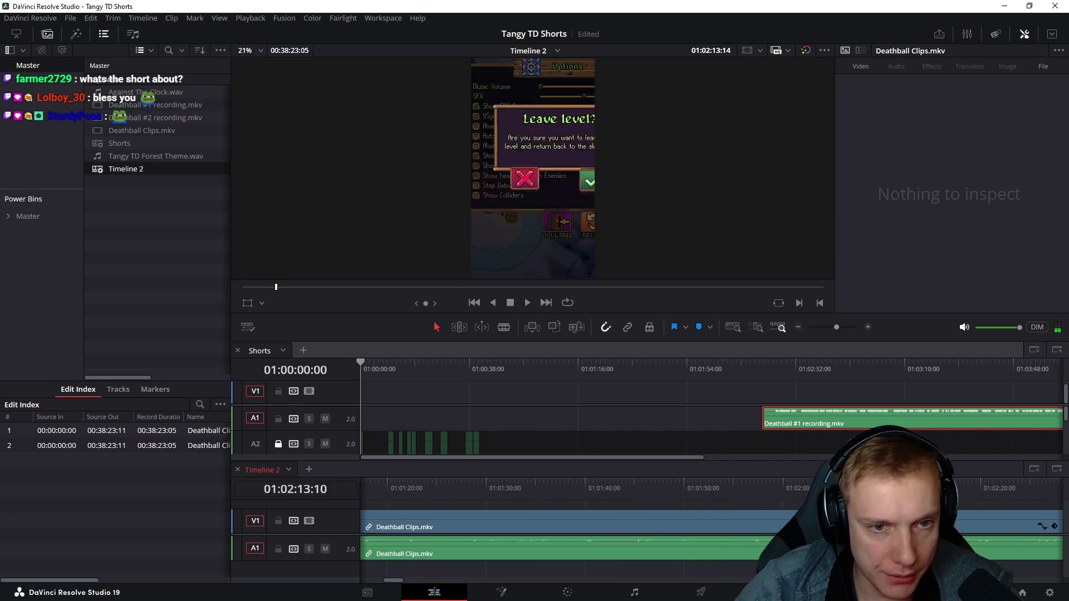
pyautogui.moveTo(827, 487); pyautogui.dragTo(548, 491)
pyautogui.hscroll(-10, 548, 490)
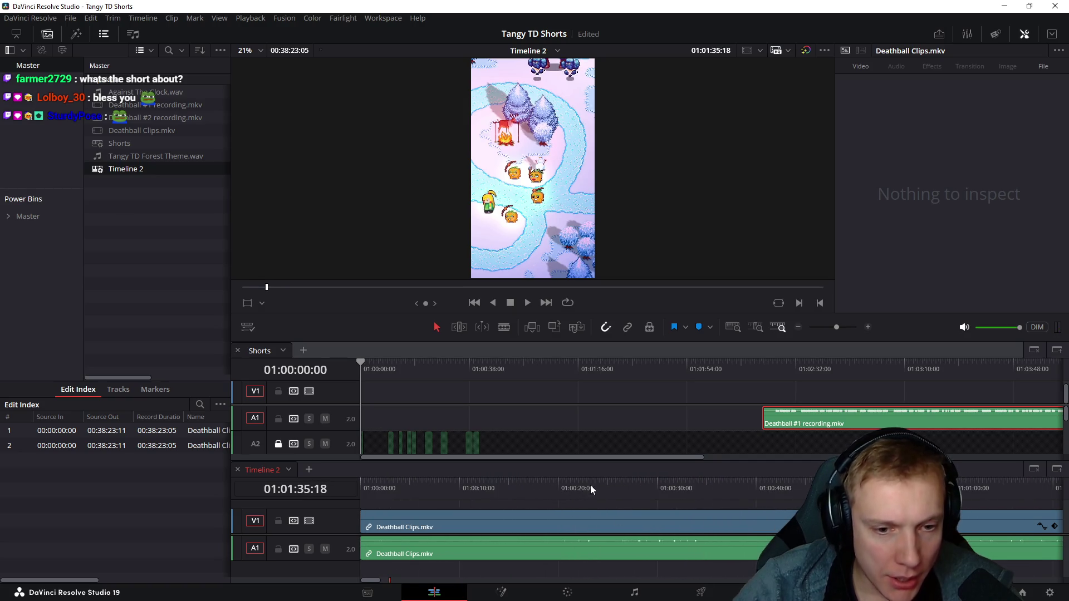
pyautogui.moveTo(553, 488); pyautogui.dragTo(579, 487)
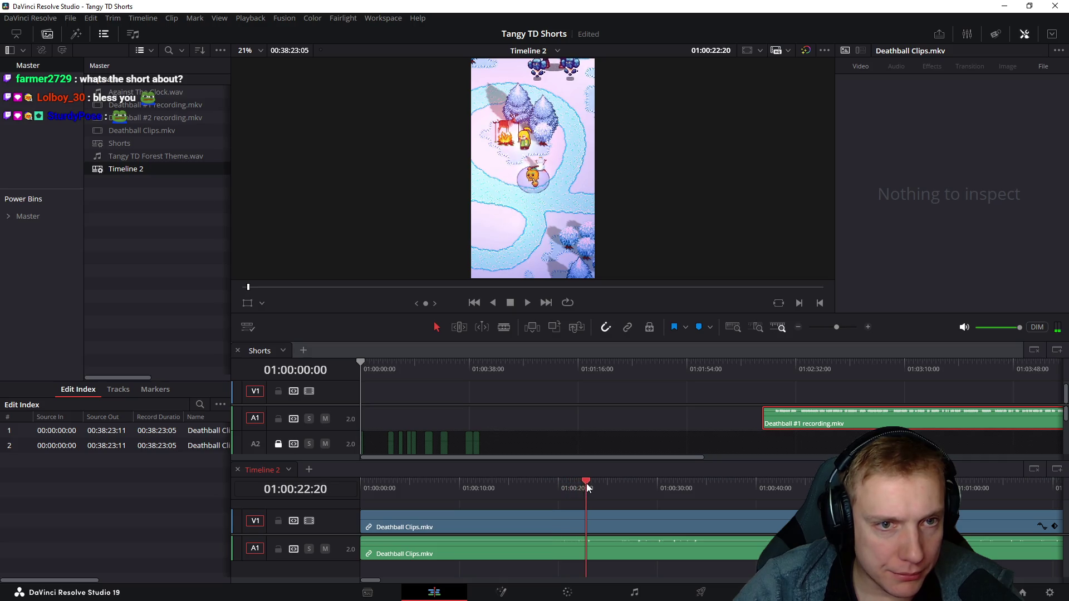
pyautogui.moveTo(580, 483)
pyautogui.mouseDown()
pyautogui.moveTo(410, 483)
pyautogui.moveTo(440, 477)
pyautogui.mouseUp()
pyautogui.hotkey('ctrl', 'b')
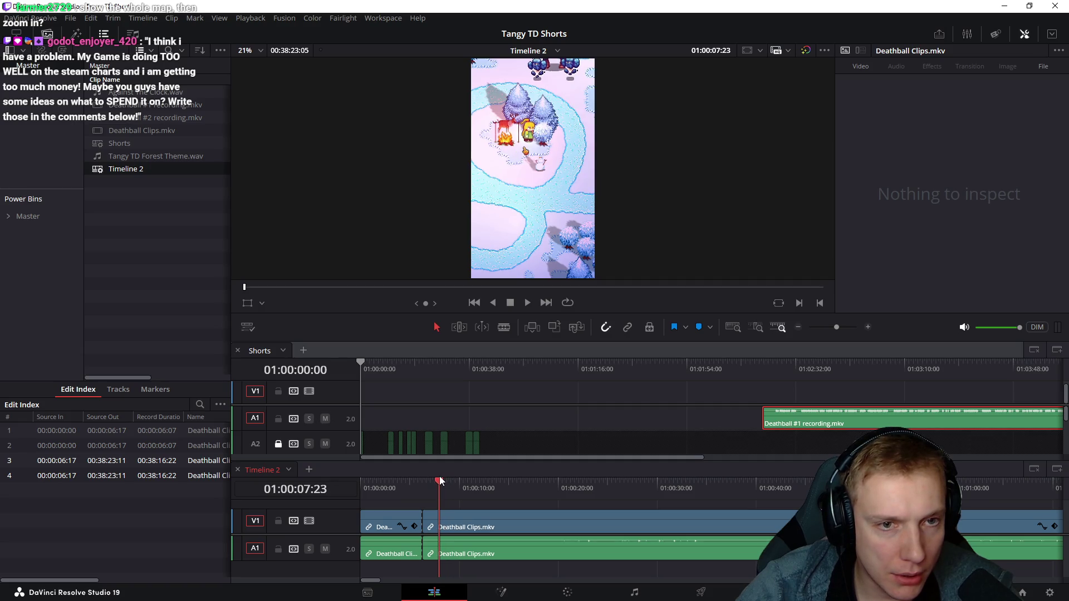
# - Split Timeline 2 at 01:00:07:23, delete the opening pieces leaving a short video sliver, and go to Shorts
pyautogui.hotkey('ctrl', 'b')
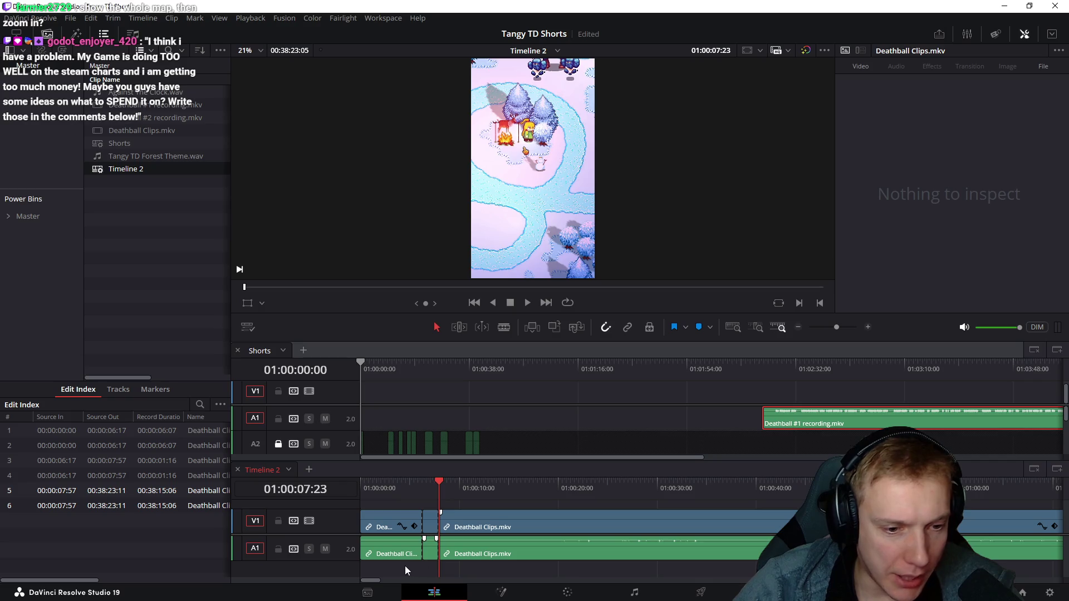
pyautogui.press('Delete')
pyautogui.click(430, 553)
pyautogui.press('Delete')
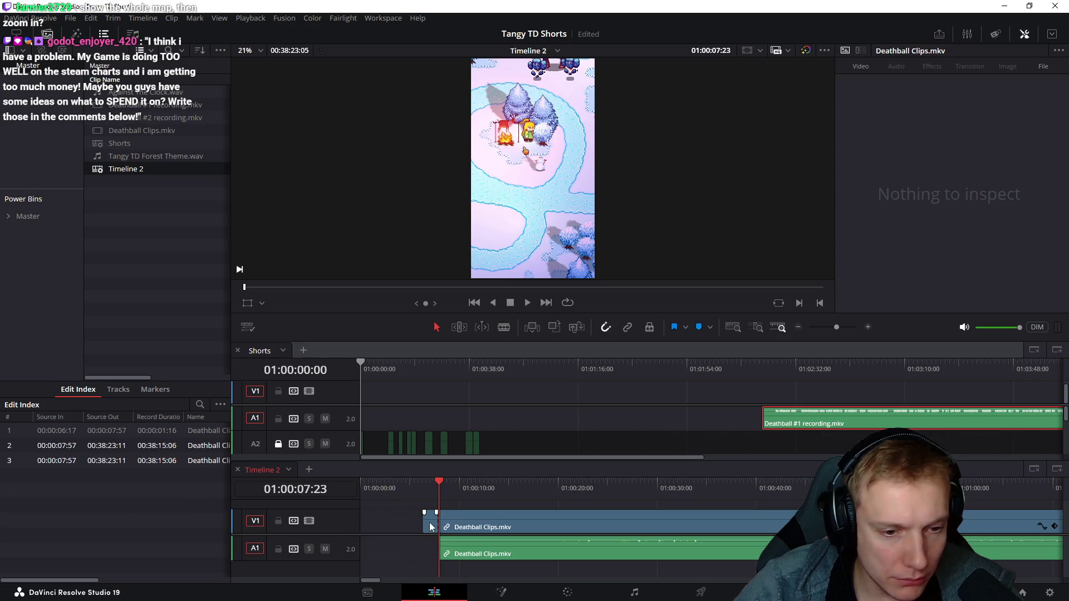
pyautogui.click(431, 524)
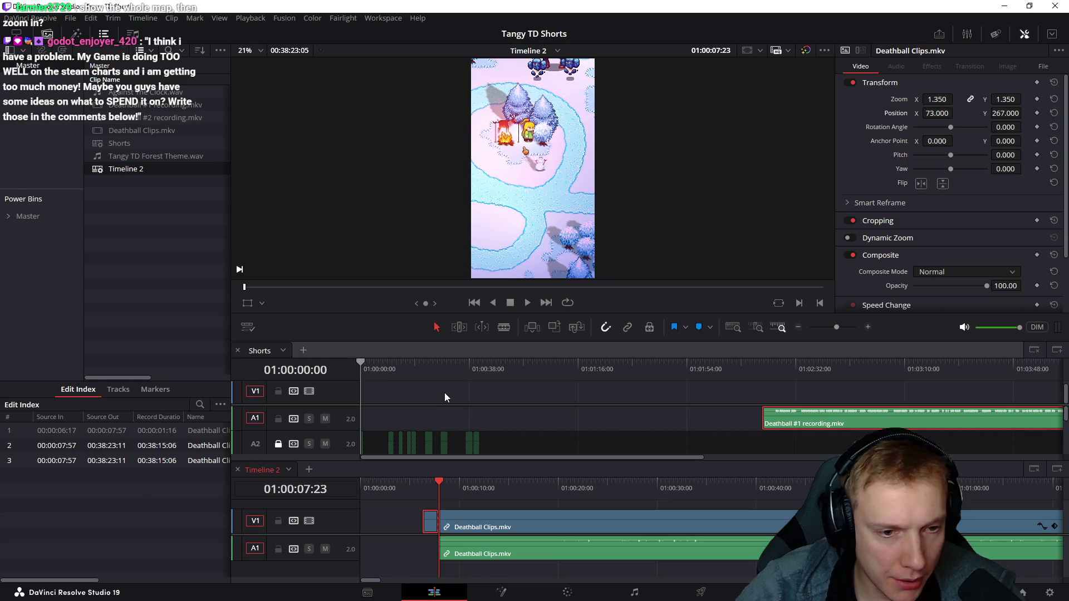
pyautogui.click(472, 382)
pyautogui.scroll(3, 501, 386)
pyautogui.scroll(3, 476, 381)
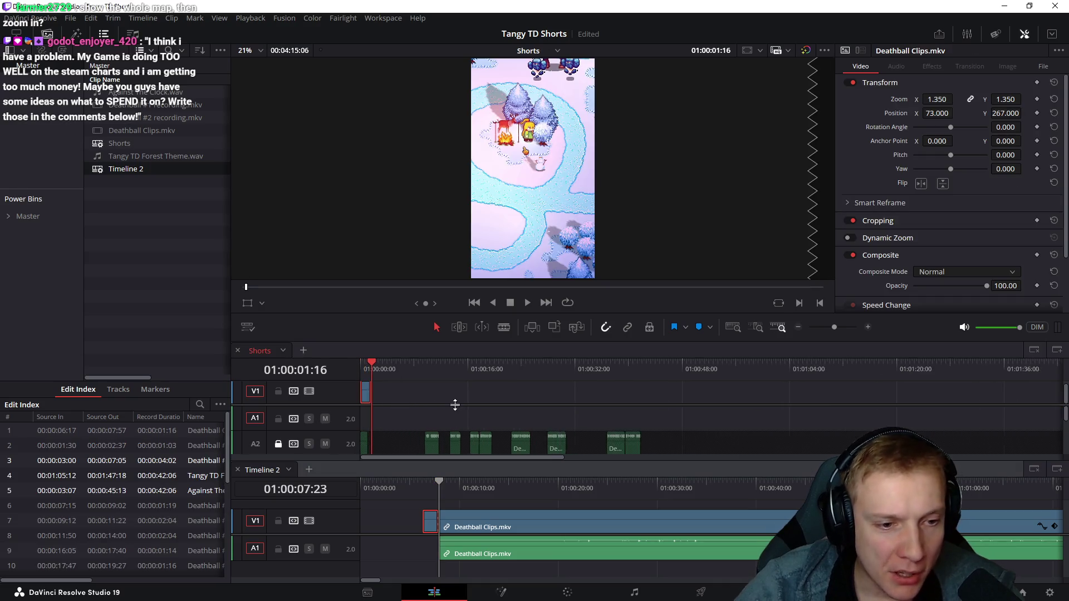
pyautogui.scroll(3, 443, 376)
pyautogui.scroll(3, 409, 369)
pyautogui.press('space')
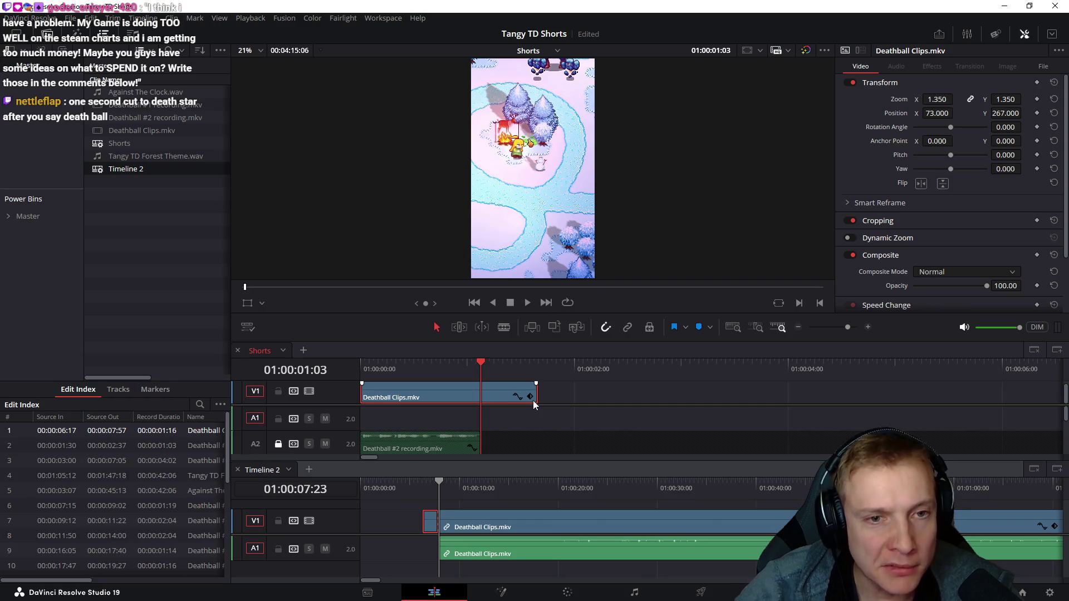
pyautogui.press('space')
pyautogui.moveTo(480, 363); pyautogui.dragTo(523, 367)
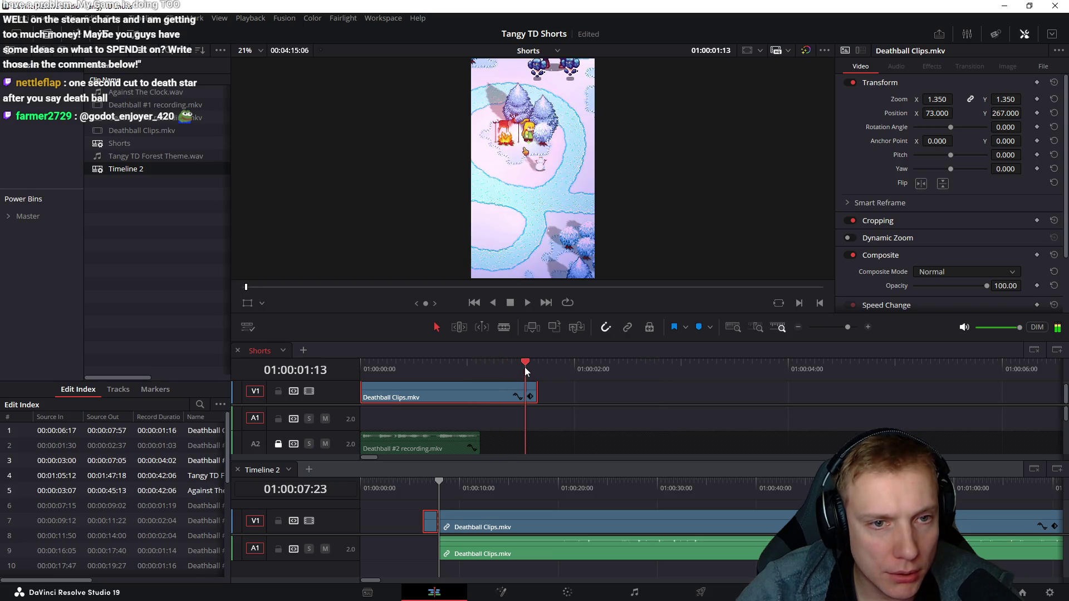
pyautogui.moveTo(521, 367)
pyautogui.mouseDown()
pyautogui.moveTo(494, 372)
pyautogui.moveTo(512, 371)
pyautogui.moveTo(502, 370)
pyautogui.mouseUp()
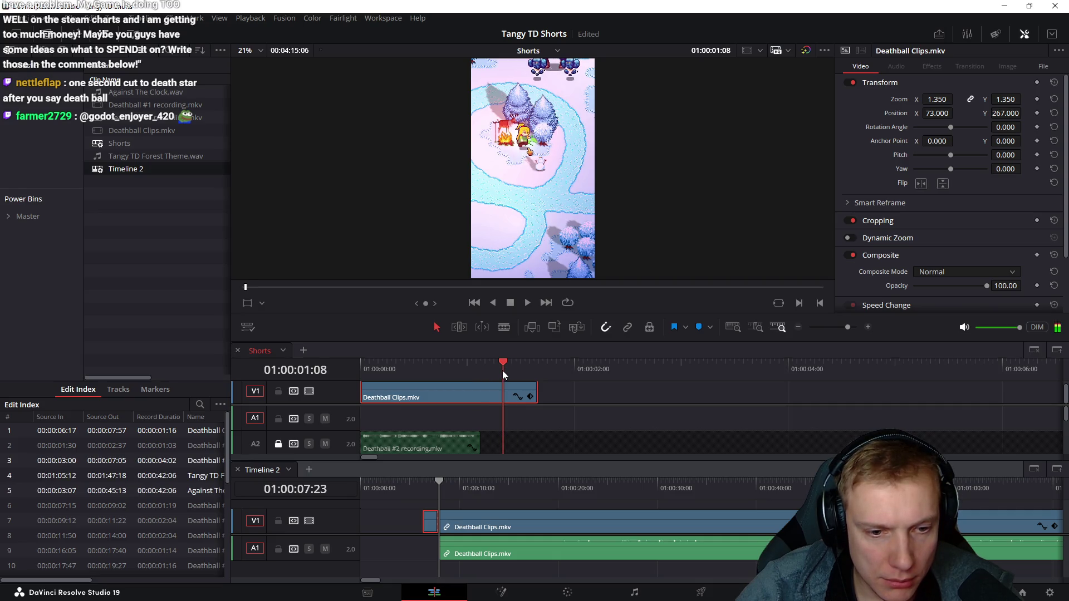
pyautogui.click(579, 407)
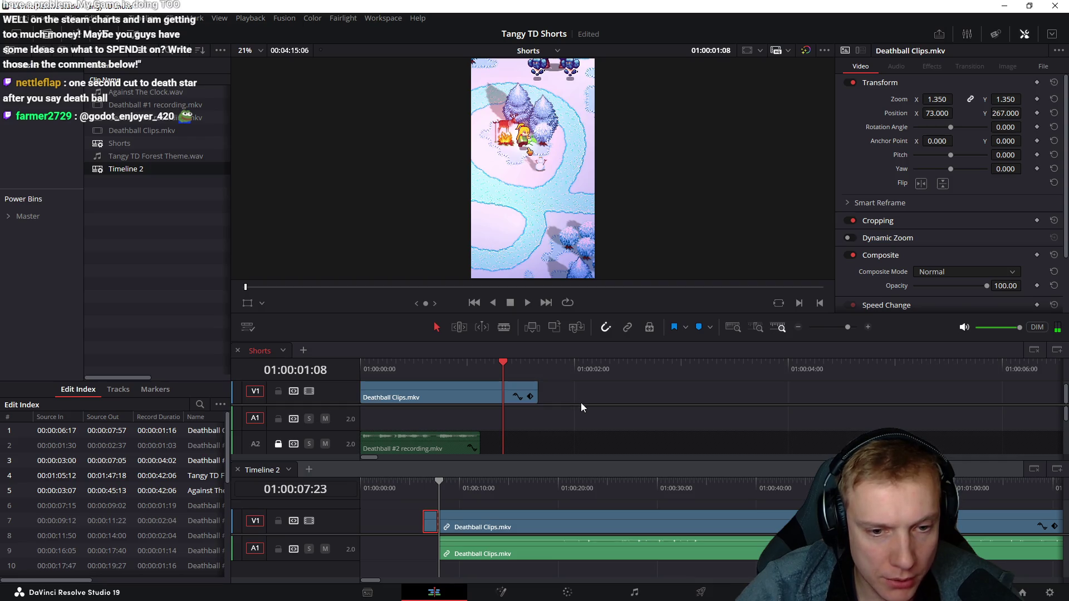
pyautogui.moveTo(582, 406); pyautogui.dragTo(583, 405)
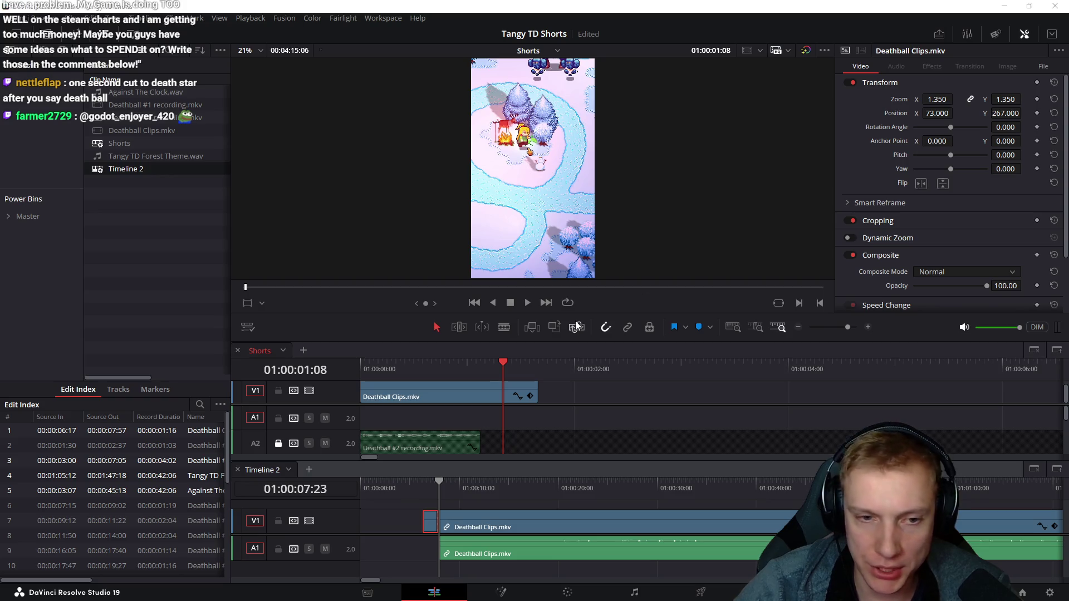
# - Set the workspace to Dual Screen On with Full Screen Timeline
pyautogui.click(382, 19)
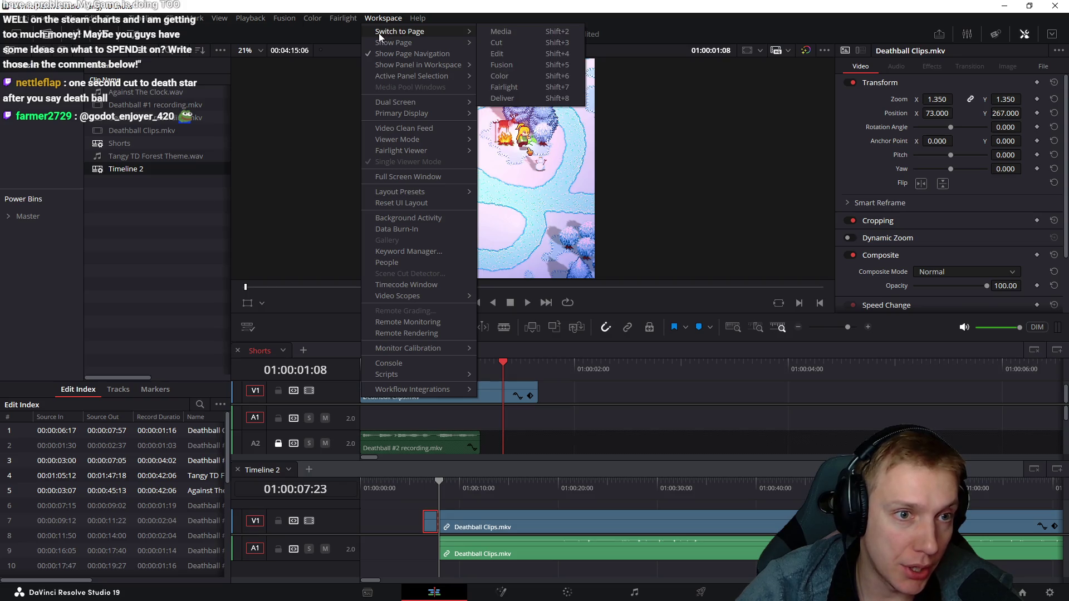
pyautogui.moveTo(400, 140)
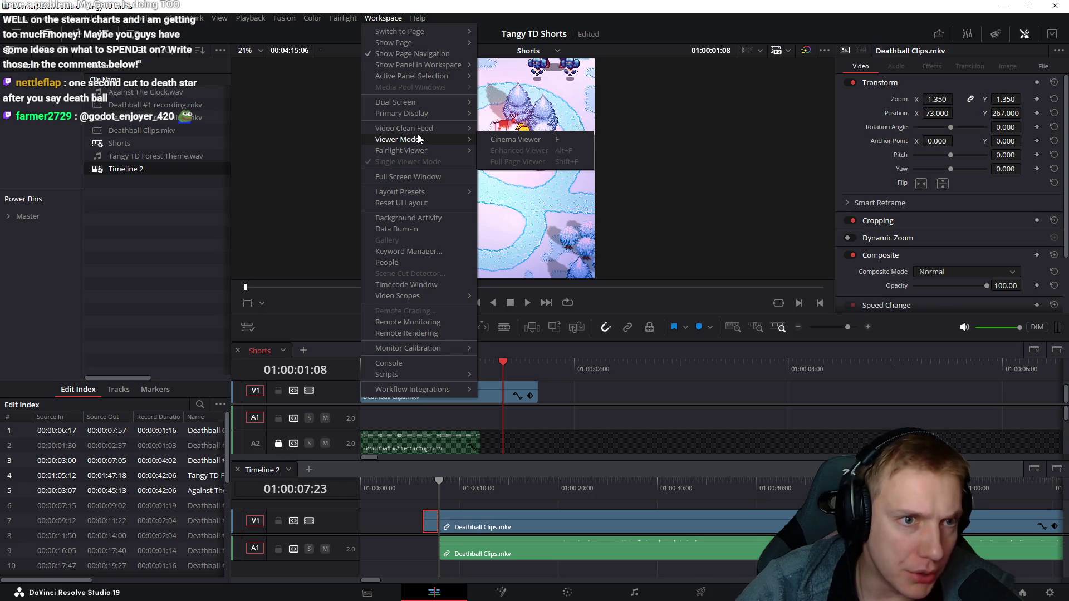
pyautogui.click(507, 108)
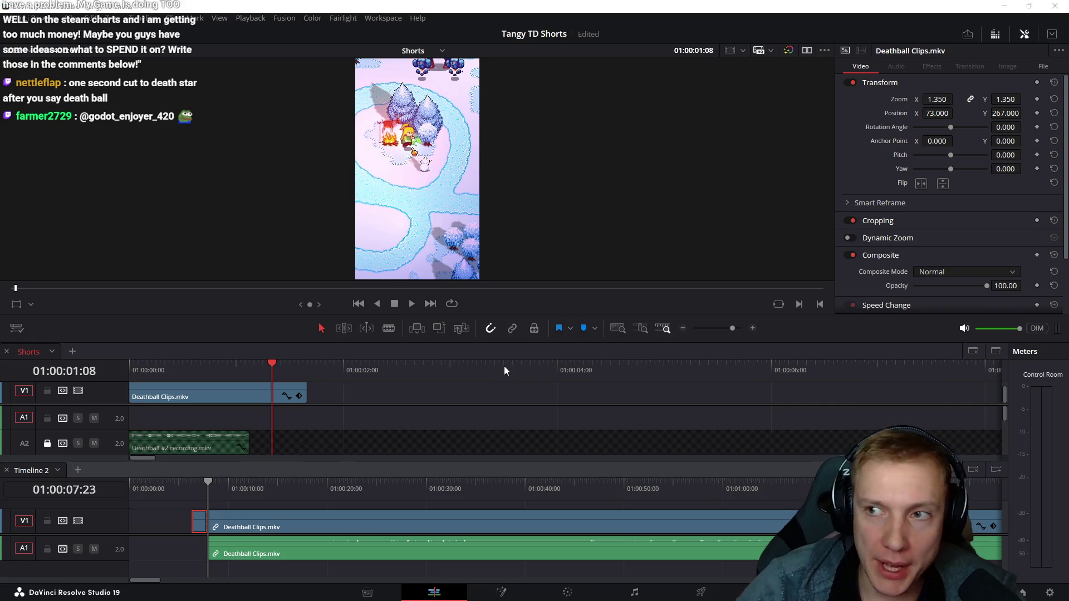
pyautogui.click(370, 18)
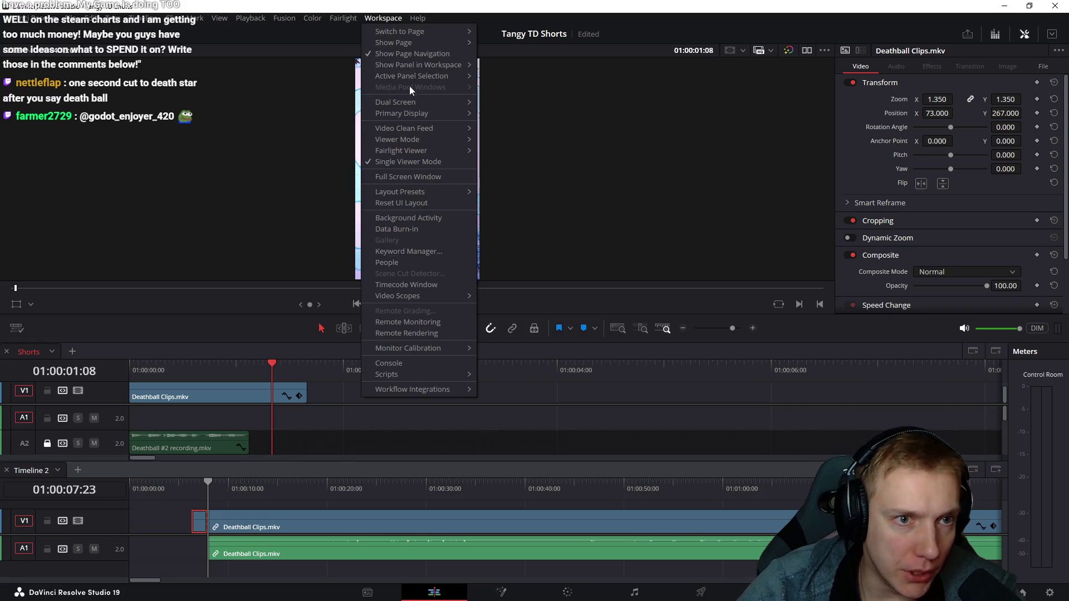
pyautogui.moveTo(397, 101)
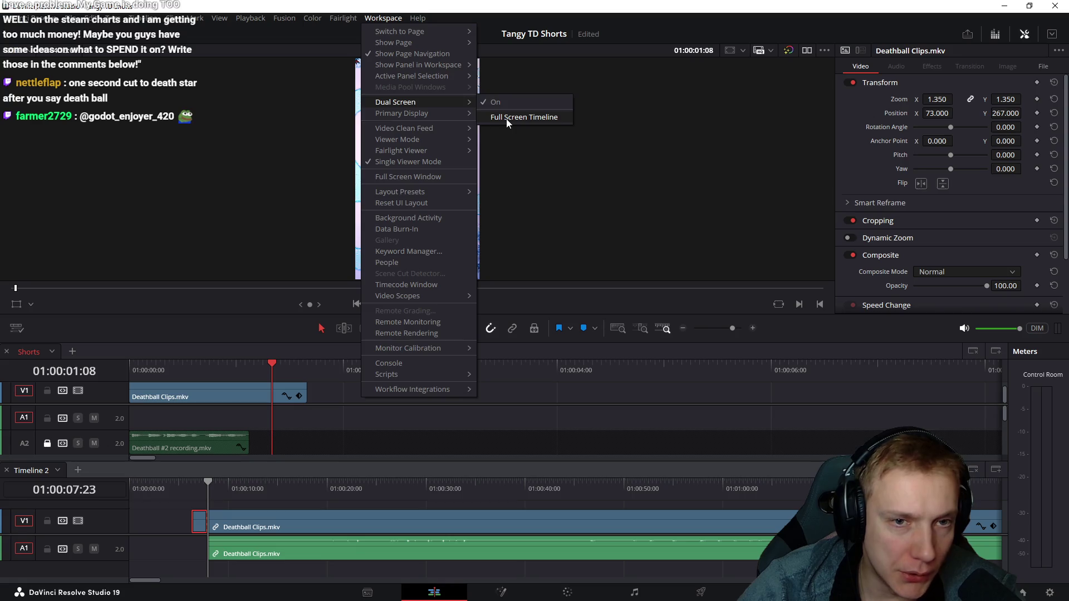
pyautogui.click(506, 118)
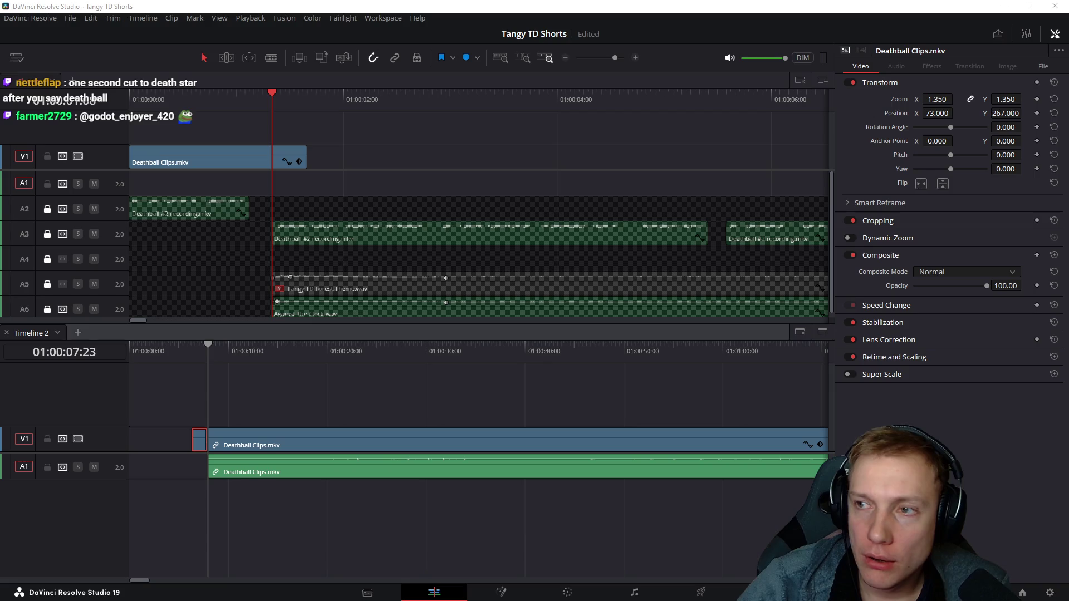
# - Enlarge the Shorts tracks to show all audio, then paste a screen capture into Paint
pyautogui.moveTo(331, 171); pyautogui.dragTo(357, 172)
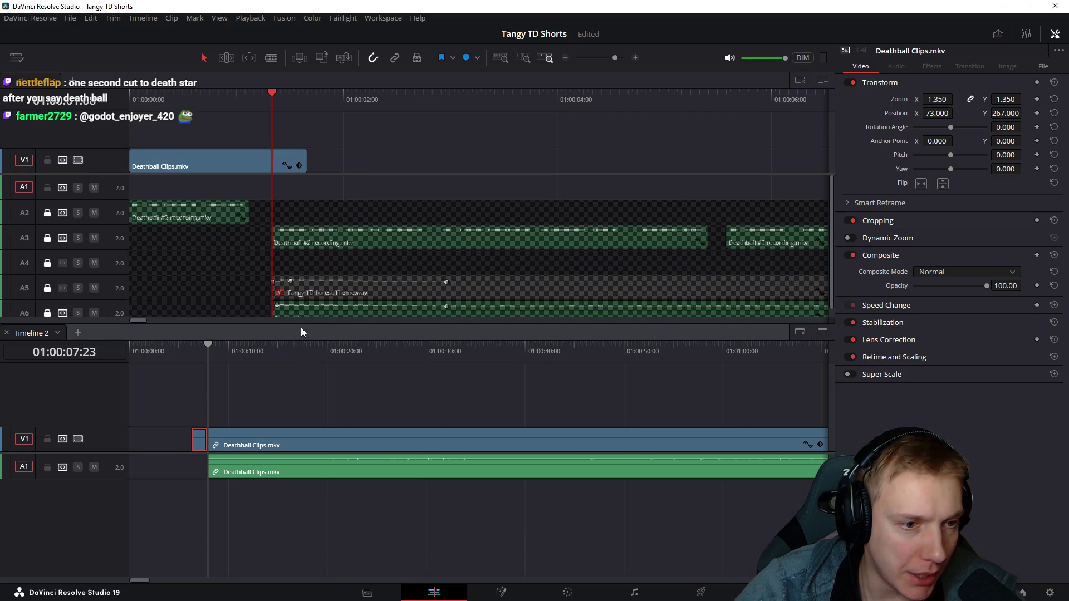
pyautogui.moveTo(301, 324); pyautogui.dragTo(309, 420)
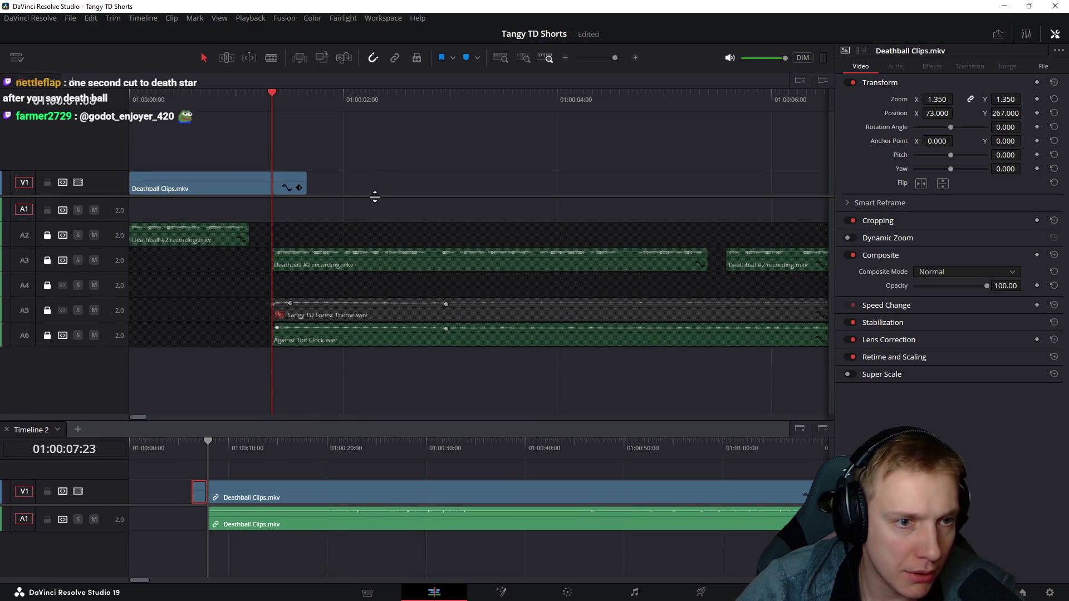
pyautogui.moveTo(376, 195); pyautogui.dragTo(377, 216)
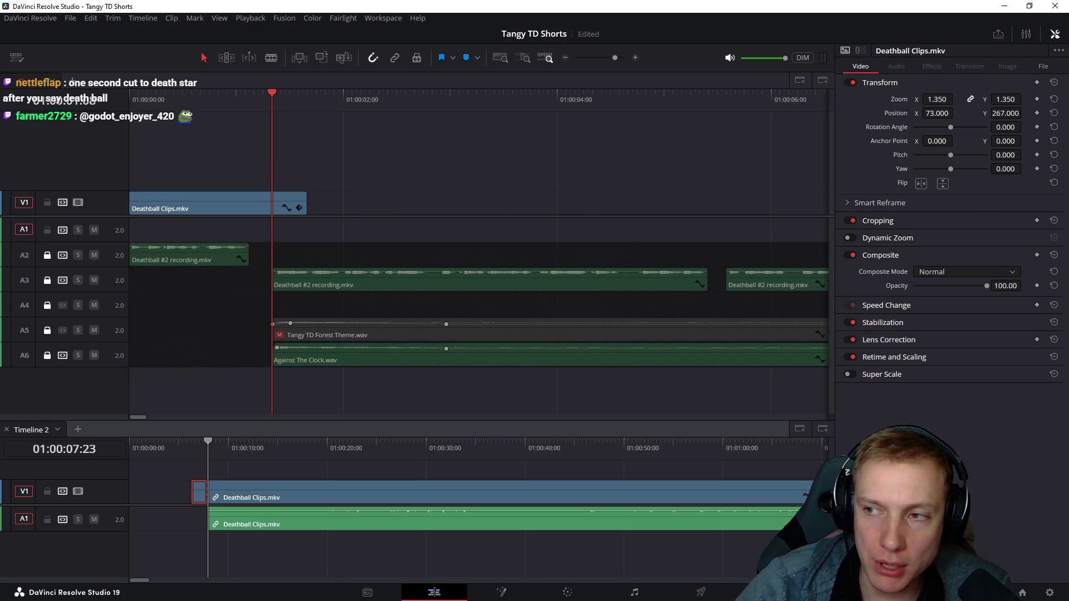
pyautogui.click(1063, 5)
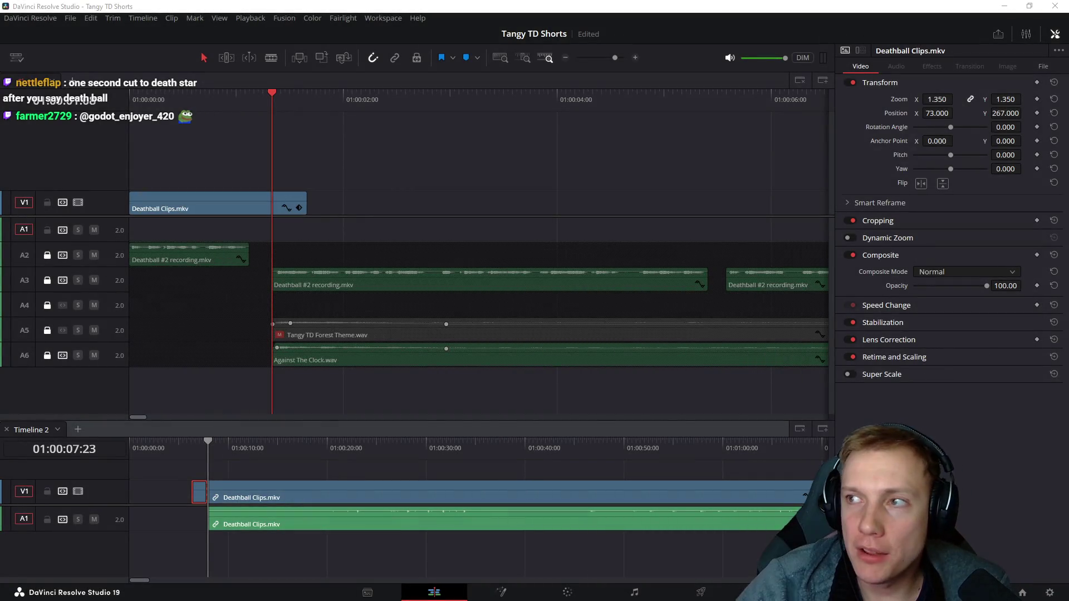
pyautogui.hotkey('ctrl', 'v')
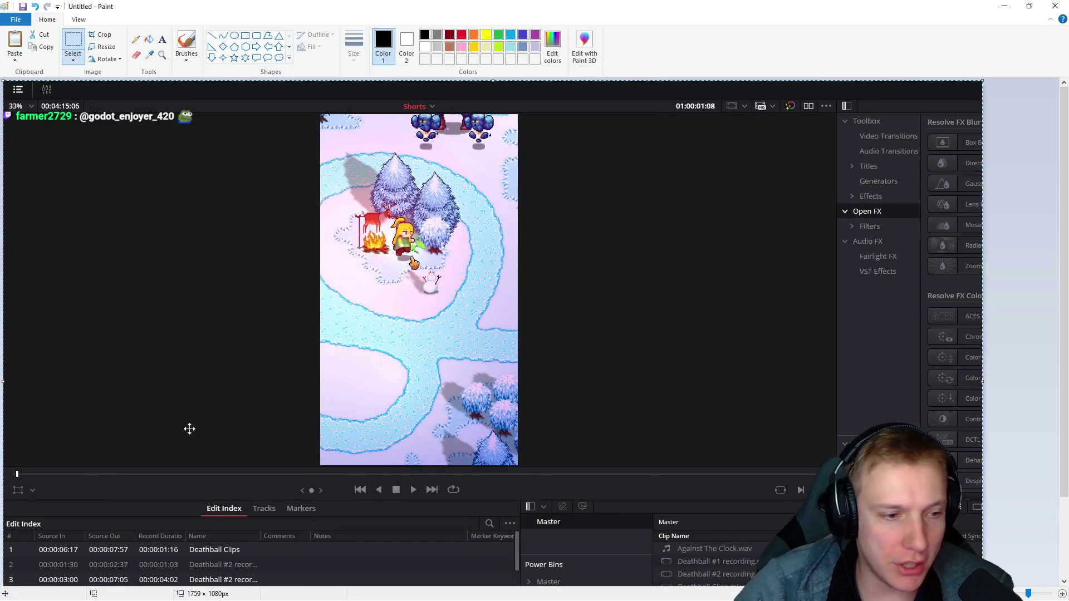
pyautogui.scroll(-3, 167, 570)
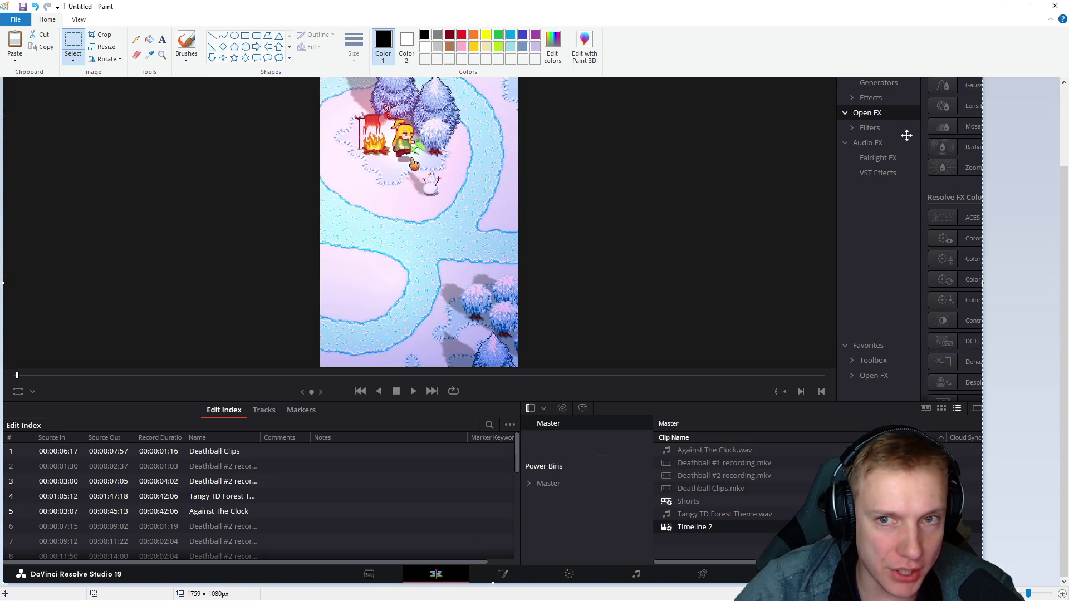
pyautogui.scroll(3, 560, 337)
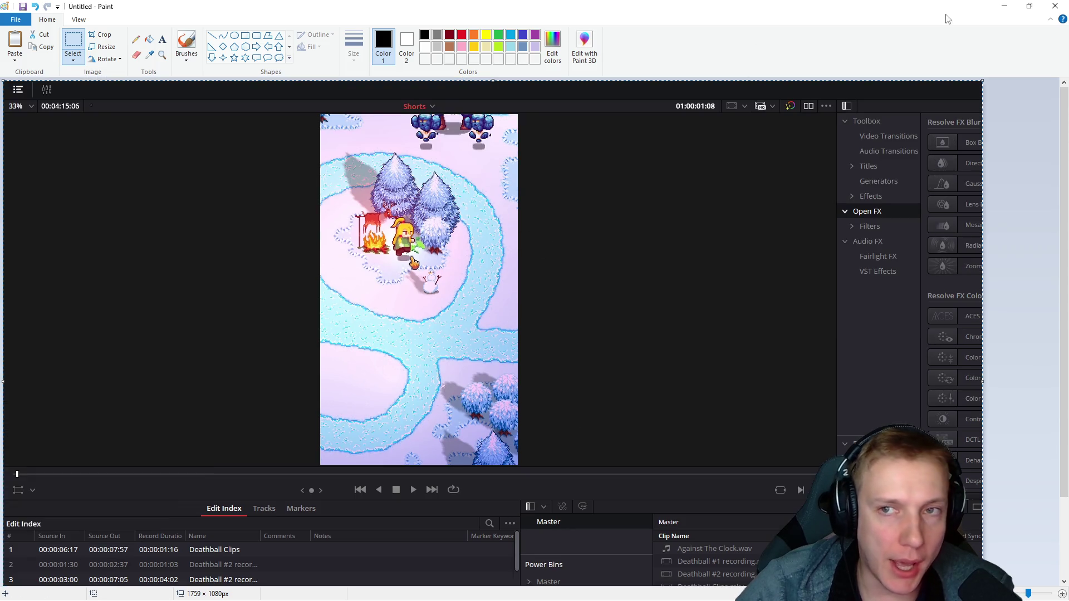
# - Close Paint, discarding the unsaved screenshot
pyautogui.click(1055, 5)
pyautogui.click(562, 306)
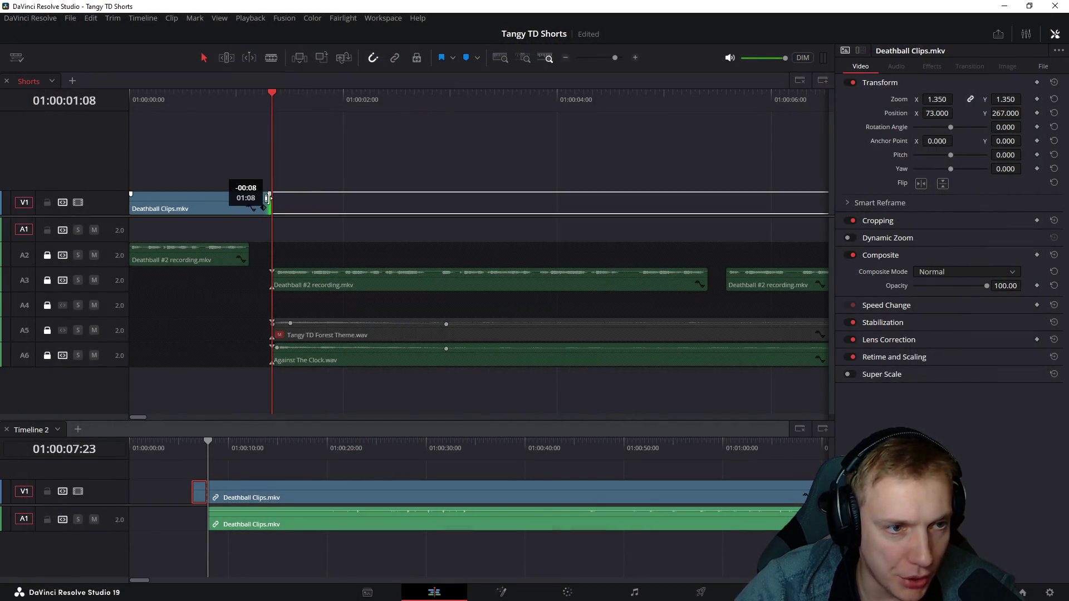
# - Trim the Shorts V1 clip to end at 01:00:01:08 and turn the dual-screen layout off
pyautogui.moveTo(301, 201); pyautogui.dragTo(270, 200)
pyautogui.moveTo(183, 98)
pyautogui.mouseDown()
pyautogui.moveTo(141, 100)
pyautogui.moveTo(182, 100)
pyautogui.mouseUp()
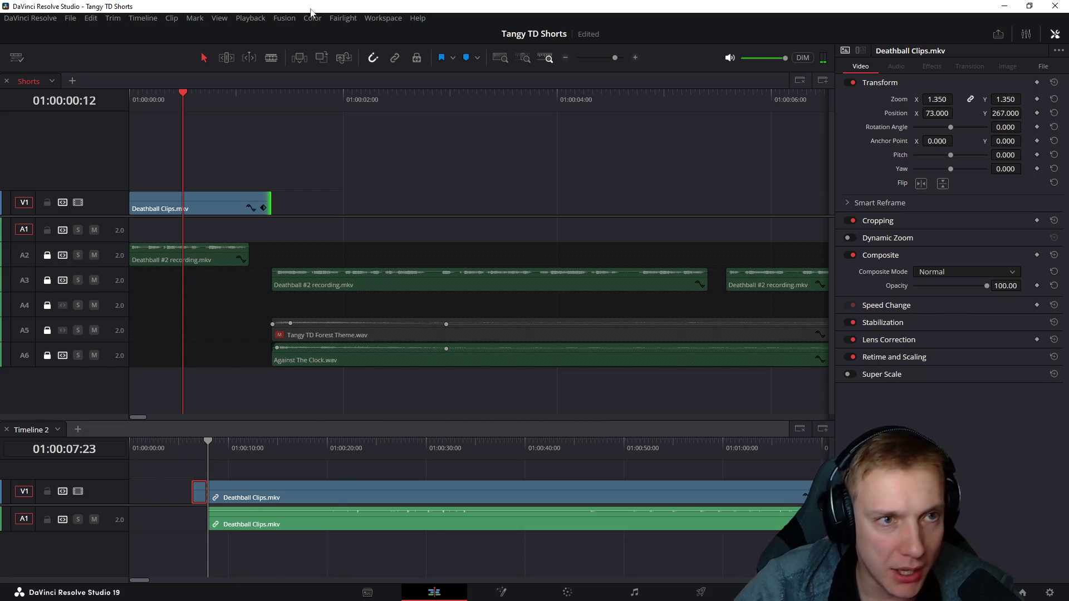
pyautogui.click(383, 18)
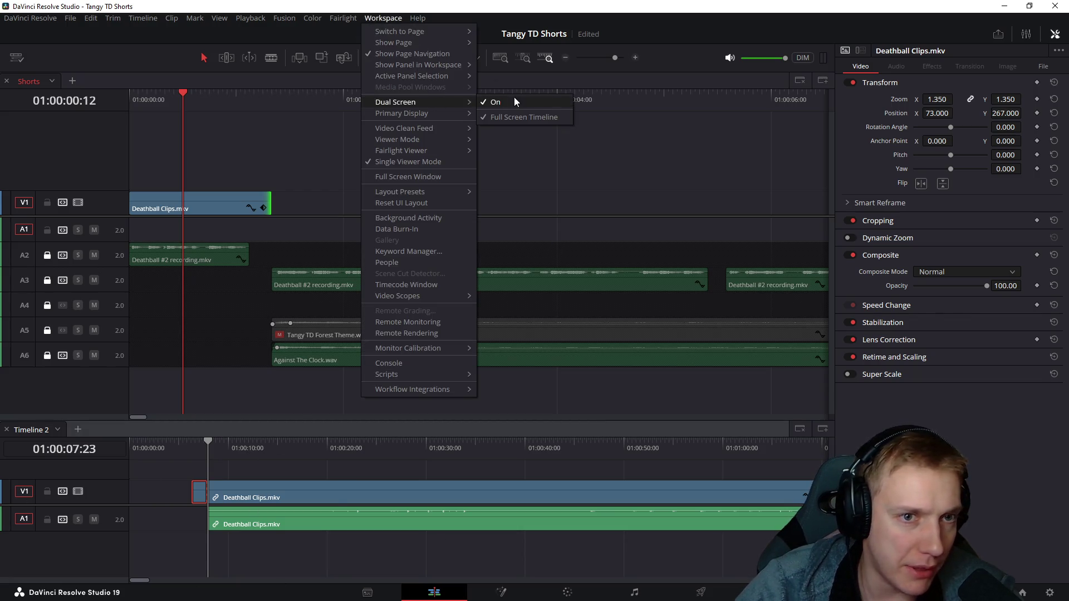
pyautogui.click(516, 101)
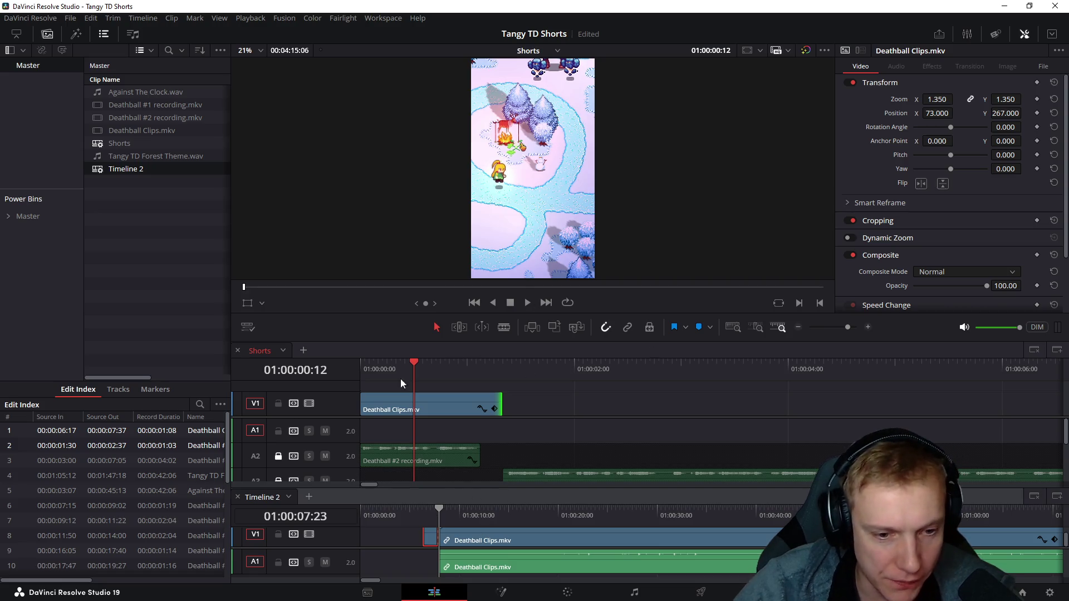
pyautogui.moveTo(520, 338); pyautogui.dragTo(519, 317)
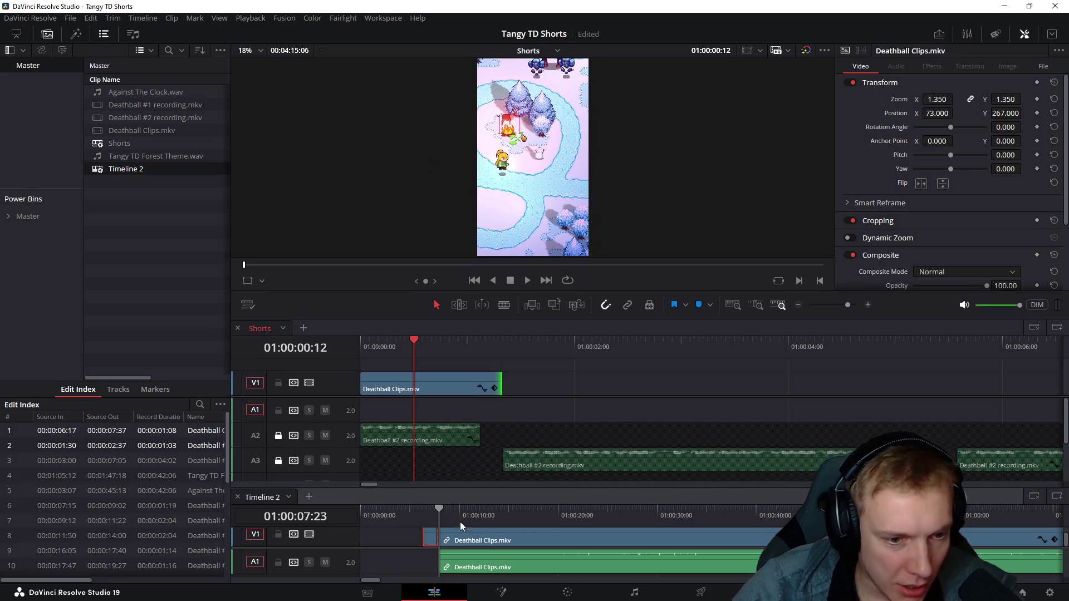
pyautogui.click(414, 542)
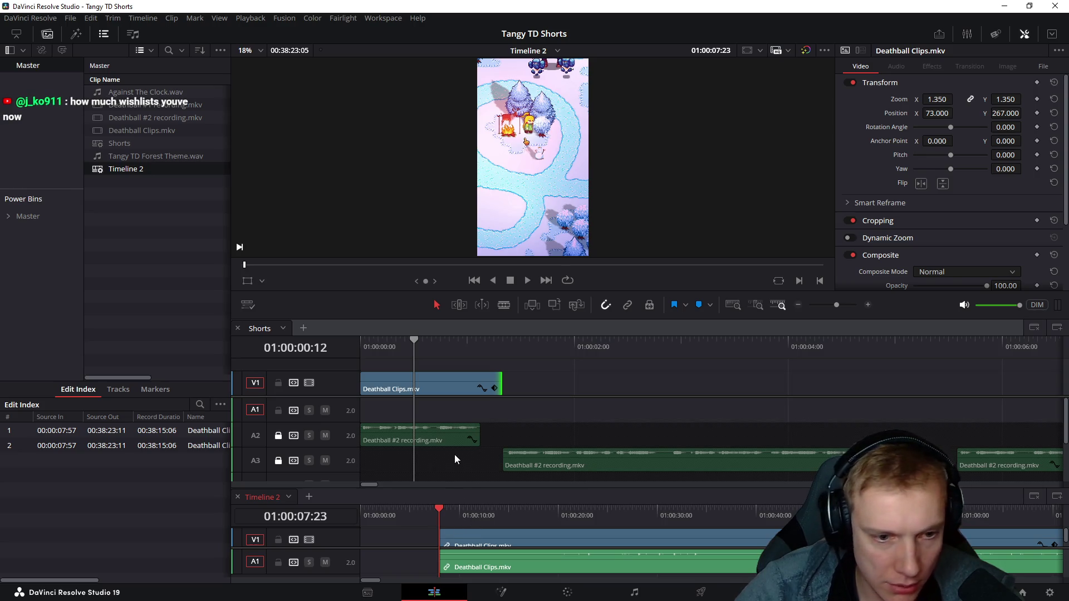
pyautogui.moveTo(466, 486); pyautogui.dragTo(464, 469)
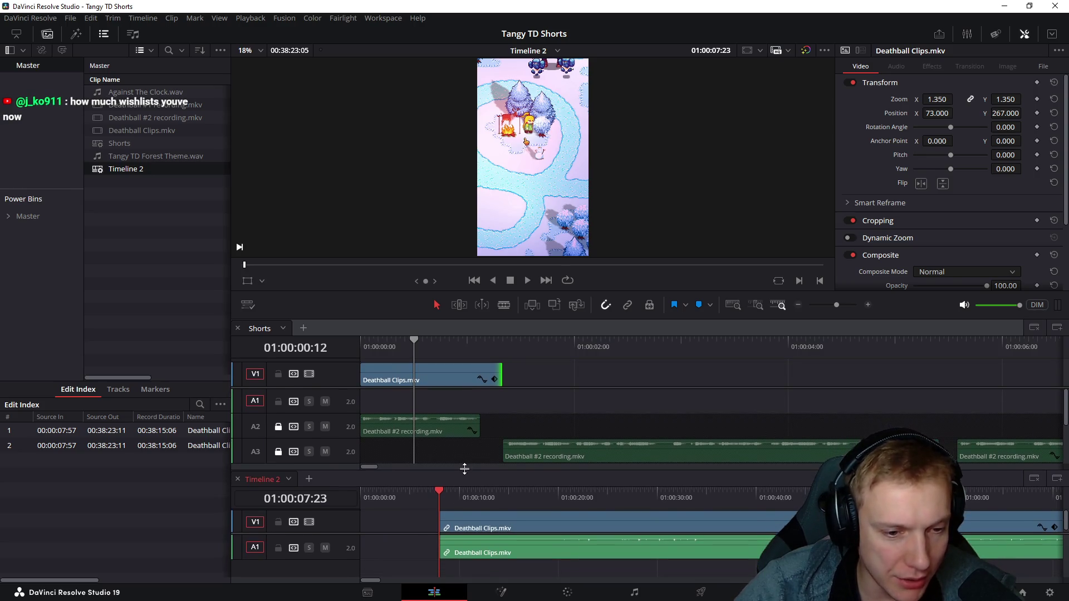
pyautogui.moveTo(425, 532); pyautogui.dragTo(422, 536)
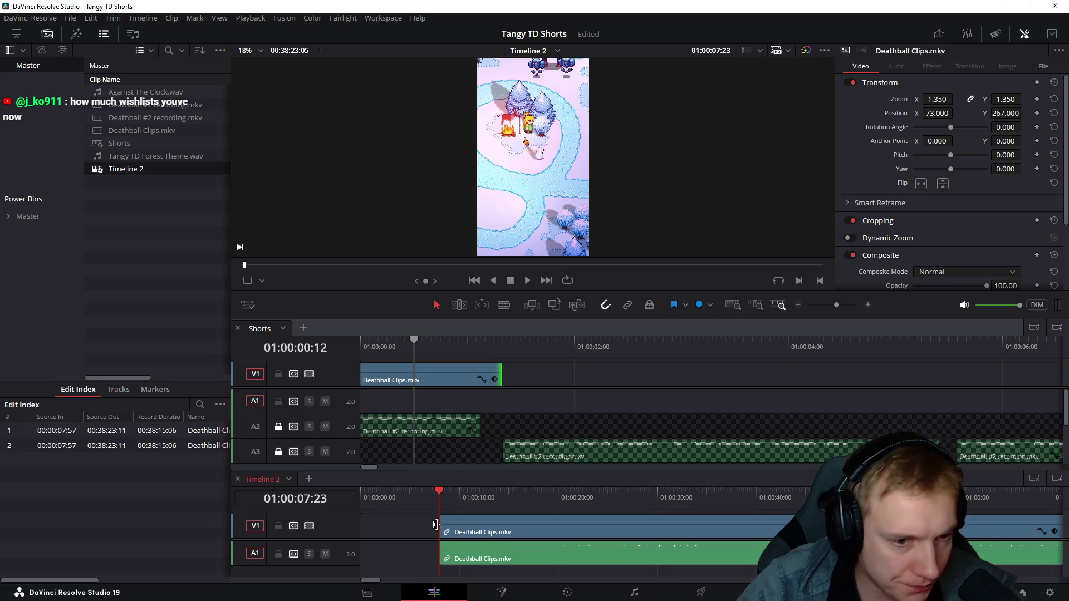
pyautogui.moveTo(411, 345); pyautogui.dragTo(370, 343)
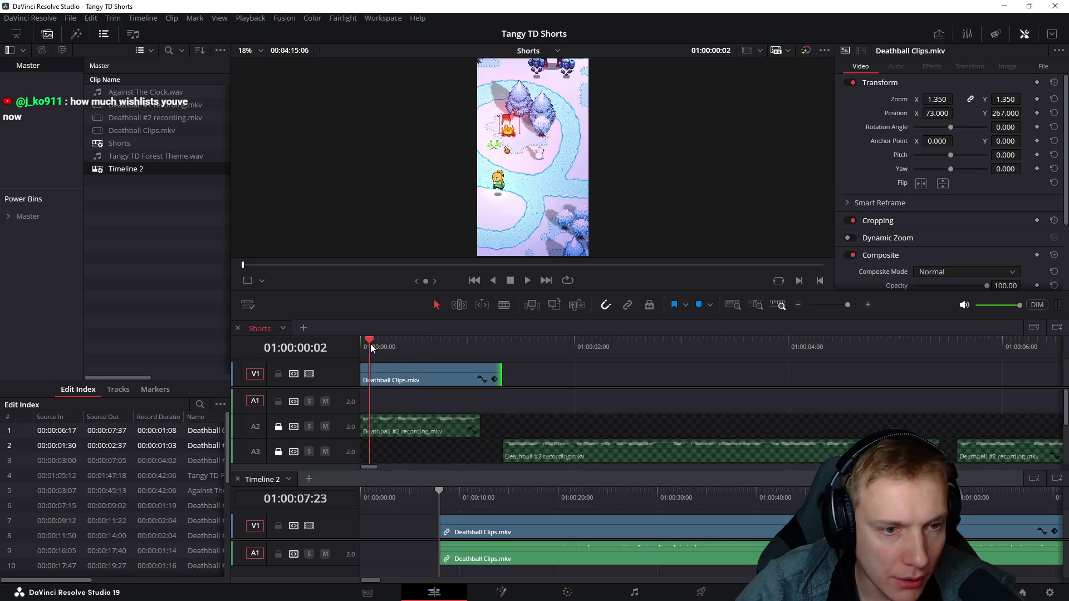
pyautogui.press('space')
pyautogui.press('space')
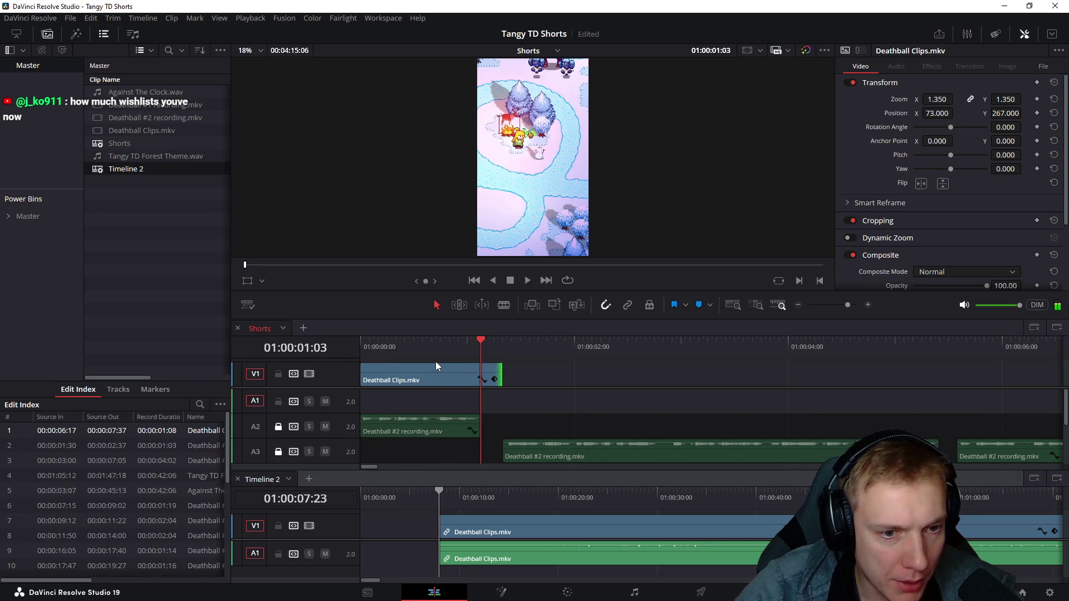
pyautogui.moveTo(377, 345); pyautogui.dragTo(364, 344)
pyautogui.click(452, 379)
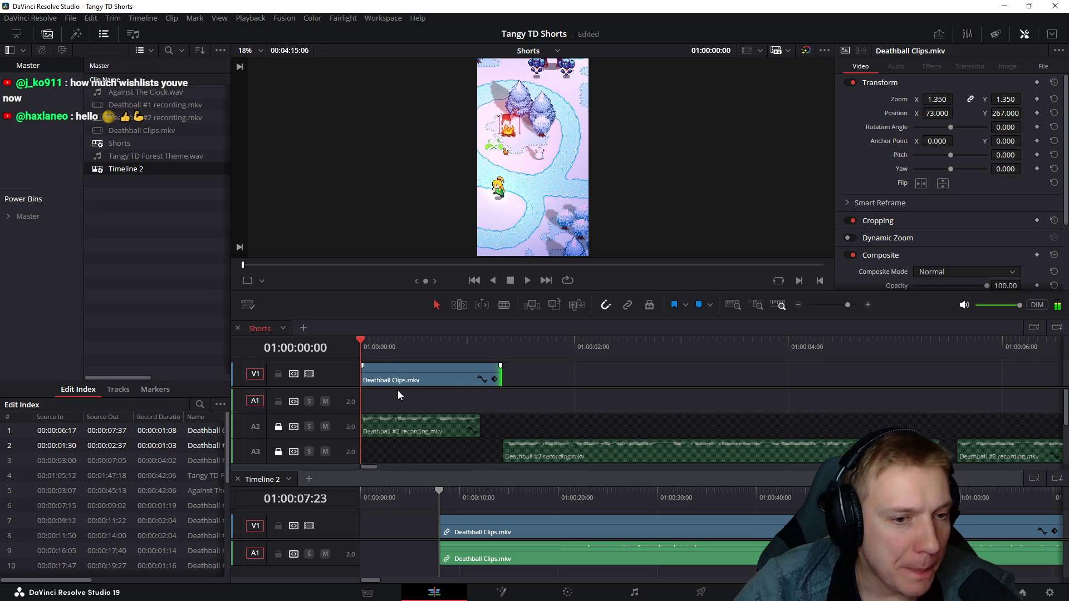
pyautogui.scroll(2, 406, 387)
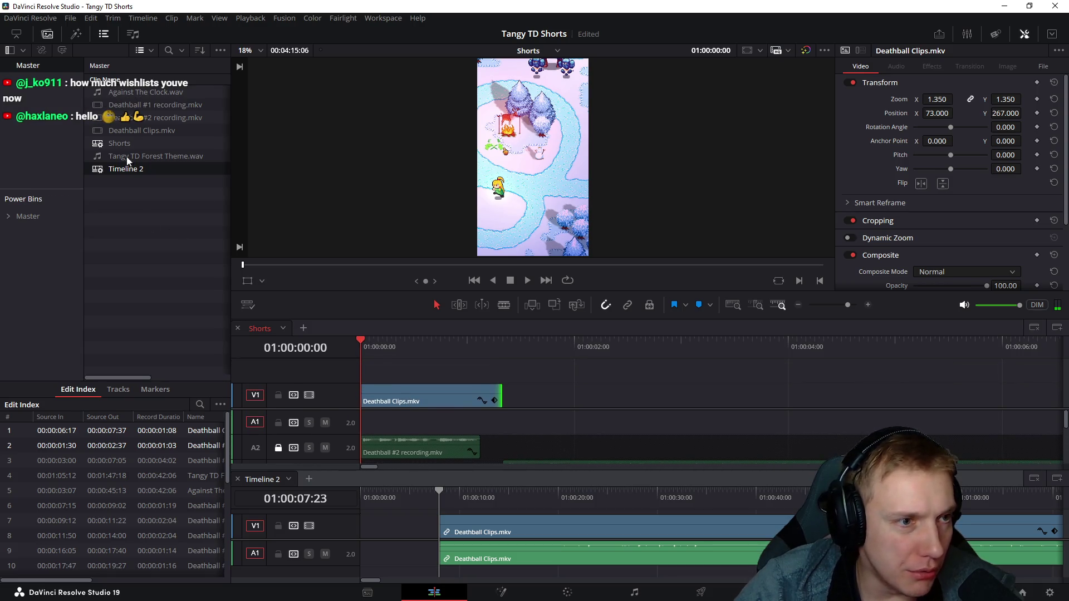
# - From Power Bins > Master > Fusion Effects, try Zoom Fast on a new V2 track and remove it
pyautogui.click(9, 218)
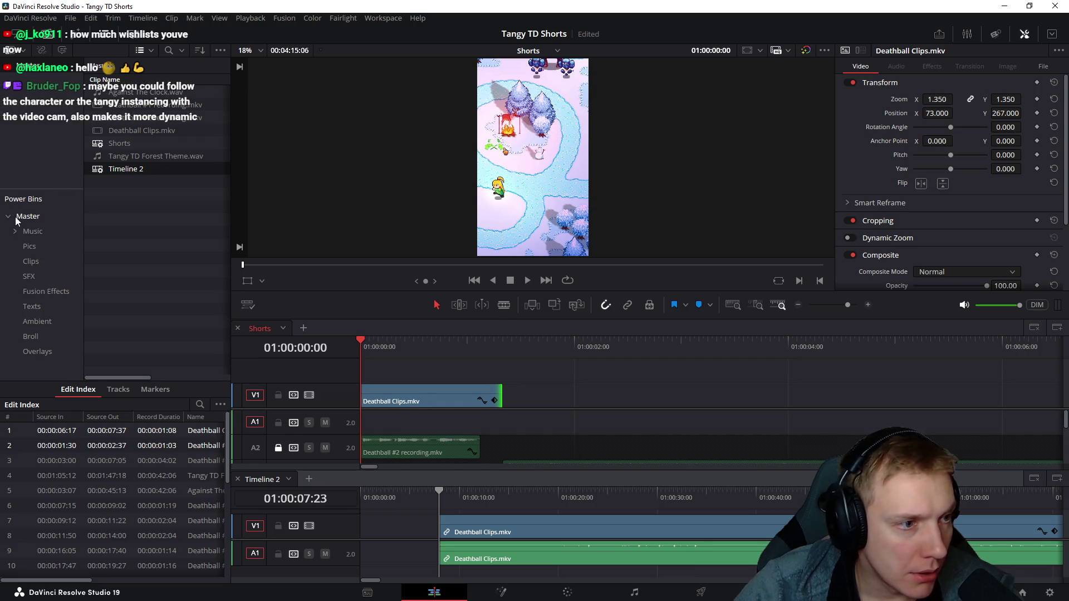
pyautogui.click(38, 292)
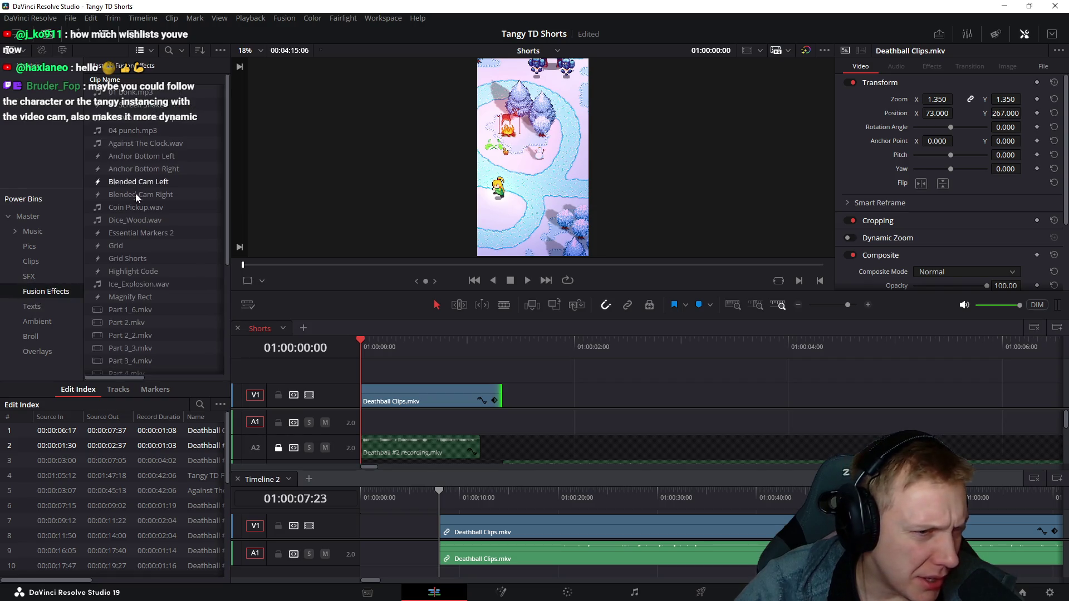
pyautogui.scroll(-4, 146, 255)
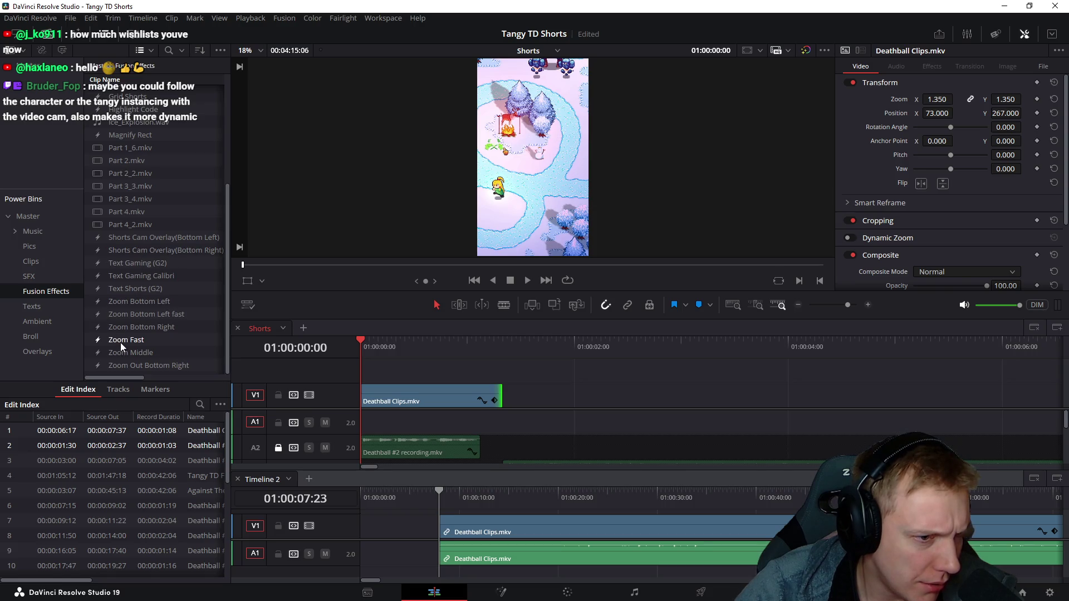
pyautogui.moveTo(121, 342); pyautogui.dragTo(441, 375)
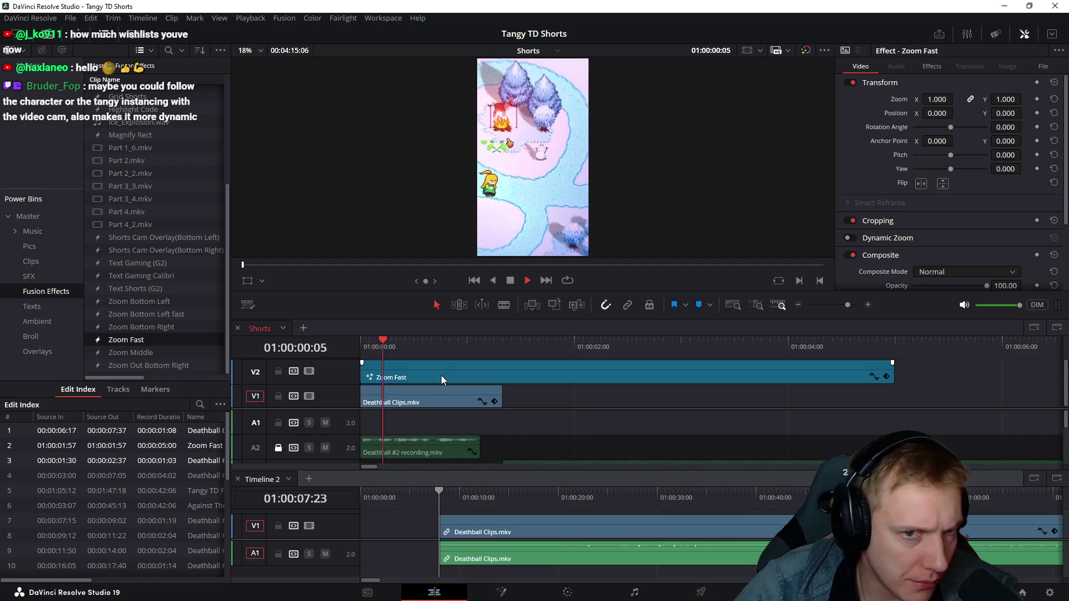
pyautogui.press('space')
pyautogui.press('Delete')
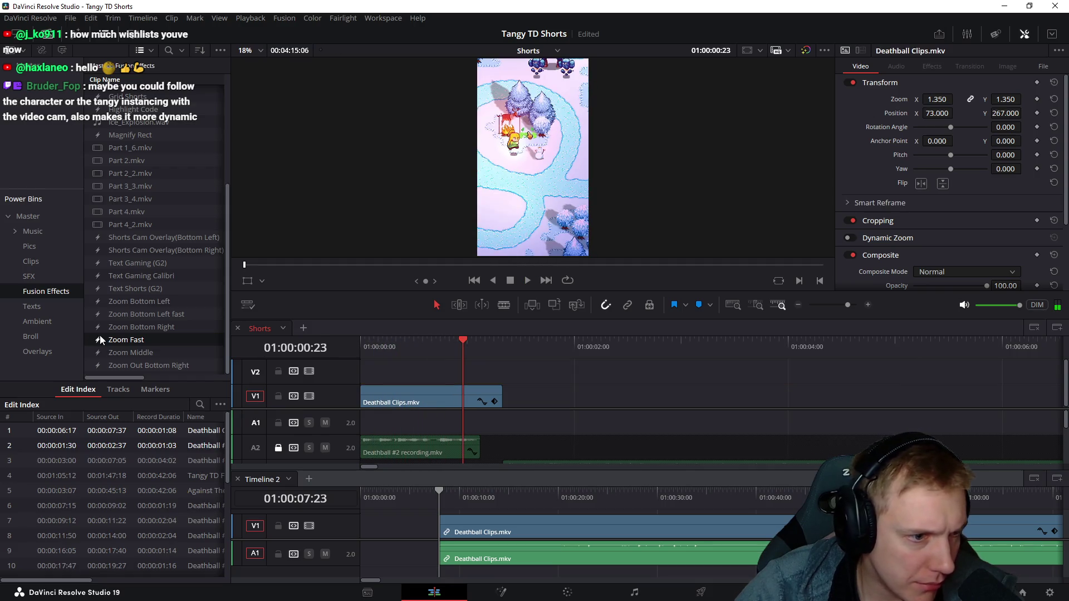
# - Try the Zoom Out Bottom Right effect on V2, preview it, and remove it
pyautogui.moveTo(140, 366); pyautogui.dragTo(412, 375)
pyautogui.press('space')
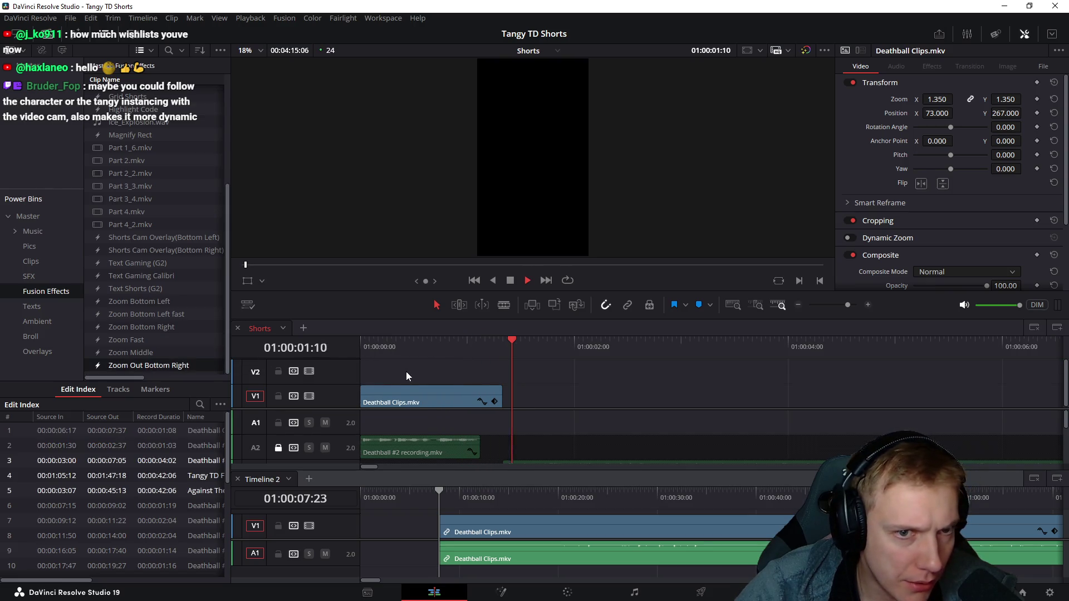
pyautogui.moveTo(140, 365); pyautogui.dragTo(364, 376)
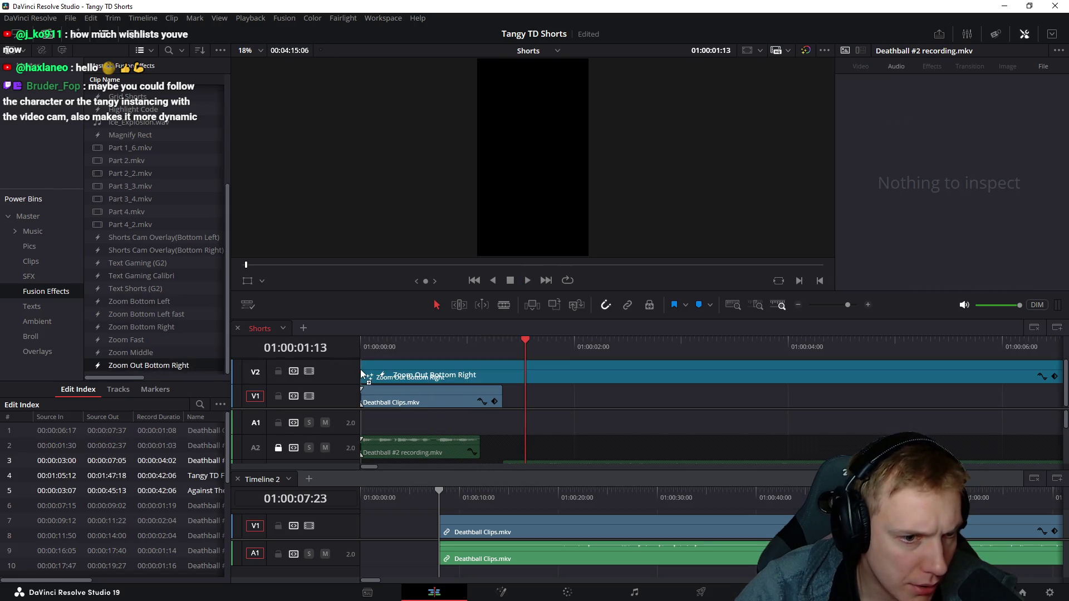
pyautogui.click(358, 348)
pyautogui.press('space')
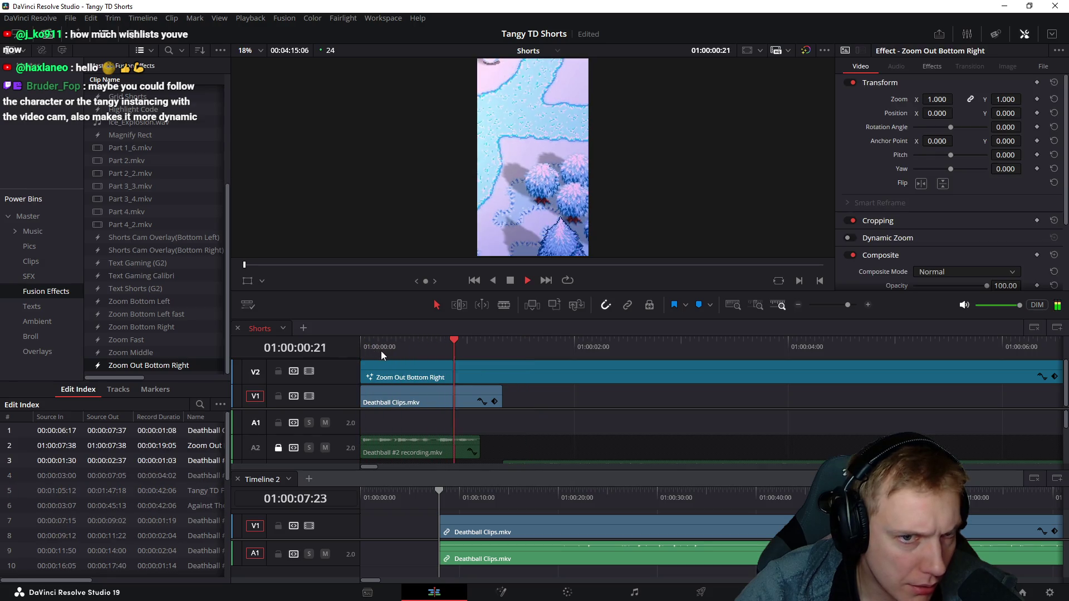
pyautogui.press('space')
pyautogui.press('Delete')
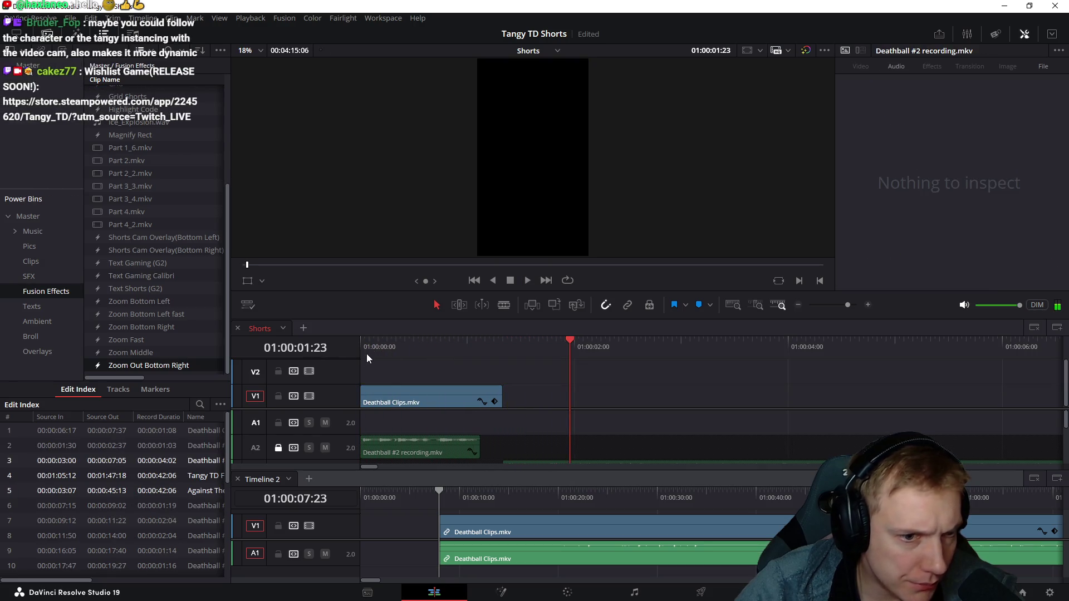
pyautogui.click(362, 351)
# - Place Zoom Bottom Left fast on V2 above the Deathball clip, preview it and keep it selected
pyautogui.moveTo(129, 314); pyautogui.dragTo(361, 375)
pyautogui.press('space')
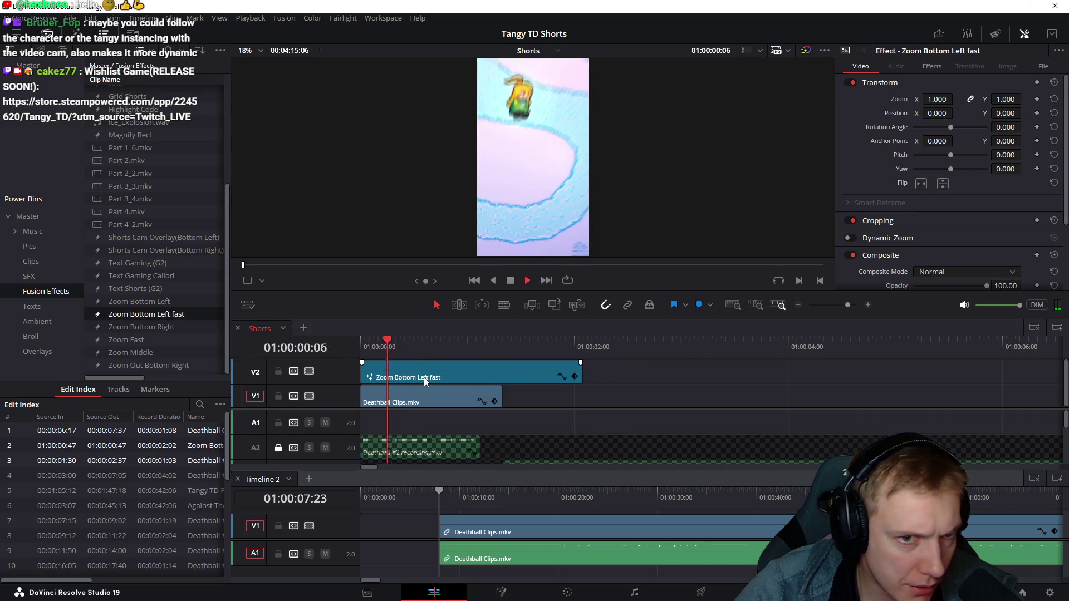
pyautogui.press('space')
pyautogui.click(372, 349)
pyautogui.click(440, 373)
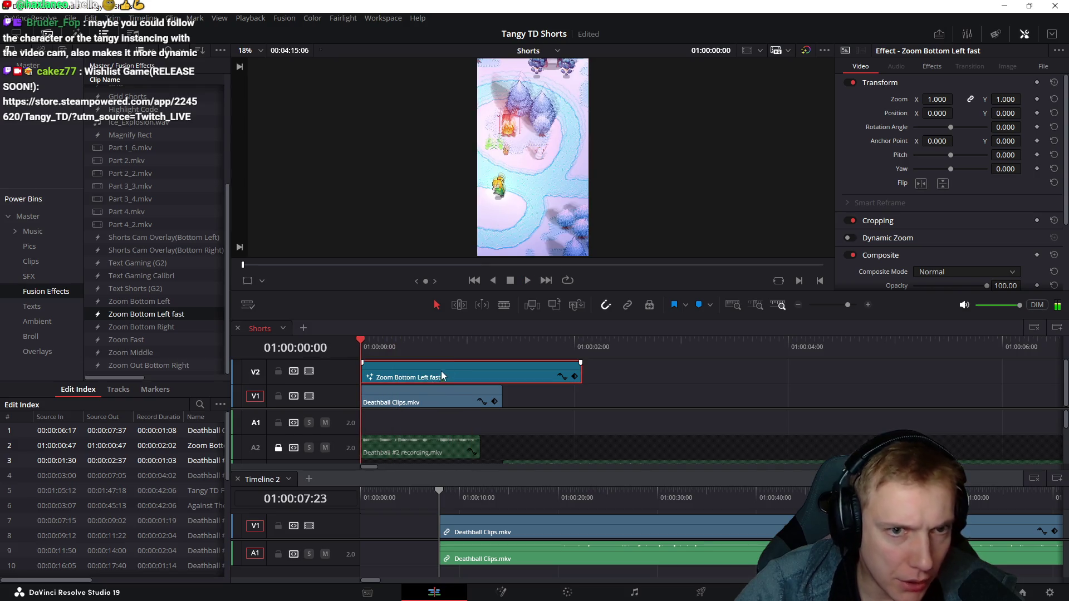
# - In the effect settings, enable Invert and set the ease-in curve to Quad, previewing the result
pyautogui.click(933, 67)
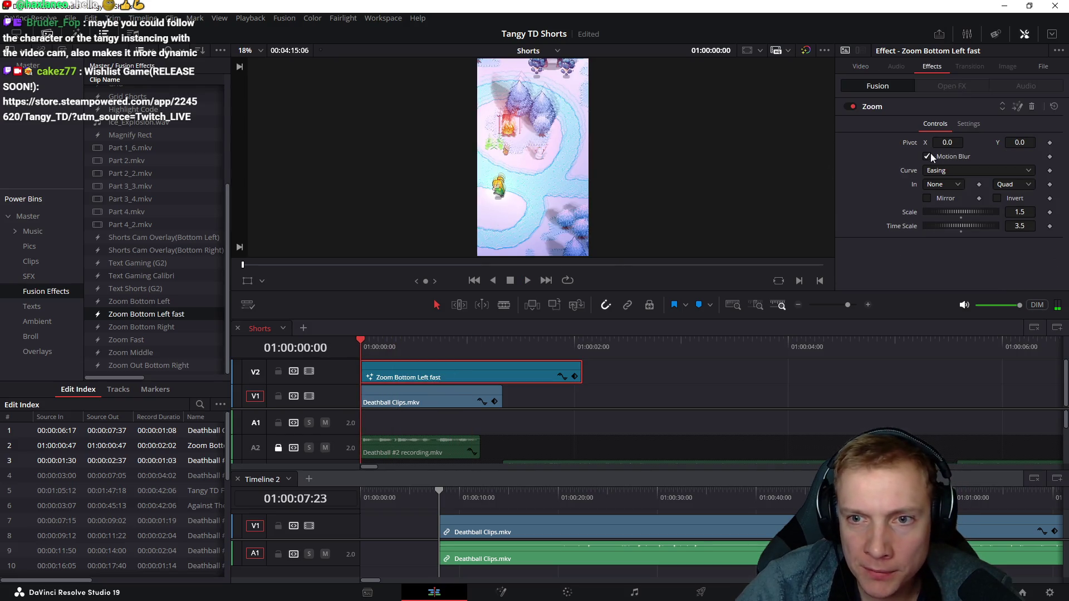
pyautogui.press('space')
pyautogui.click(354, 348)
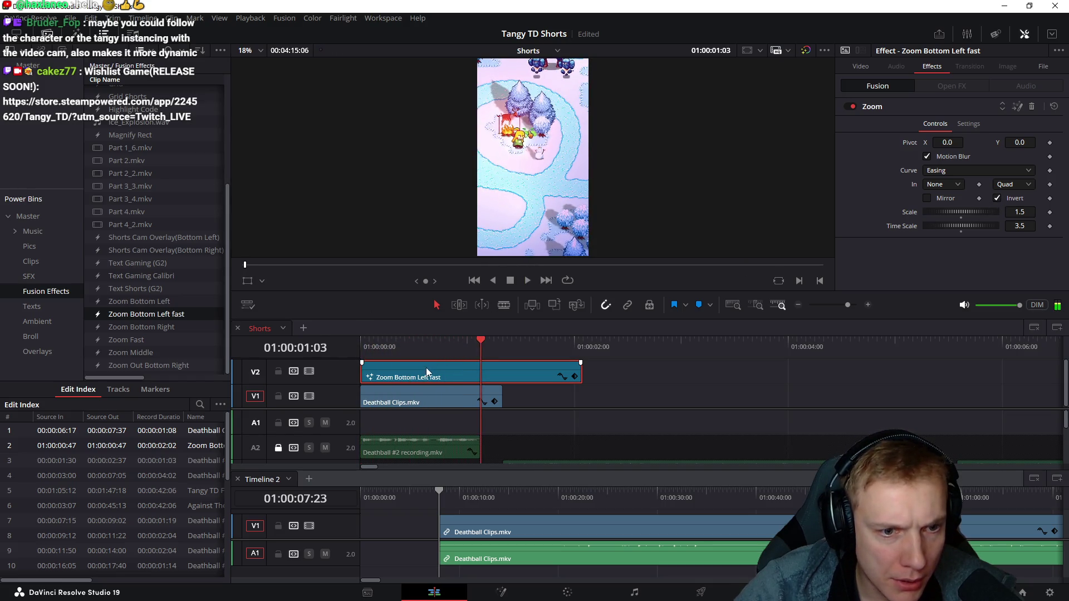
pyautogui.click(365, 343)
pyautogui.press('space')
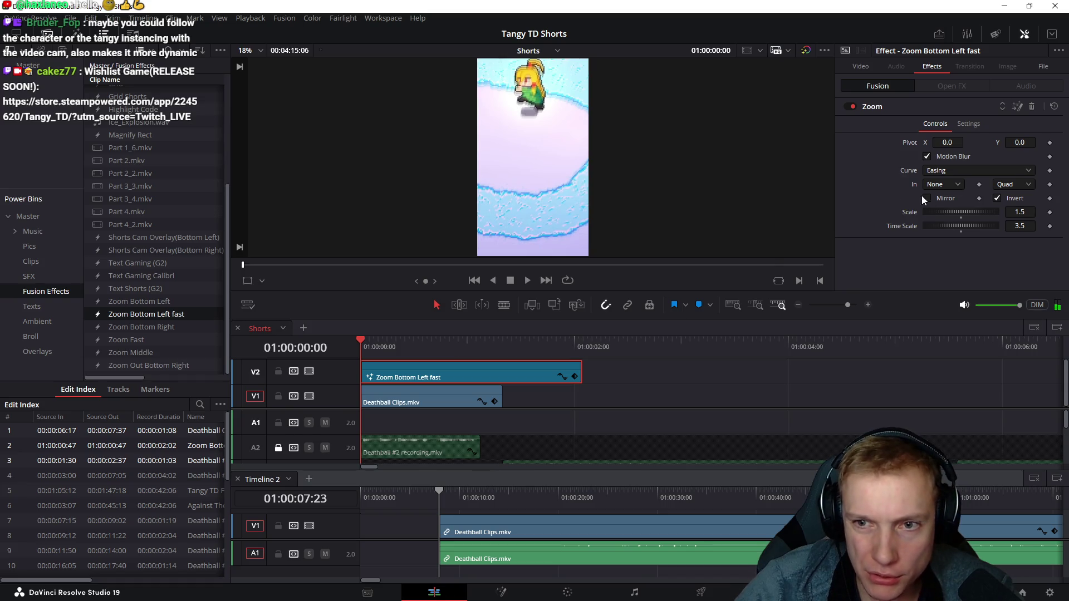
pyautogui.click(957, 185)
pyautogui.click(935, 224)
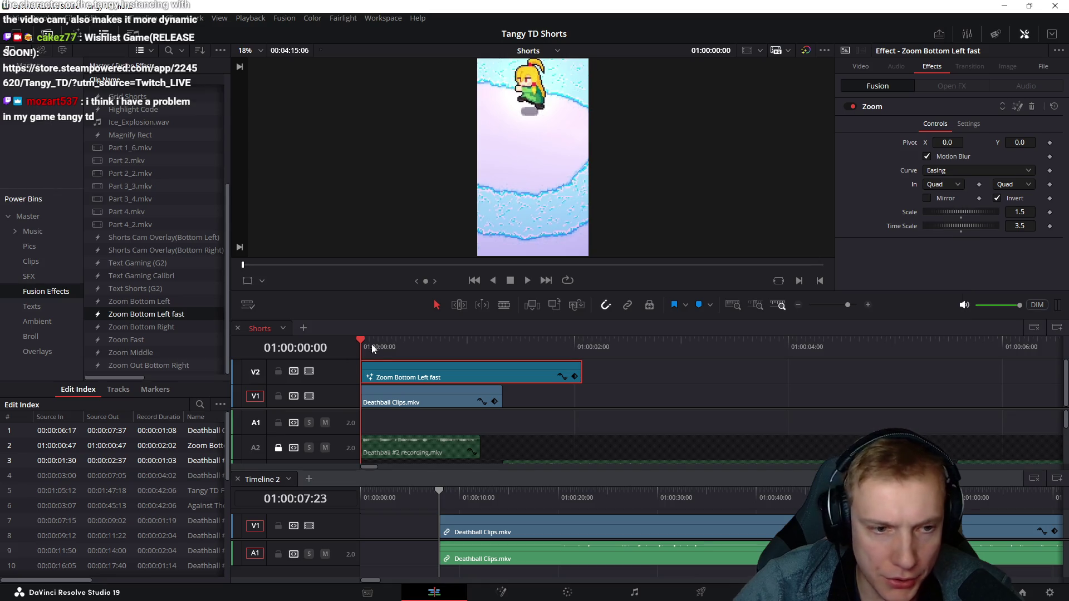
pyautogui.press('space')
pyautogui.moveTo(372, 348); pyautogui.dragTo(360, 349)
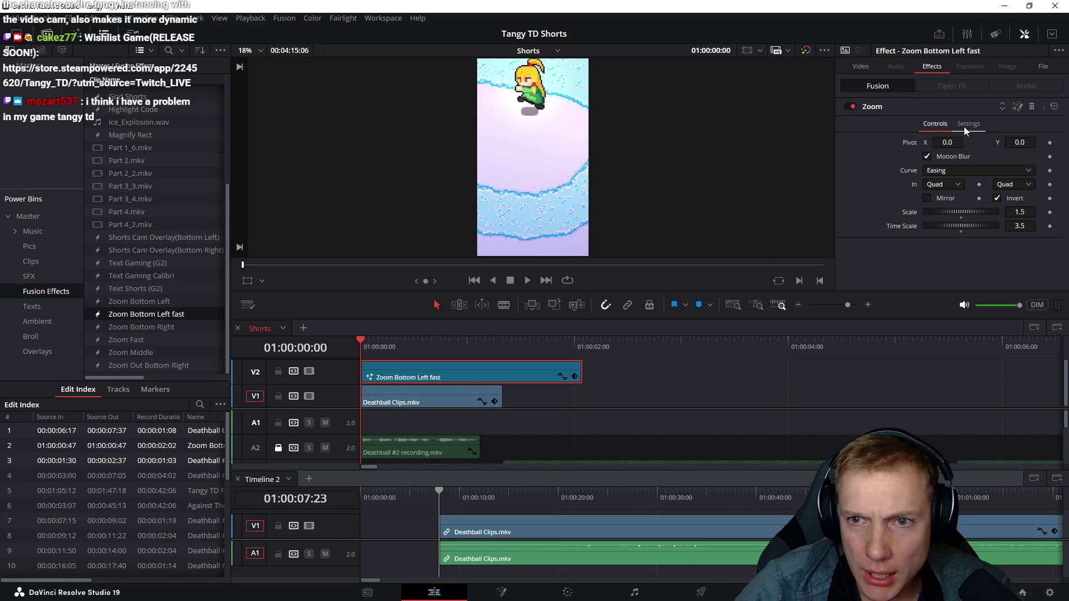
# - Show the zoom pivot in the viewer overlay and move it higher in the frame
pyautogui.click(262, 280)
pyautogui.click(284, 339)
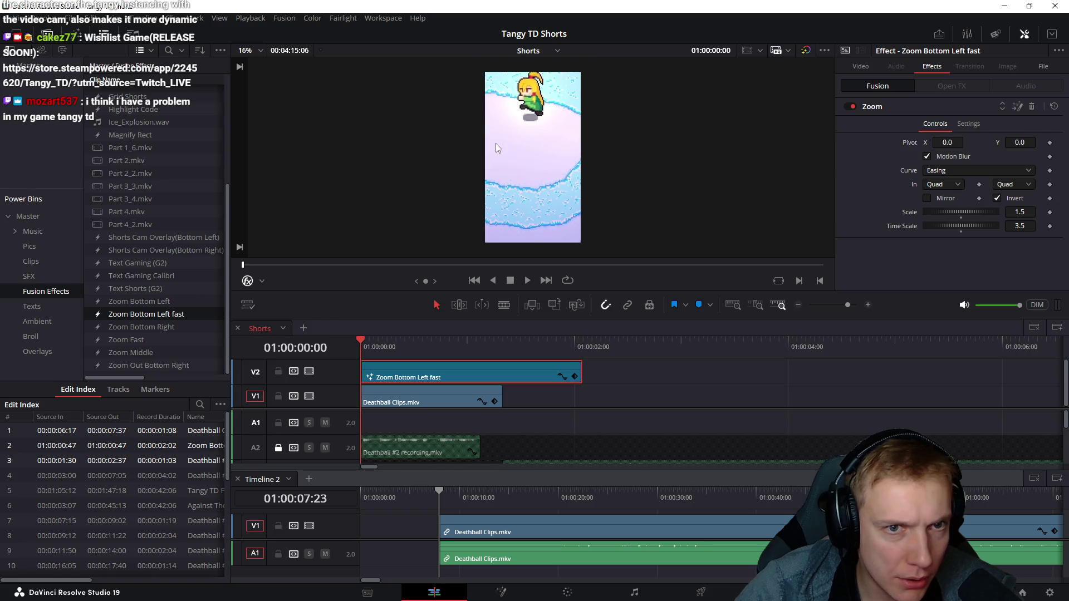
pyautogui.click(261, 282)
pyautogui.click(271, 356)
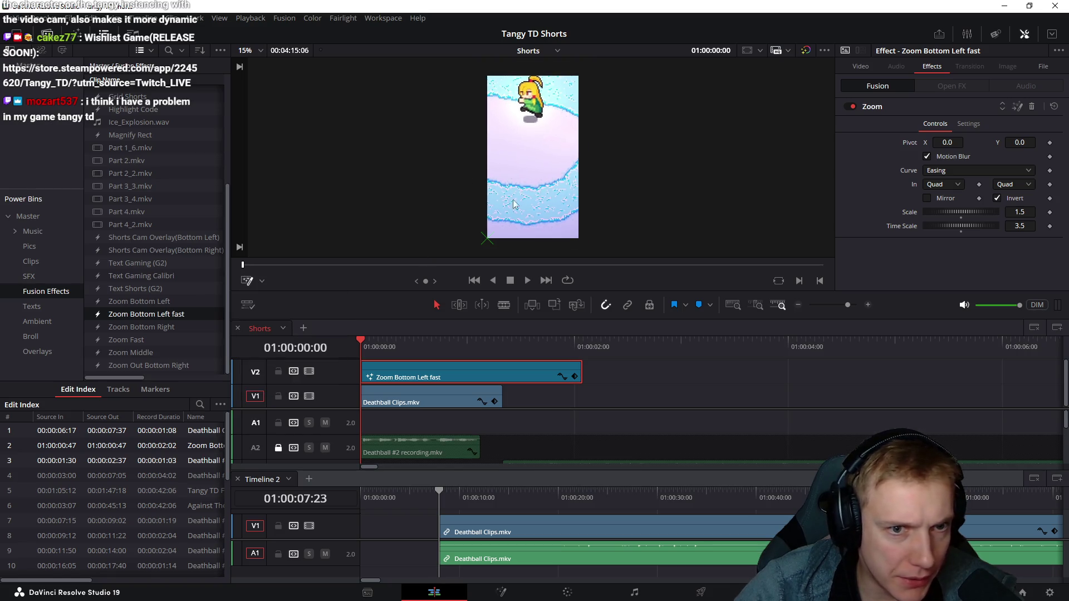
pyautogui.moveTo(487, 242); pyautogui.dragTo(499, 185)
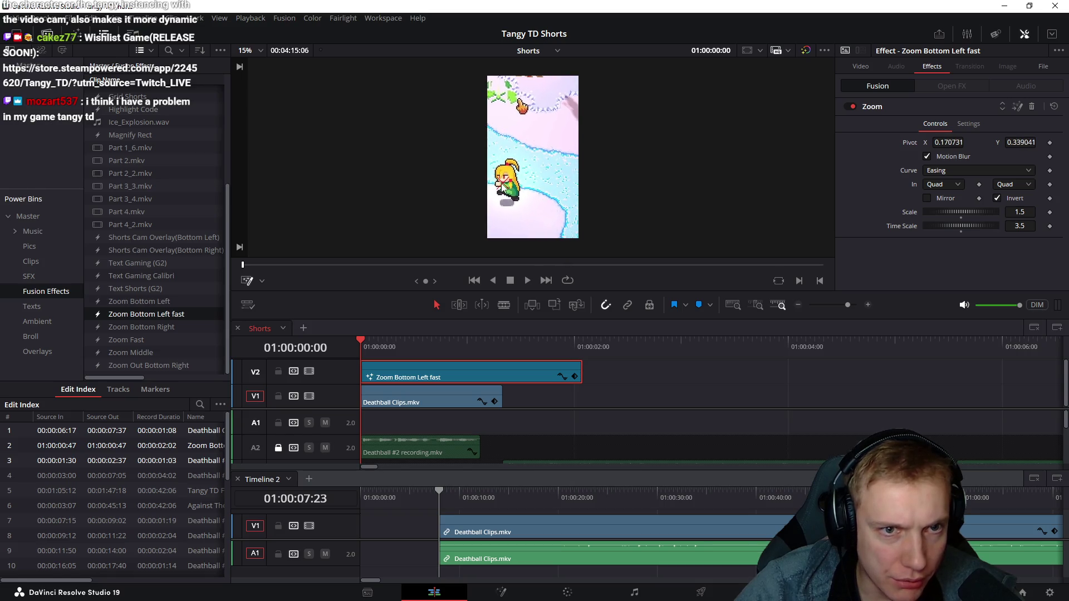
pyautogui.moveTo(365, 349); pyautogui.dragTo(399, 351)
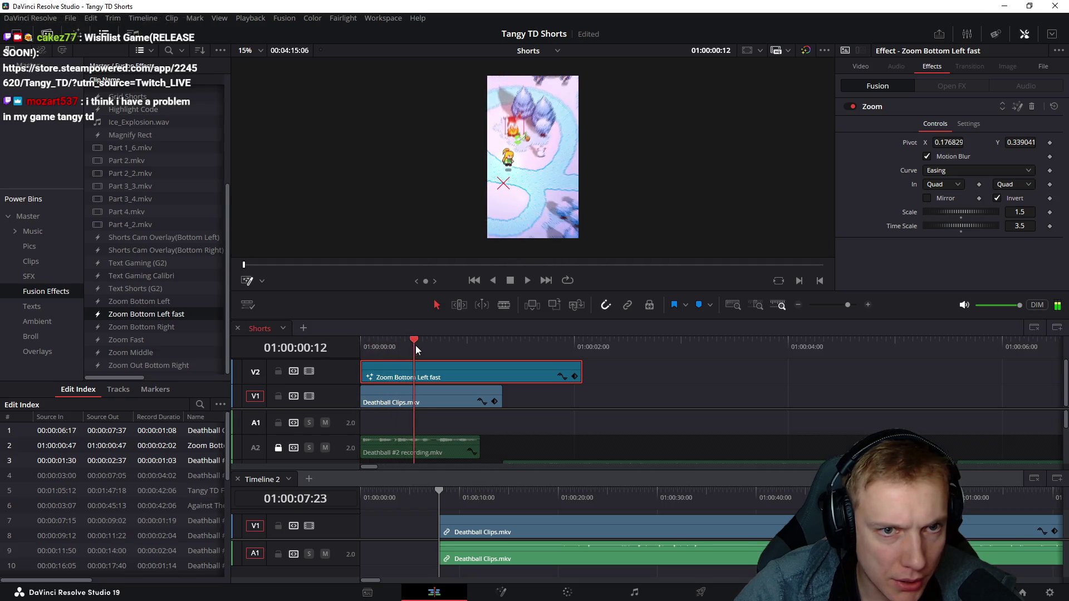
pyautogui.moveTo(399, 347)
pyautogui.mouseDown()
pyautogui.moveTo(359, 351)
pyautogui.moveTo(498, 354)
pyautogui.mouseUp()
pyautogui.press('space')
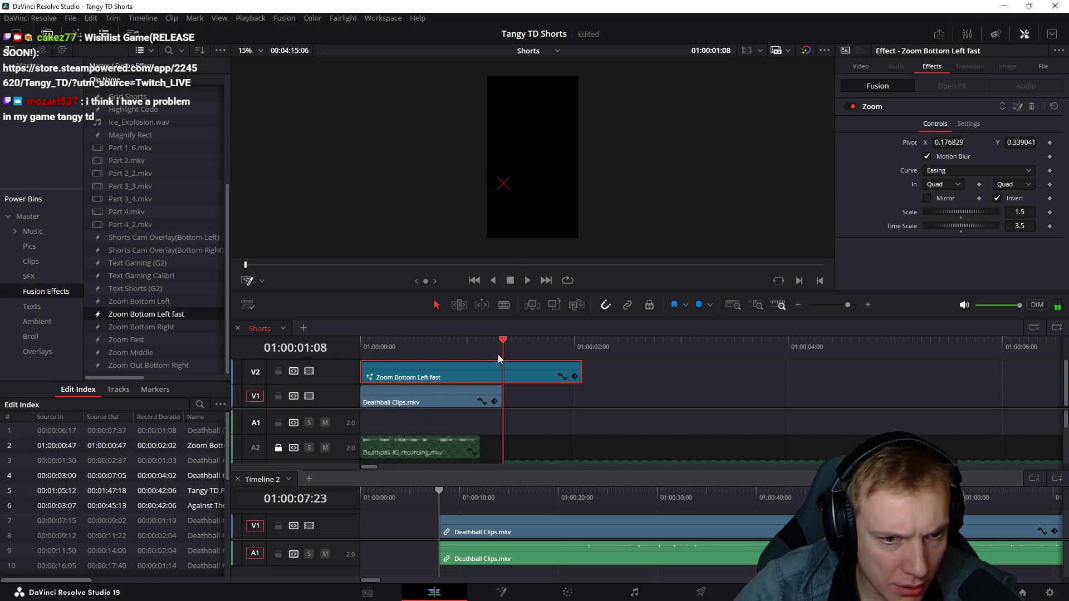
# - Trim the Zoom Bottom Left fast clip to end with the Deathball clip
pyautogui.hotkey('ctrl', 'b')
pyautogui.click(542, 370)
pyautogui.press('Delete')
pyautogui.moveTo(437, 340); pyautogui.dragTo(372, 346)
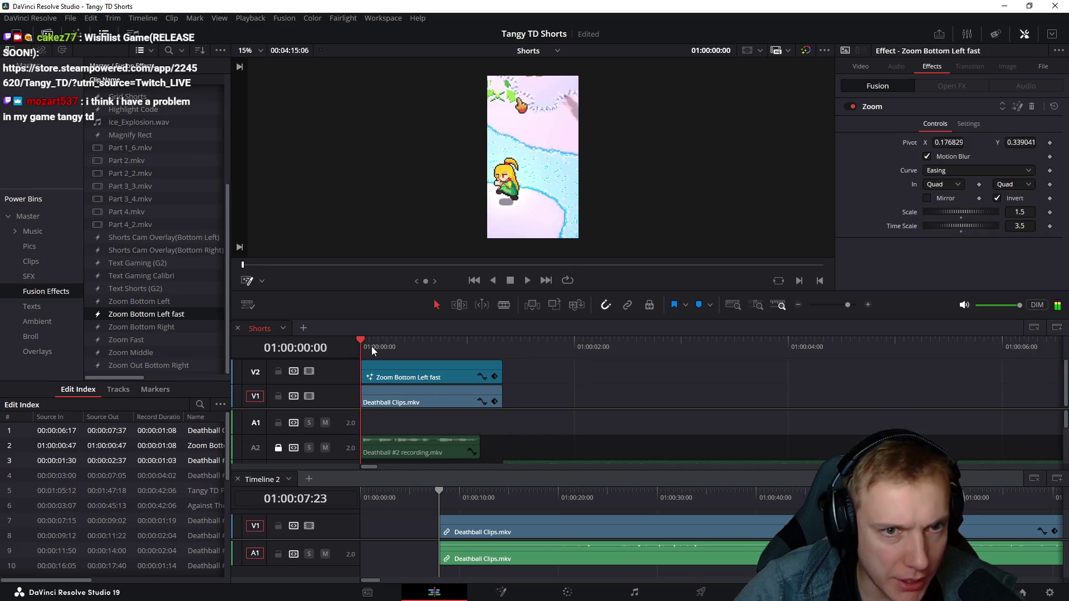
# - Preview the short full screen from the start and park the playhead at the clip end
pyautogui.press('p')
pyautogui.press('space')
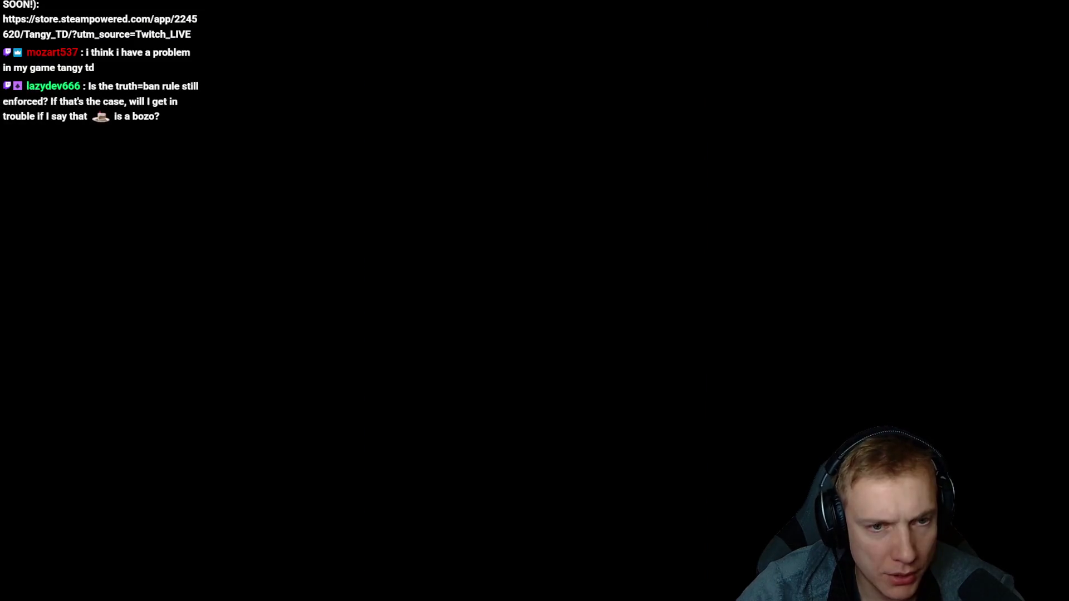
pyautogui.press('Escape')
pyautogui.click(502, 339)
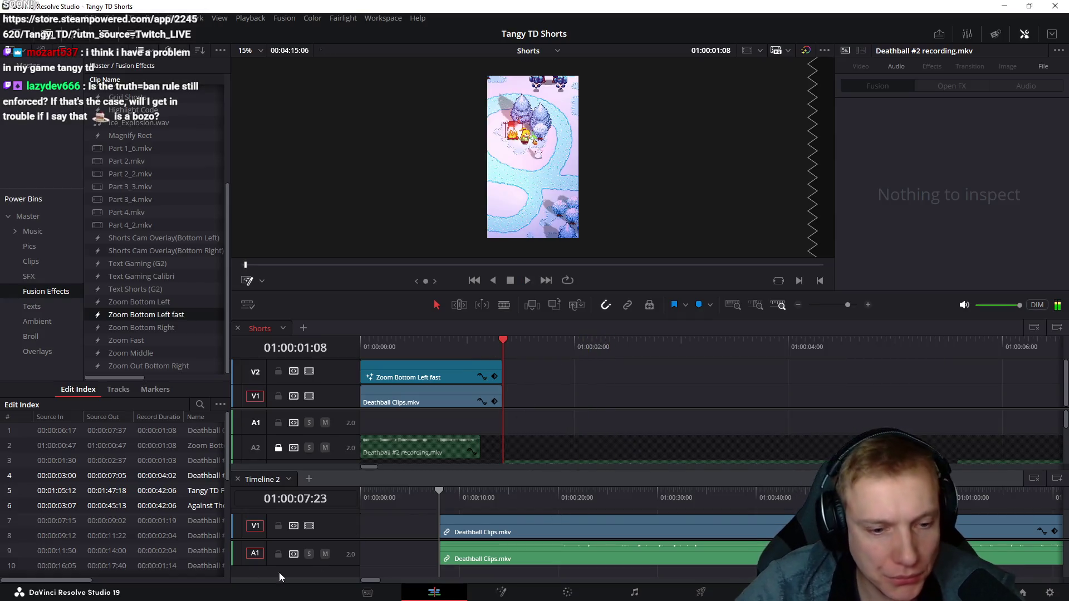
# - In Timeline 2, scrub to a moment, split there and ripple delete the part before the cut
pyautogui.click(509, 498)
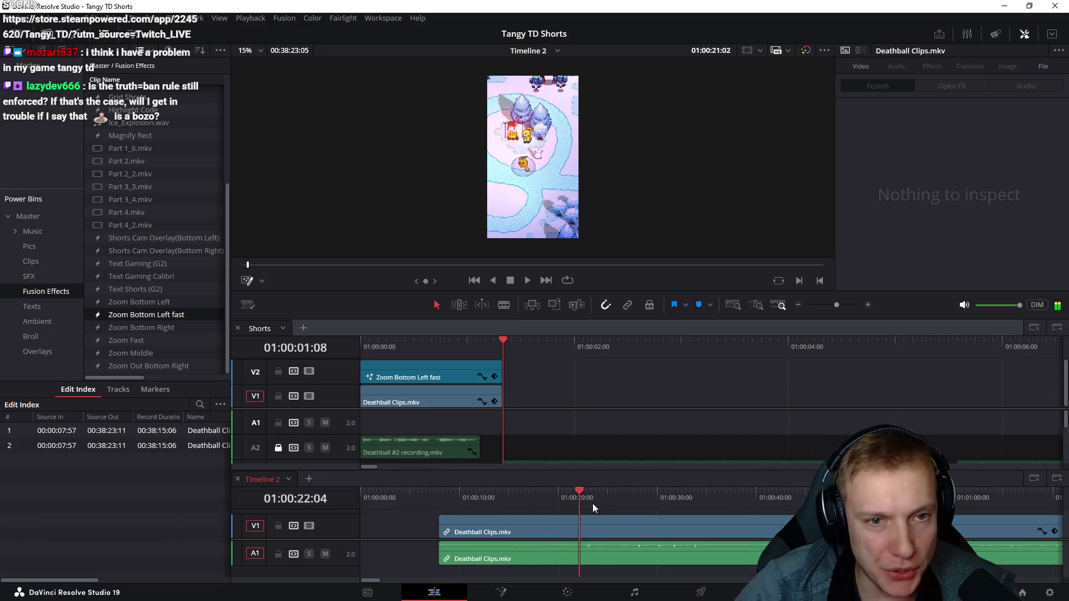
pyautogui.moveTo(508, 498); pyautogui.dragTo(841, 510)
pyautogui.moveTo(905, 495); pyautogui.dragTo(549, 486)
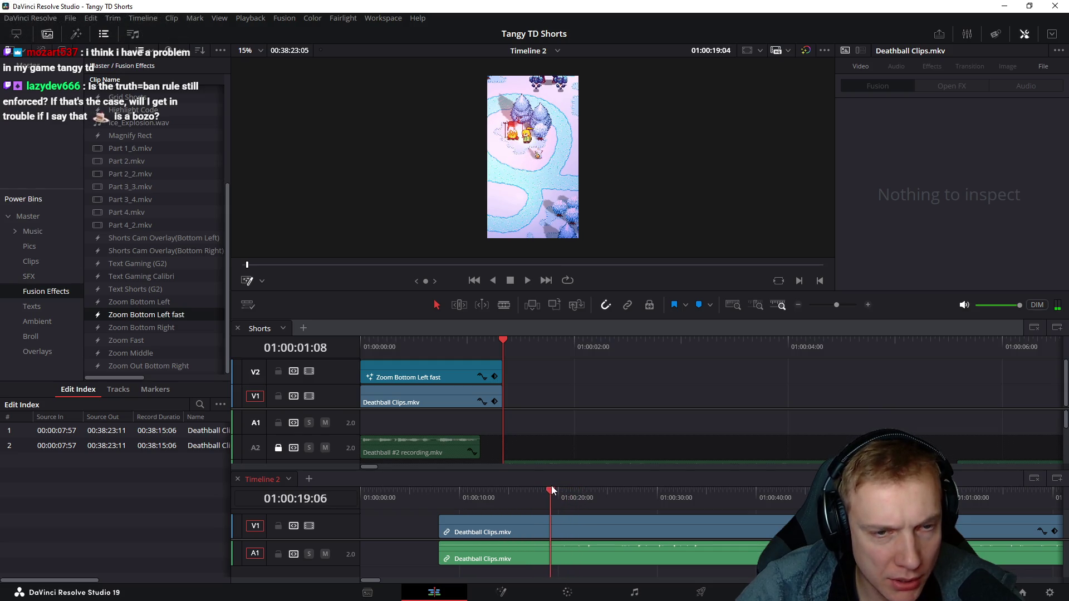
pyautogui.moveTo(549, 484); pyautogui.dragTo(632, 494)
pyautogui.hotkey('ctrl', 'b')
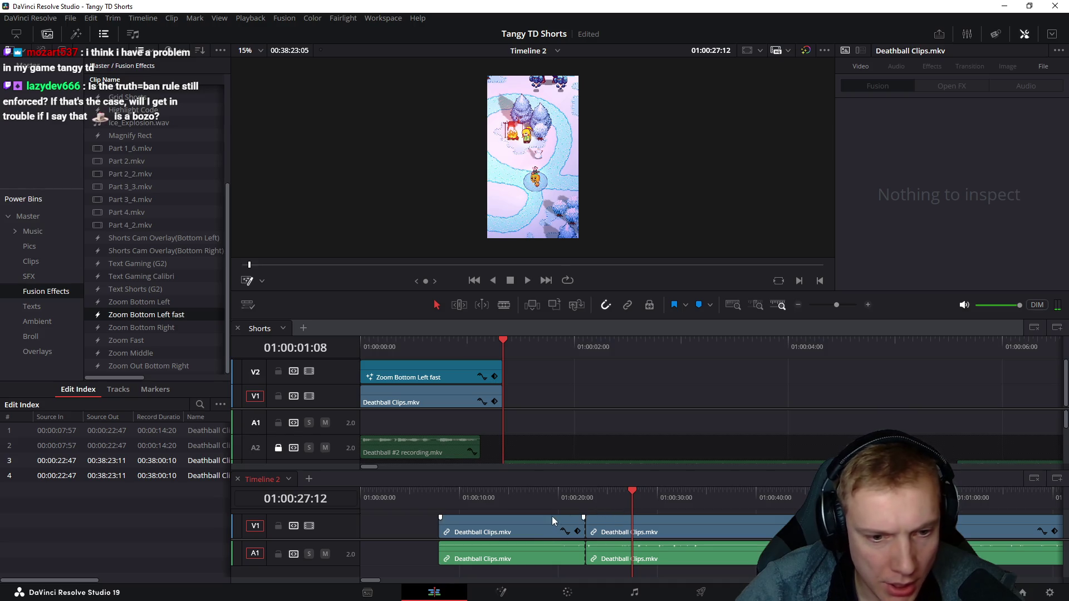
pyautogui.moveTo(419, 520); pyautogui.dragTo(490, 579)
pyautogui.press('Delete')
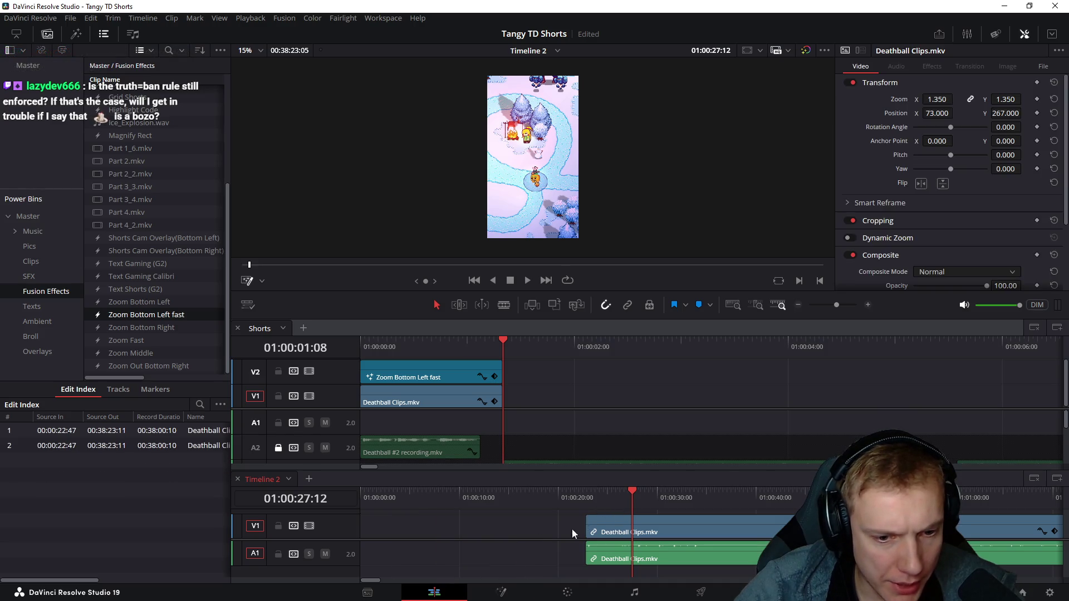
pyautogui.hotkey('ctrl', 'z')
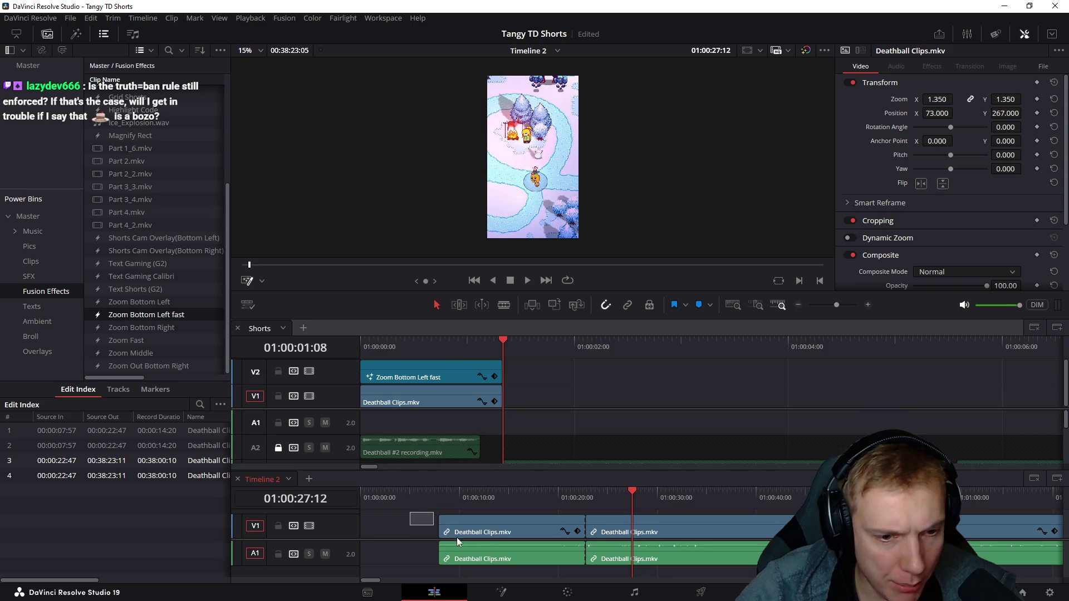
pyautogui.press('Delete')
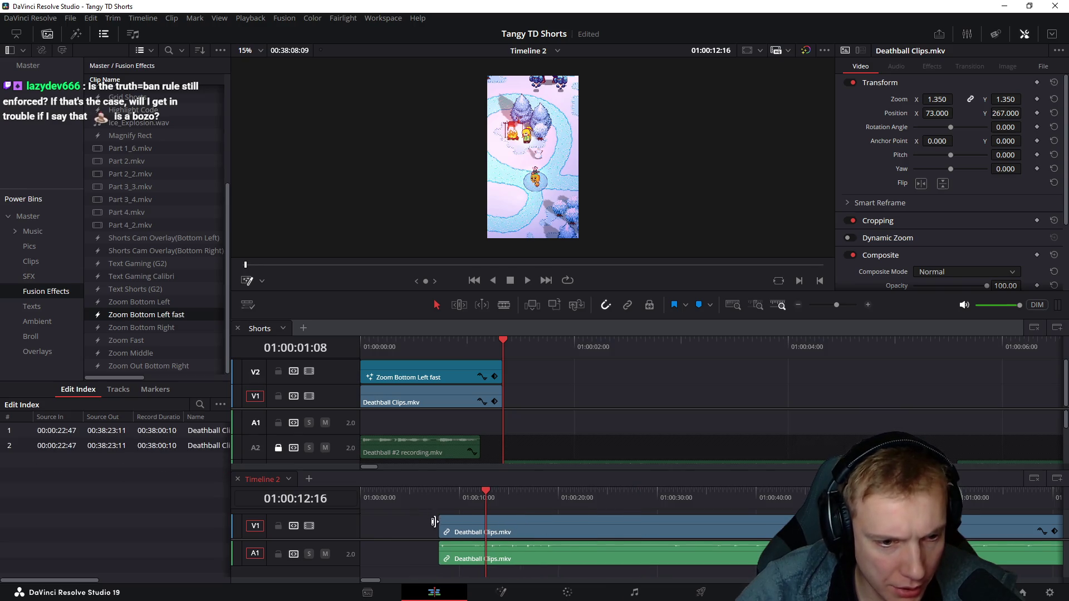
# - Snap the remaining clip to Timeline 2's start, trim its head with Shift+[, and split off a first piece
pyautogui.moveTo(456, 536); pyautogui.dragTo(378, 535)
pyautogui.moveTo(354, 499); pyautogui.dragTo(408, 505)
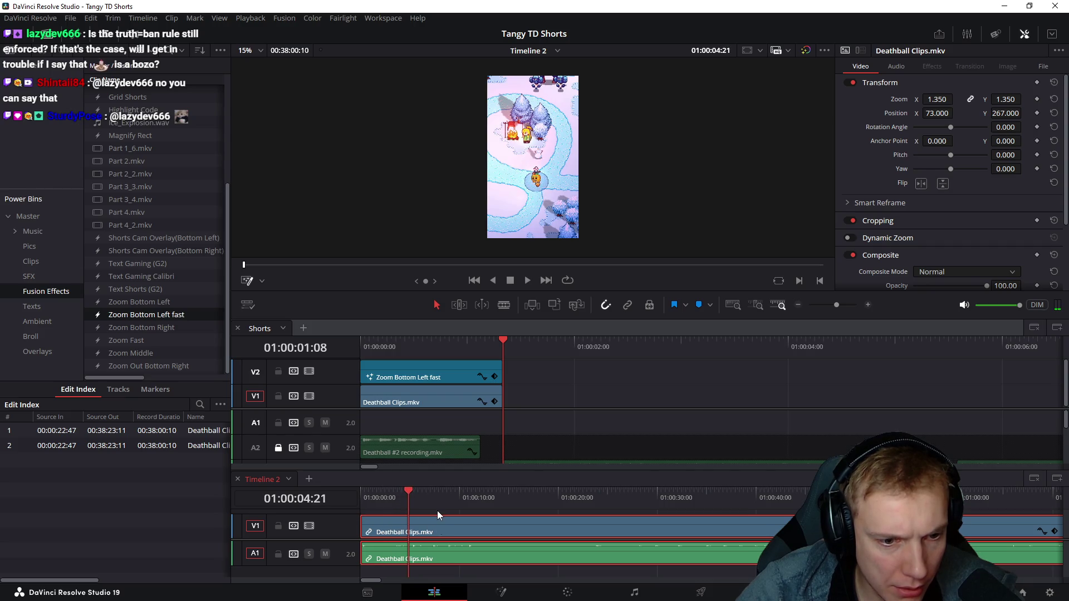
pyautogui.moveTo(410, 498); pyautogui.dragTo(407, 495)
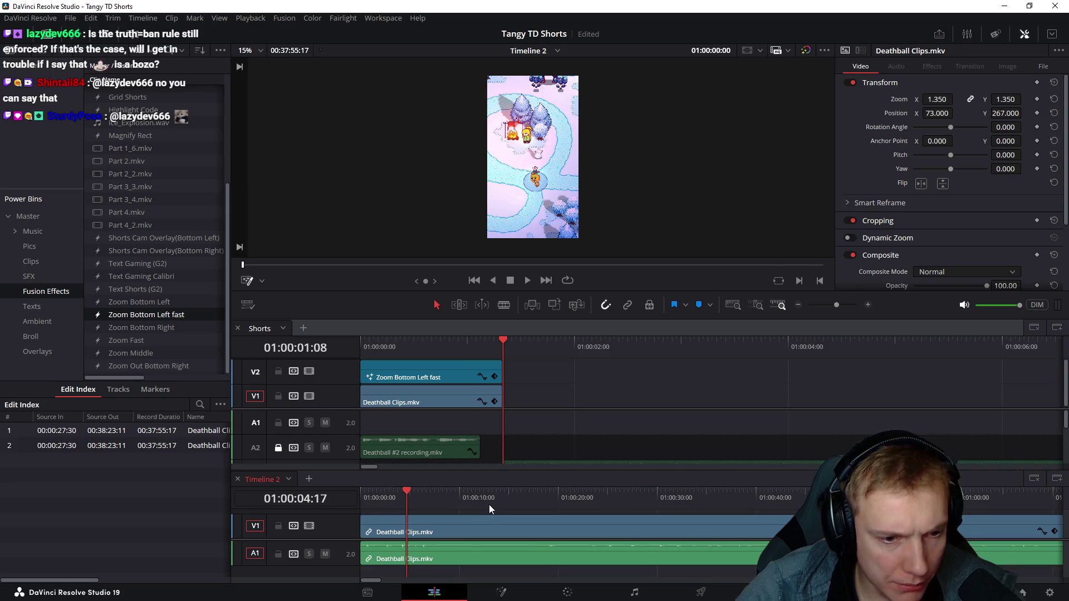
pyautogui.hotkey('shift', '[')
pyautogui.moveTo(363, 497); pyautogui.dragTo(435, 500)
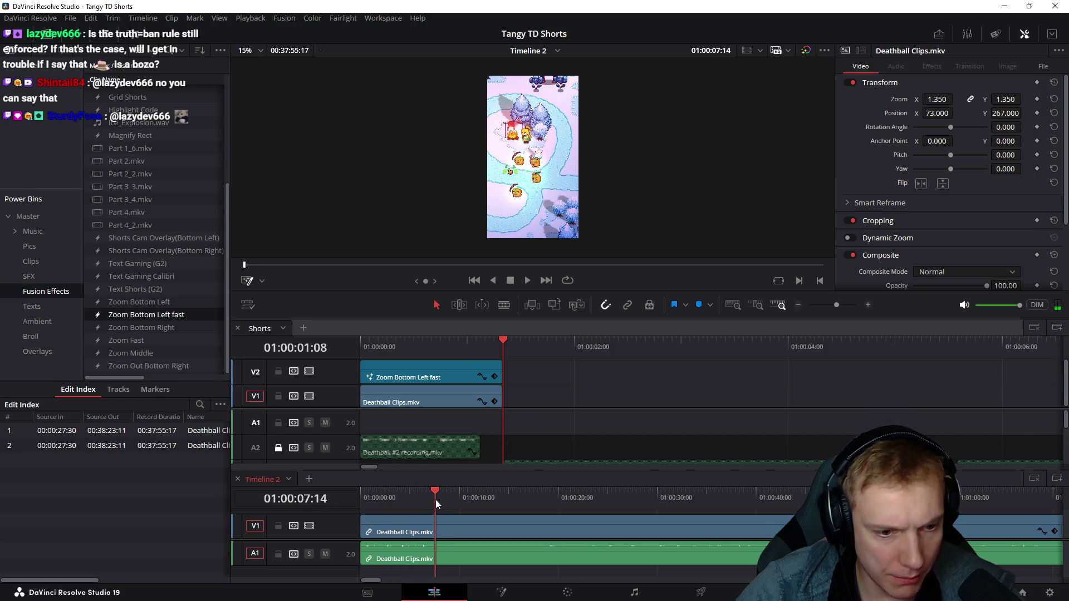
pyautogui.hotkey('ctrl', 'b')
# - Cut that first Deathball piece out of Timeline 2 and paste it into the Shorts timeline
pyautogui.click(397, 565)
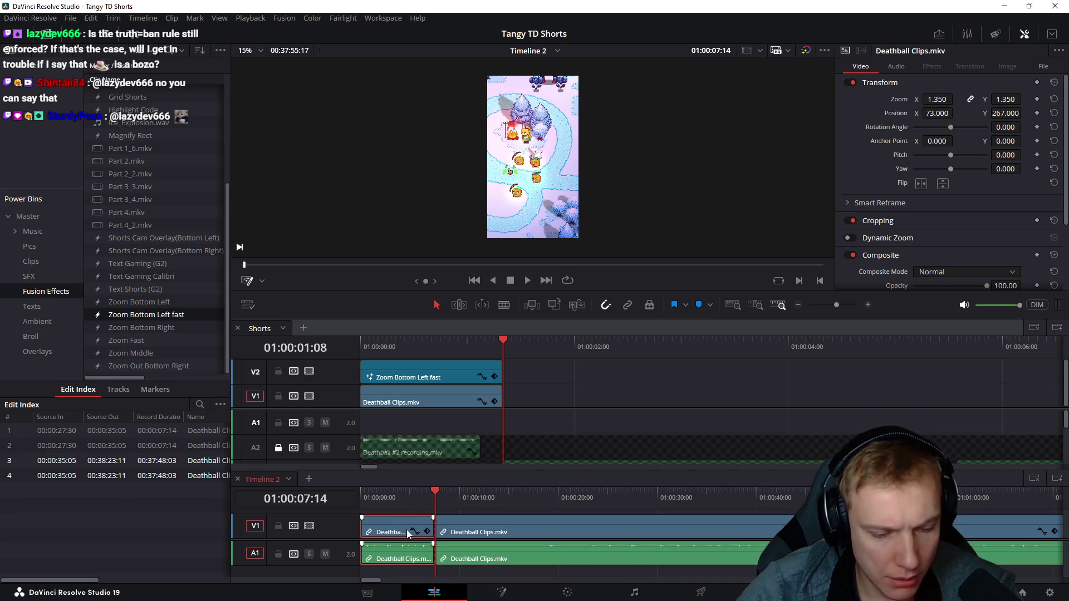
pyautogui.hotkey('shift', 'Delete')
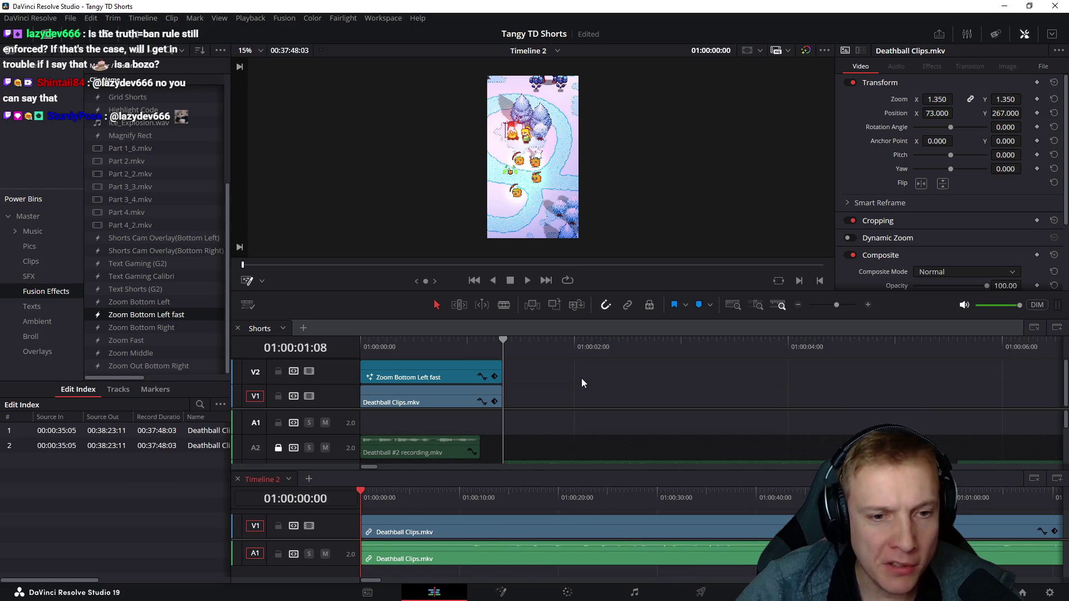
pyautogui.click(610, 370)
pyautogui.hotkey('ctrl', 'v')
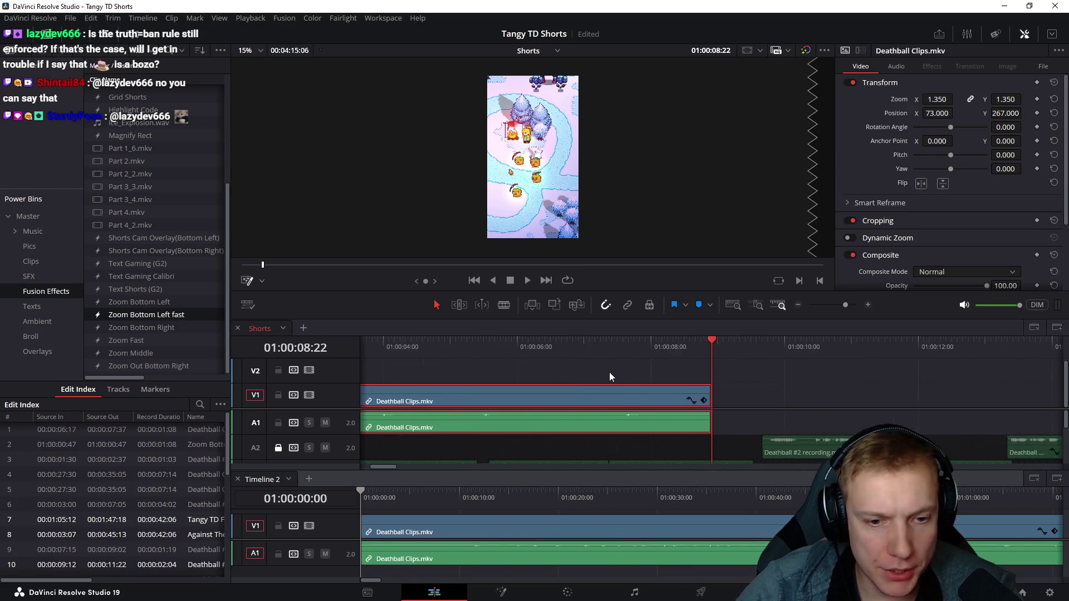
pyautogui.keyDown('ctrl'); pyautogui.scroll(-5, 609, 371); pyautogui.keyUp('ctrl')
pyautogui.scroll(-1, 498, 409)
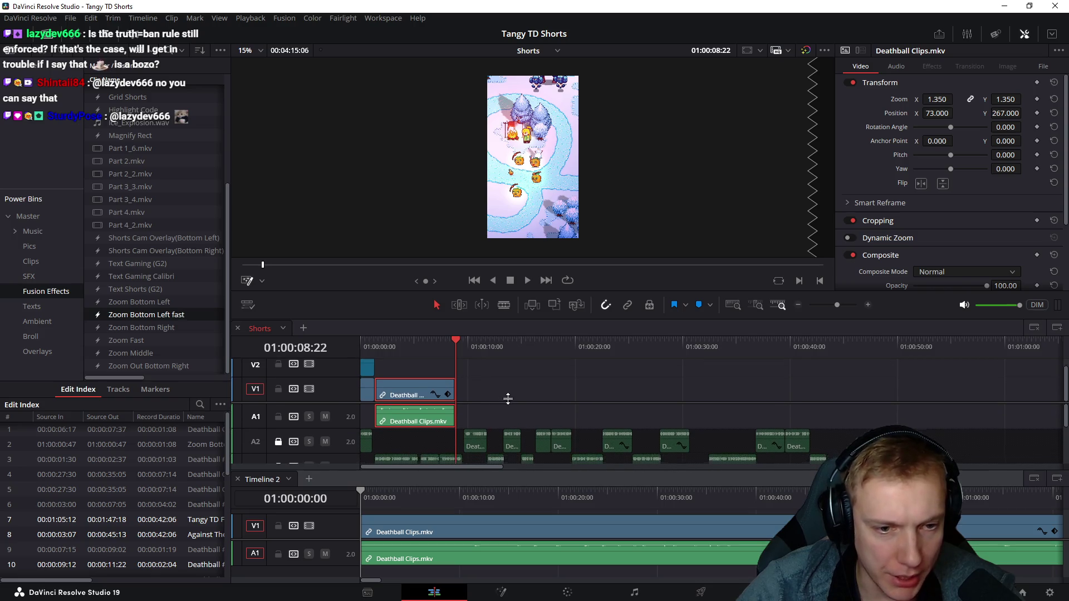
# - Review the new Deathball clip, split it where it should end and delete the tail
pyautogui.click(378, 347)
pyautogui.press('space')
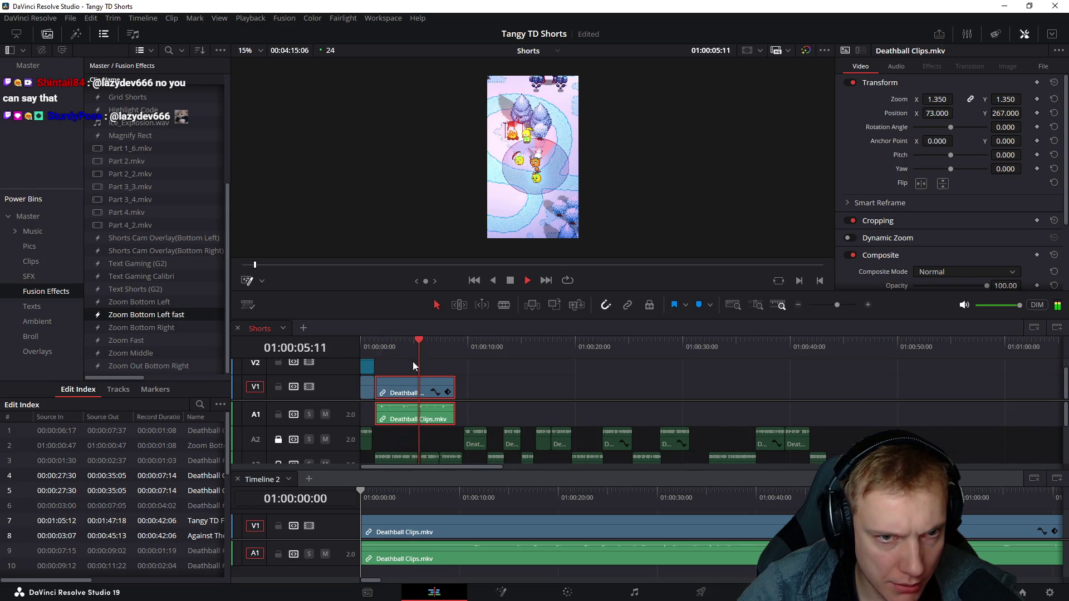
pyautogui.scroll(3, 417, 365)
pyautogui.scroll(1, 414, 367)
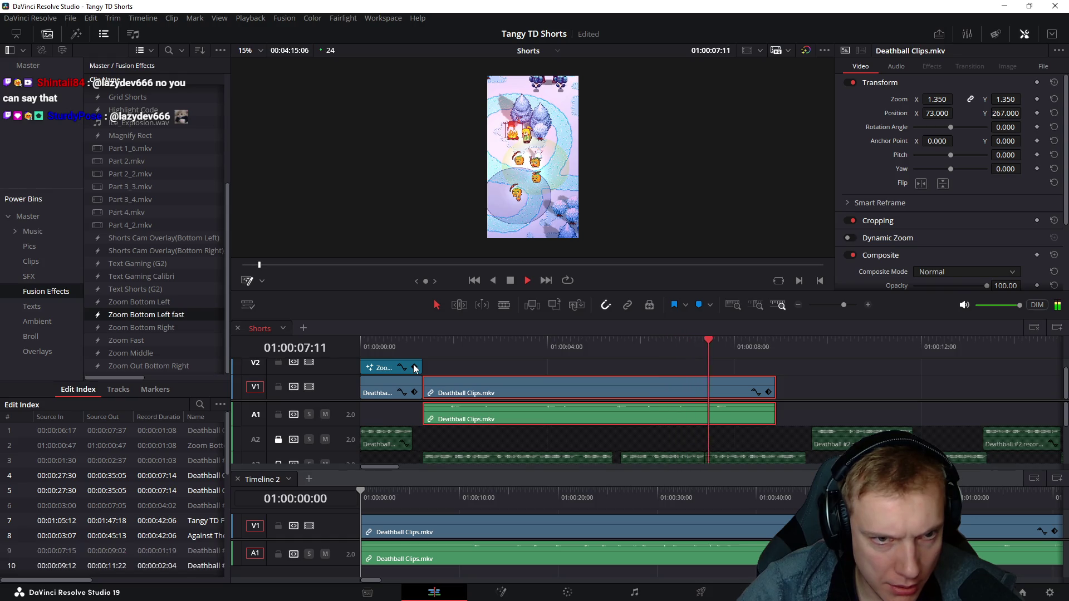
pyautogui.click(433, 345)
pyautogui.press('space')
pyautogui.moveTo(470, 343)
pyautogui.mouseDown()
pyautogui.moveTo(539, 341)
pyautogui.moveTo(630, 446)
pyautogui.mouseUp()
pyautogui.hotkey('ctrl', 'b')
pyautogui.press('Delete')
# - Split the clip again at the earlier cut point and start raising the final section's Zoom toward 2.39
pyautogui.moveTo(513, 345)
pyautogui.mouseDown()
pyautogui.moveTo(480, 348)
pyautogui.moveTo(497, 347)
pyautogui.mouseUp()
pyautogui.click(513, 380)
pyautogui.hotkey('ctrl', 'b')
pyautogui.press('space')
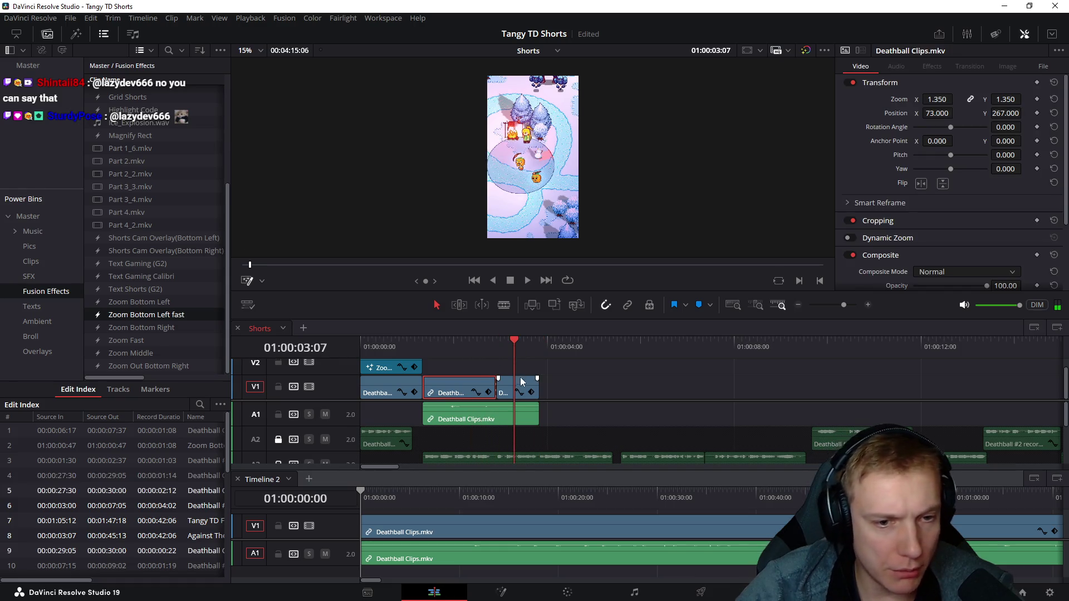
pyautogui.moveTo(654, 244); pyautogui.dragTo(629, 184)
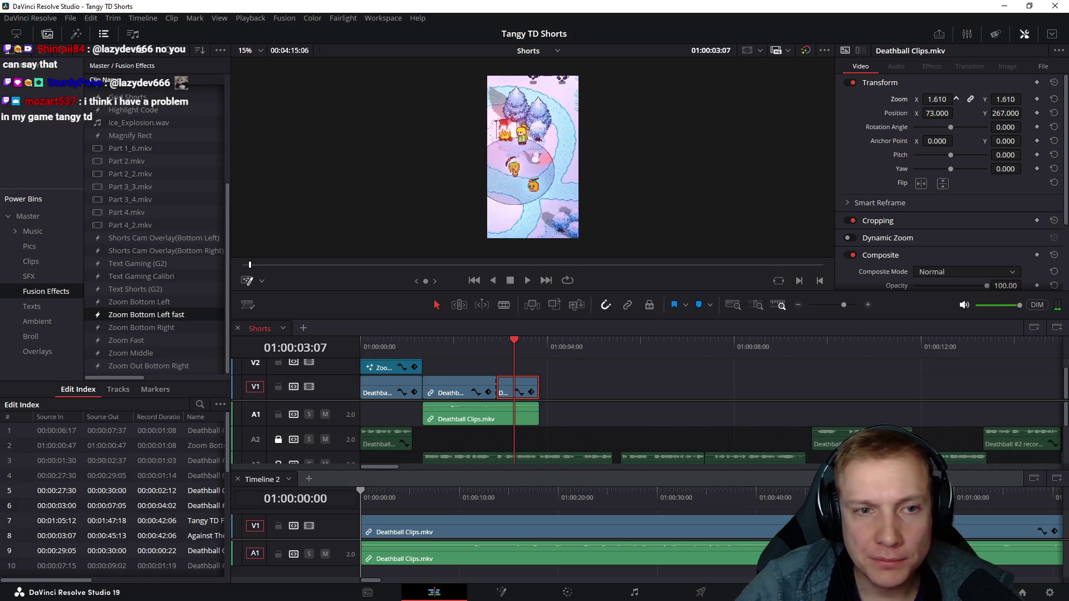
# - Try repositioning the zoomed footage in the viewer's Transform mode, undo it and return to the cut
pyautogui.click(264, 280)
pyautogui.click(280, 300)
pyautogui.moveTo(551, 178); pyautogui.dragTo(583, 147)
pyautogui.hotkey('ctrl', 'z')
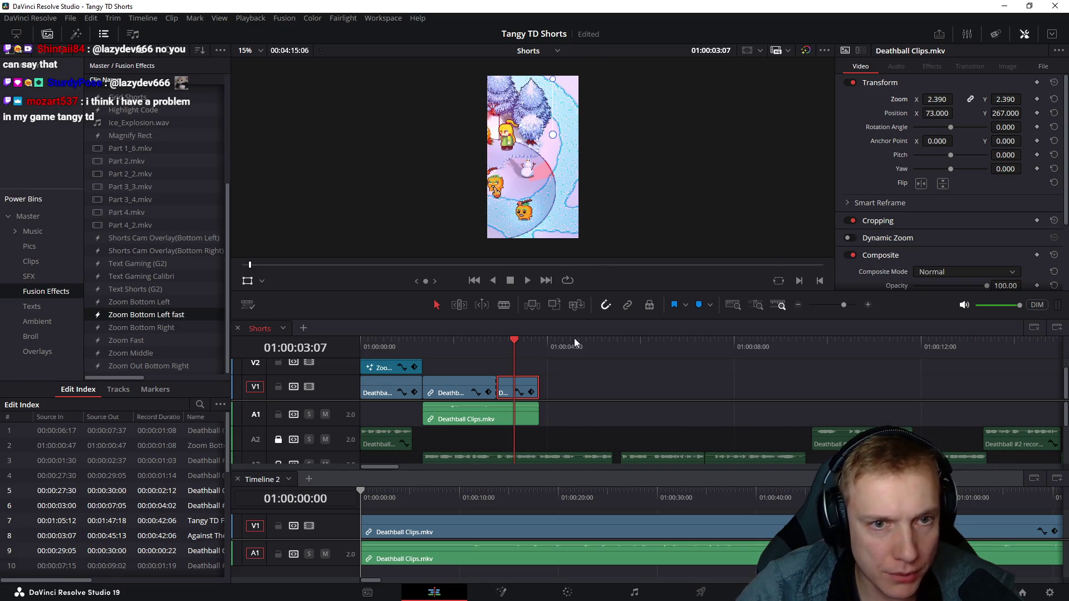
pyautogui.click(495, 344)
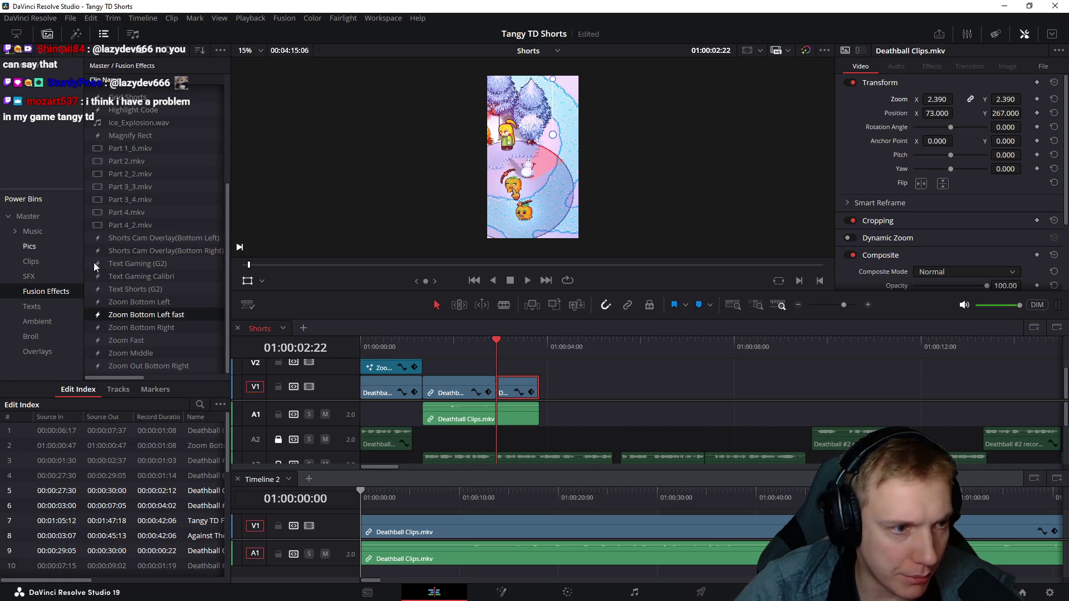
pyautogui.scroll(-1, 198, 333)
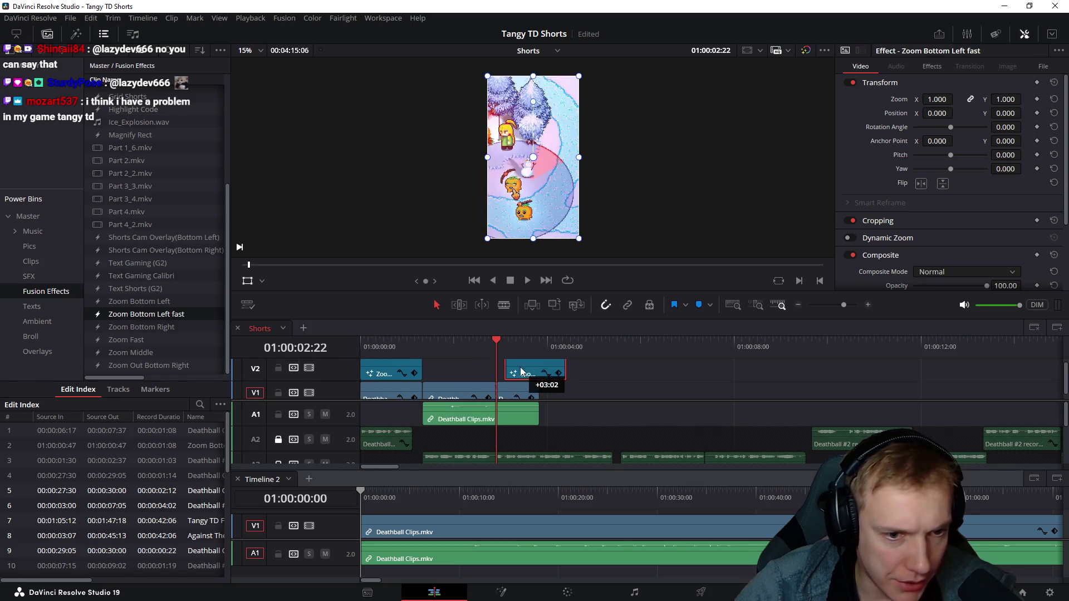
# - Copy the Zoom Bottom Left fast effect onto V2 over the tail, check its Effects settings and preview it
pyautogui.moveTo(377, 368); pyautogui.dragTo(515, 377)
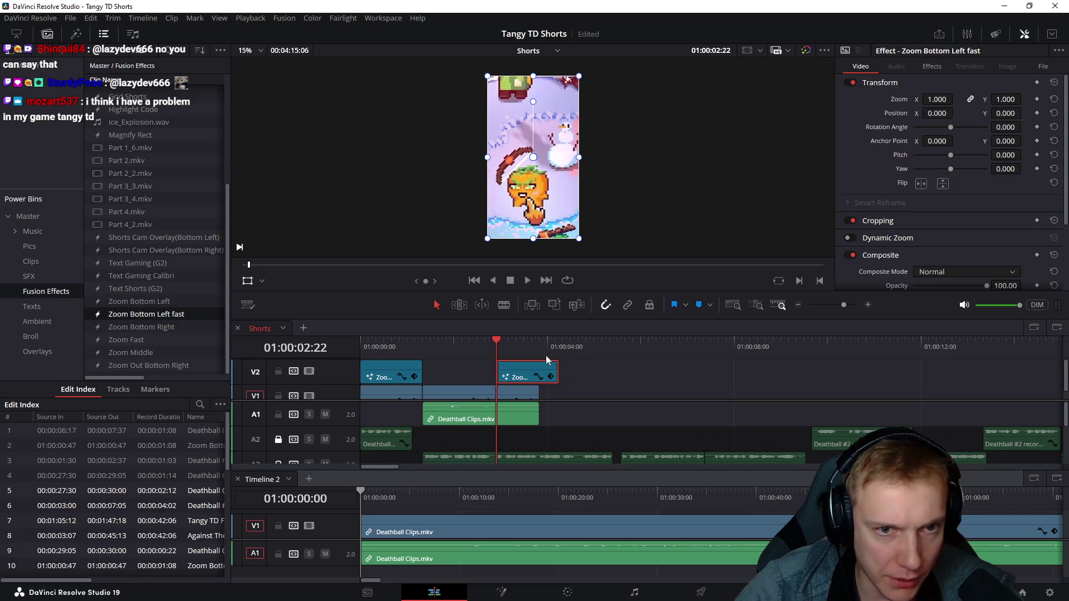
pyautogui.click(932, 67)
pyautogui.click(997, 198)
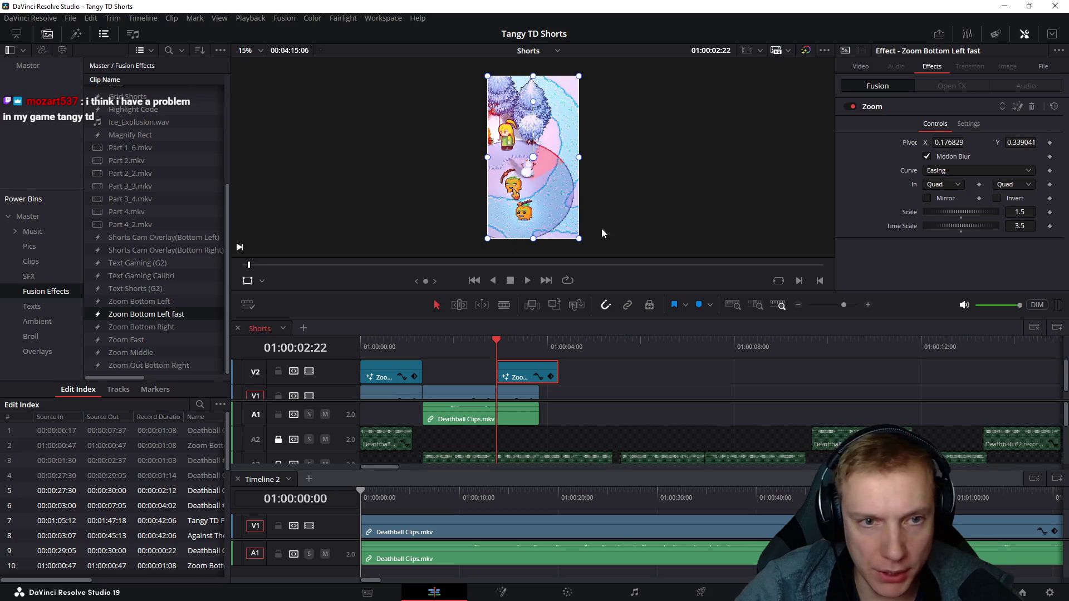
pyautogui.press('space')
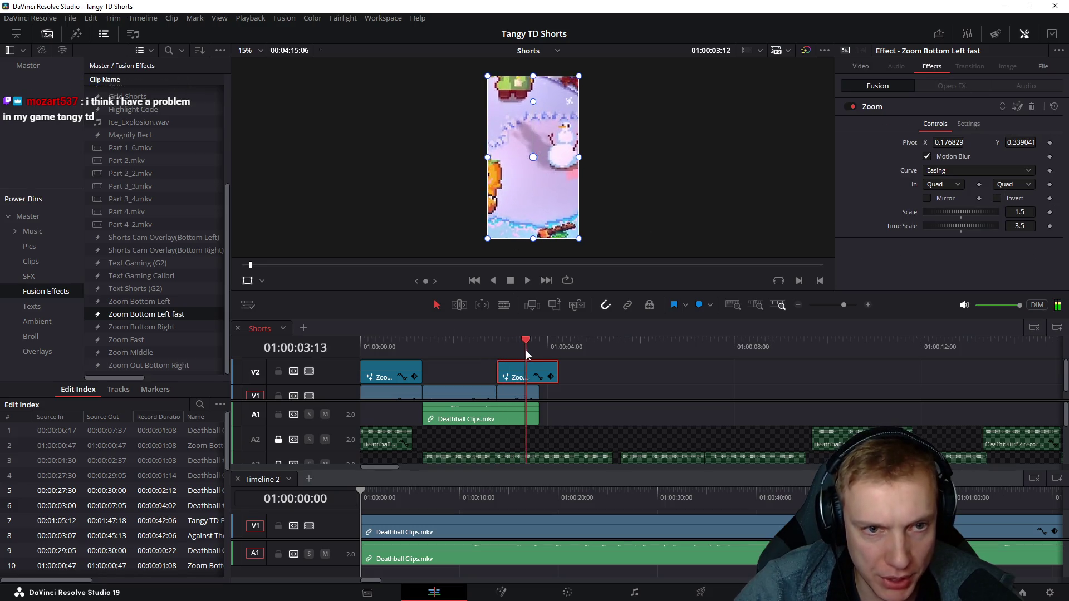
pyautogui.moveTo(504, 354); pyautogui.dragTo(537, 349)
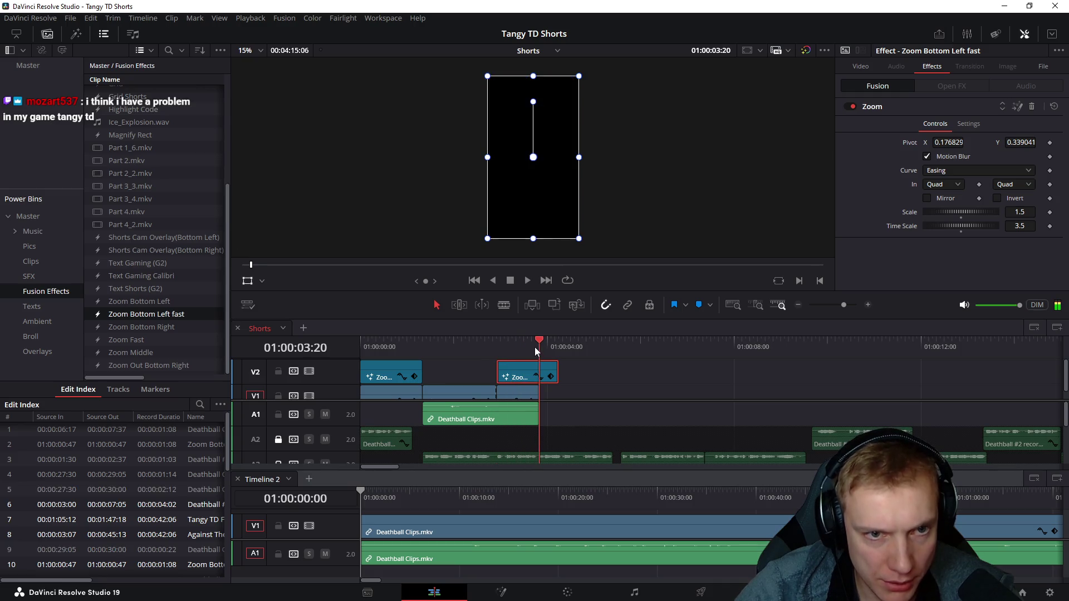
pyautogui.scroll(-1, 568, 359)
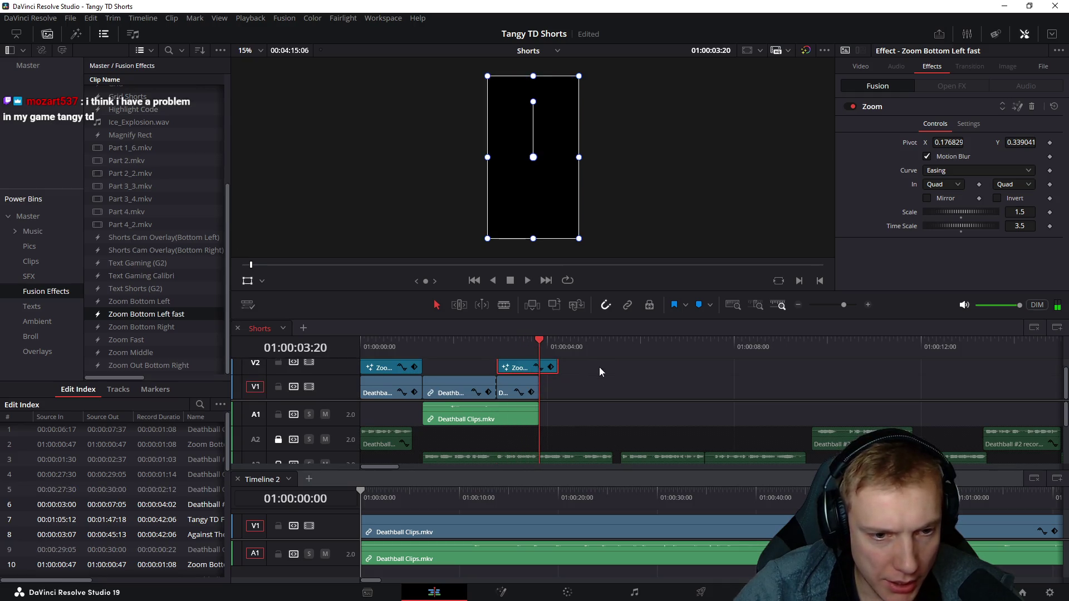
pyautogui.moveTo(549, 413)
pyautogui.mouseDown()
pyautogui.moveTo(516, 396)
pyautogui.moveTo(538, 396)
pyautogui.mouseUp()
# - Split the A1 audio at the same cut point and select the piece after it
pyautogui.click(496, 346)
pyautogui.hotkey('ctrl', 'b')
pyautogui.click(519, 411)
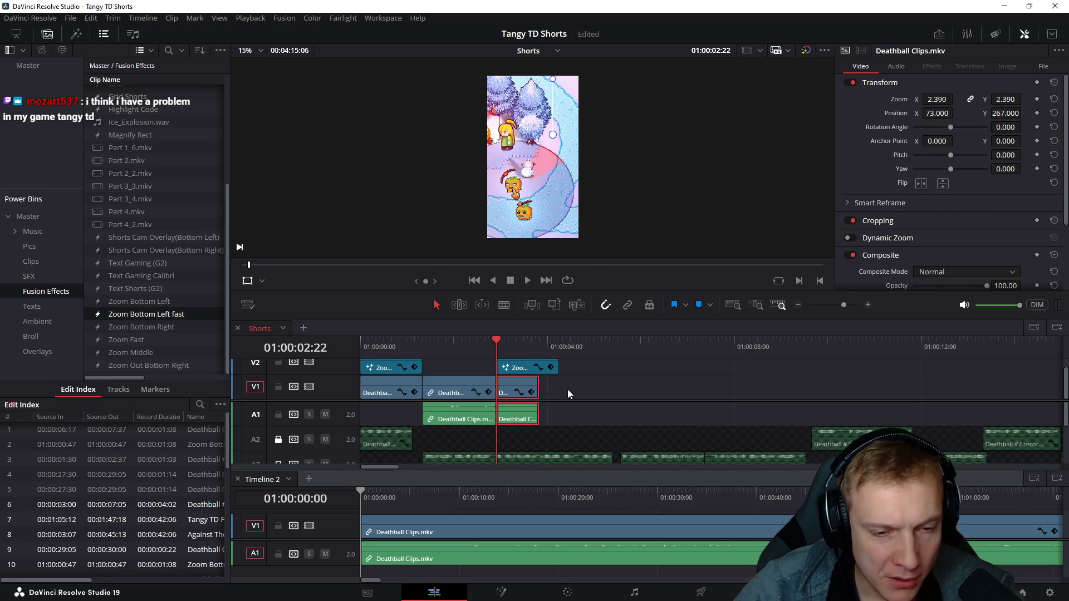
pyautogui.write('r150')
pyautogui.press('Return')
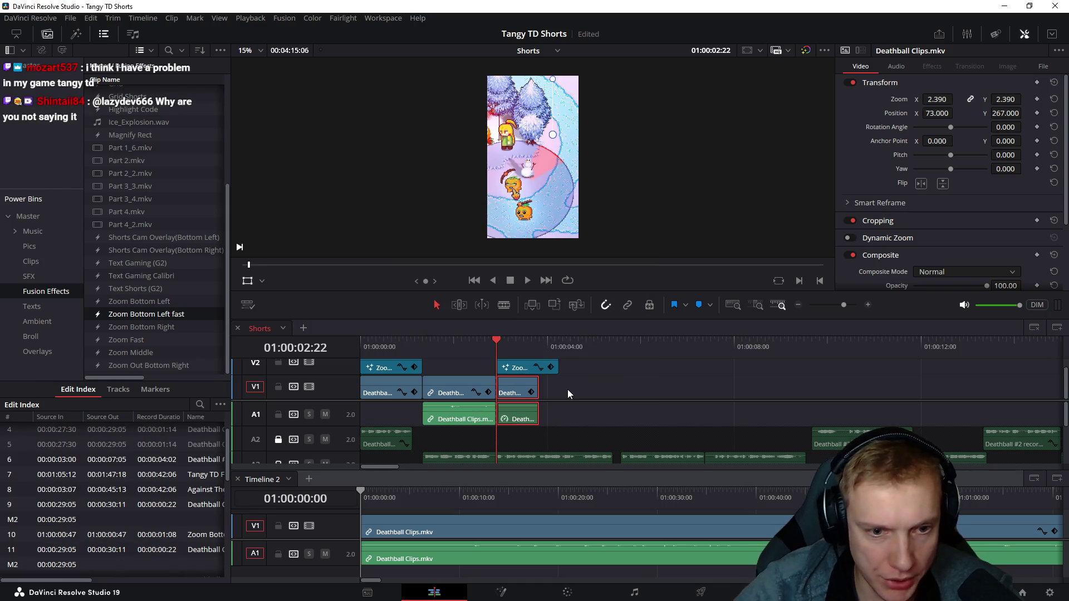
pyautogui.press('space')
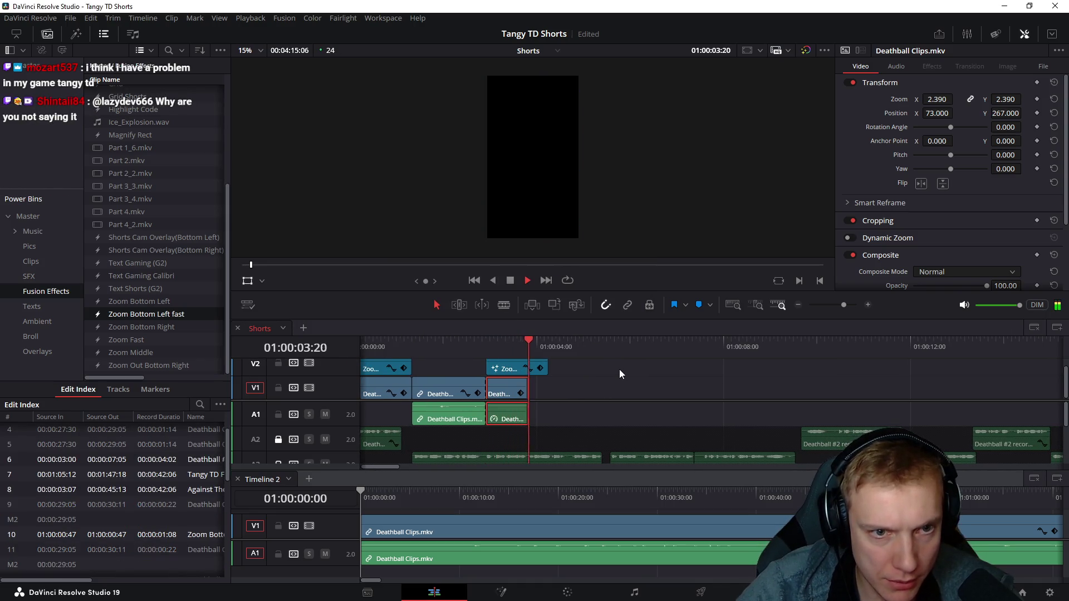
pyautogui.press('space')
pyautogui.write('r')
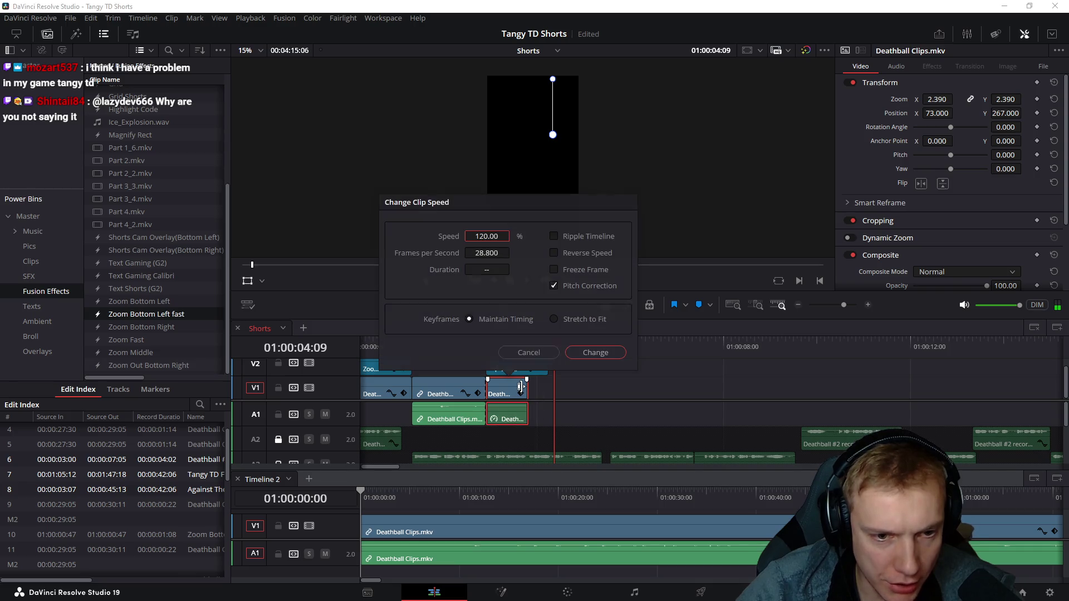
pyautogui.write('140')
pyautogui.press('Return')
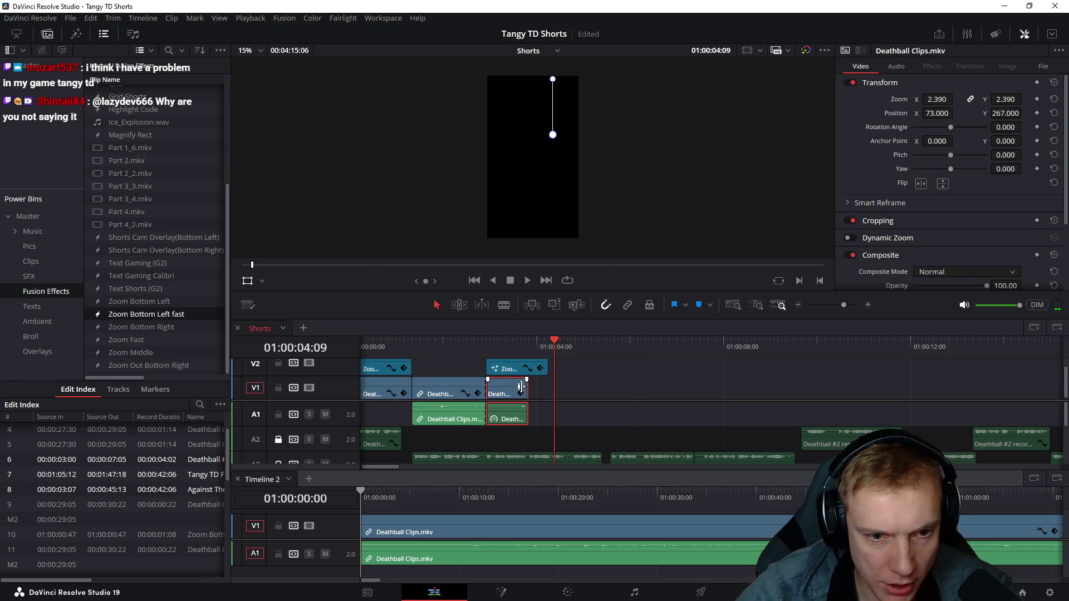
pyautogui.moveTo(487, 347); pyautogui.dragTo(497, 348)
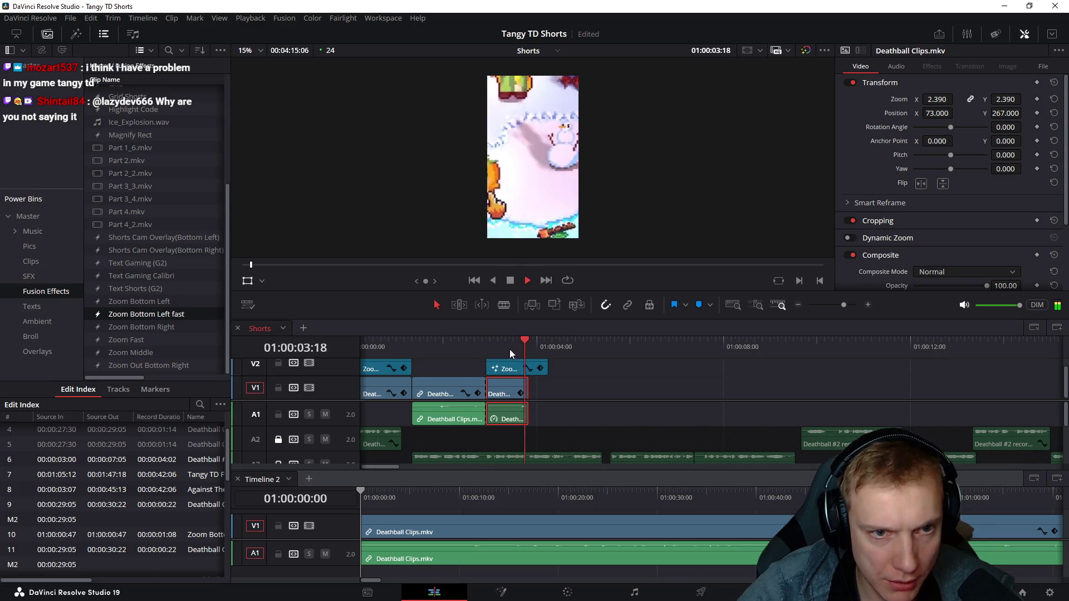
pyautogui.click(526, 346)
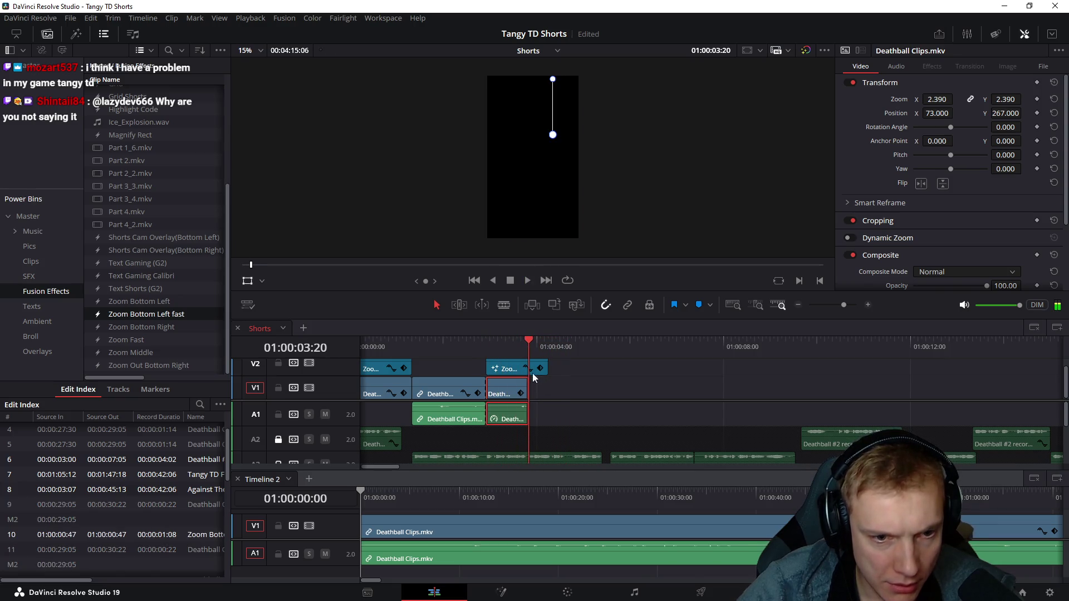
pyautogui.hotkey('ctrl', 'b')
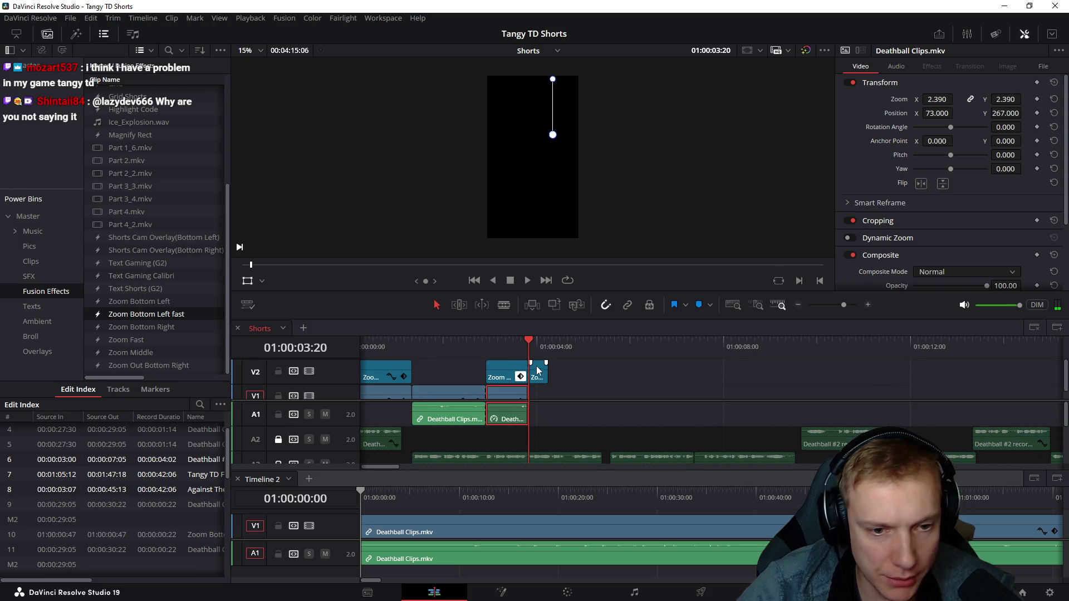
pyautogui.click(537, 374)
pyautogui.press('Delete')
pyautogui.moveTo(513, 347); pyautogui.dragTo(506, 346)
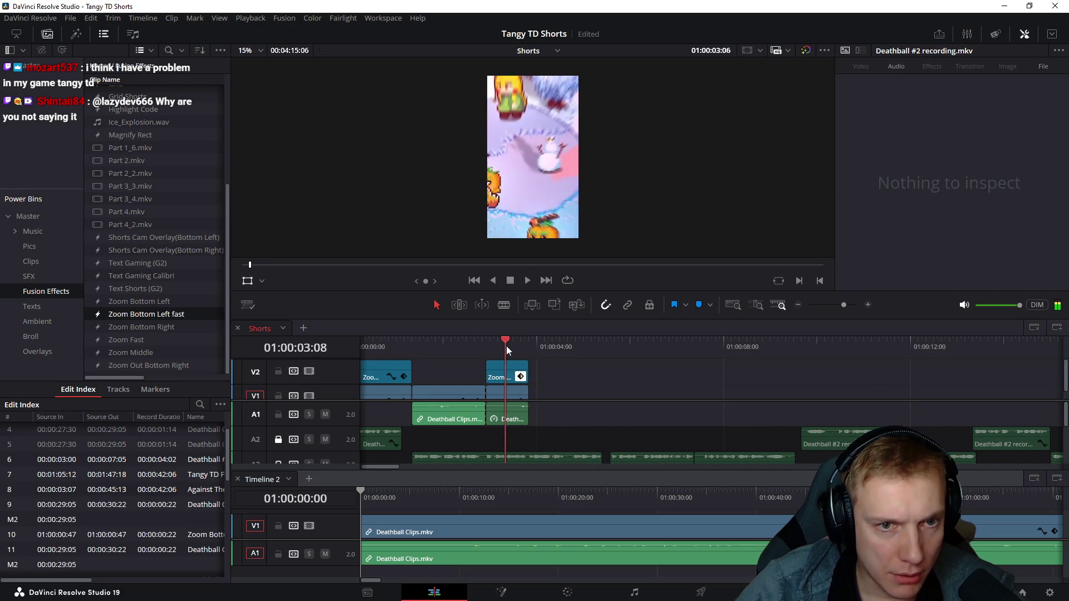
pyautogui.click(506, 380)
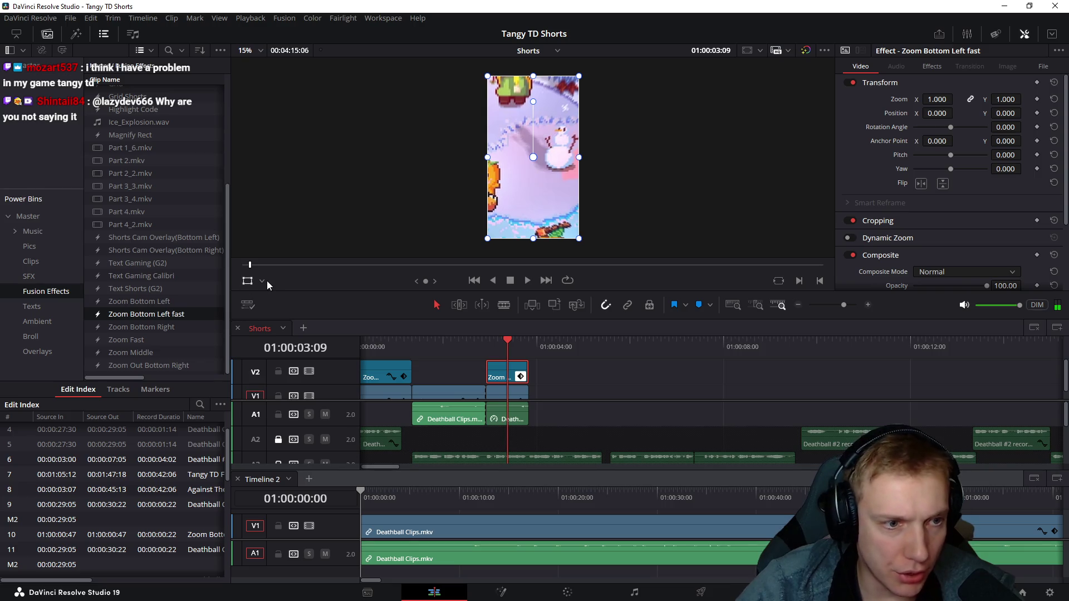
pyautogui.click(267, 280)
pyautogui.click(275, 355)
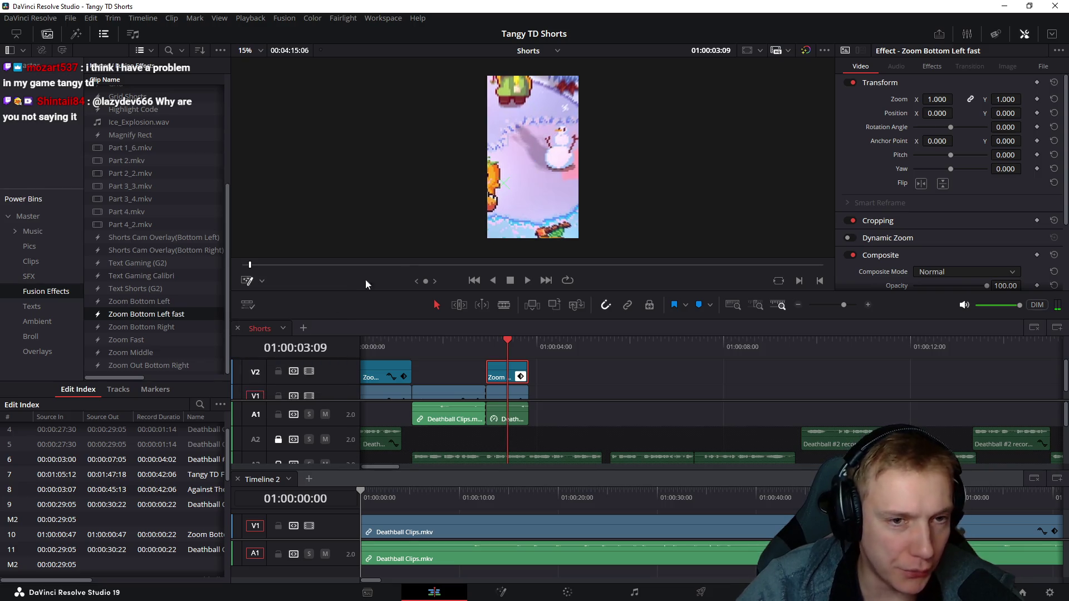
pyautogui.moveTo(496, 196); pyautogui.dragTo(473, 196)
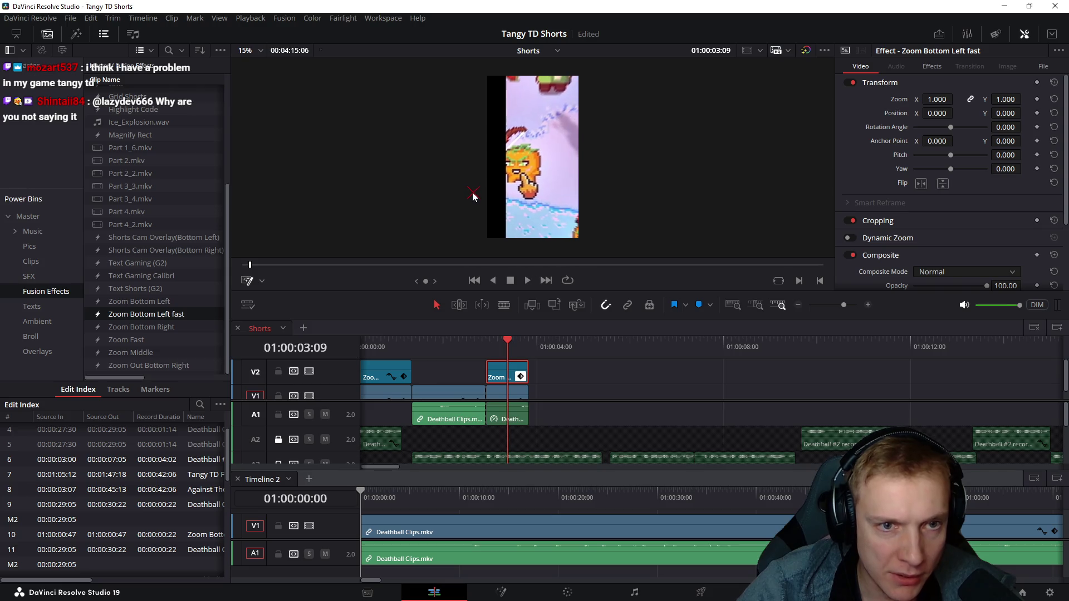
pyautogui.scroll(-1, 510, 167)
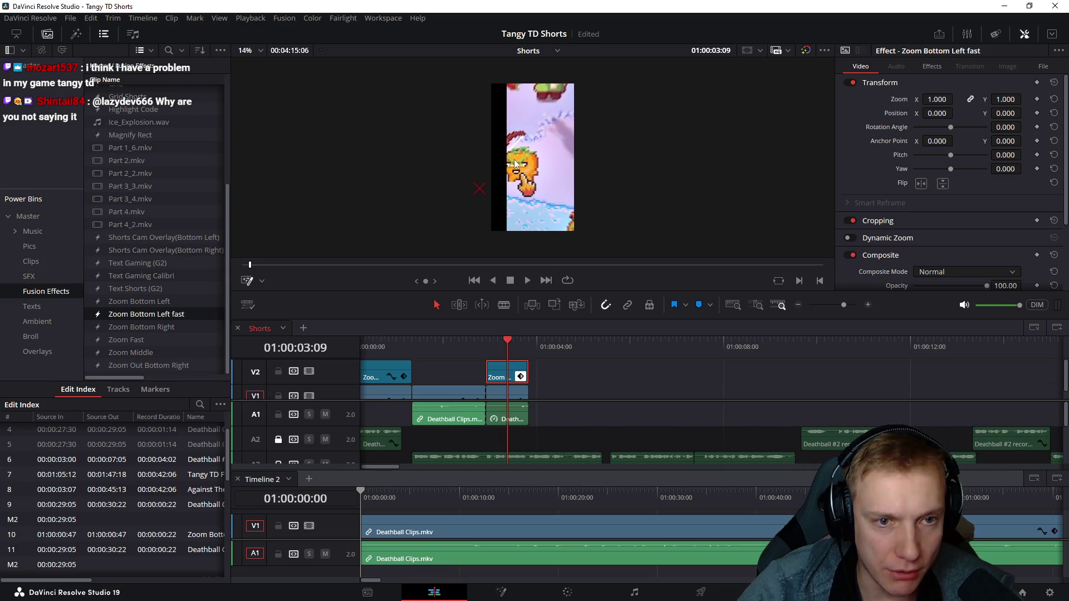
pyautogui.scroll(-1, 590, 365)
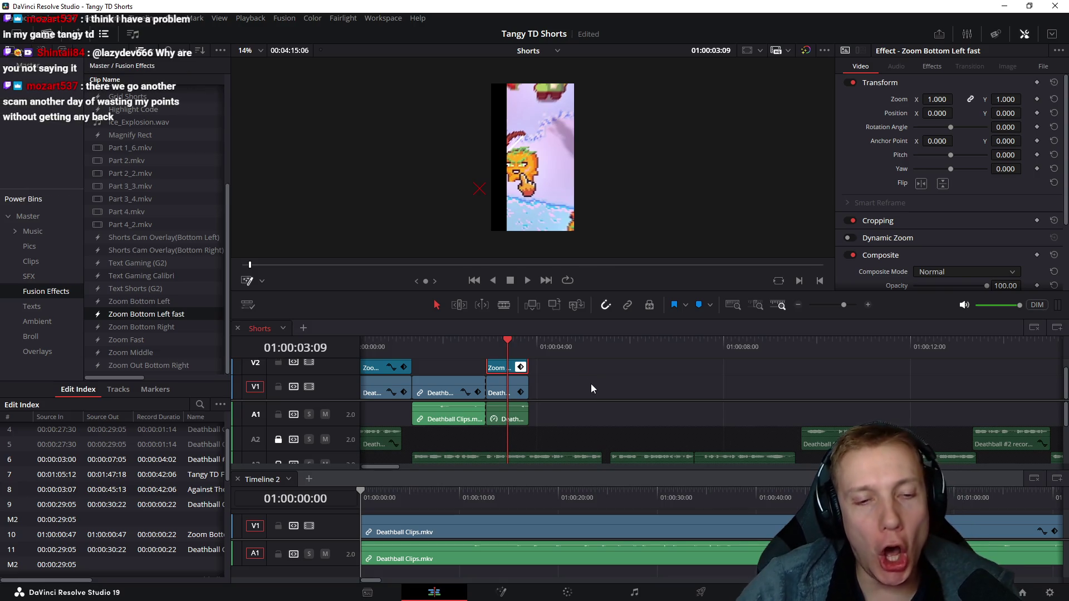
pyautogui.click(446, 349)
# - Select the middle Deathball clip, tweak its zoom and scrub through it to review the footage
pyautogui.click(457, 388)
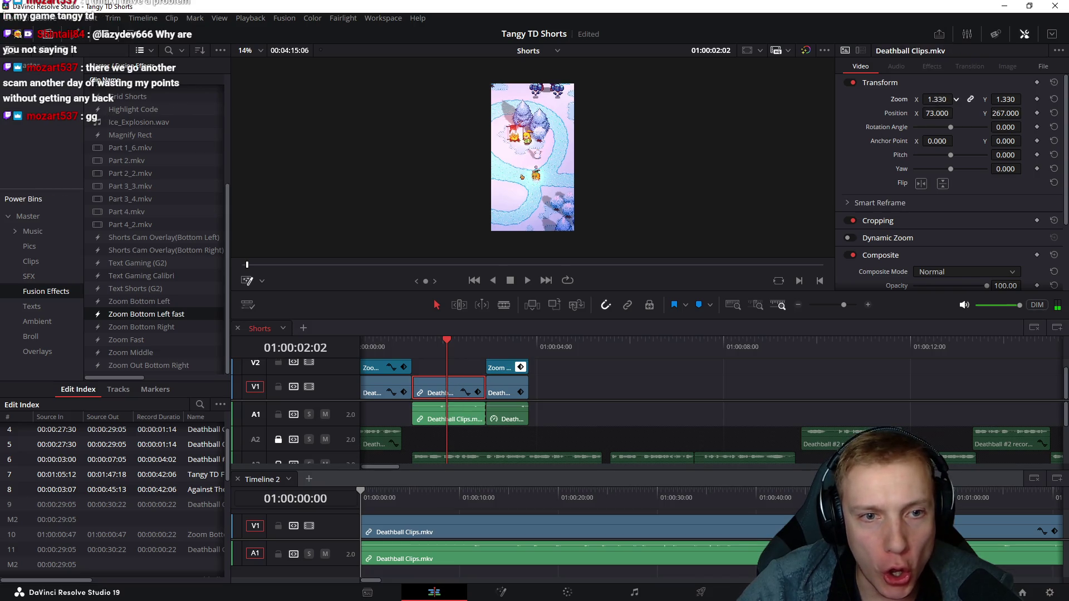
pyautogui.moveTo(938, 100)
pyautogui.mouseDown()
pyautogui.moveTo(902, 98)
pyautogui.moveTo(977, 99)
pyautogui.mouseUp()
pyautogui.moveTo(499, 349)
pyautogui.mouseDown()
pyautogui.moveTo(465, 342)
pyautogui.moveTo(484, 339)
pyautogui.mouseUp()
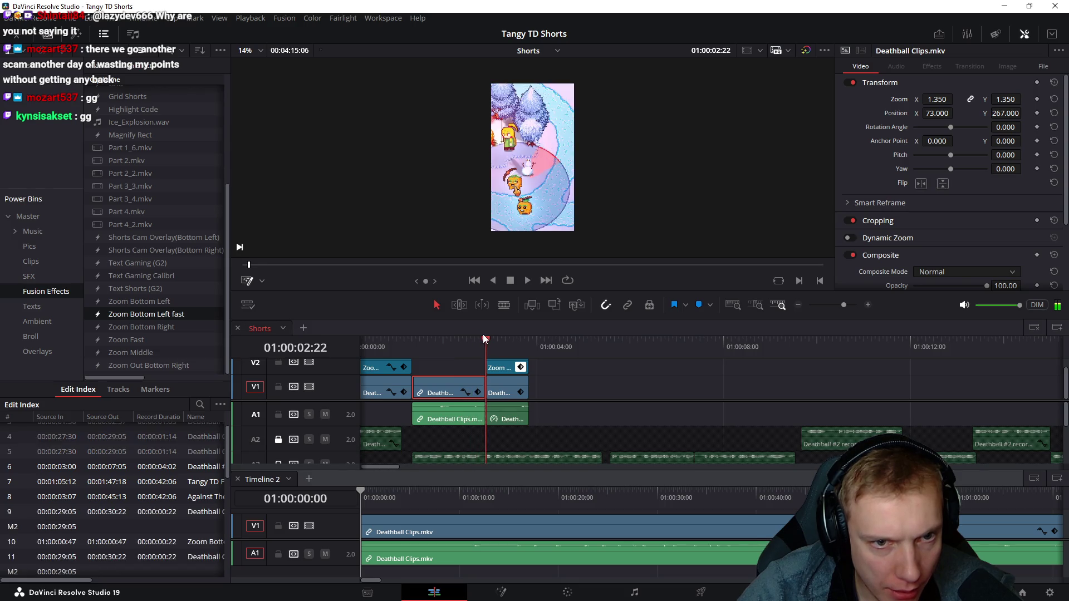
pyautogui.moveTo(465, 340); pyautogui.dragTo(422, 332)
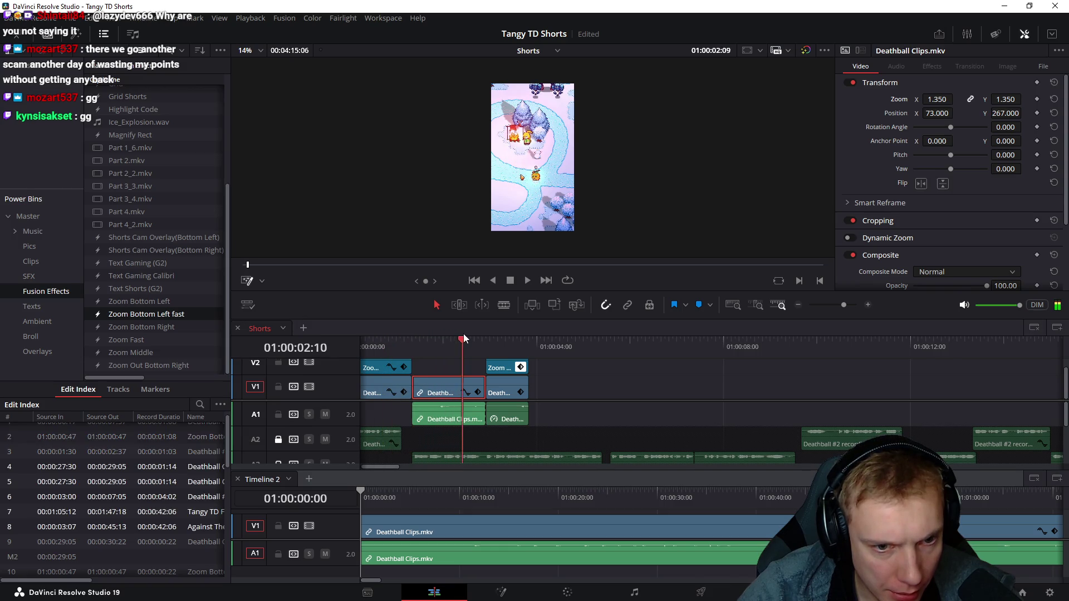
pyautogui.moveTo(422, 332); pyautogui.dragTo(482, 330)
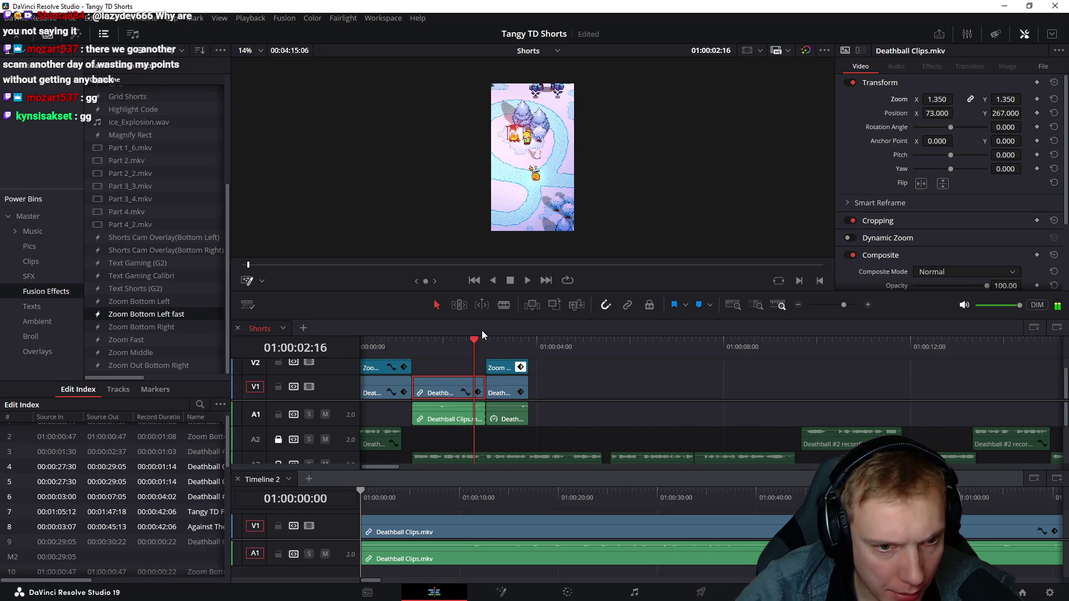
pyautogui.press('space')
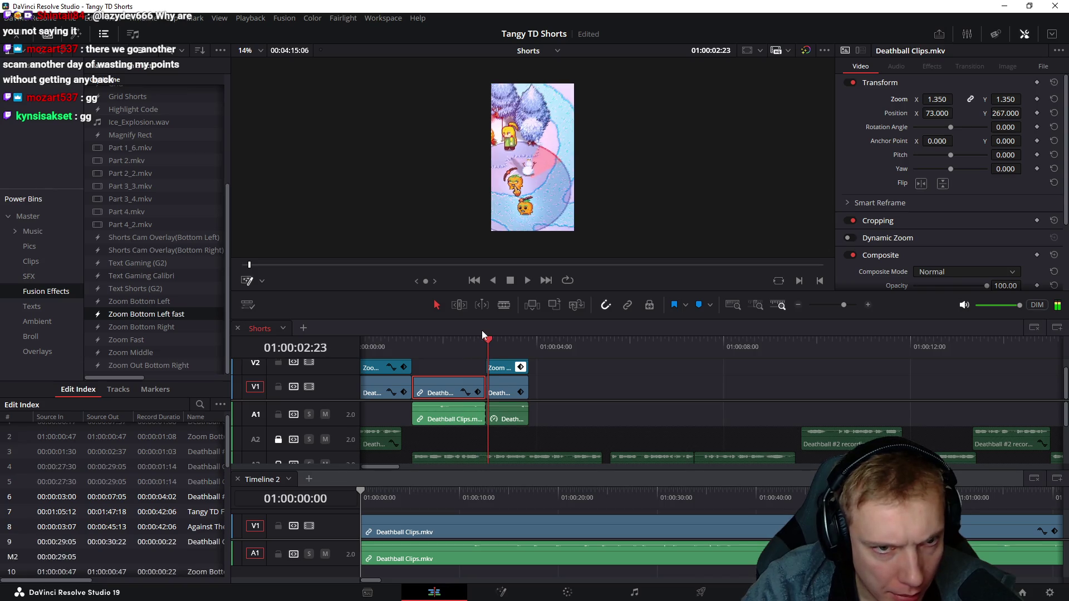
pyautogui.press('Left')
pyautogui.press('Left')
pyautogui.press('Left')
pyautogui.press('Left')
pyautogui.press('Left')
pyautogui.press('Left')
pyautogui.press('Left')
pyautogui.press('Left')
pyautogui.press('Left')
pyautogui.press('Left')
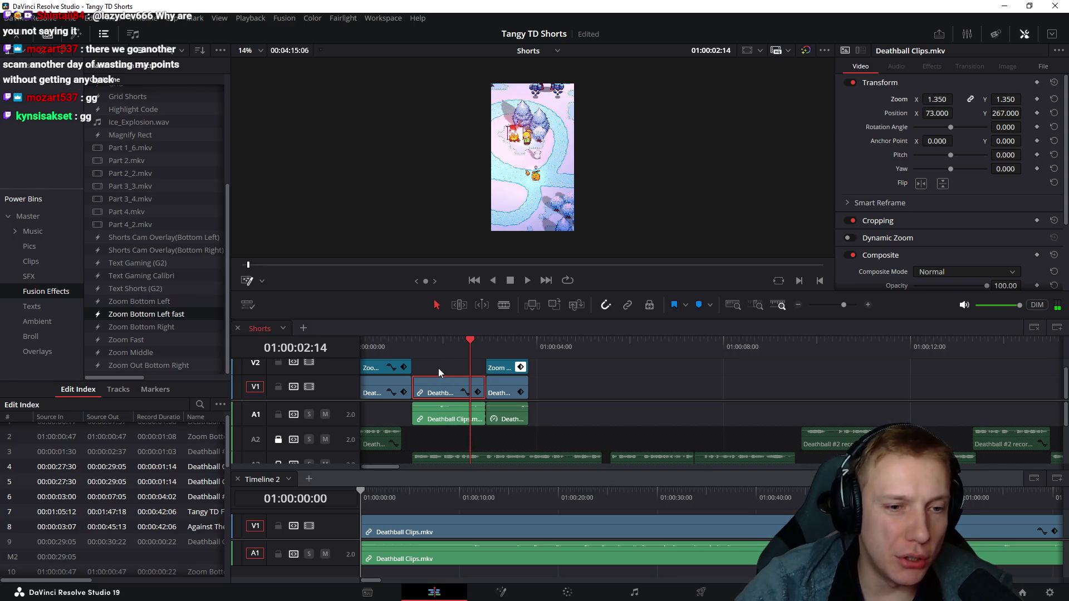
# - Delete the middle V1/A1 clips, play back the result and select the last Deathball clip
pyautogui.moveTo(438, 368); pyautogui.dragTo(462, 446)
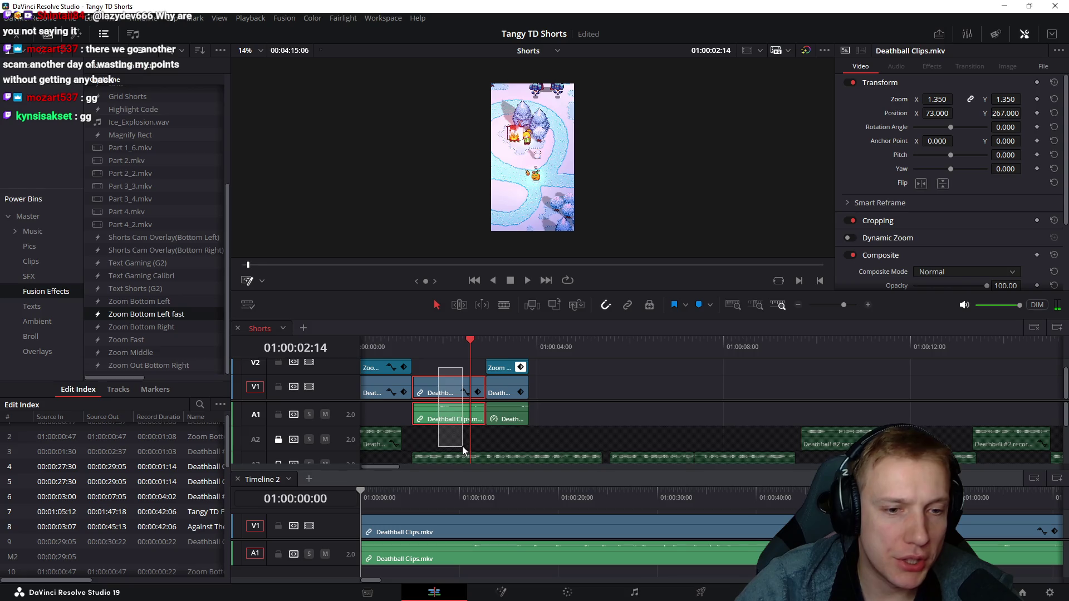
pyautogui.press('Delete')
pyautogui.click(485, 348)
pyautogui.press('space')
pyautogui.click(492, 341)
pyautogui.click(504, 396)
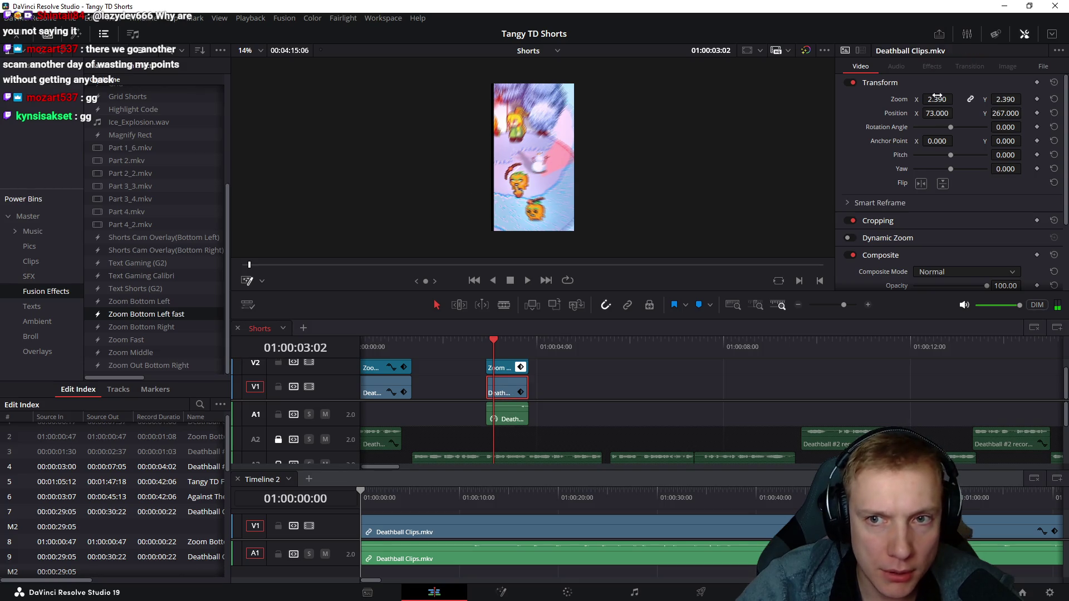
# - Lower the last clip's Transform Zoom from 2.39 to about 1.76, checking framing with taller tracks
pyautogui.moveTo(936, 99); pyautogui.dragTo(923, 99)
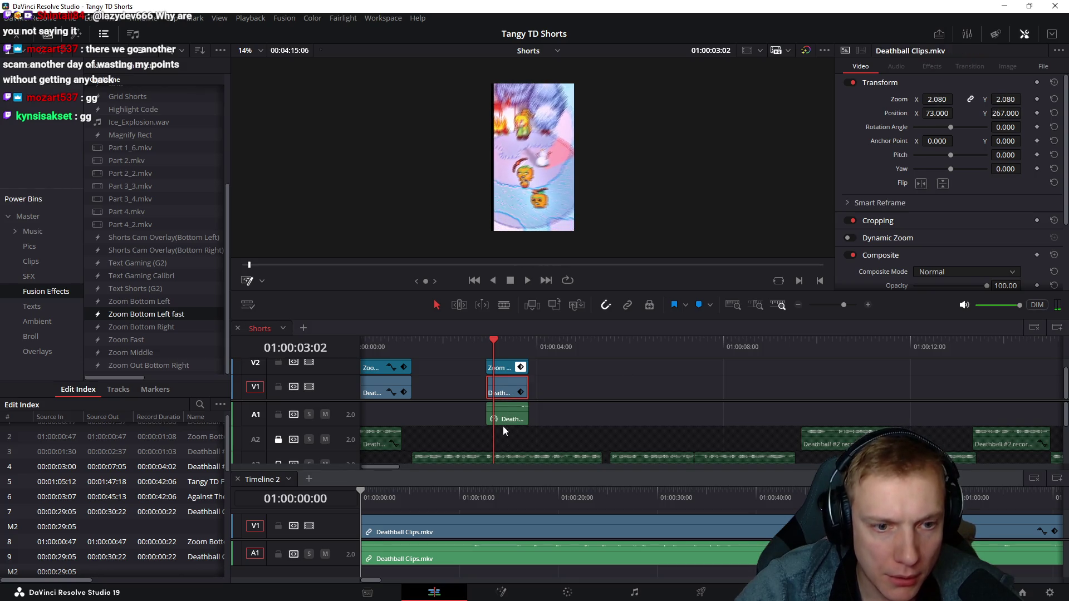
pyautogui.moveTo(494, 342); pyautogui.dragTo(508, 347)
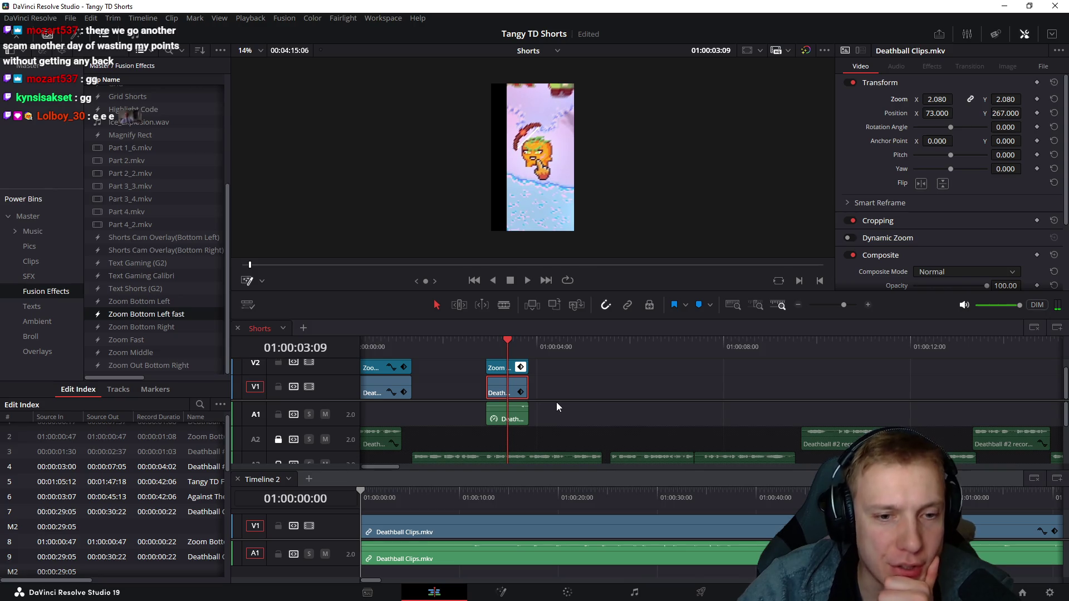
pyautogui.moveTo(556, 402); pyautogui.dragTo(556, 418)
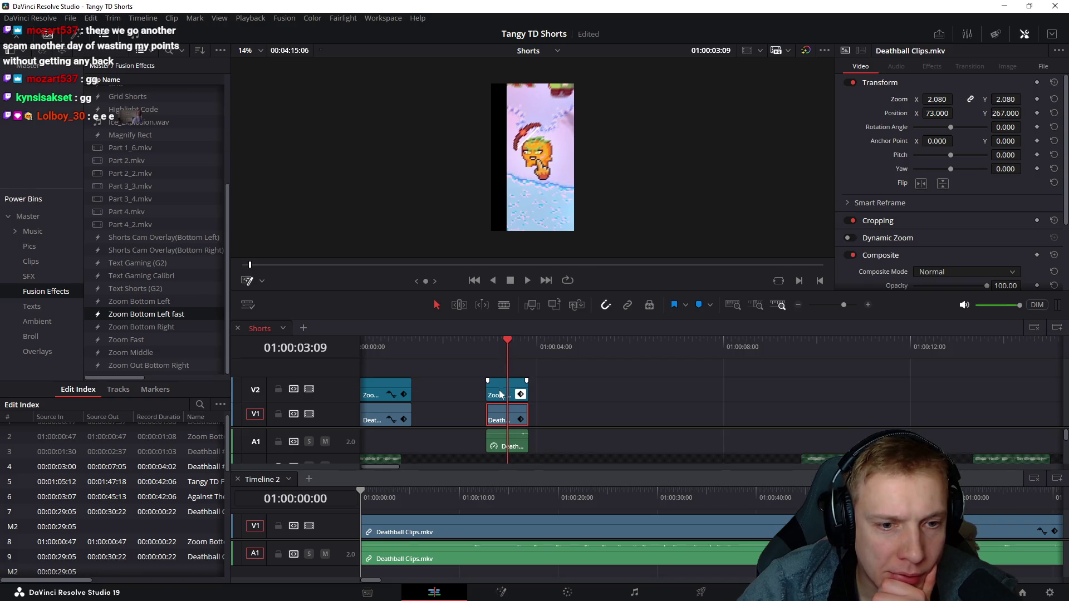
pyautogui.moveTo(490, 348)
pyautogui.mouseDown()
pyautogui.moveTo(521, 339)
pyautogui.moveTo(492, 338)
pyautogui.moveTo(505, 335)
pyautogui.mouseUp()
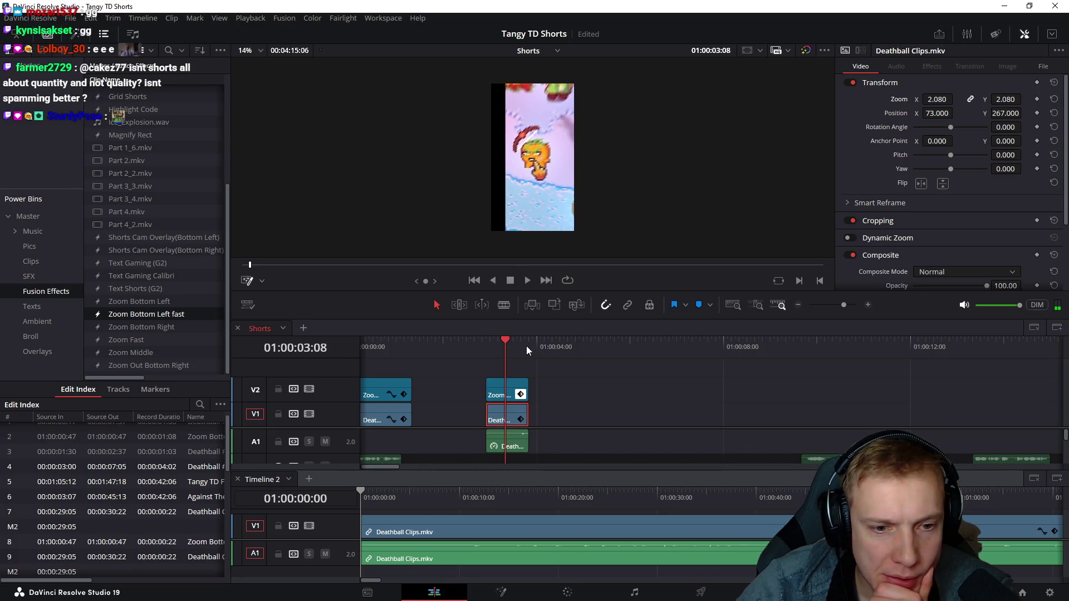
pyautogui.moveTo(936, 98); pyautogui.dragTo(915, 99)
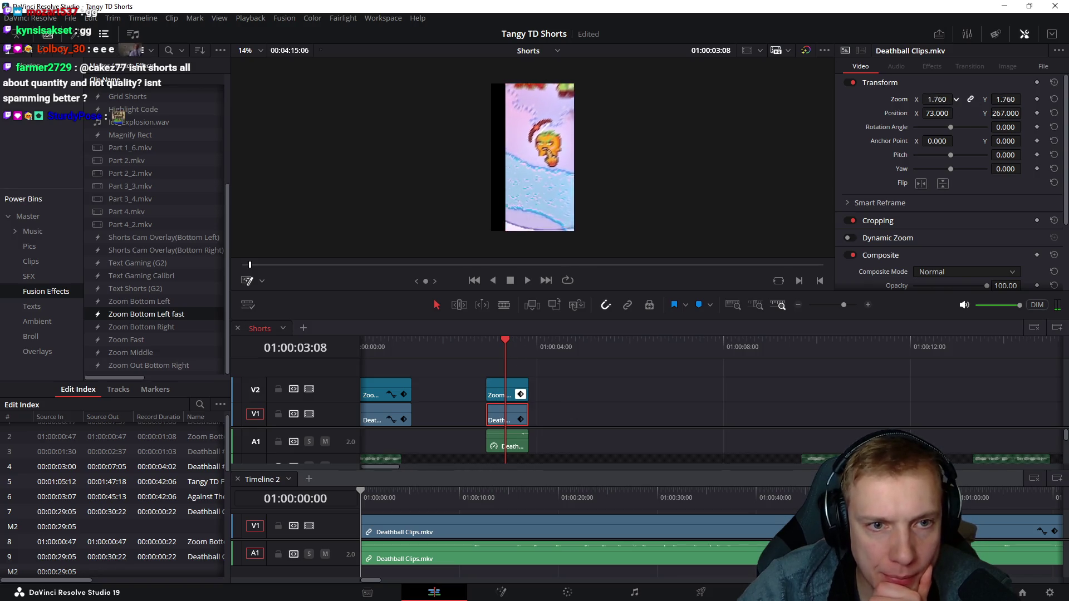
pyautogui.click(493, 191)
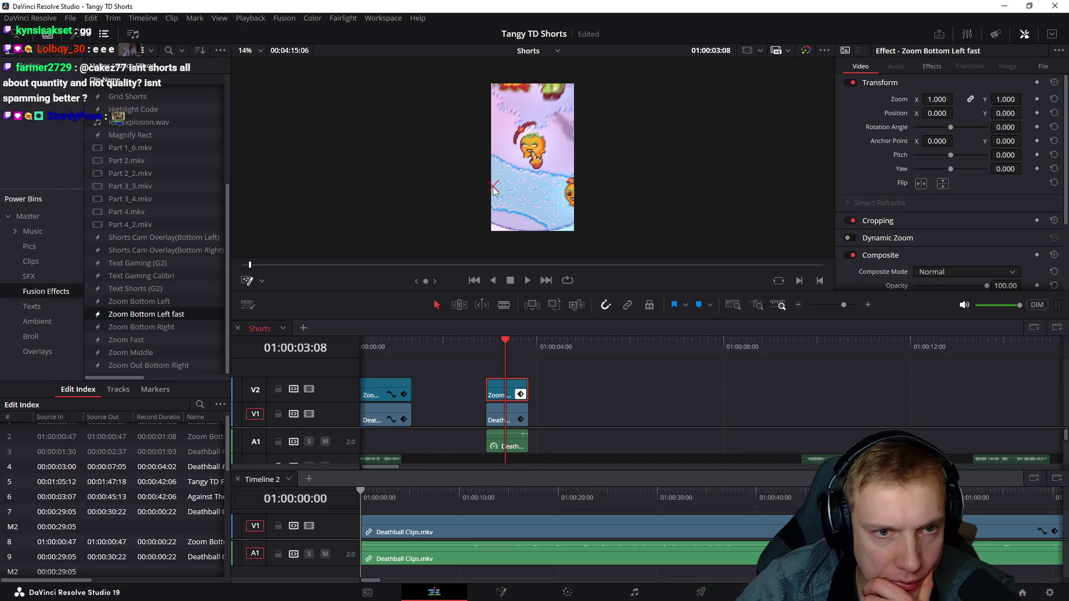
# - Drag the V2 effect's on-screen target upward, review by scrubbing and playback, then shrink the tracks
pyautogui.moveTo(482, 347); pyautogui.dragTo(513, 345)
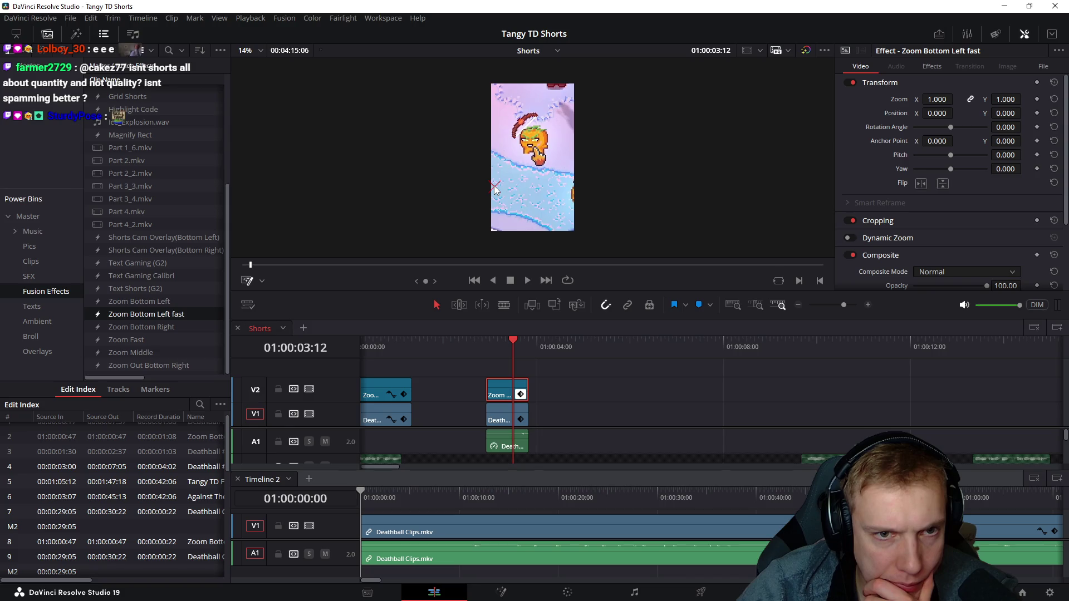
pyautogui.moveTo(494, 189); pyautogui.dragTo(496, 172)
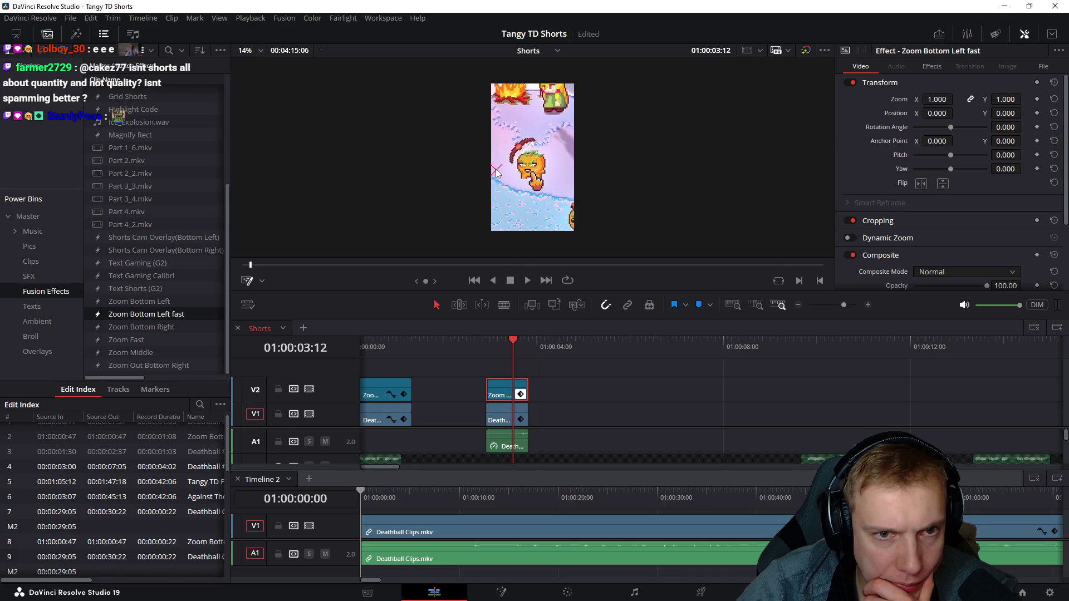
pyautogui.click(485, 344)
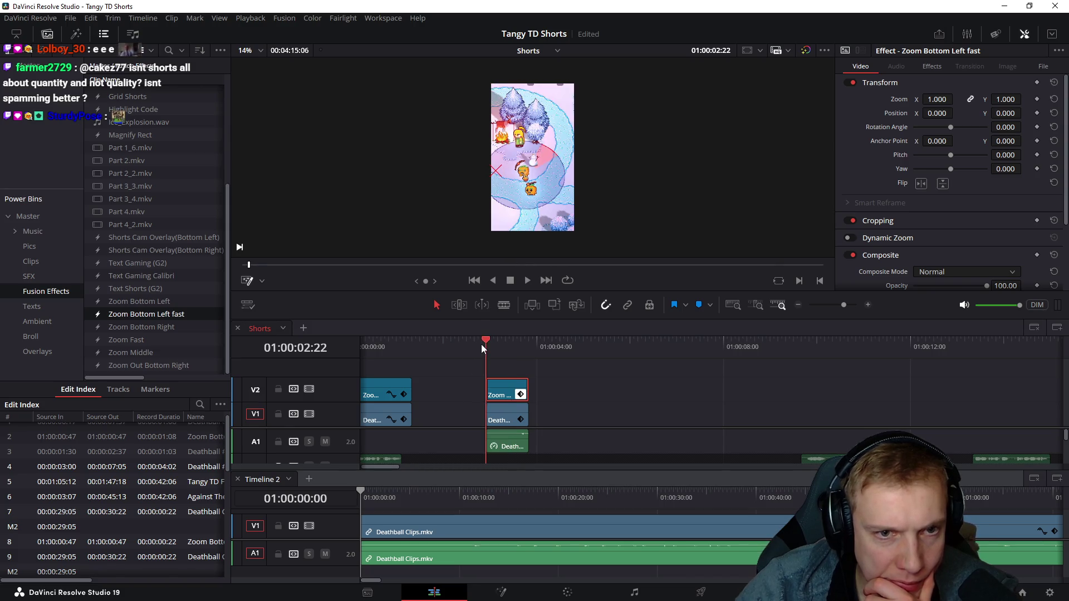
pyautogui.moveTo(488, 345); pyautogui.dragTo(530, 348)
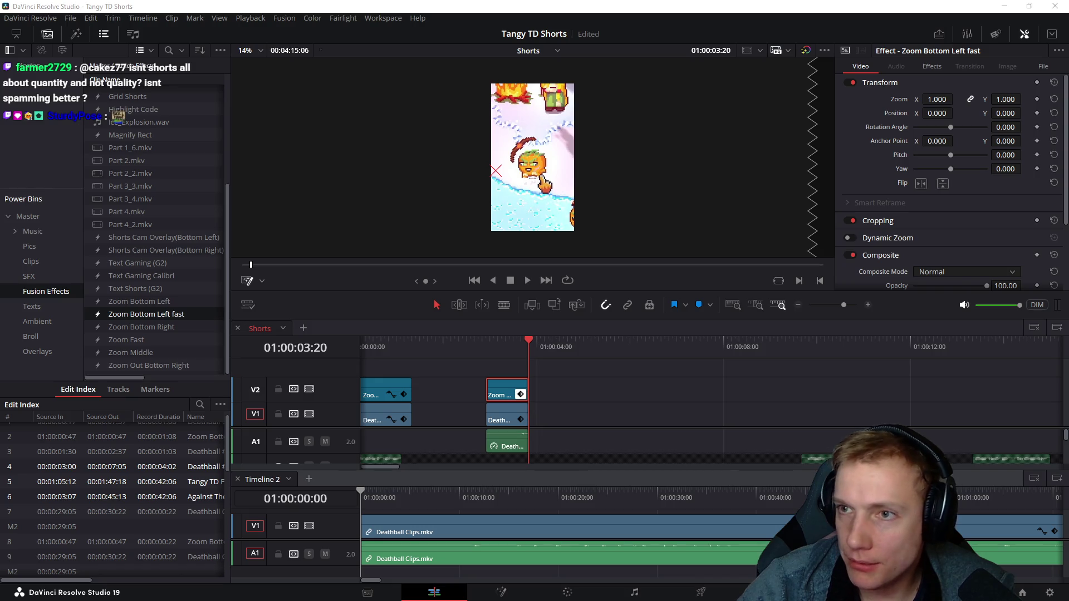
pyautogui.moveTo(446, 349); pyautogui.dragTo(411, 338)
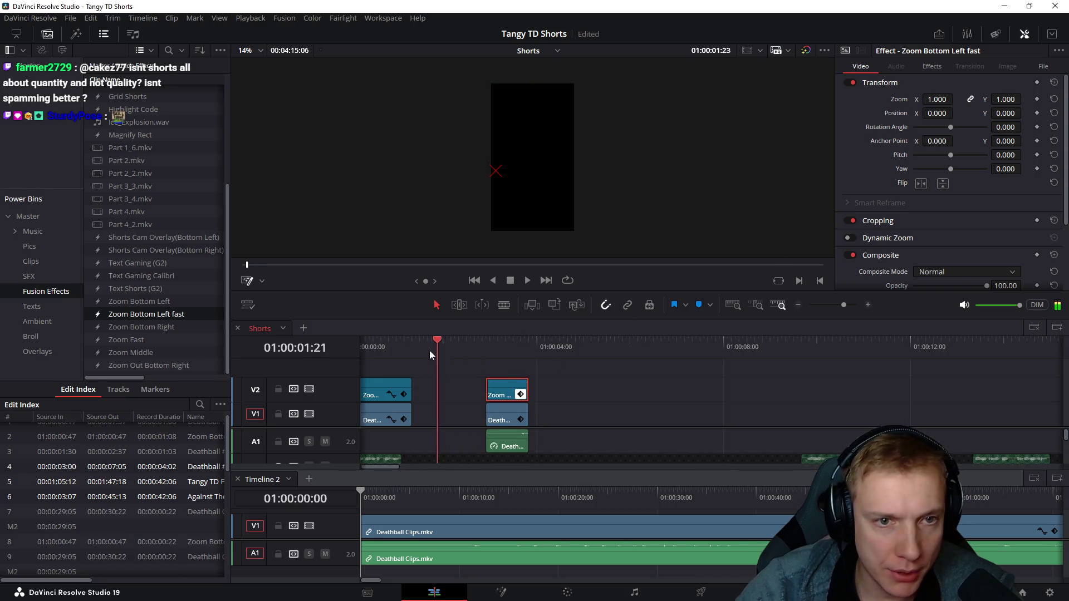
pyautogui.press('space')
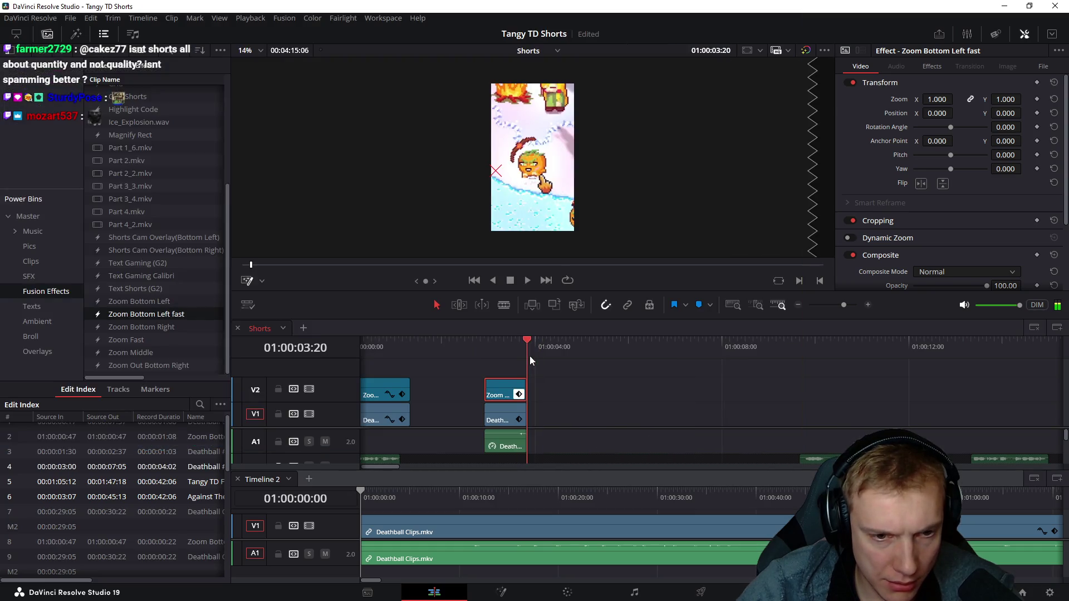
pyautogui.moveTo(609, 429); pyautogui.dragTo(616, 381)
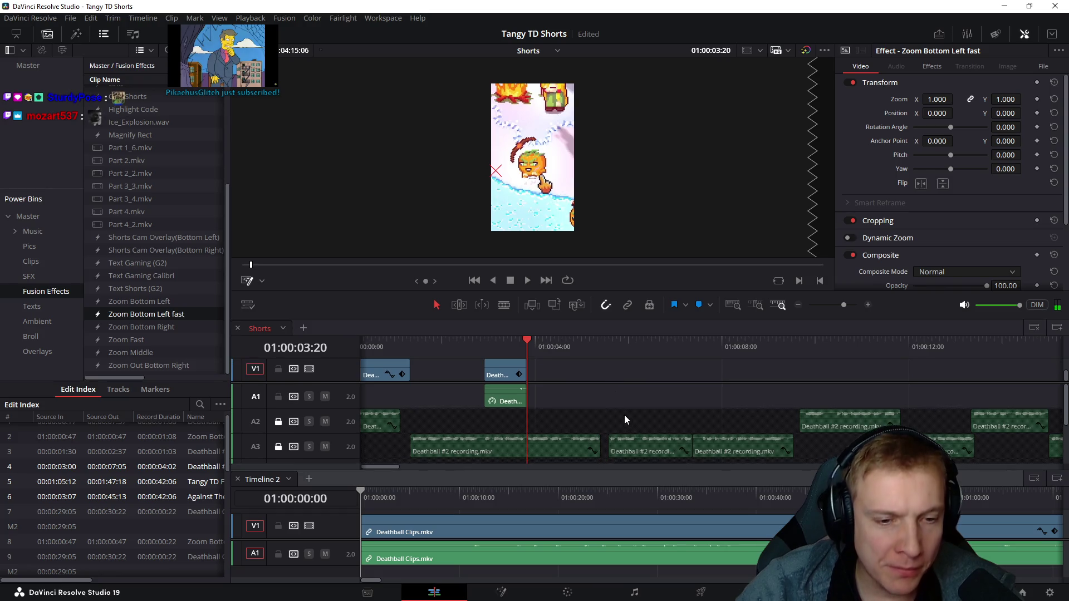
# - Scrub Timeline 2 to the wanted moment and trim the Deathball clip's start to the playhead
pyautogui.moveTo(364, 502); pyautogui.dragTo(437, 513)
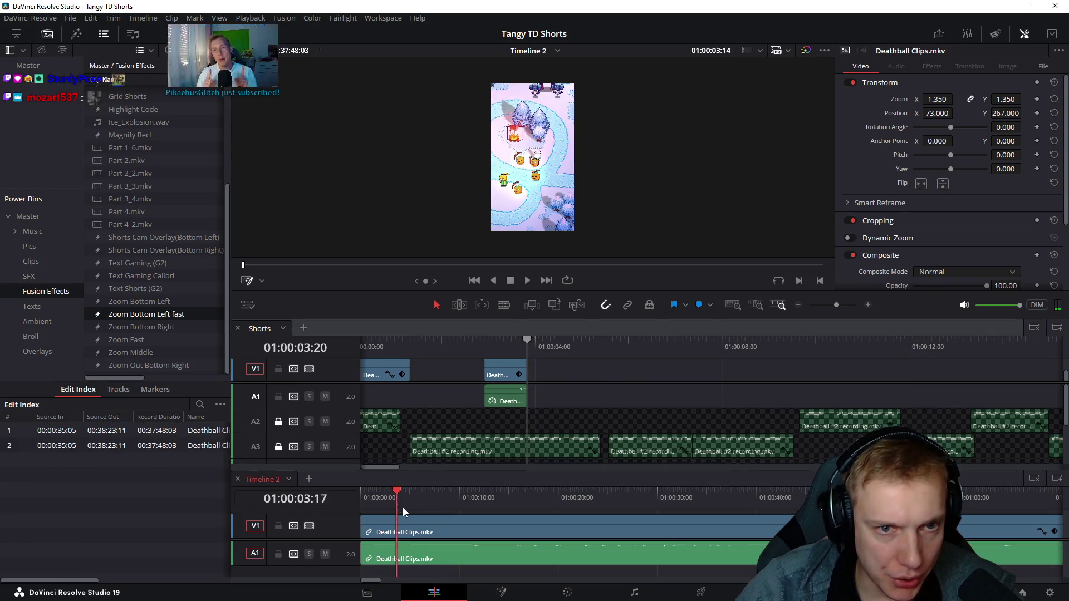
pyautogui.moveTo(529, 527); pyautogui.dragTo(605, 533)
pyautogui.moveTo(722, 532); pyautogui.dragTo(678, 511)
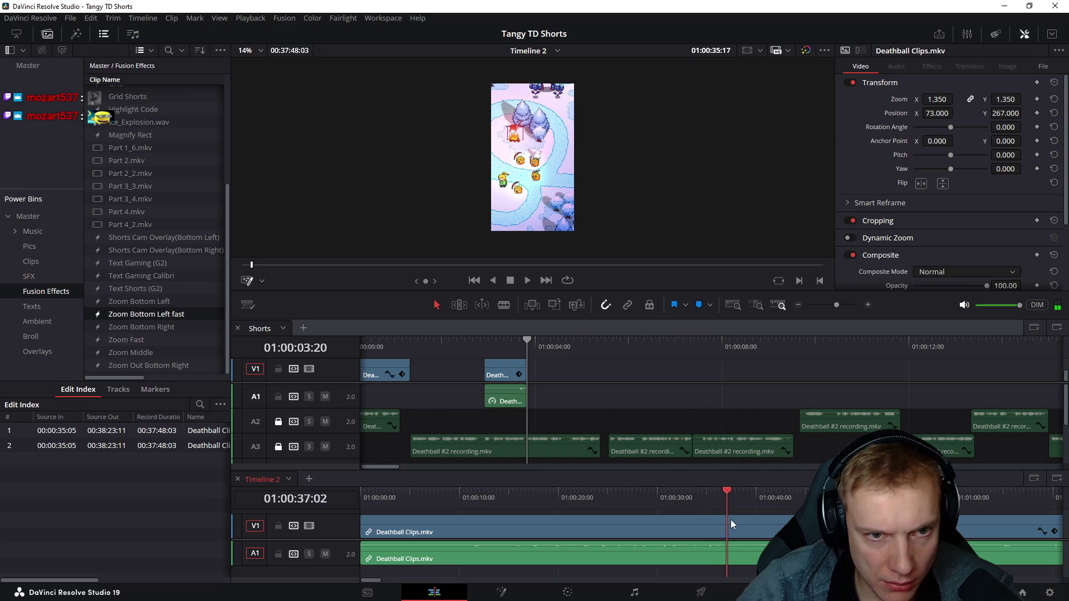
pyautogui.moveTo(767, 518); pyautogui.dragTo(757, 518)
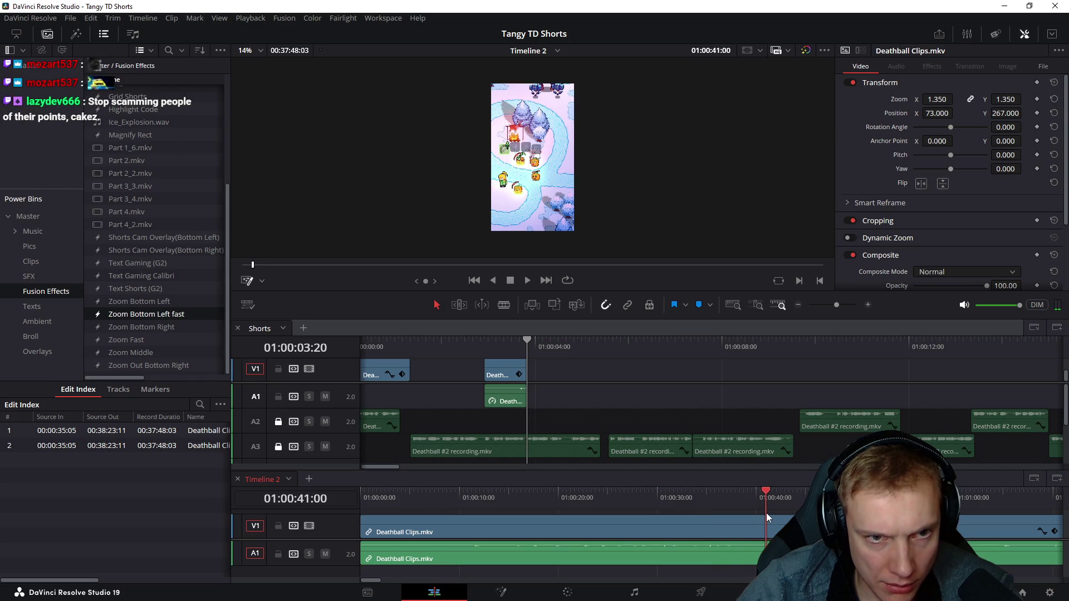
pyautogui.moveTo(766, 518); pyautogui.dragTo(752, 517)
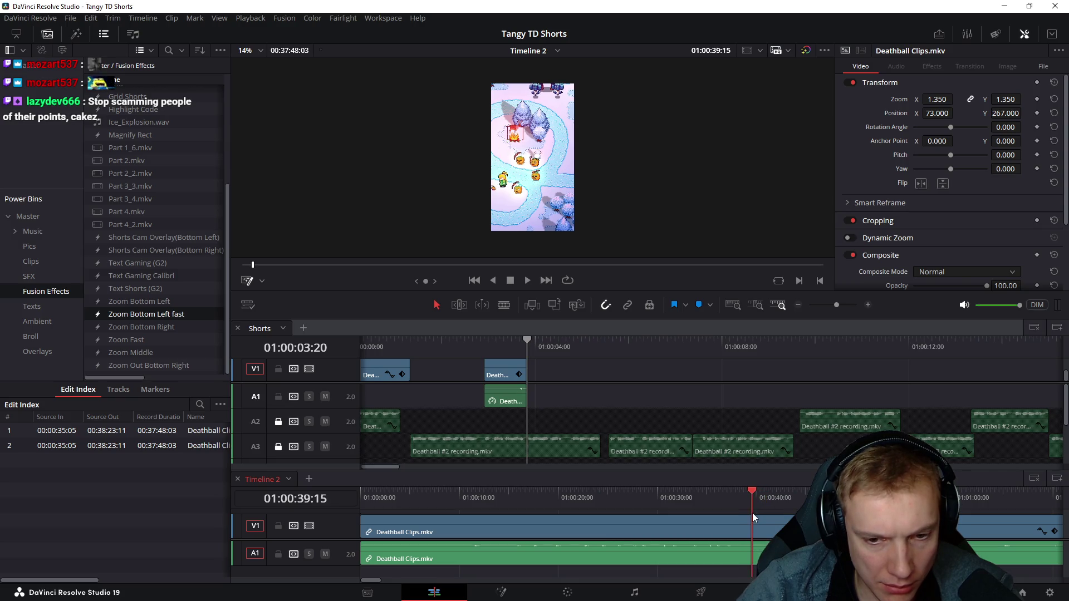
pyautogui.hotkey('ctrl', 'shift', '[')
# - Blade the clip at 01:00:06:14 and copy the trimmed opening section
pyautogui.moveTo(363, 497)
pyautogui.mouseDown()
pyautogui.moveTo(438, 496)
pyautogui.moveTo(425, 497)
pyautogui.mouseUp()
pyautogui.hotkey('ctrl', 'b')
pyautogui.click(391, 544)
pyautogui.hotkey('ctrl', 'c')
# - Paste the section onto V1/A1 of the Shorts timeline after the existing clips and play it back
pyautogui.click(634, 395)
pyautogui.hotkey('ctrl', 'v')
pyautogui.click(526, 342)
pyautogui.press('space')
pyautogui.press('space')
pyautogui.click(526, 343)
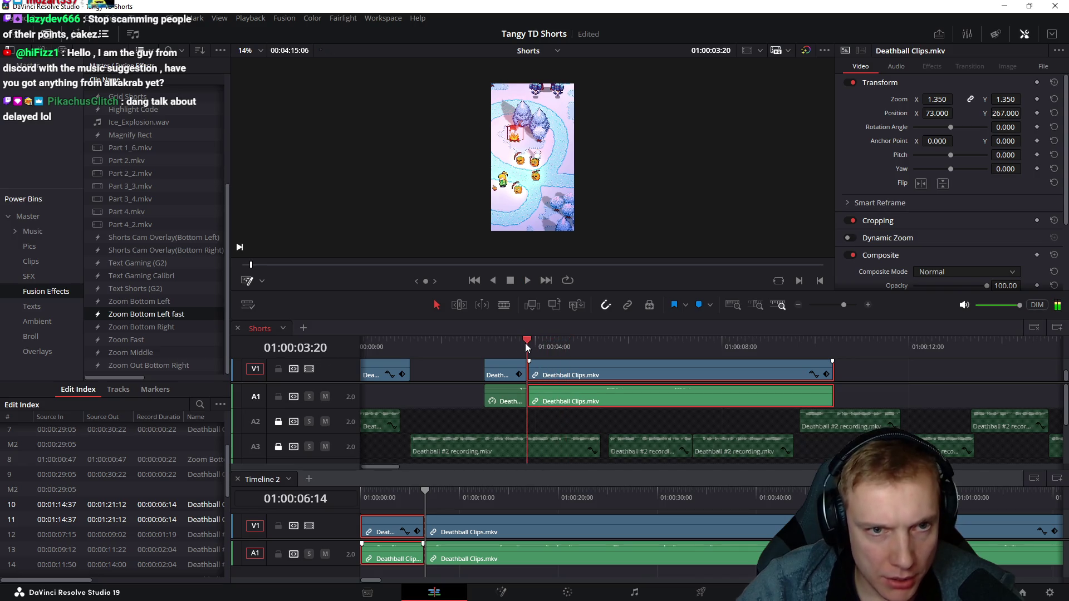
# - Paste a Zoom Bottom Left fast clip onto V2 and drag its start back to just after the first zoom clip
pyautogui.moveTo(462, 341)
pyautogui.mouseDown()
pyautogui.moveTo(403, 345)
pyautogui.moveTo(447, 345)
pyautogui.moveTo(438, 346)
pyautogui.mouseUp()
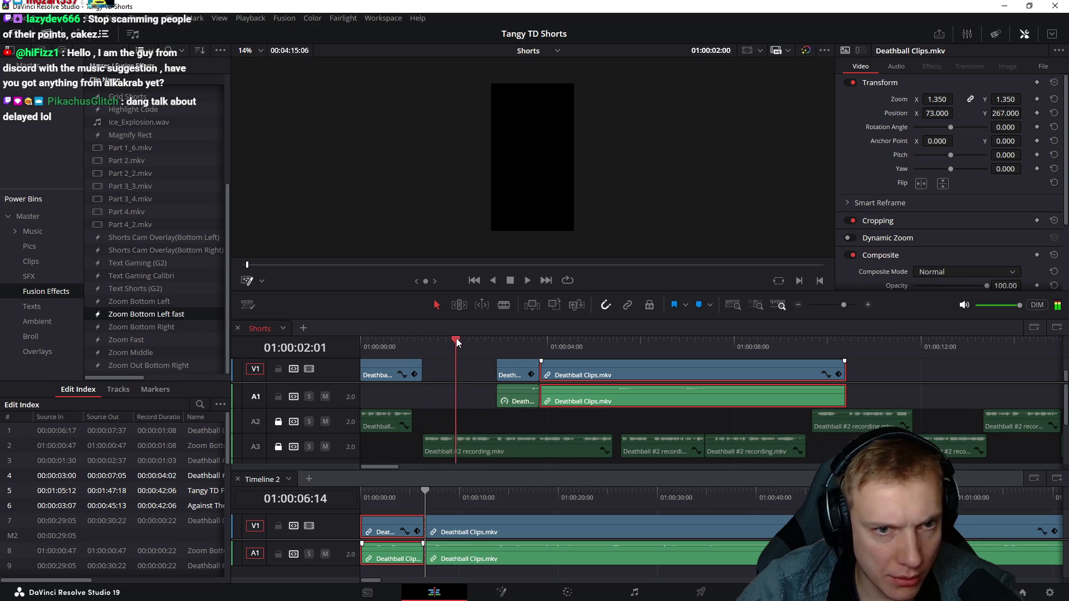
pyautogui.moveTo(481, 337)
pyautogui.mouseDown()
pyautogui.moveTo(526, 335)
pyautogui.moveTo(515, 327)
pyautogui.moveTo(497, 339)
pyautogui.mouseUp()
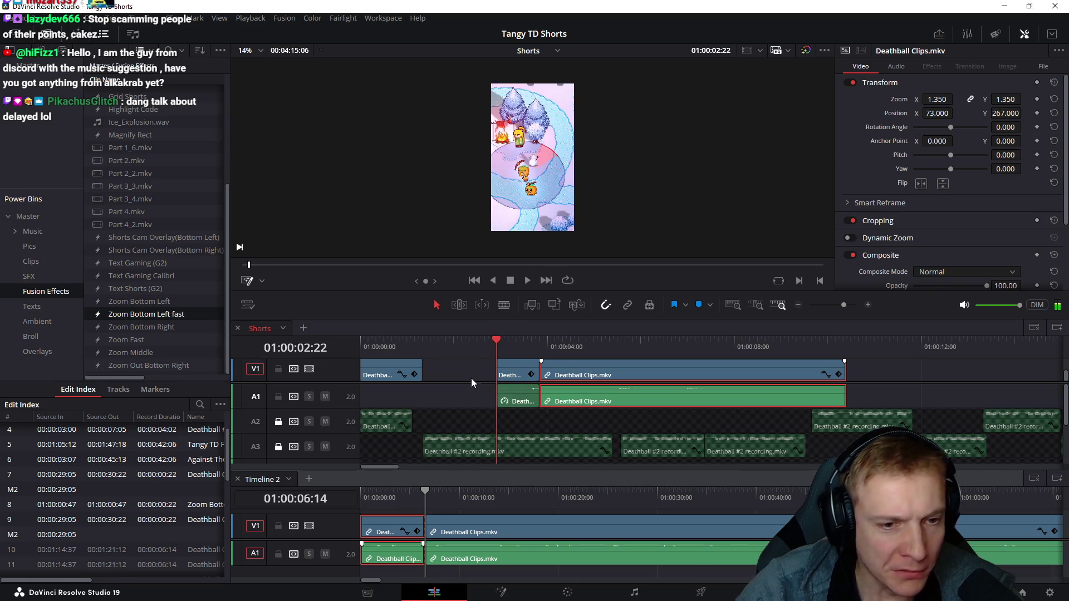
pyautogui.hotkey('ctrl', 'v')
pyautogui.moveTo(500, 405); pyautogui.dragTo(423, 405)
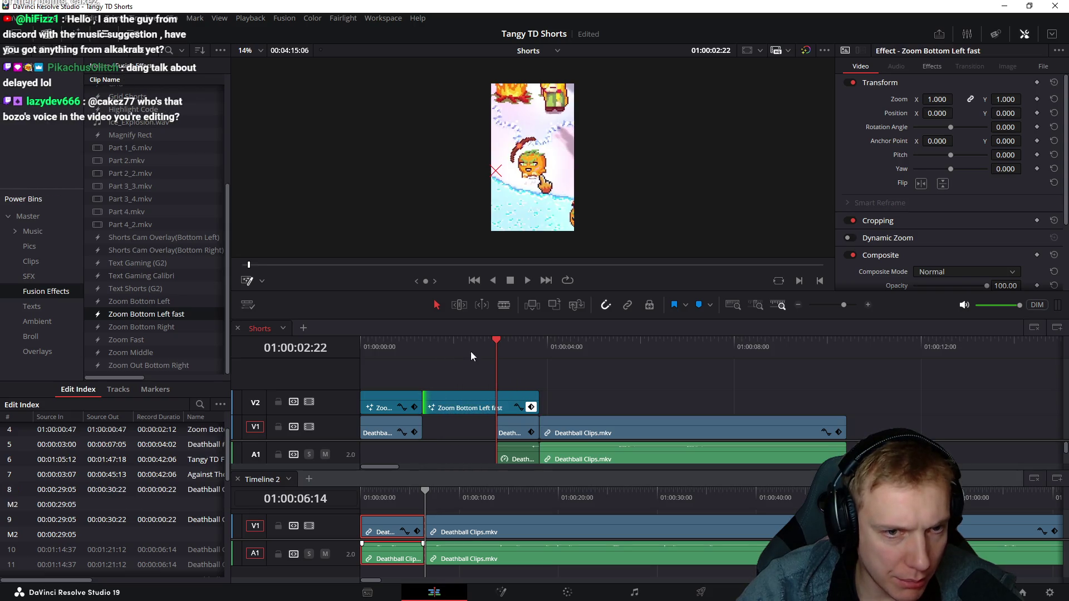
# - Undo the last trim, extend the first V2 effect to meet the second and lengthen the first Deathball clip
pyautogui.moveTo(476, 347); pyautogui.dragTo(498, 347)
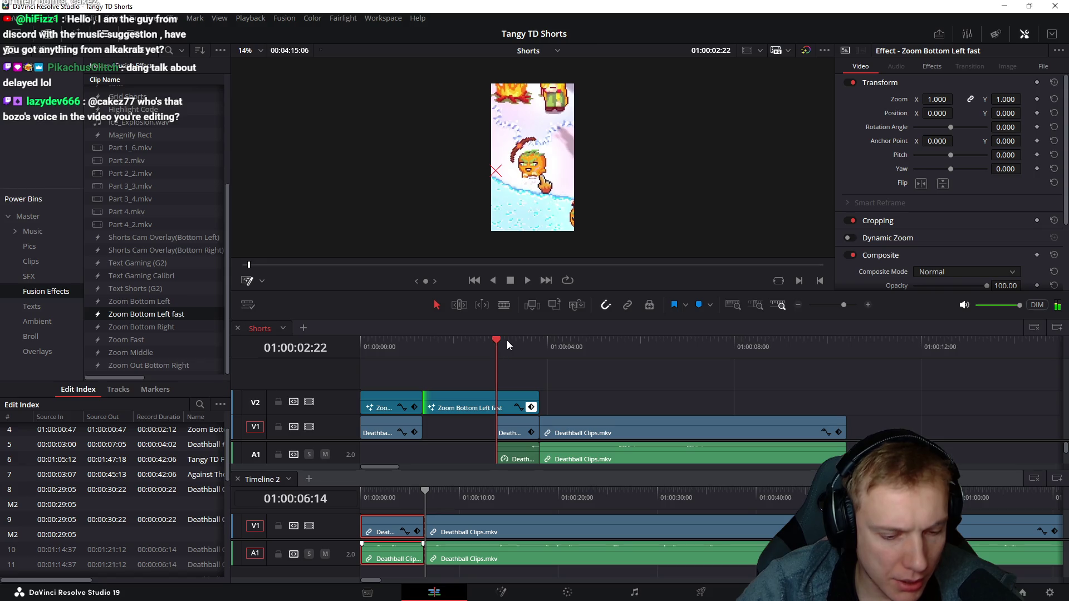
pyautogui.hotkey('ctrl', 'z')
pyautogui.moveTo(422, 401); pyautogui.dragTo(496, 395)
pyautogui.moveTo(395, 346); pyautogui.dragTo(447, 347)
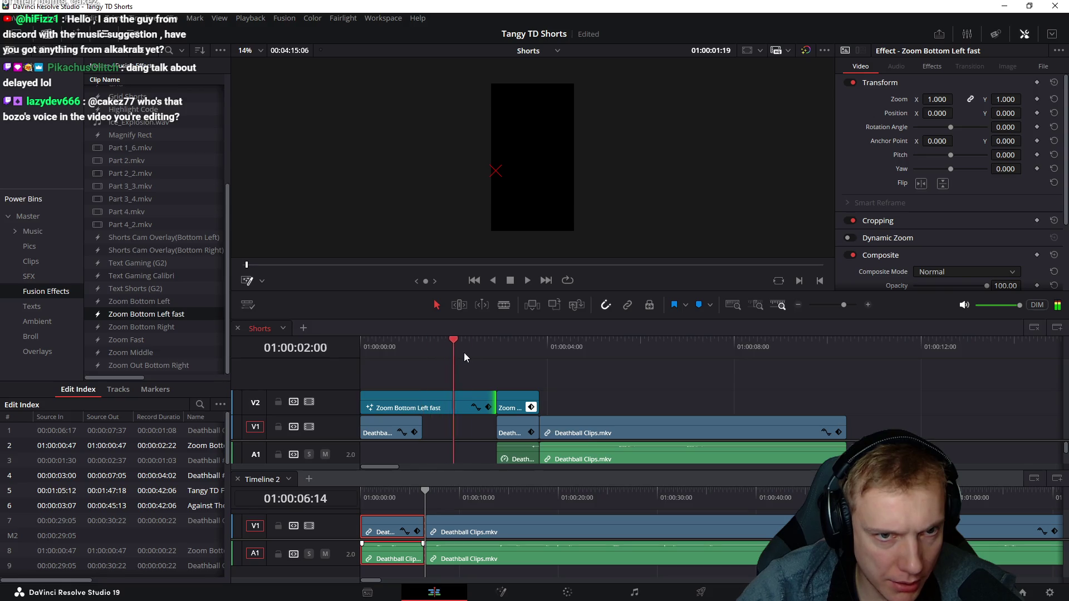
pyautogui.moveTo(415, 420)
pyautogui.mouseDown()
pyautogui.moveTo(486, 422)
pyautogui.moveTo(420, 422)
pyautogui.mouseUp()
# - Play the Short from the start to review, then begin stretching the second V2 effect's end
pyautogui.click(412, 347)
pyautogui.moveTo(412, 346)
pyautogui.mouseDown()
pyautogui.moveTo(423, 346)
pyautogui.moveTo(378, 353)
pyautogui.mouseUp()
pyautogui.press('space')
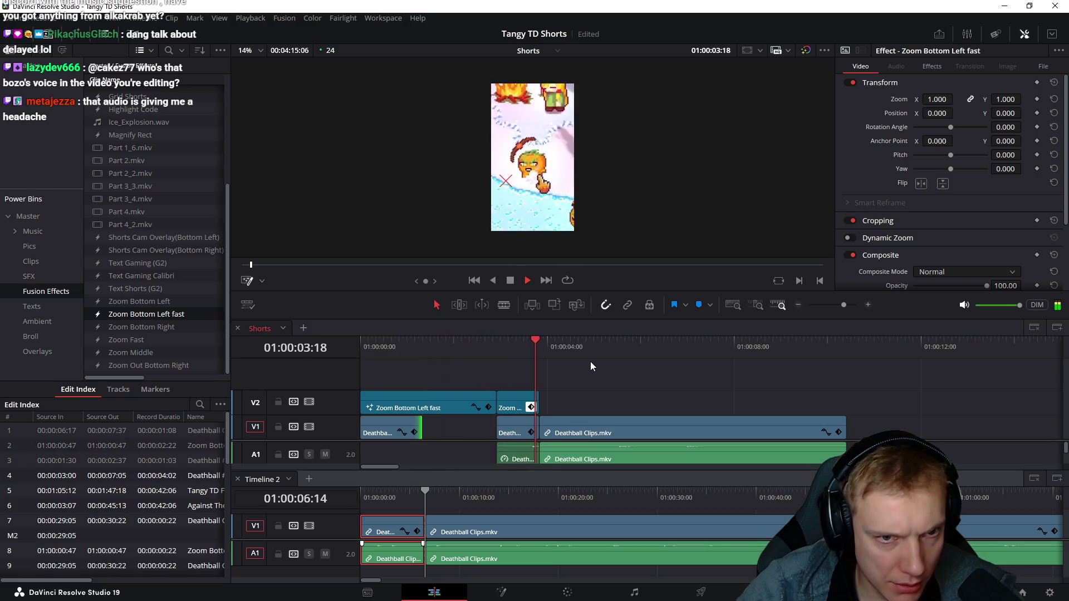
pyautogui.press('space')
pyautogui.moveTo(519, 345)
pyautogui.mouseDown()
pyautogui.moveTo(608, 359)
pyautogui.moveTo(556, 369)
pyautogui.moveTo(712, 402)
pyautogui.moveTo(838, 401)
pyautogui.mouseUp()
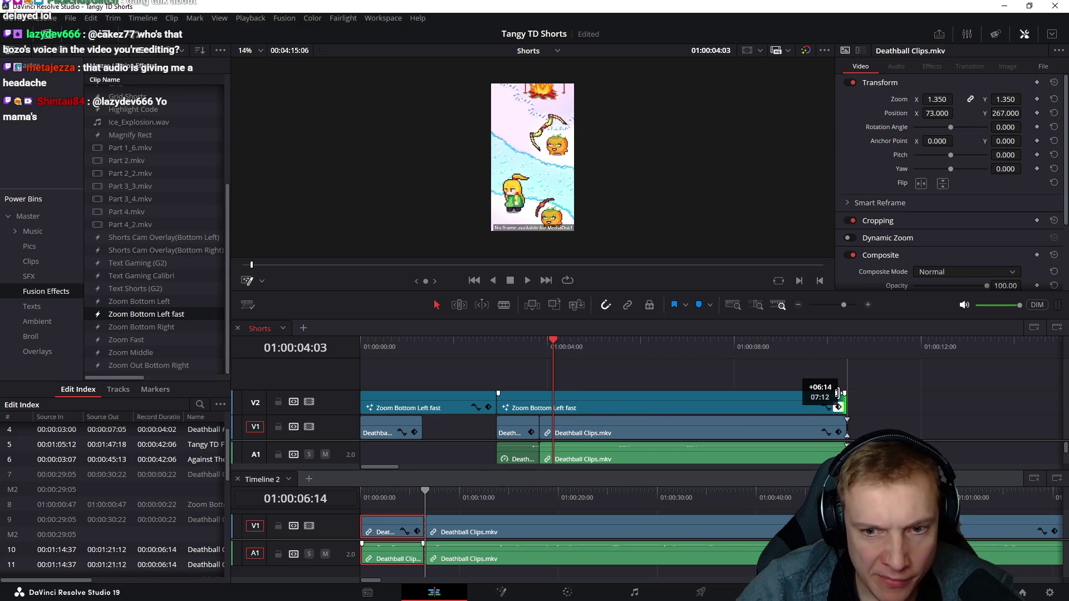
# - Run the second zoom effect to the long Deathball clip's end and set that clip's Position X to 16
pyautogui.click(534, 346)
pyautogui.moveTo(536, 350)
pyautogui.mouseDown()
pyautogui.moveTo(561, 354)
pyautogui.moveTo(537, 358)
pyautogui.mouseUp()
pyautogui.click(622, 429)
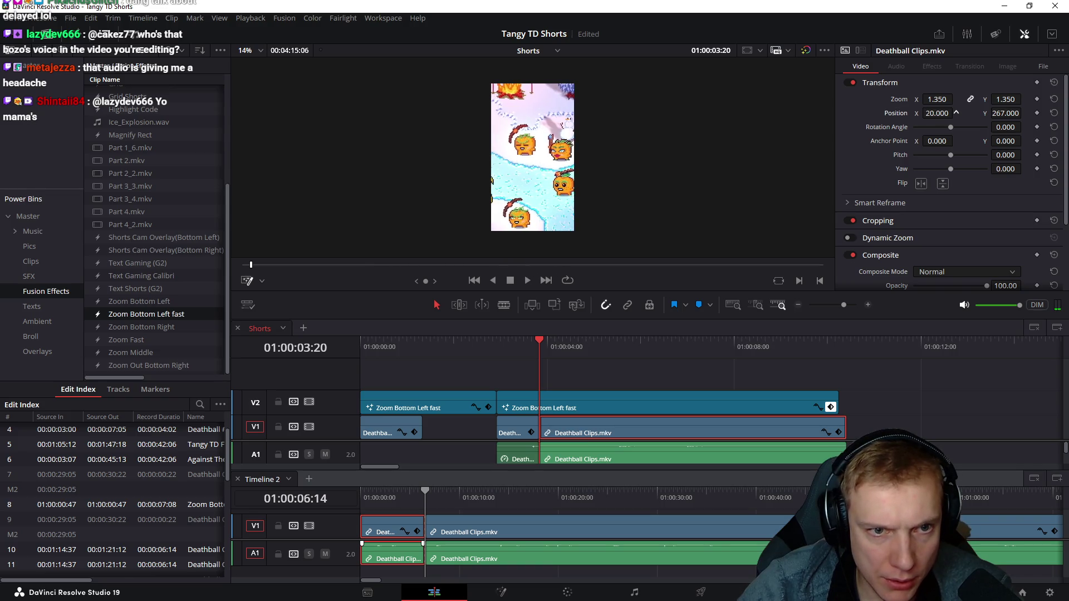
pyautogui.moveTo(955, 113); pyautogui.dragTo(1024, 113)
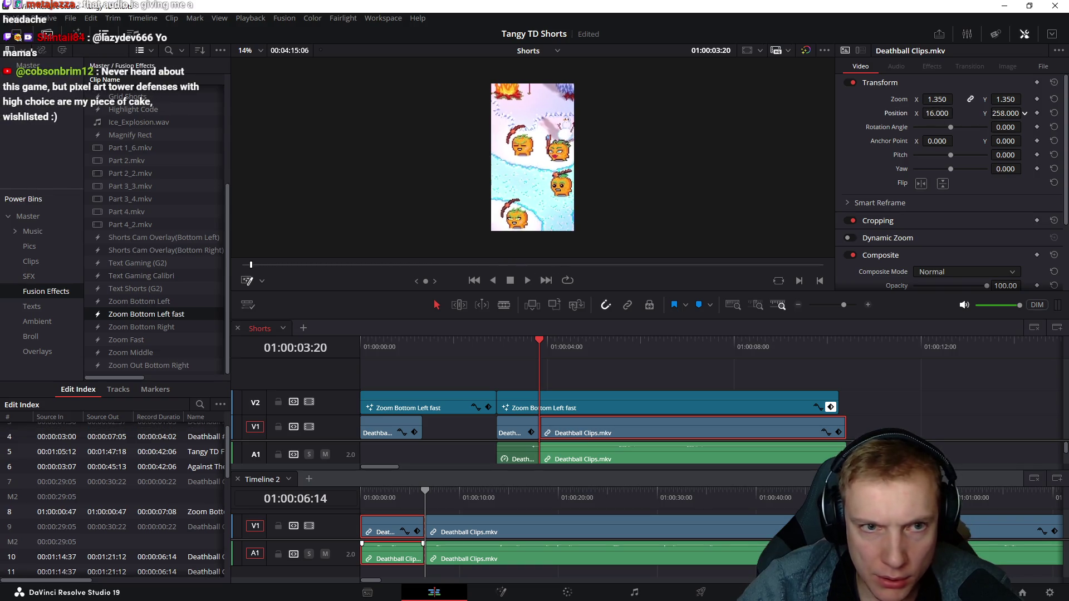
# - Set the long clip's Position Y to 168 while checking framing around five seconds, then return to 01:00:03:20
pyautogui.moveTo(547, 348)
pyautogui.mouseDown()
pyautogui.moveTo(633, 351)
pyautogui.moveTo(612, 352)
pyautogui.mouseUp()
pyautogui.click(878, 413)
pyautogui.moveTo(808, 453); pyautogui.dragTo(839, 441)
pyautogui.click(820, 449)
pyautogui.moveTo(611, 351)
pyautogui.mouseDown()
pyautogui.moveTo(546, 359)
pyautogui.moveTo(614, 360)
pyautogui.moveTo(601, 360)
pyautogui.moveTo(612, 369)
pyautogui.moveTo(592, 358)
pyautogui.mouseUp()
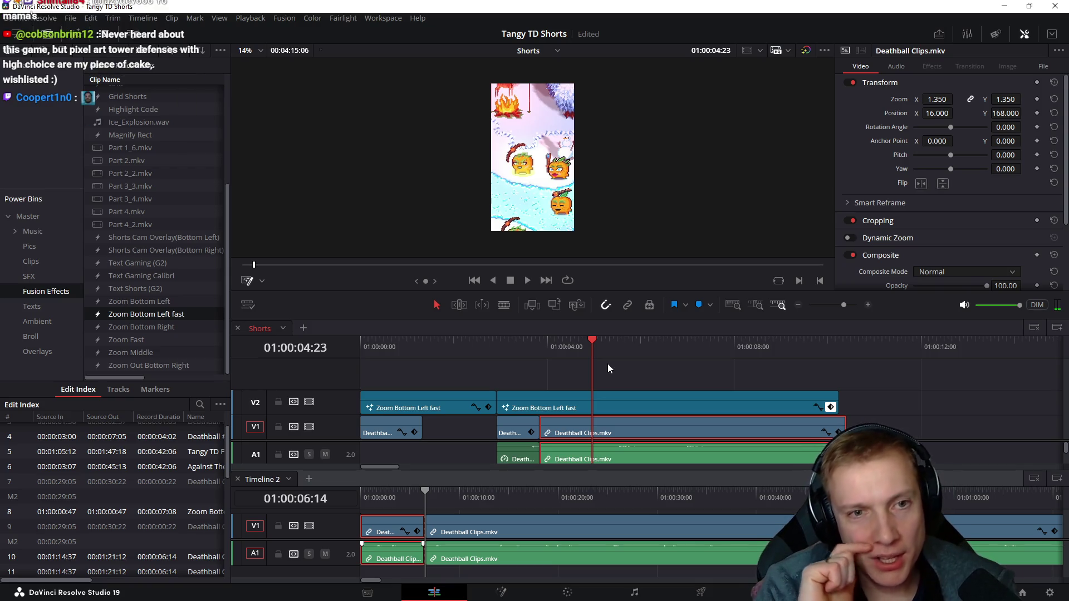
pyautogui.click(538, 340)
# - Zoom the short V1 Deathball clip out to about 1.52, then select the V2 effect above it and scrub to preview
pyautogui.moveTo(537, 340)
pyautogui.mouseDown()
pyautogui.moveTo(548, 344)
pyautogui.moveTo(519, 345)
pyautogui.mouseUp()
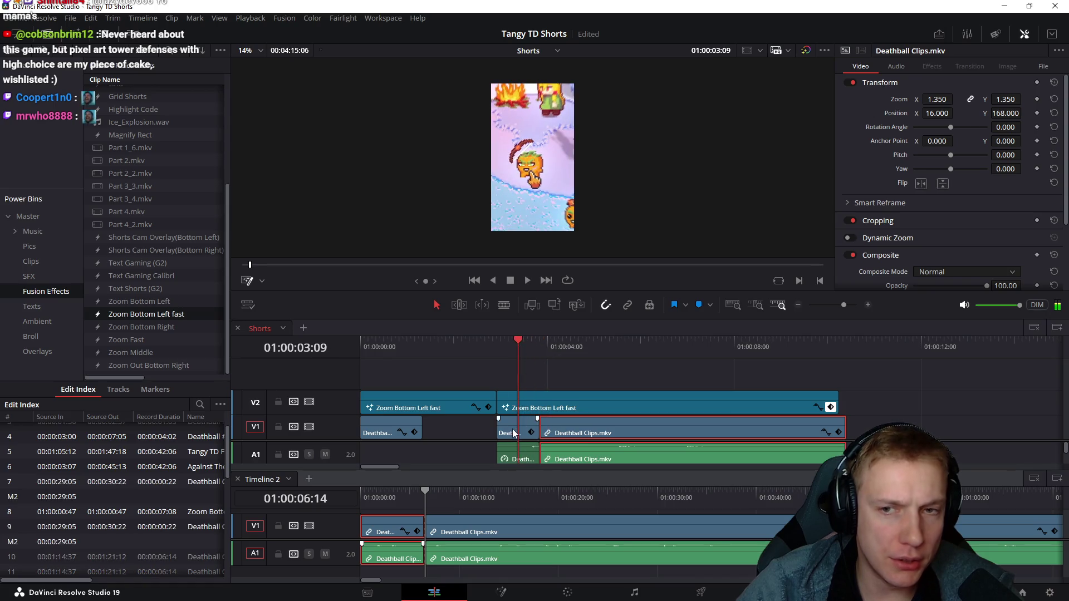
pyautogui.click(585, 434)
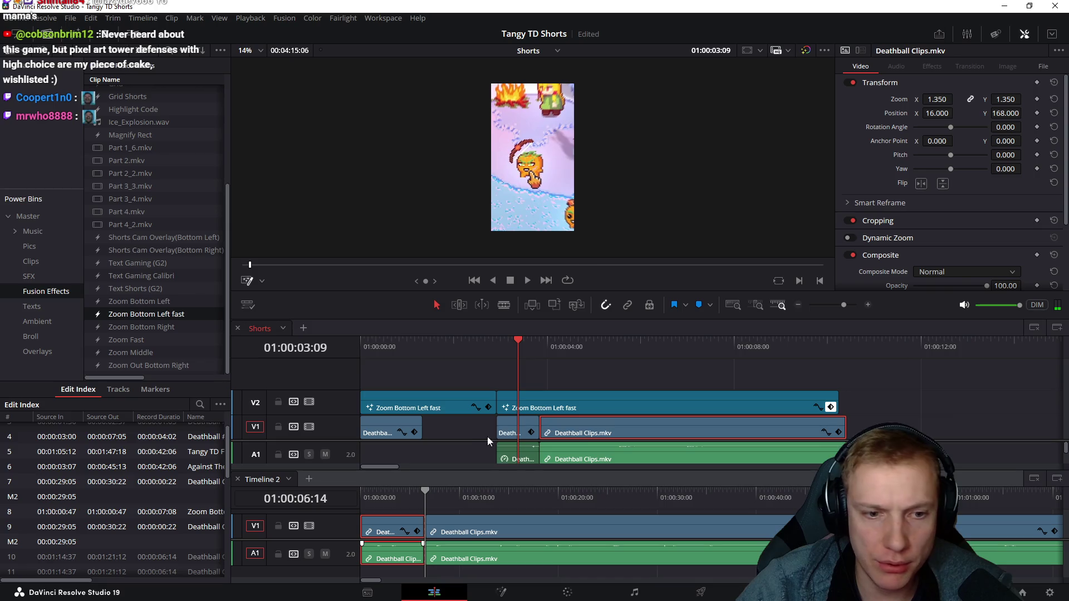
pyautogui.click(509, 435)
pyautogui.moveTo(934, 100); pyautogui.dragTo(907, 100)
pyautogui.click(526, 407)
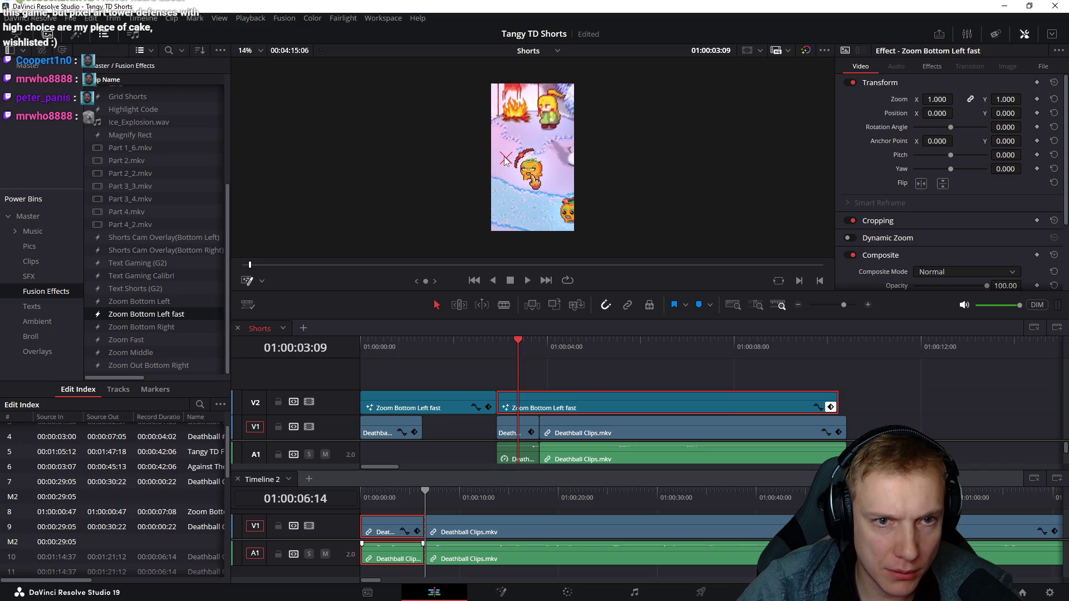
pyautogui.moveTo(497, 343)
pyautogui.mouseDown()
pyautogui.moveTo(519, 342)
pyautogui.moveTo(397, 357)
pyautogui.mouseUp()
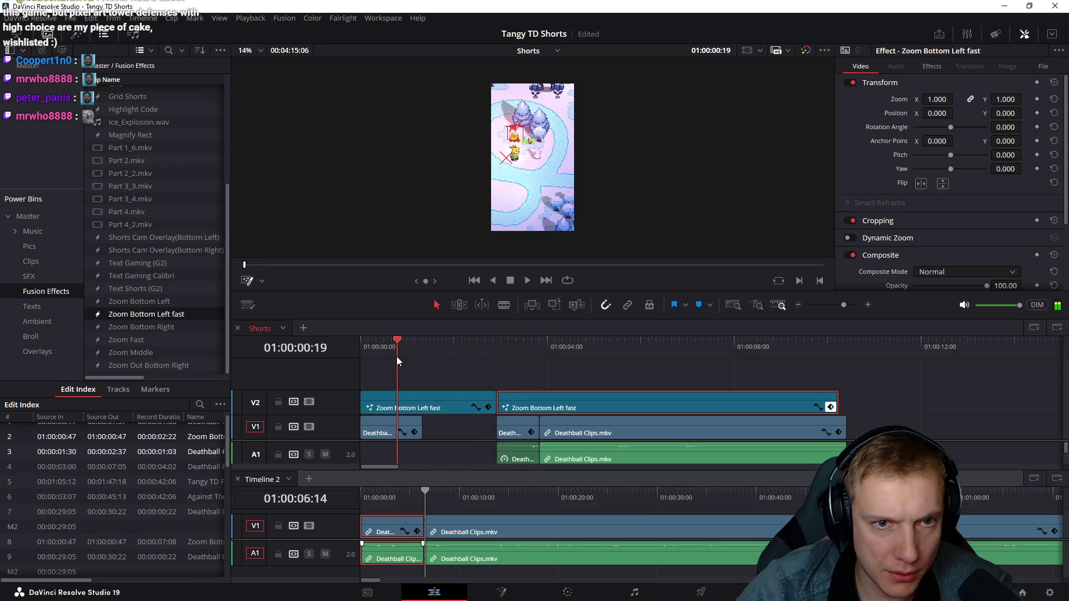
# - Match the short Deathball clip's Inspector Zoom to the first clip's 1.35
pyautogui.click(391, 431)
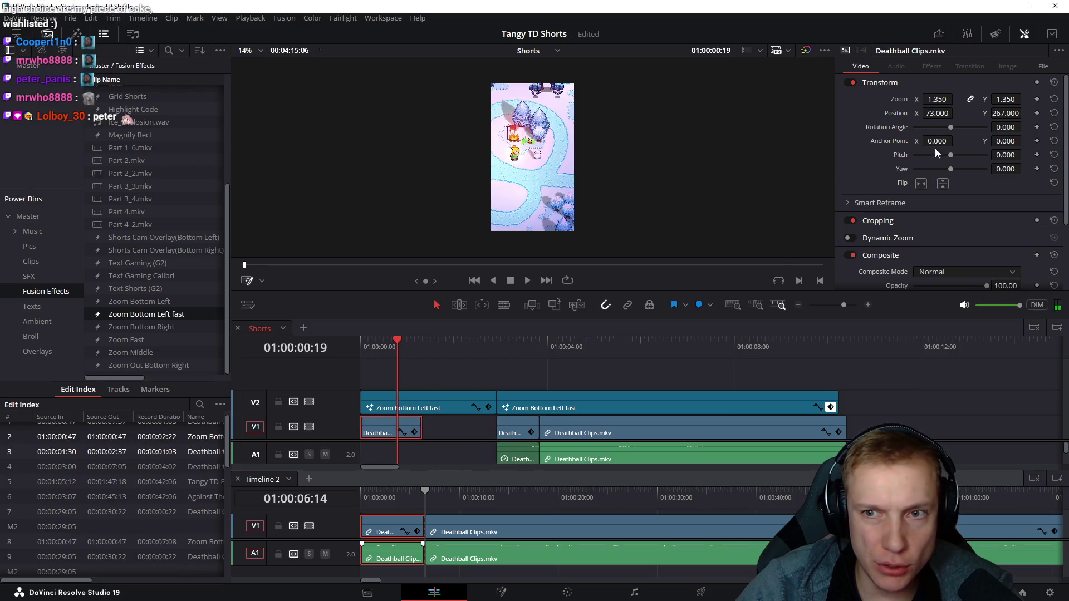
pyautogui.click(520, 430)
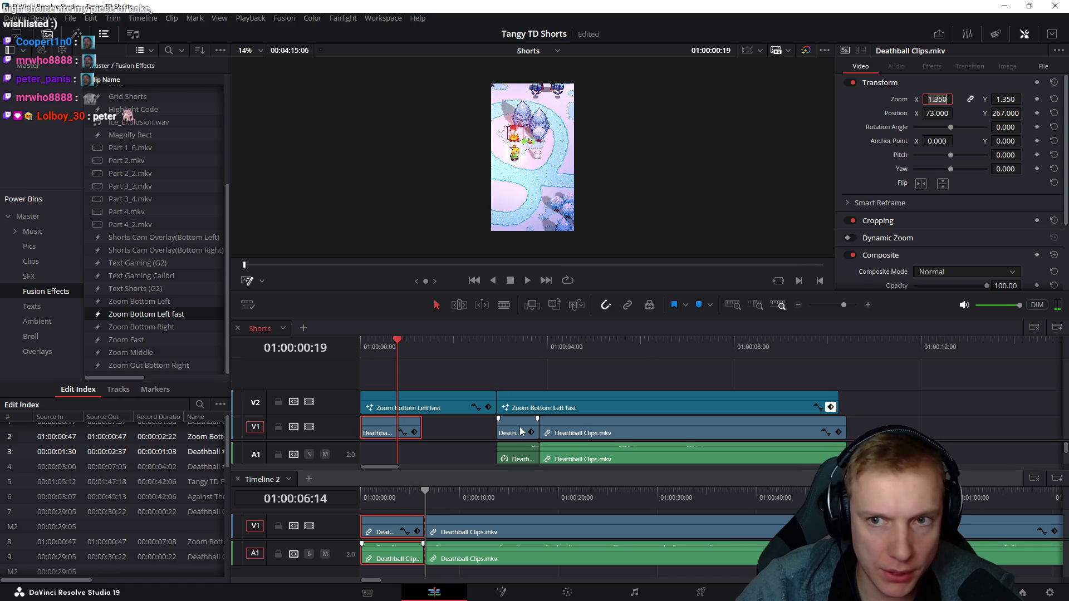
pyautogui.write('1.35')
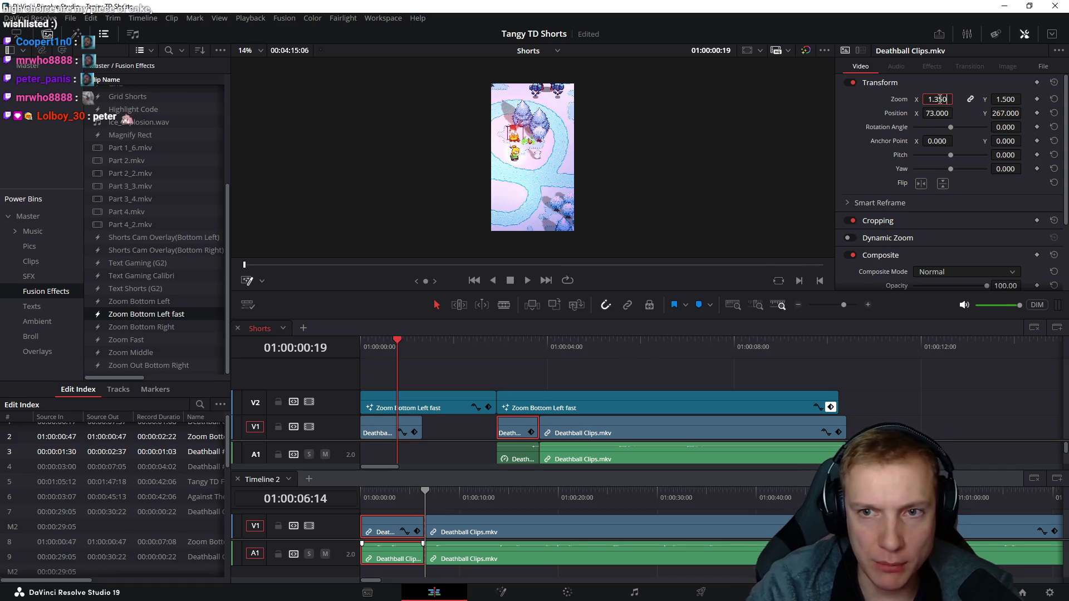
pyautogui.press('Return')
# - Extend the short clip's start back over the gap and play the fixed section
pyautogui.moveTo(384, 343)
pyautogui.mouseDown()
pyautogui.moveTo(513, 359)
pyautogui.moveTo(499, 360)
pyautogui.mouseUp()
pyautogui.moveTo(476, 425)
pyautogui.mouseDown()
pyautogui.moveTo(500, 457)
pyautogui.moveTo(431, 421)
pyautogui.mouseUp()
pyautogui.click(426, 344)
pyautogui.press('space')
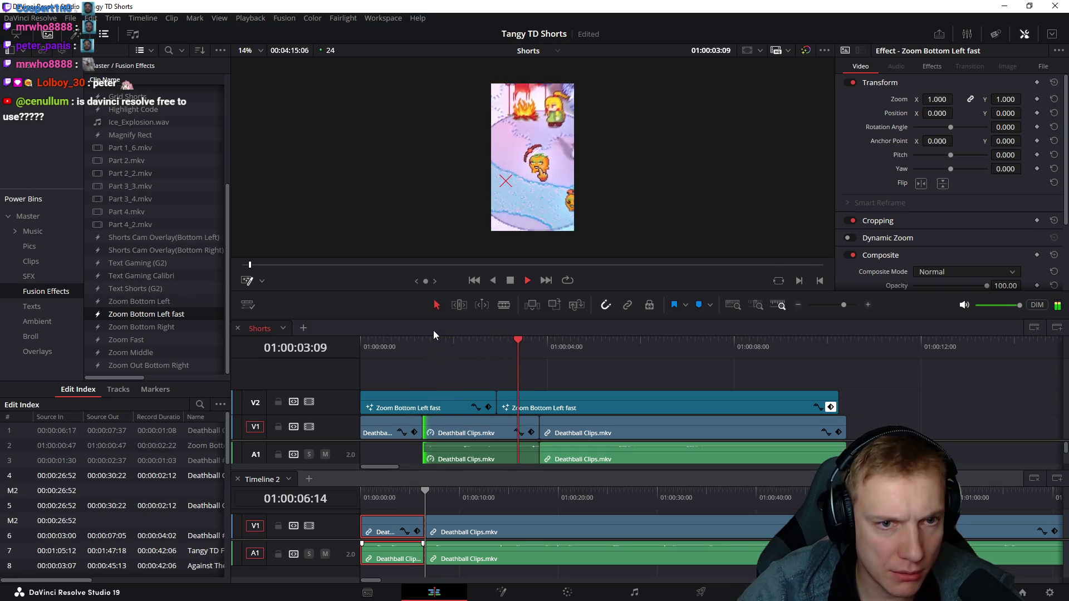
pyautogui.moveTo(434, 344); pyautogui.dragTo(492, 346)
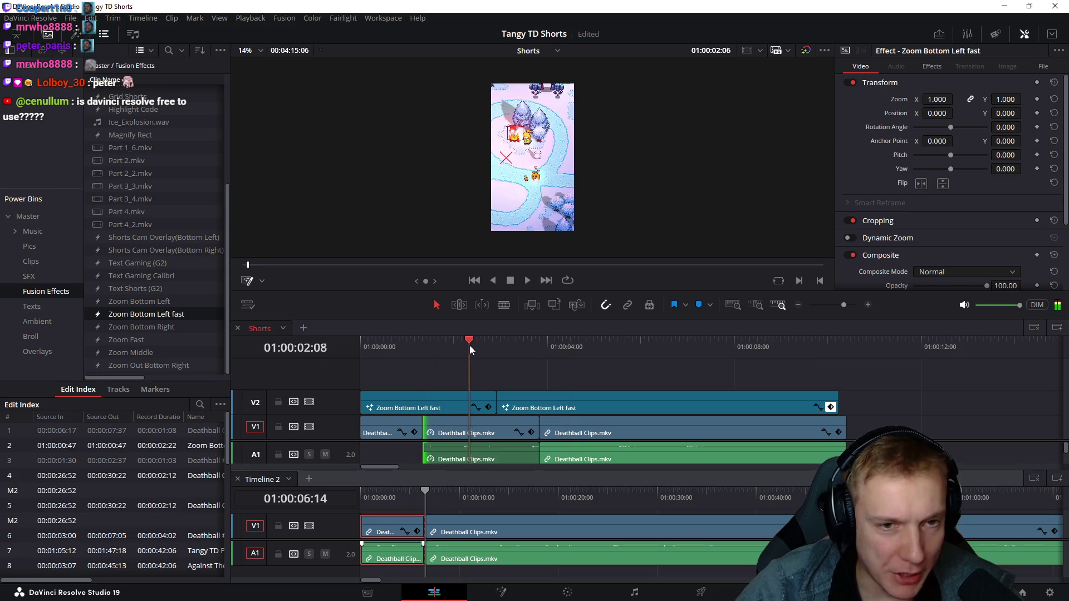
pyautogui.moveTo(492, 347); pyautogui.dragTo(521, 353)
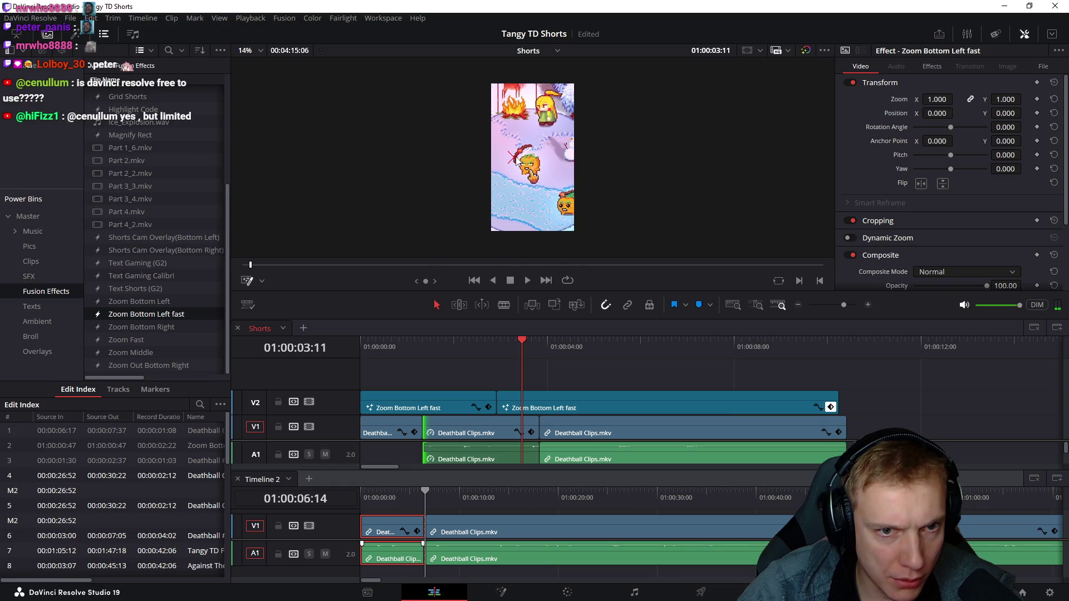
pyautogui.click(406, 347)
pyautogui.press('Home')
pyautogui.press('space')
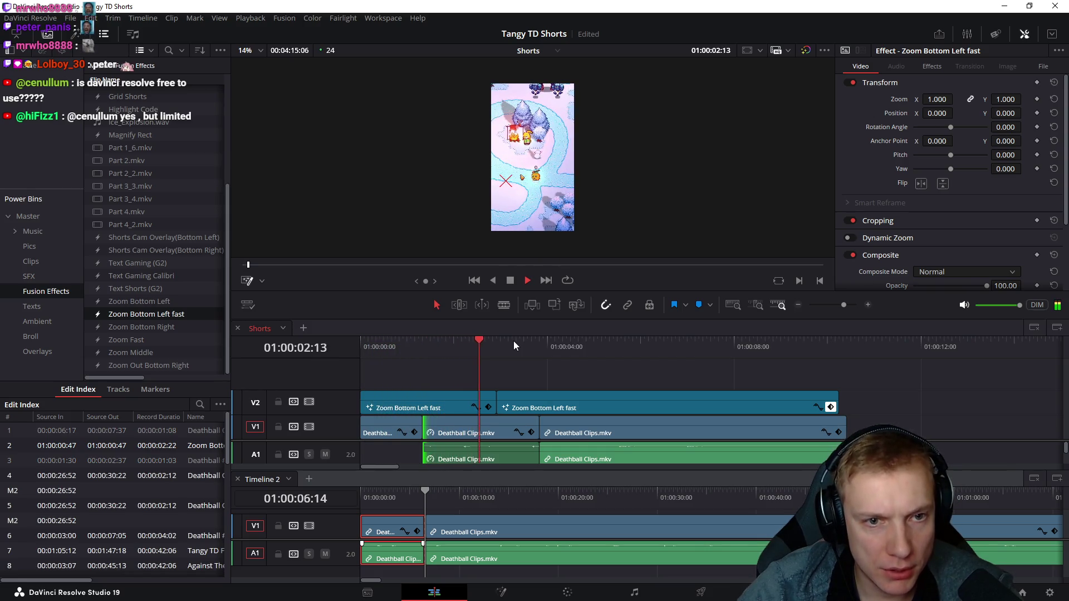
pyautogui.press('space')
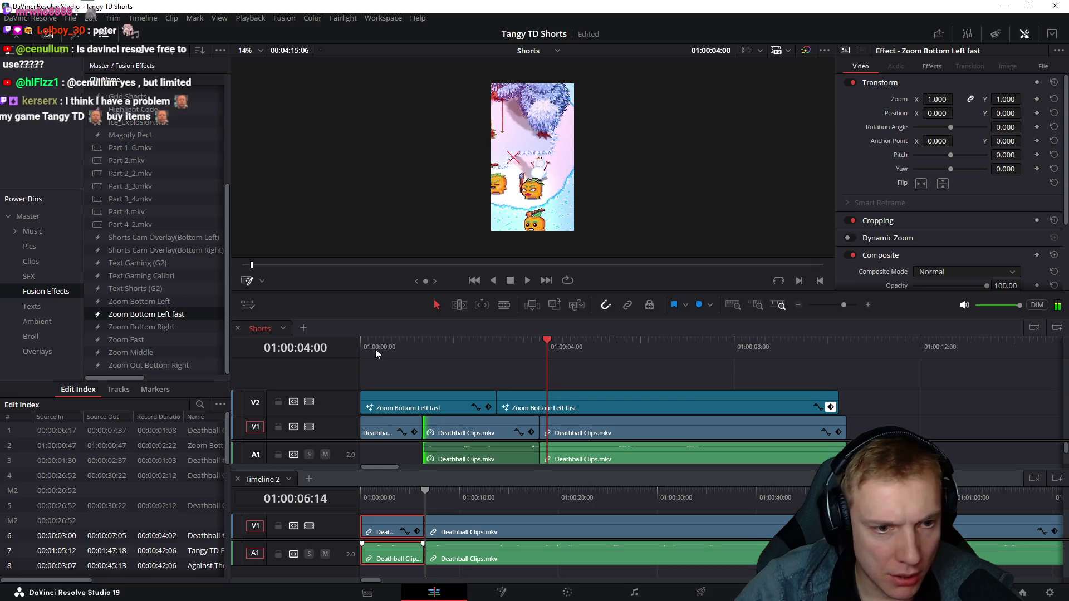
pyautogui.click(411, 353)
pyautogui.moveTo(411, 353); pyautogui.dragTo(423, 353)
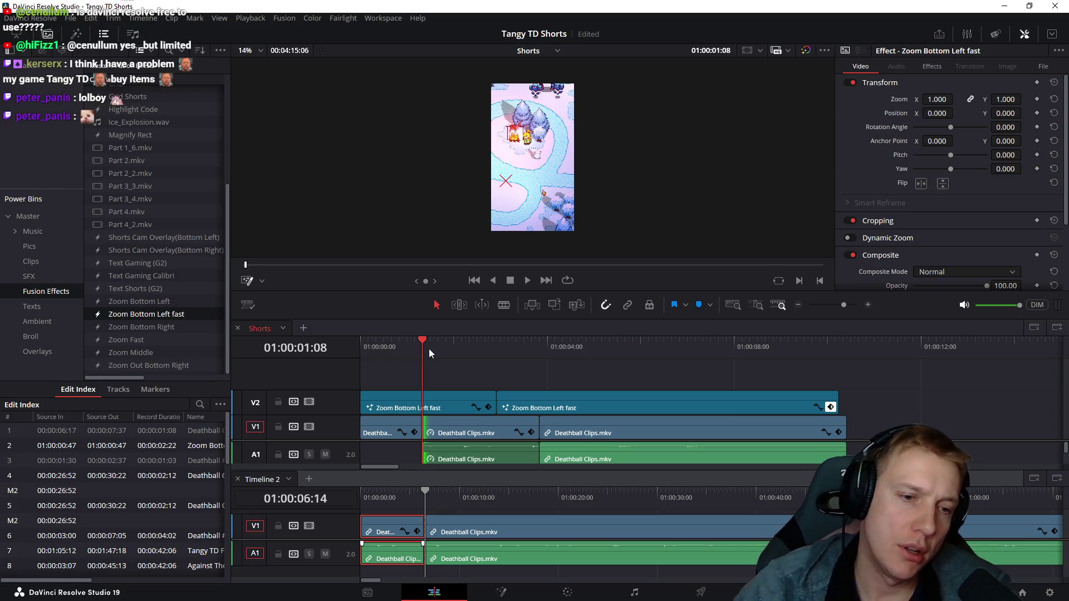
pyautogui.click(379, 347)
pyautogui.moveTo(378, 346); pyautogui.dragTo(422, 347)
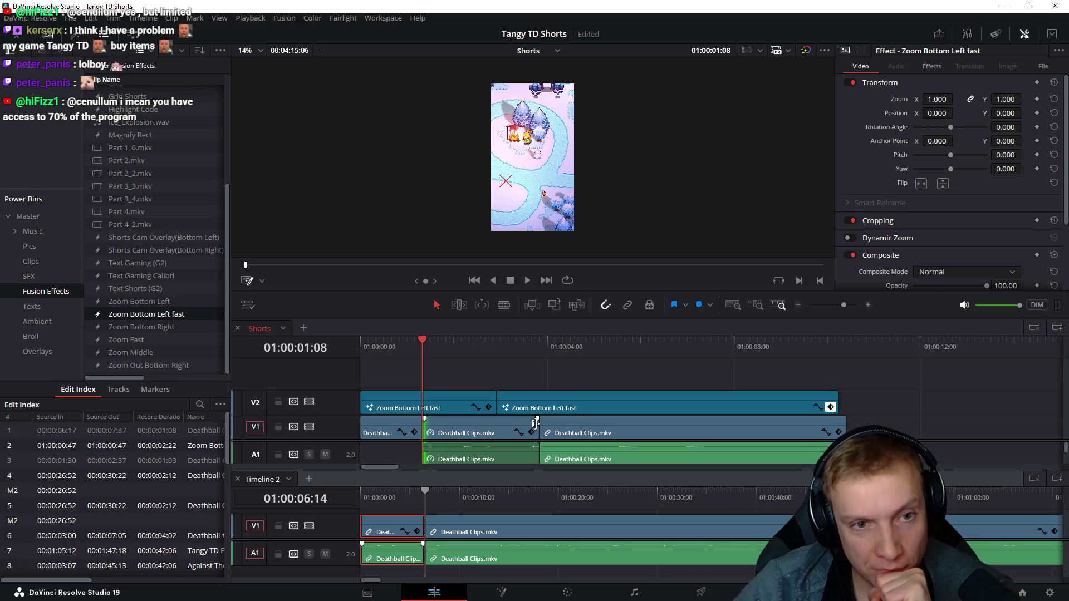
pyautogui.moveTo(419, 348)
pyautogui.mouseDown()
pyautogui.moveTo(372, 349)
pyautogui.moveTo(422, 348)
pyautogui.mouseUp()
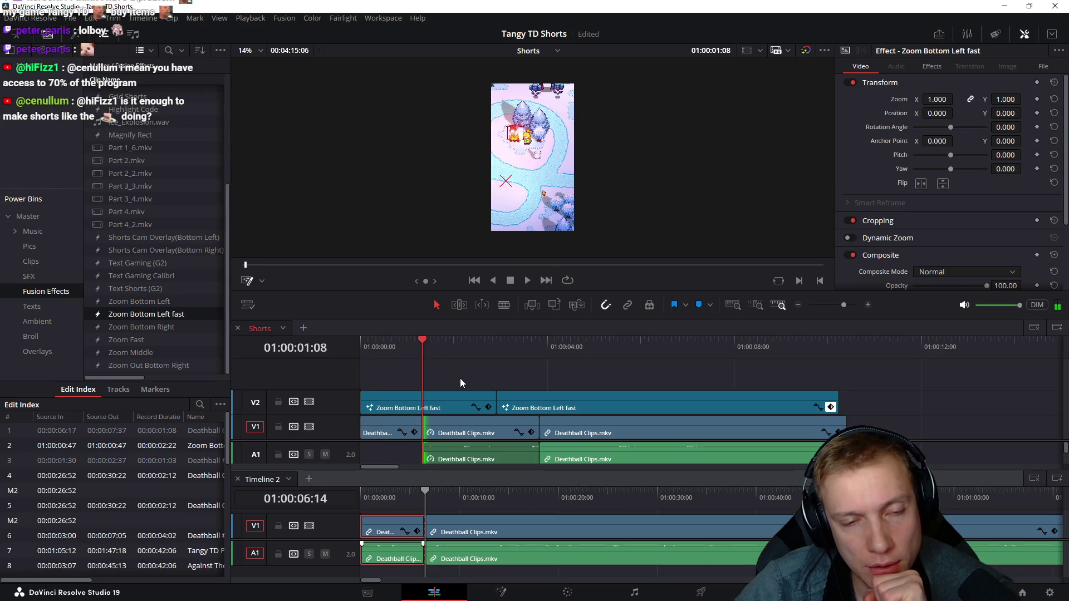
pyautogui.press('space')
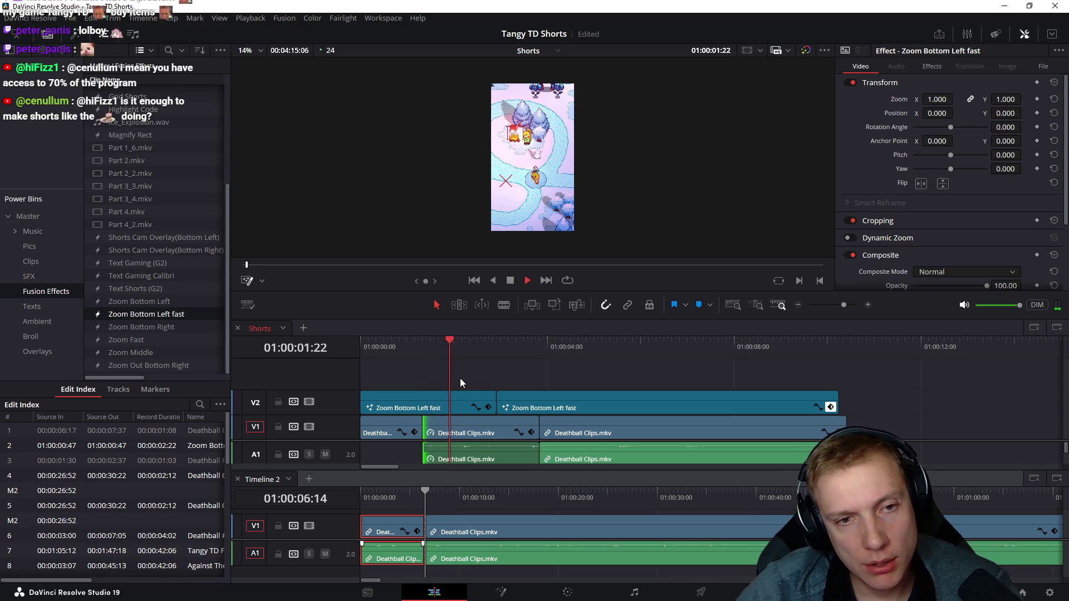
pyautogui.press('space')
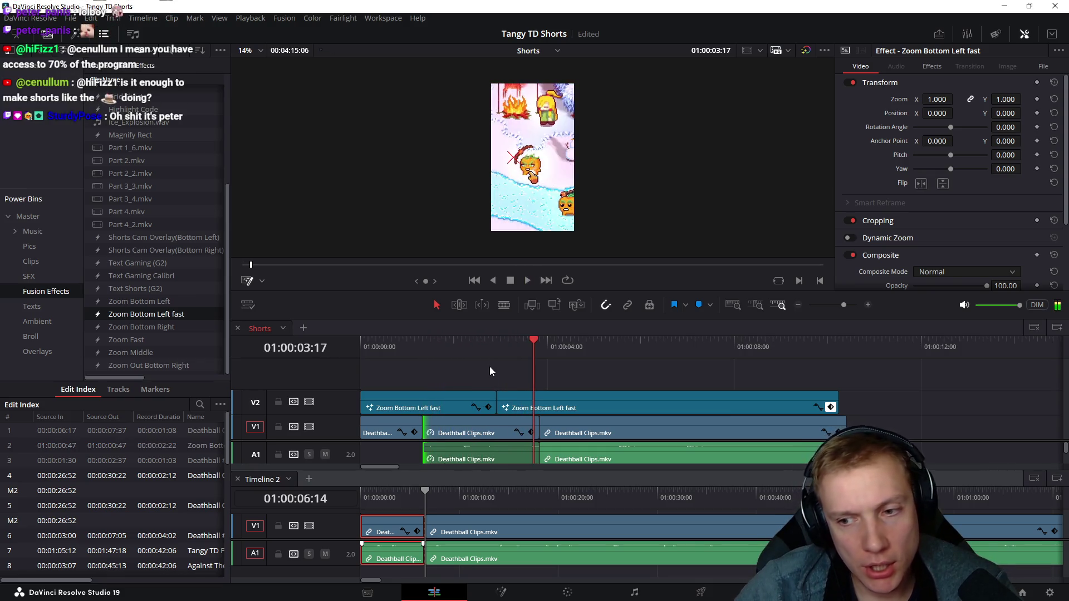
pyautogui.click(423, 347)
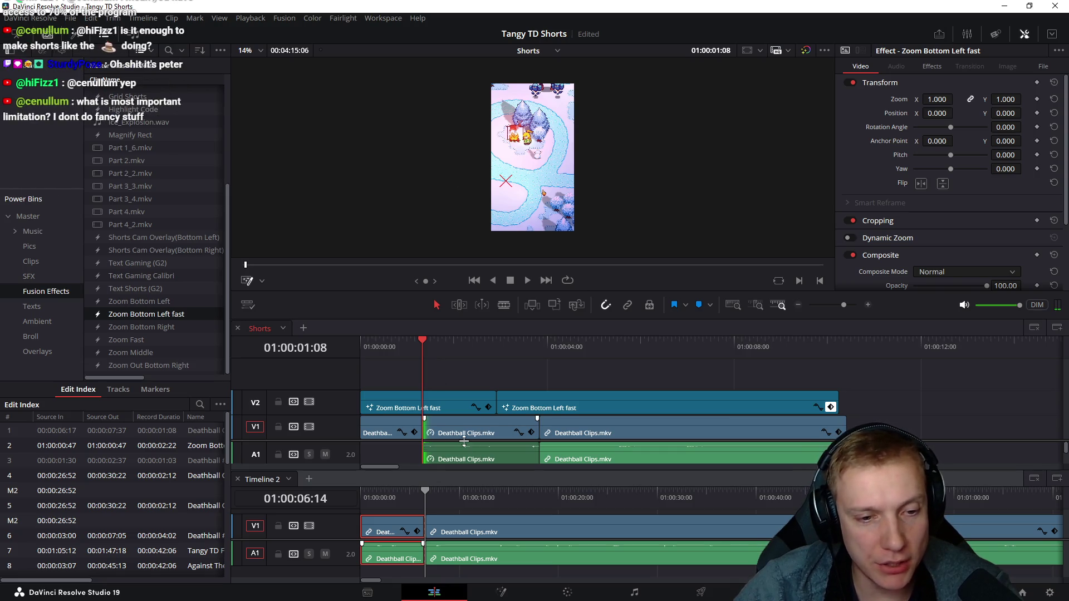
pyautogui.scroll(-3, 452, 435)
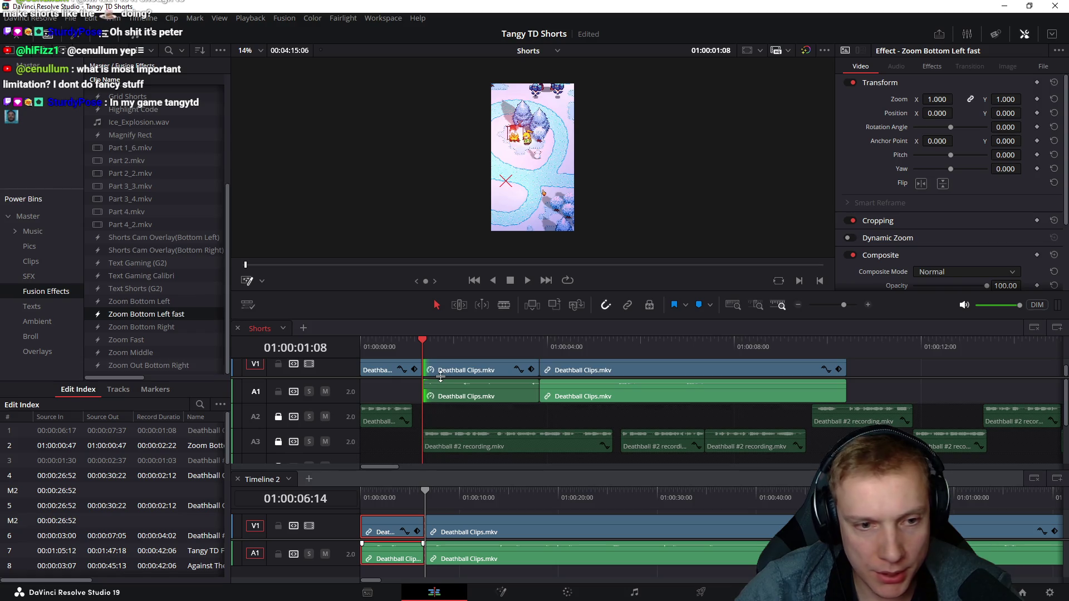
pyautogui.scroll(2, 444, 377)
pyautogui.click(394, 401)
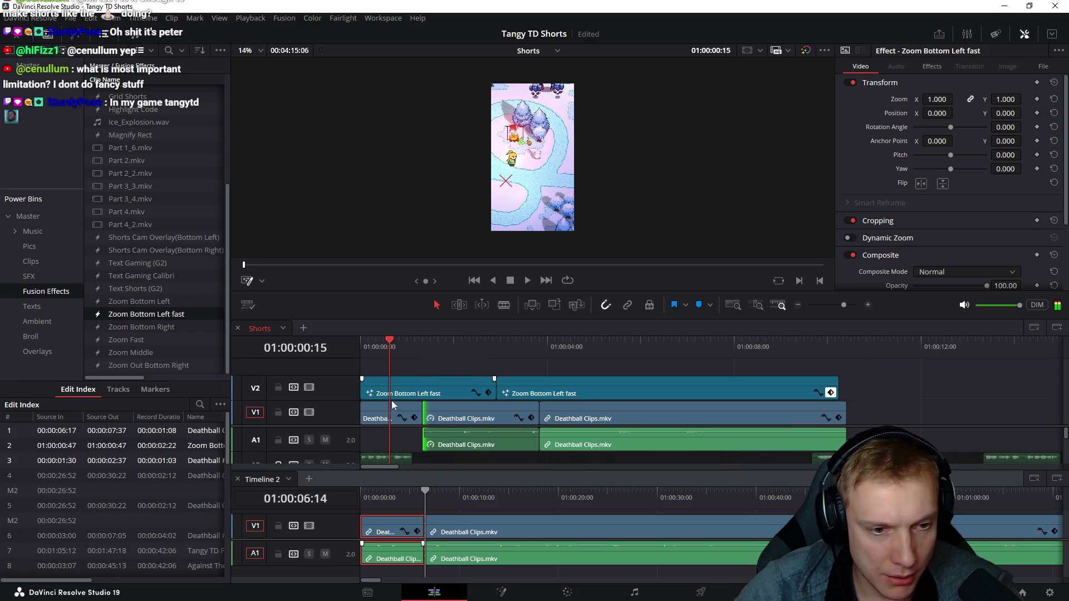
# - Add a marker named 'Different Clip, better transition' on the first Deathball clip
pyautogui.click(387, 415)
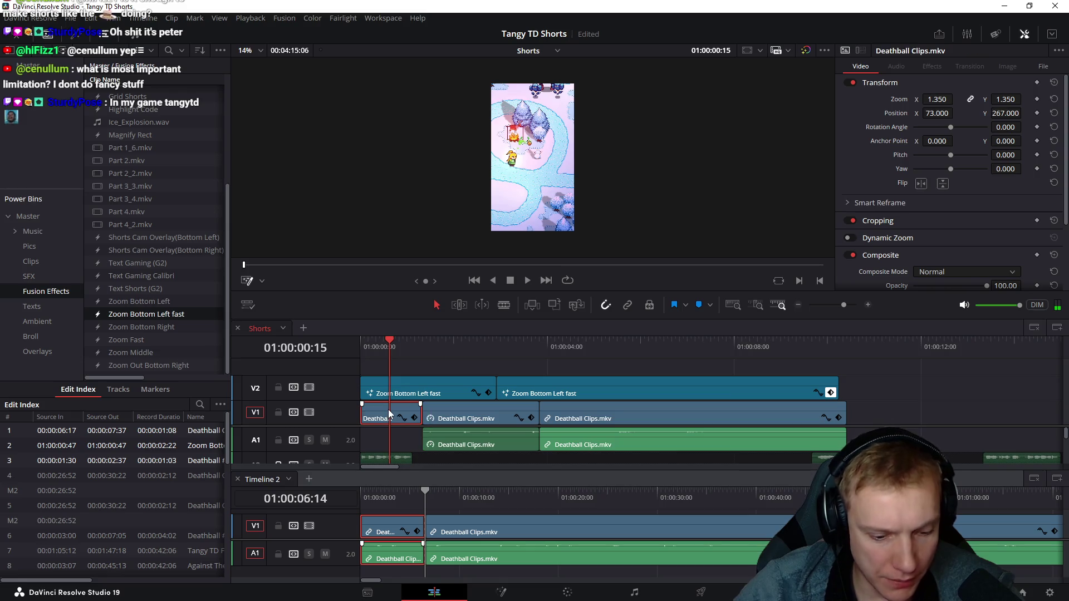
pyautogui.press('m')
pyautogui.press('m')
pyautogui.write('Diffe')
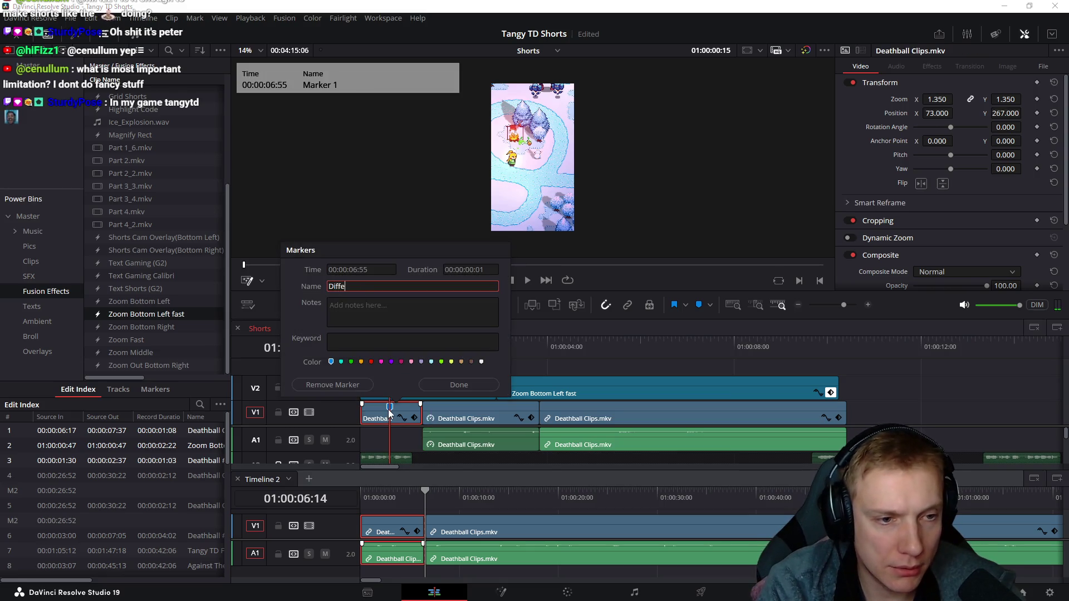
pyautogui.write('rent Clip, better transition')
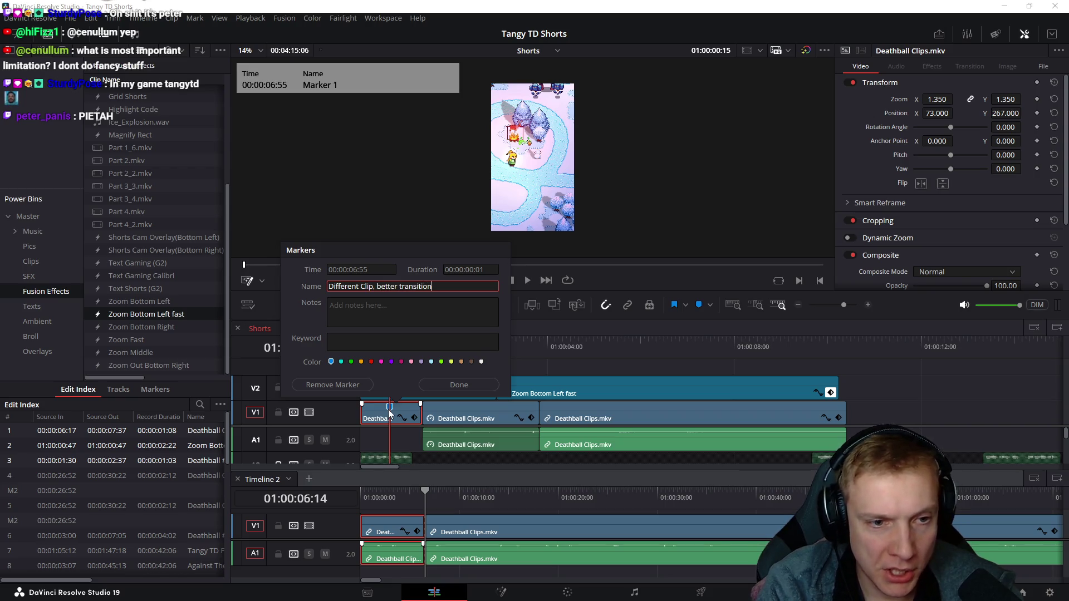
pyautogui.press('Return')
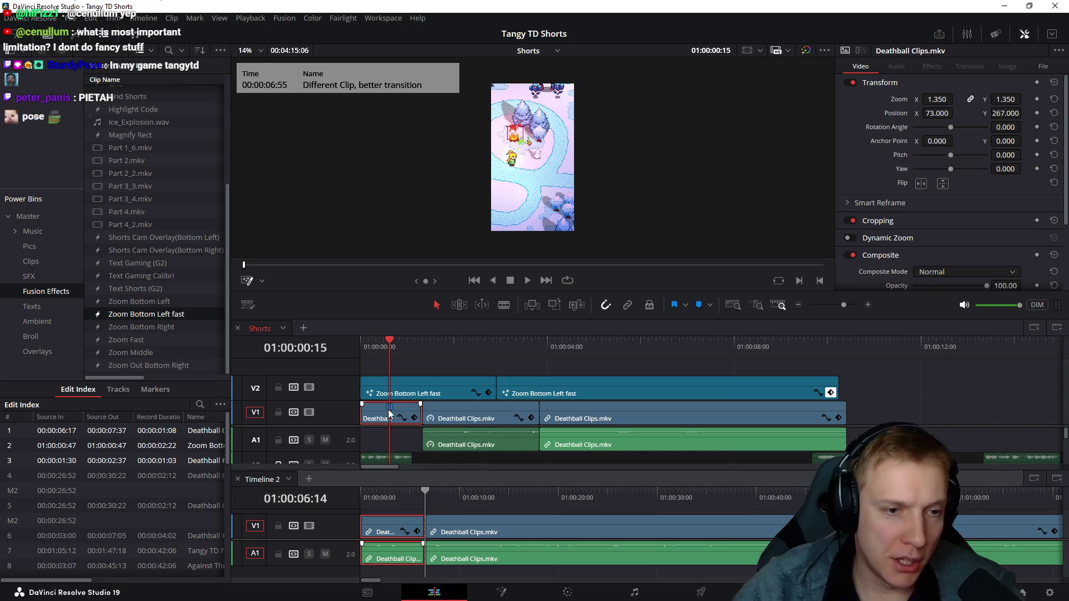
# - Play the Short from the start in the full-screen viewer, then exit full-screen
pyautogui.press('Home')
pyautogui.hotkey('ctrl', 'f')
pyautogui.press('space')
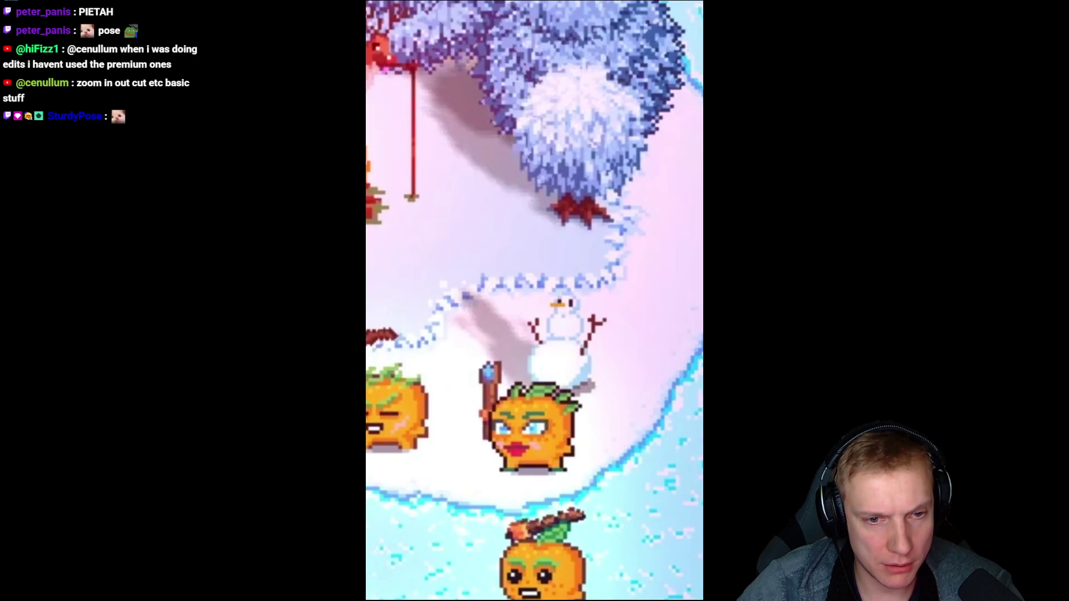
pyautogui.hotkey('ctrl', 'f')
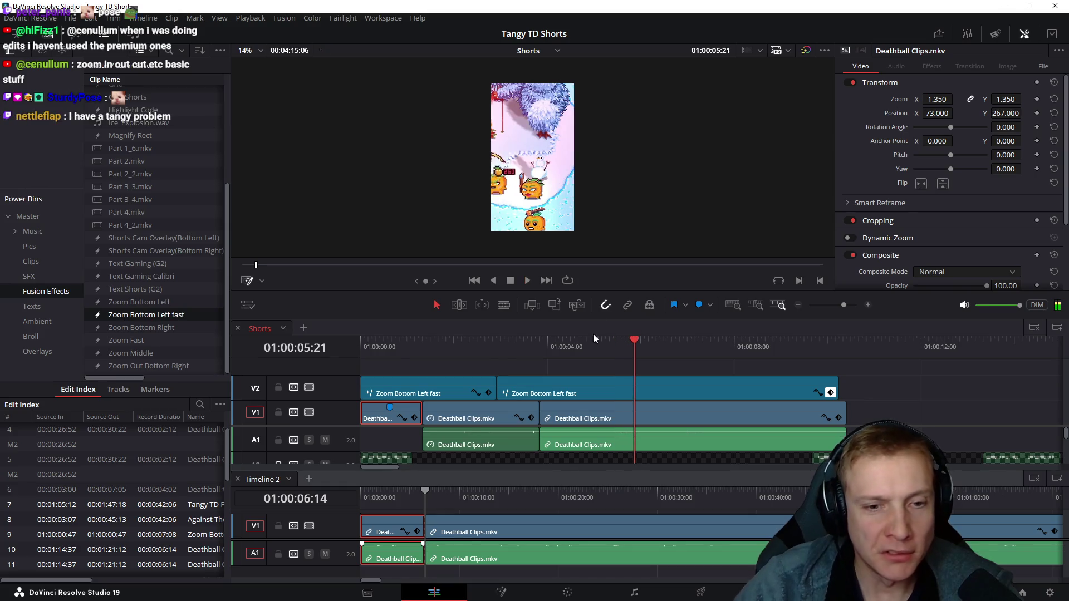
# - Add a Position keyframe on the third Deathball clip and pan Position X to 487 toward the item cards
pyautogui.moveTo(497, 346); pyautogui.dragTo(537, 347)
pyautogui.click(615, 412)
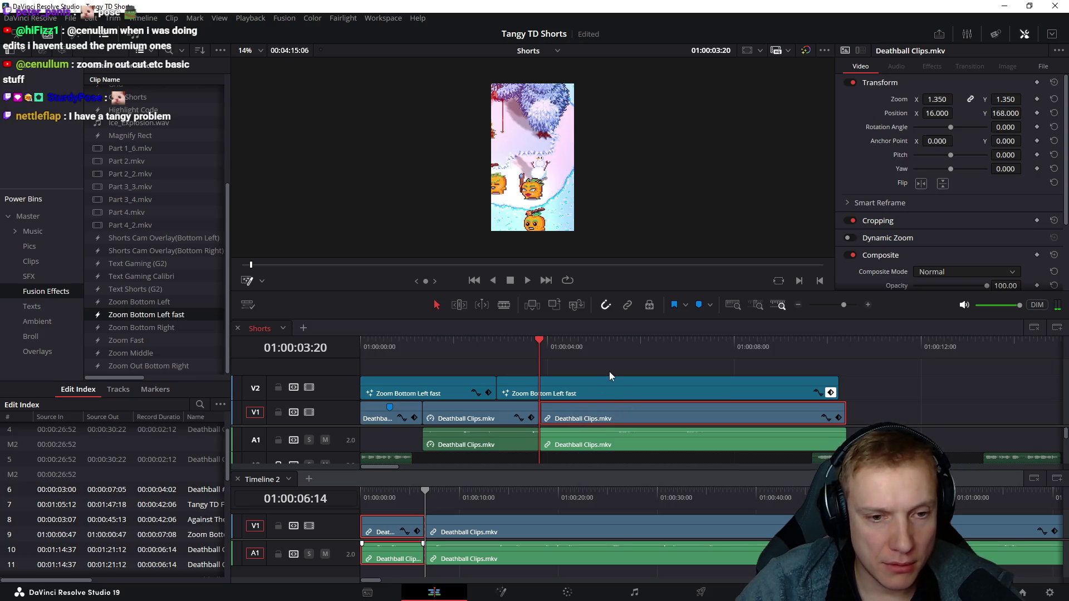
pyautogui.click(584, 388)
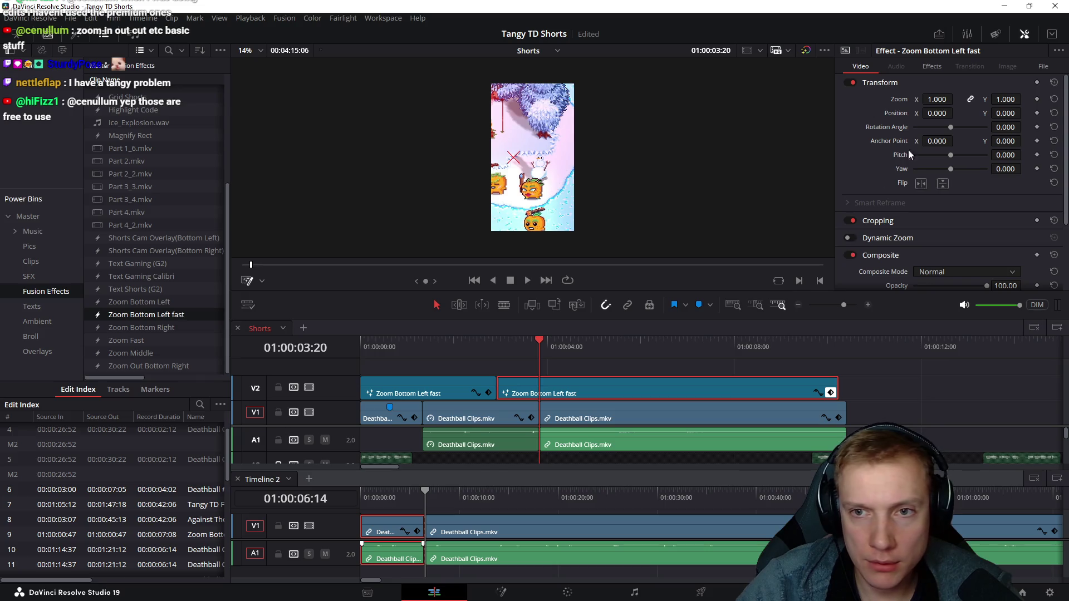
pyautogui.click(931, 68)
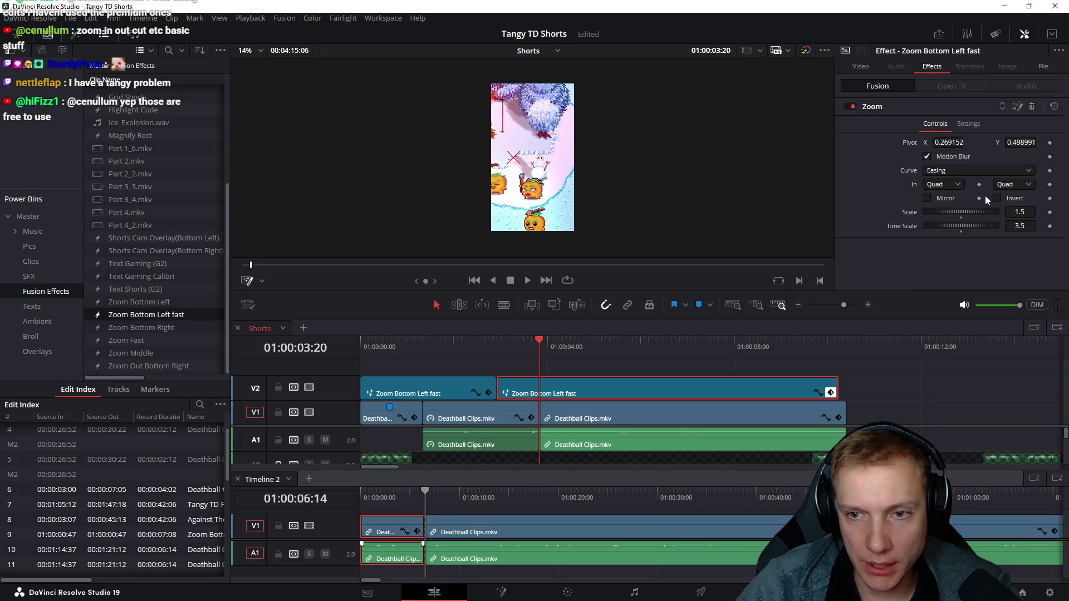
pyautogui.click(583, 422)
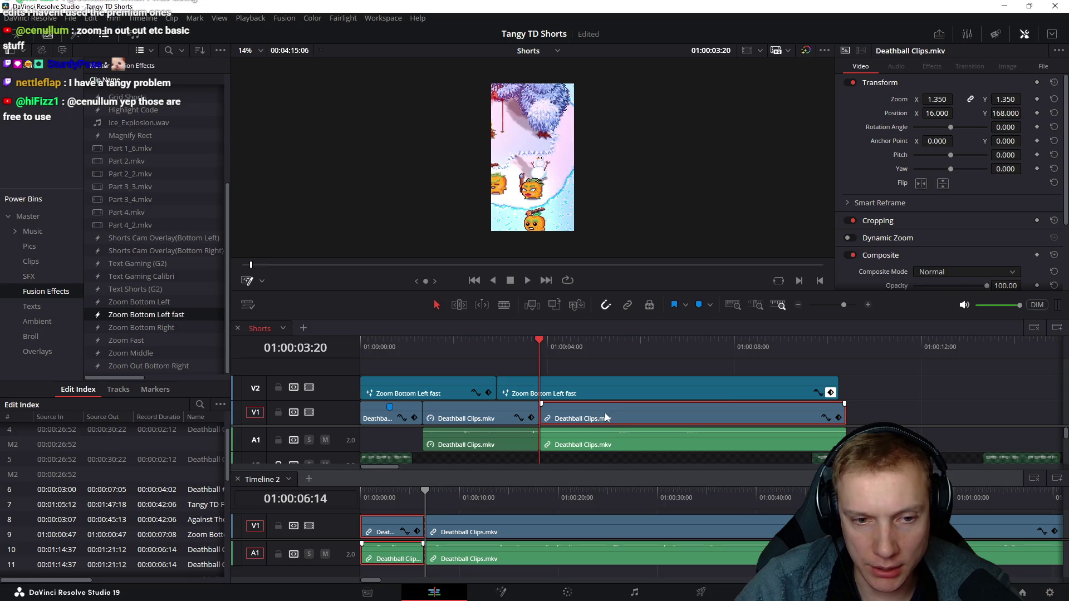
pyautogui.click(1036, 113)
pyautogui.moveTo(937, 113); pyautogui.dragTo(955, 113)
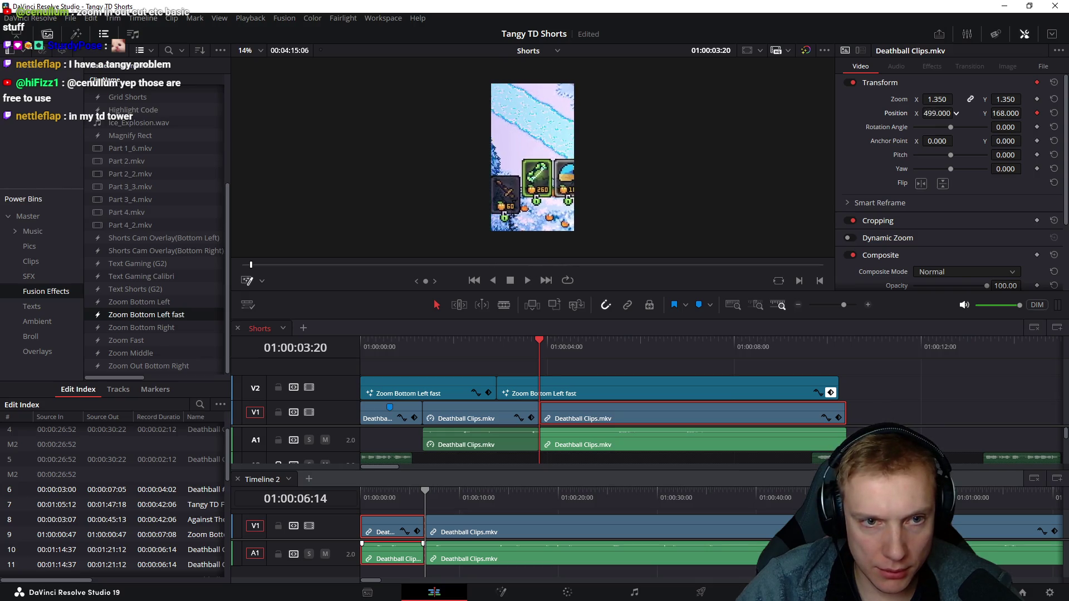
pyautogui.moveTo(955, 113); pyautogui.dragTo(957, 113)
# - Razor the clips at the playhead and trim the V1 and A1 clip ends by -27 frames
pyautogui.moveTo(541, 352); pyautogui.dragTo(579, 355)
pyautogui.hotkey('ctrl', 'b')
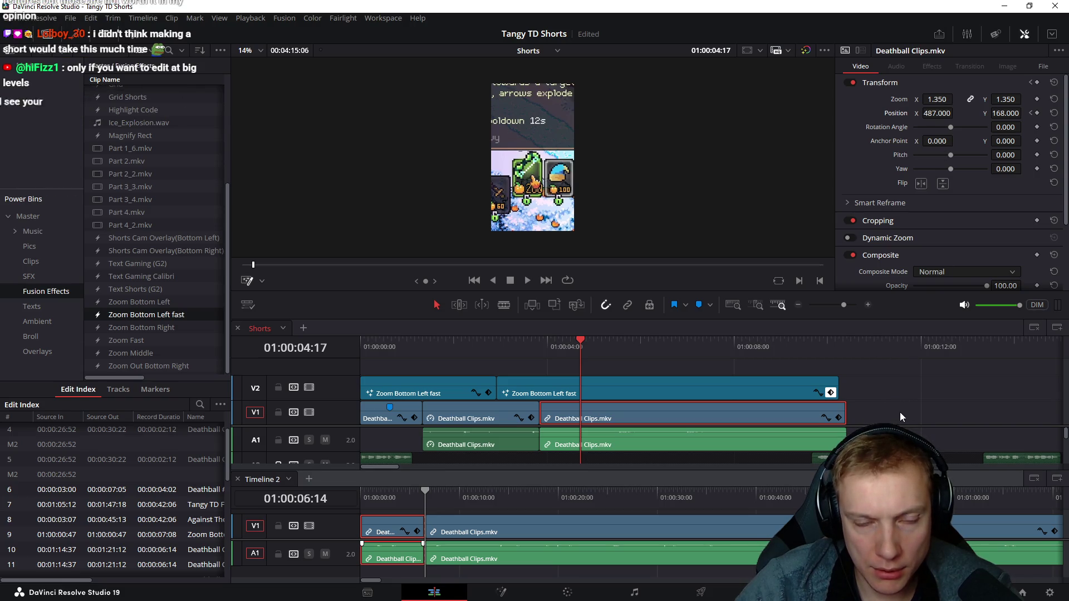
pyautogui.moveTo(870, 411); pyautogui.dragTo(809, 438)
pyautogui.write('-27')
pyautogui.press('Return')
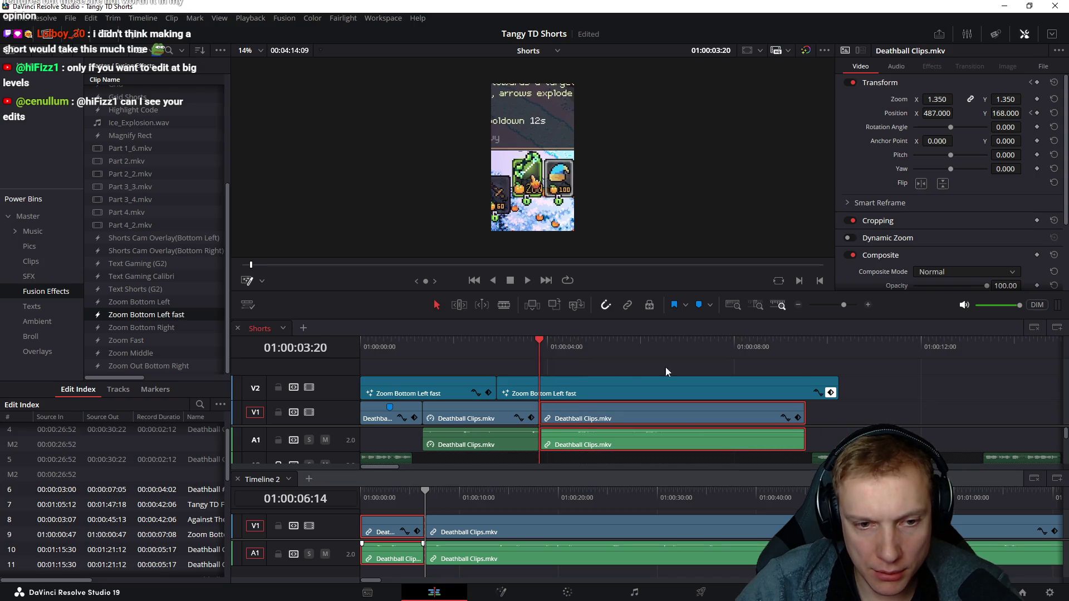
# - Review the trimmed clip and raise the viewer/timeline divider for more timeline room
pyautogui.moveTo(535, 348); pyautogui.dragTo(602, 350)
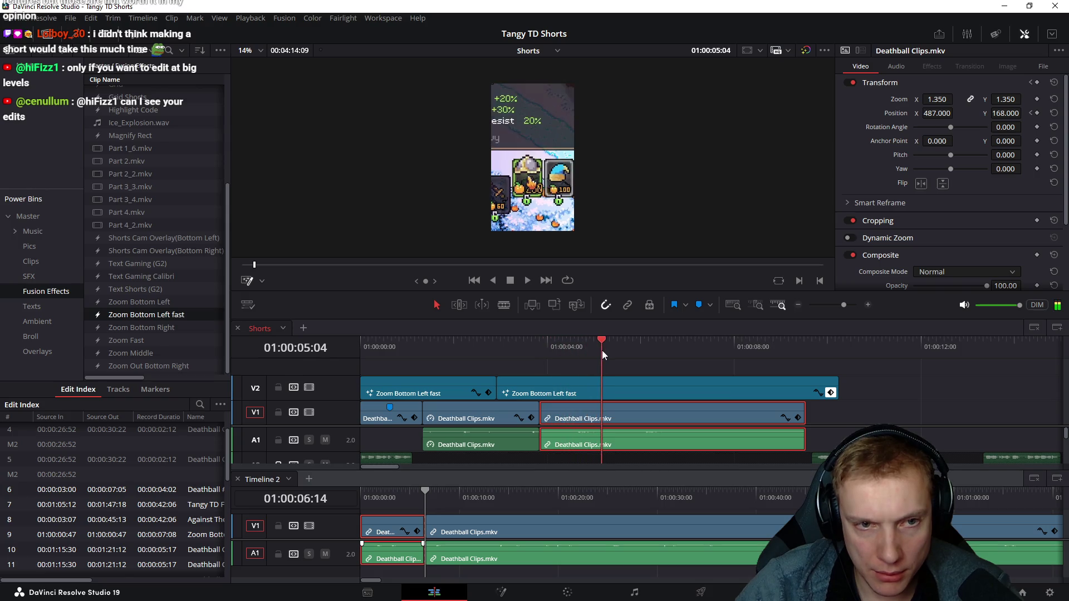
pyautogui.moveTo(602, 351); pyautogui.dragTo(592, 360)
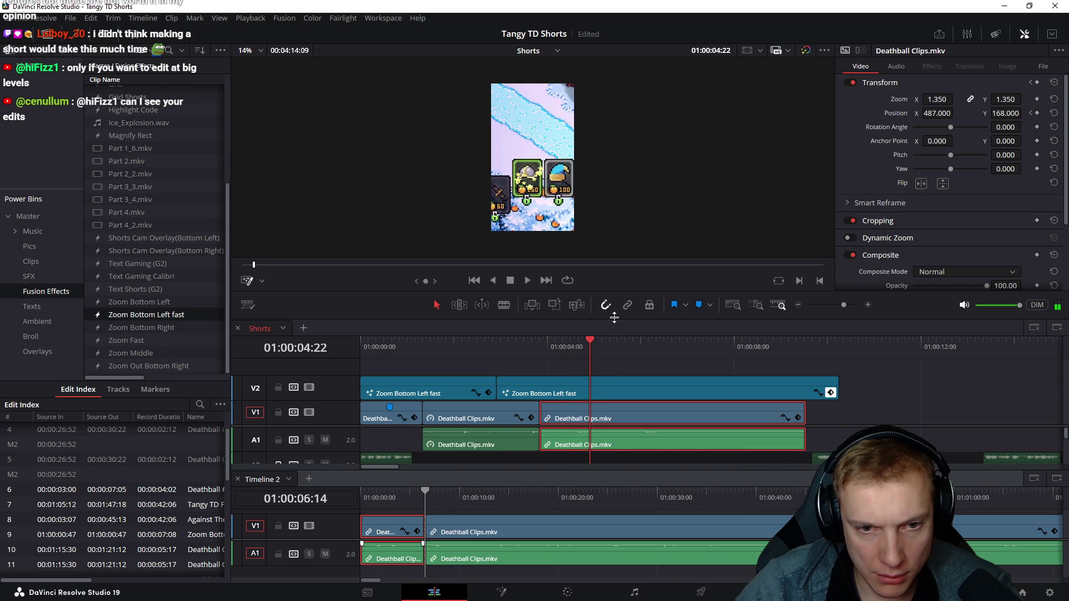
pyautogui.moveTo(614, 317); pyautogui.dragTo(626, 259)
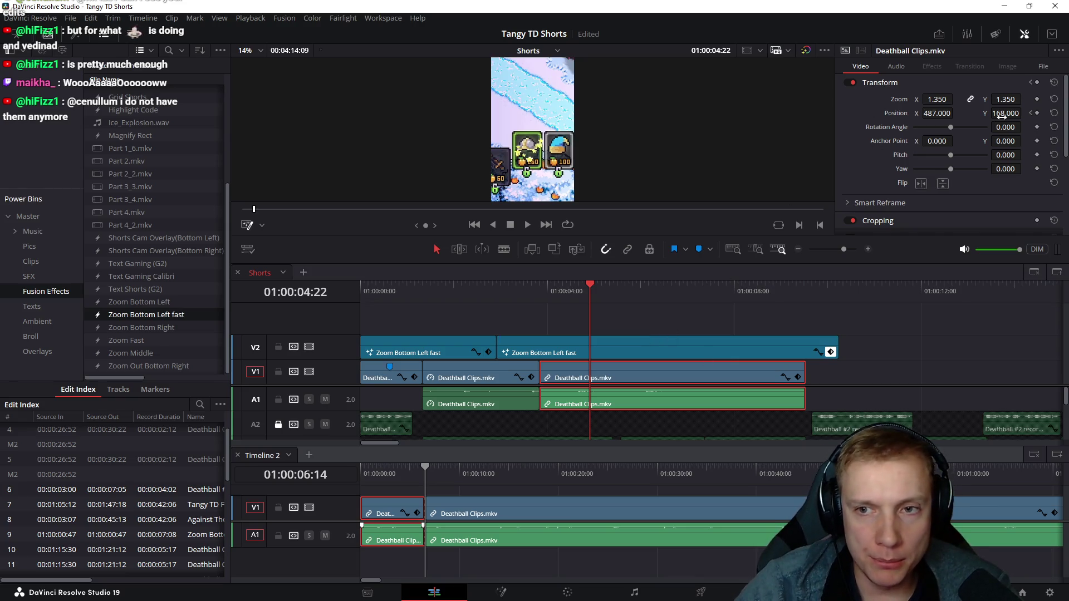
pyautogui.moveTo(1005, 112); pyautogui.dragTo(874, 227)
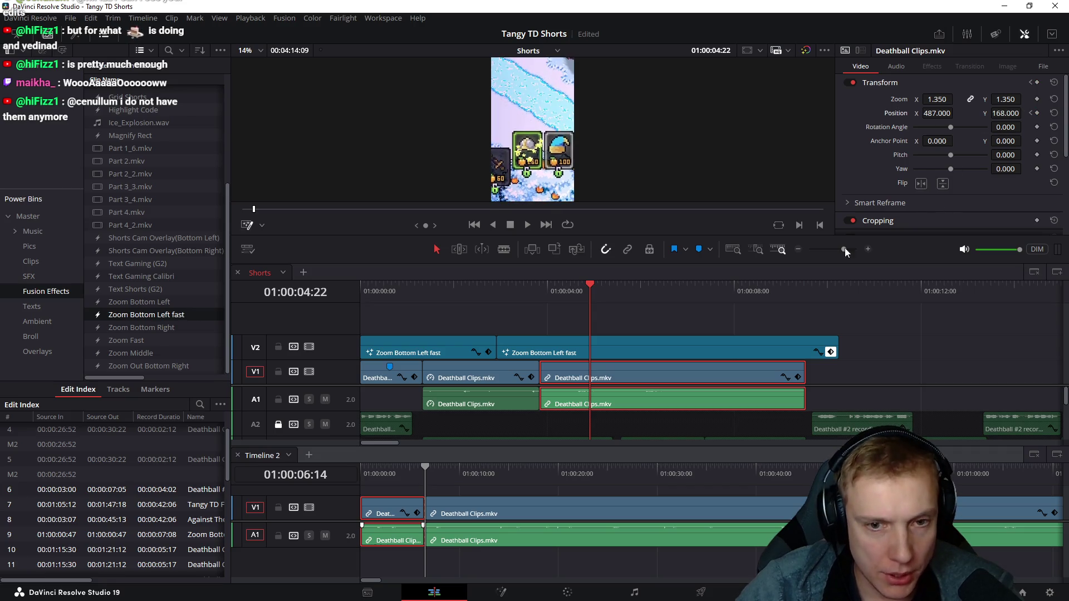
# - Preview the pan, step to 01:00:03:23 and ripple-trim three frames off the clip's start
pyautogui.click(540, 295)
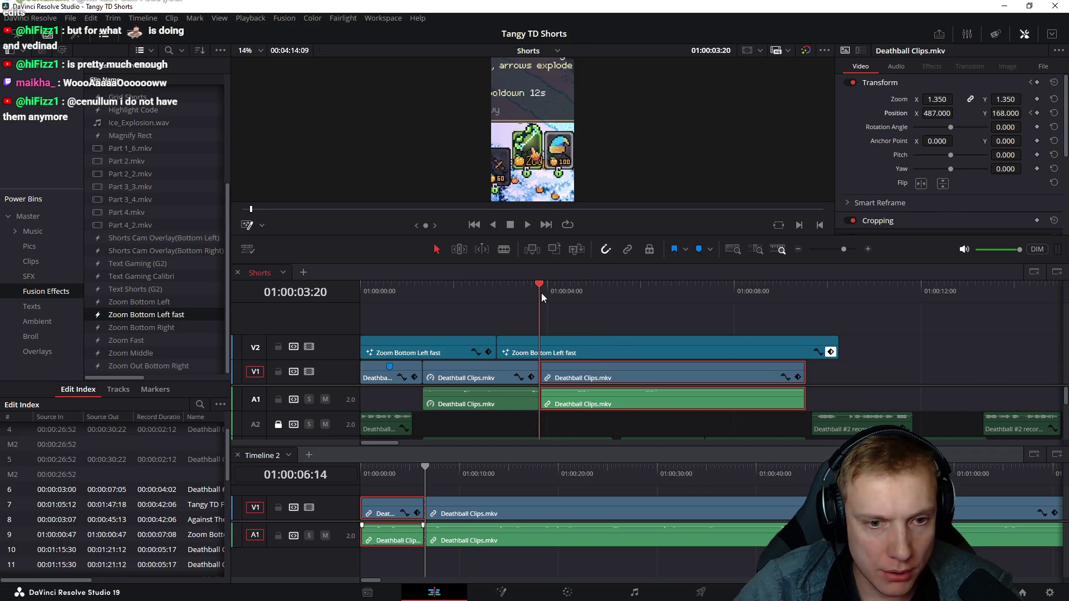
pyautogui.moveTo(541, 293); pyautogui.dragTo(589, 299)
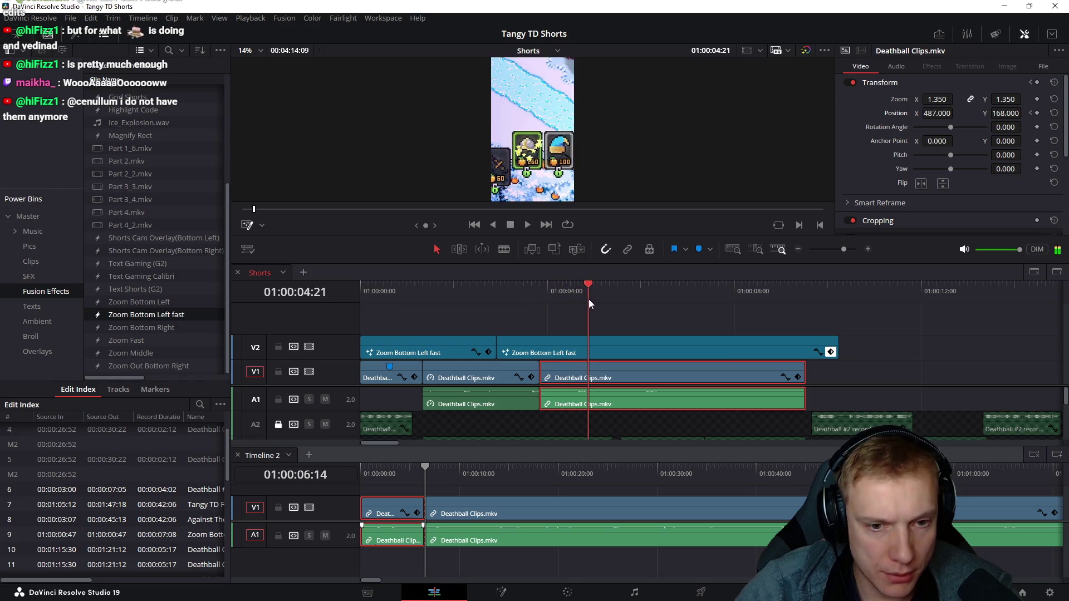
pyautogui.moveTo(589, 299)
pyautogui.mouseDown()
pyautogui.moveTo(695, 311)
pyautogui.moveTo(590, 310)
pyautogui.moveTo(611, 312)
pyautogui.moveTo(596, 299)
pyautogui.moveTo(575, 308)
pyautogui.mouseUp()
pyautogui.click(540, 305)
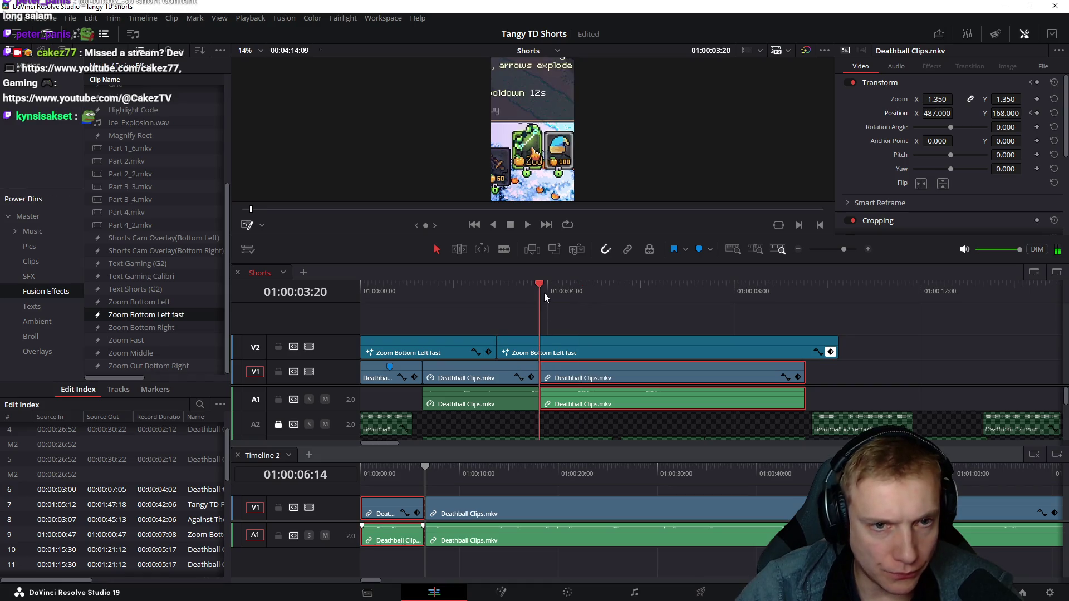
pyautogui.press('Right')
pyautogui.press('Right')
pyautogui.press('Right')
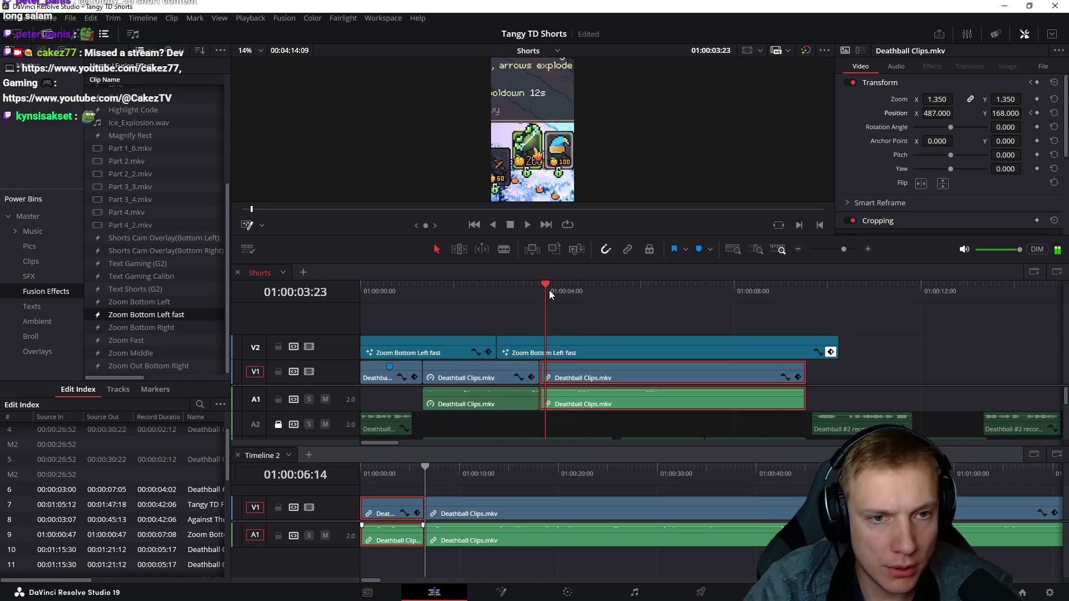
pyautogui.hotkey('ctrl', 'shift', '[')
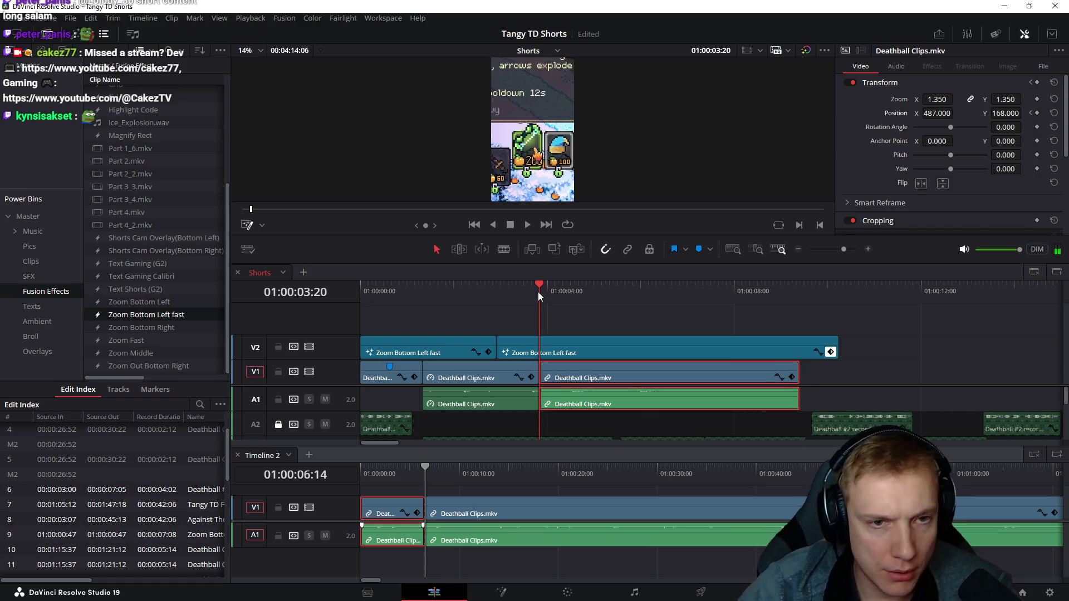
pyautogui.moveTo(544, 291); pyautogui.dragTo(588, 290)
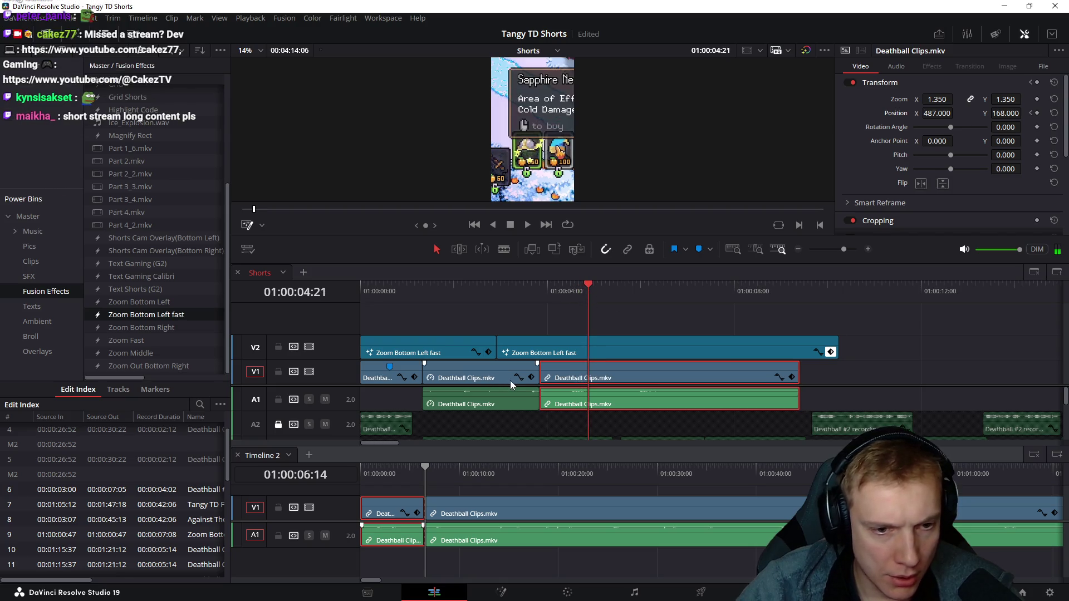
pyautogui.scroll(-2, 535, 317)
# - Make V1 taller and unlock audio tracks A2 through A6
pyautogui.moveTo(532, 306); pyautogui.dragTo(530, 326)
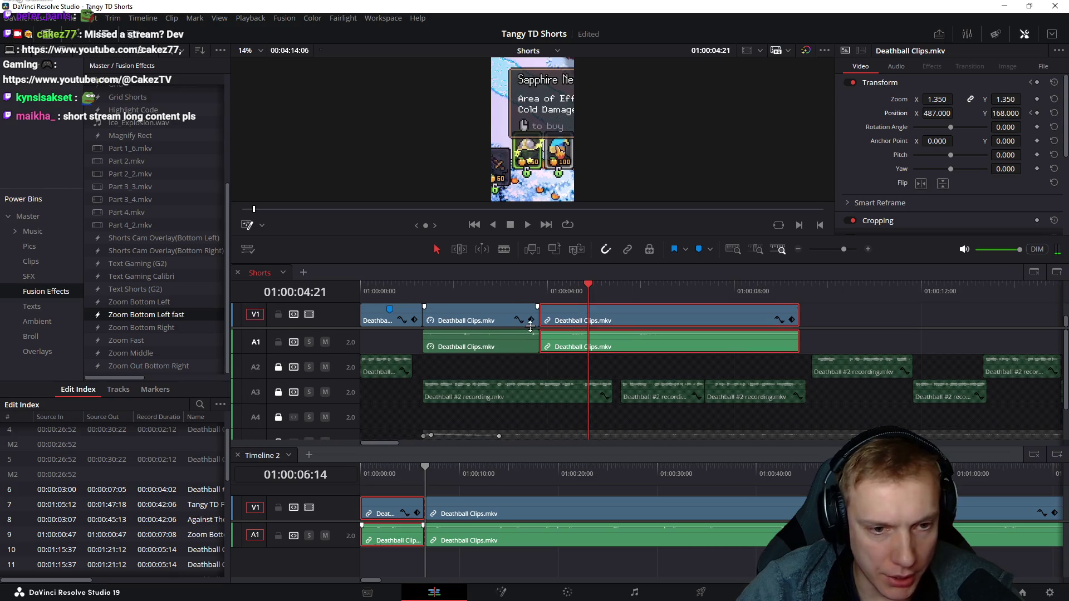
pyautogui.click(278, 367)
pyautogui.click(278, 392)
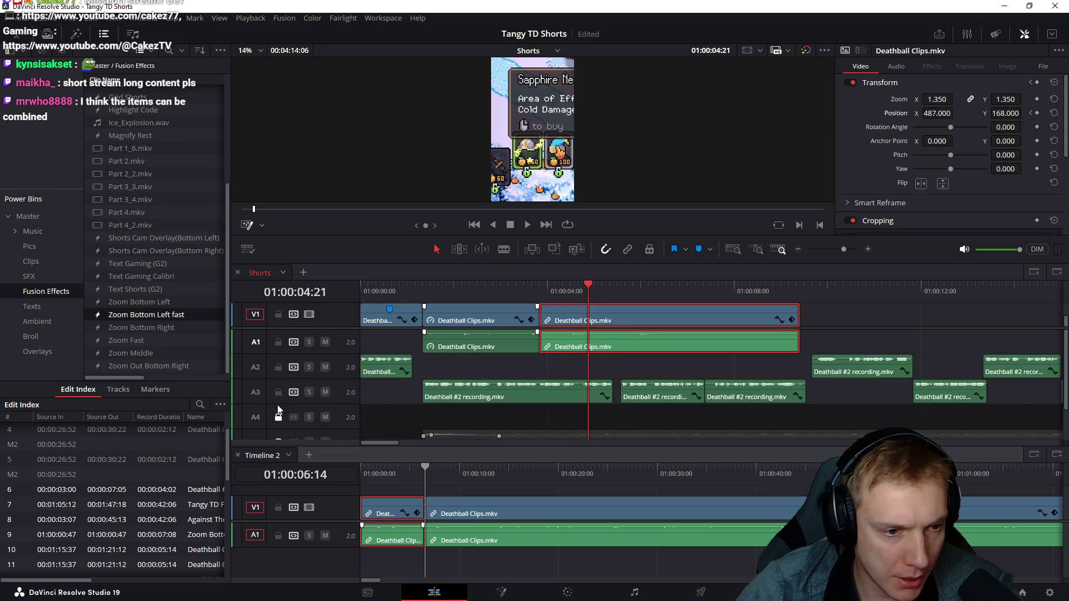
pyautogui.click(278, 416)
pyautogui.scroll(-1, 284, 412)
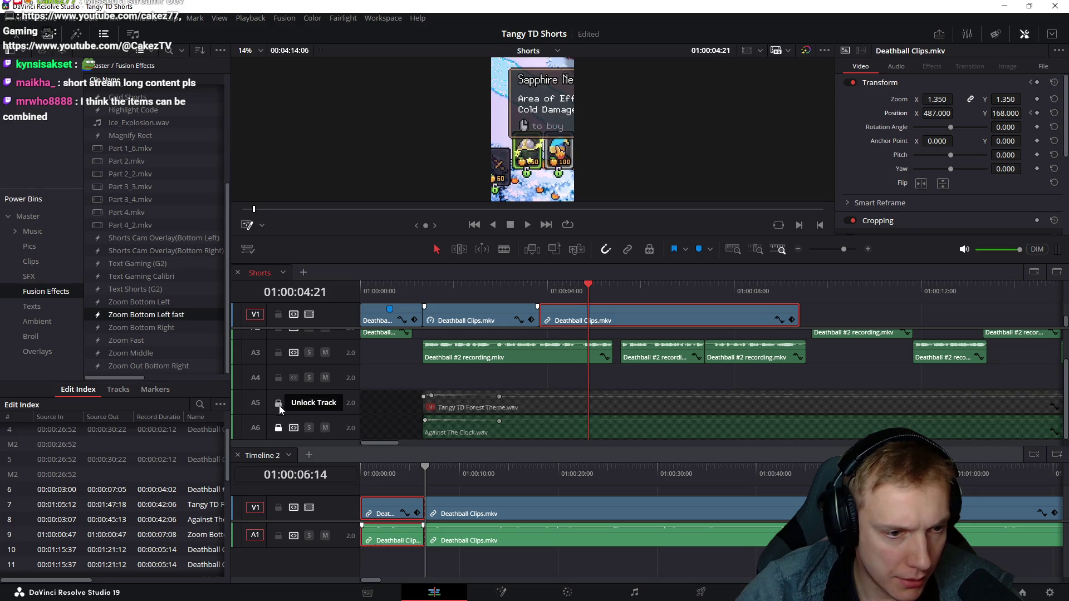
pyautogui.click(278, 402)
pyautogui.click(279, 427)
pyautogui.scroll(1, 549, 382)
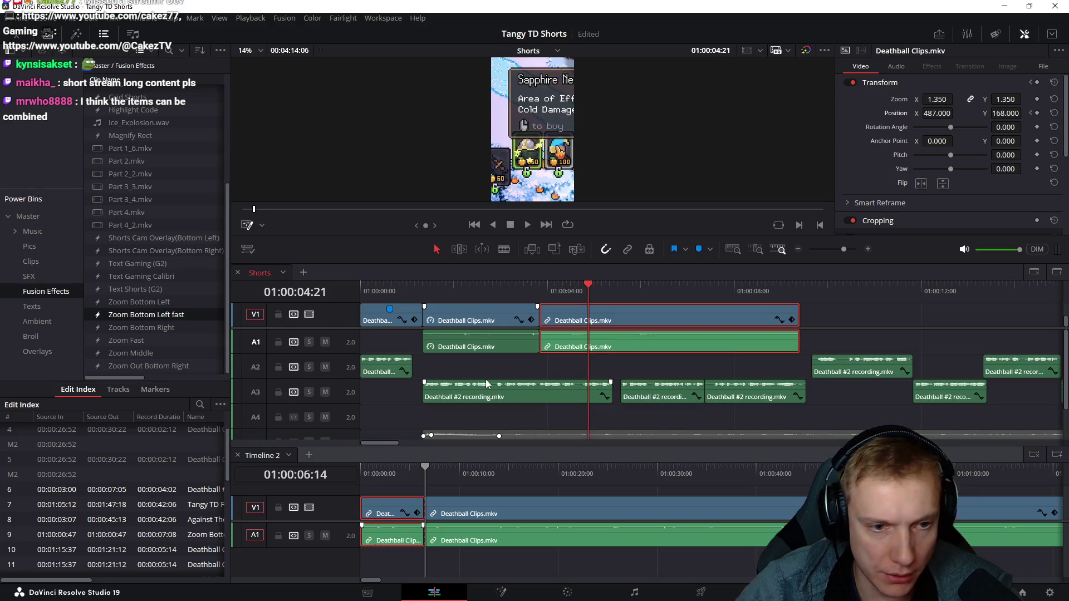
# - Move all the lower audio clips down one track, then lock audio tracks A3 through A7
pyautogui.hotkey('shift', 'z')
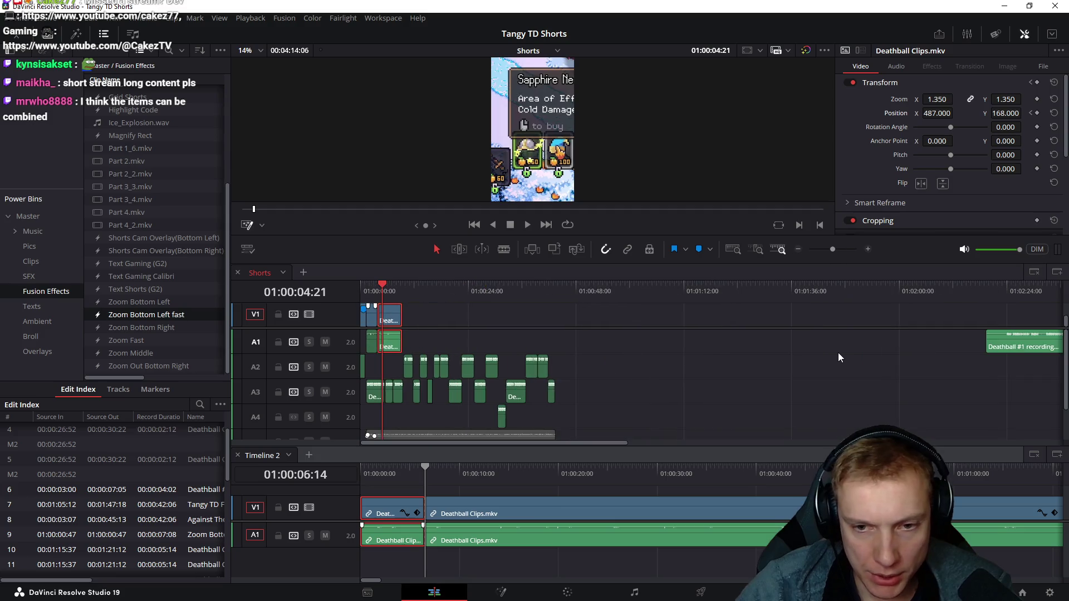
pyautogui.moveTo(595, 359); pyautogui.dragTo(297, 445)
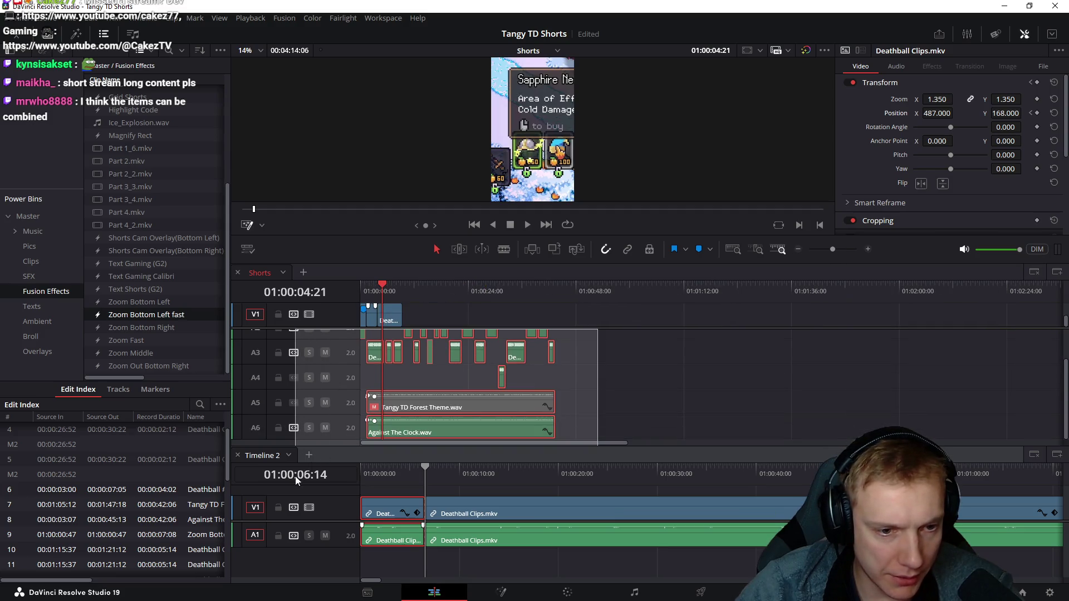
pyautogui.hotkey('ctrl', 'z')
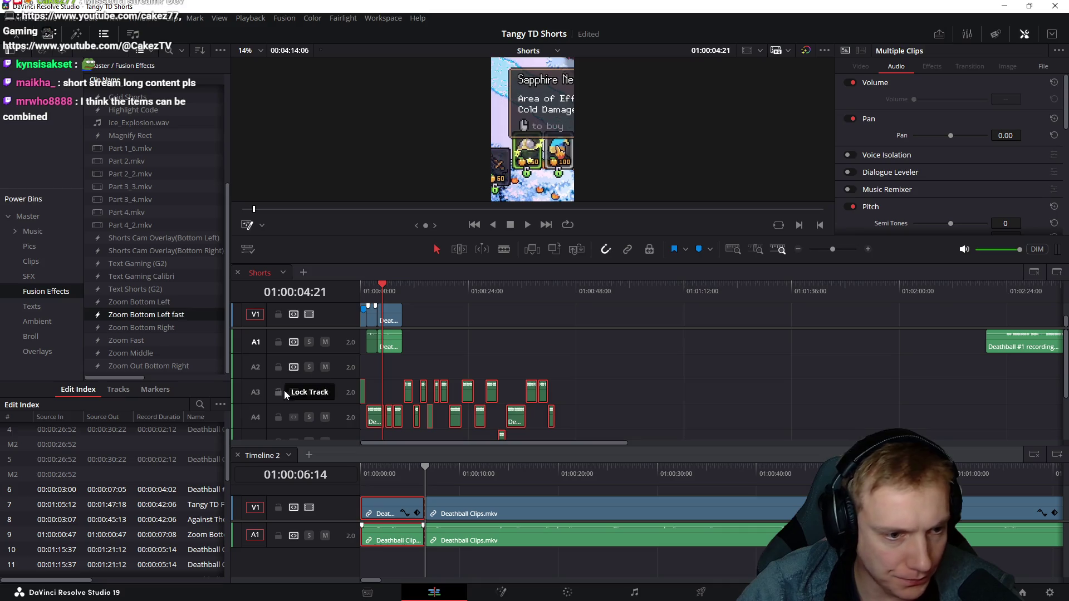
pyautogui.click(279, 392)
pyautogui.click(278, 417)
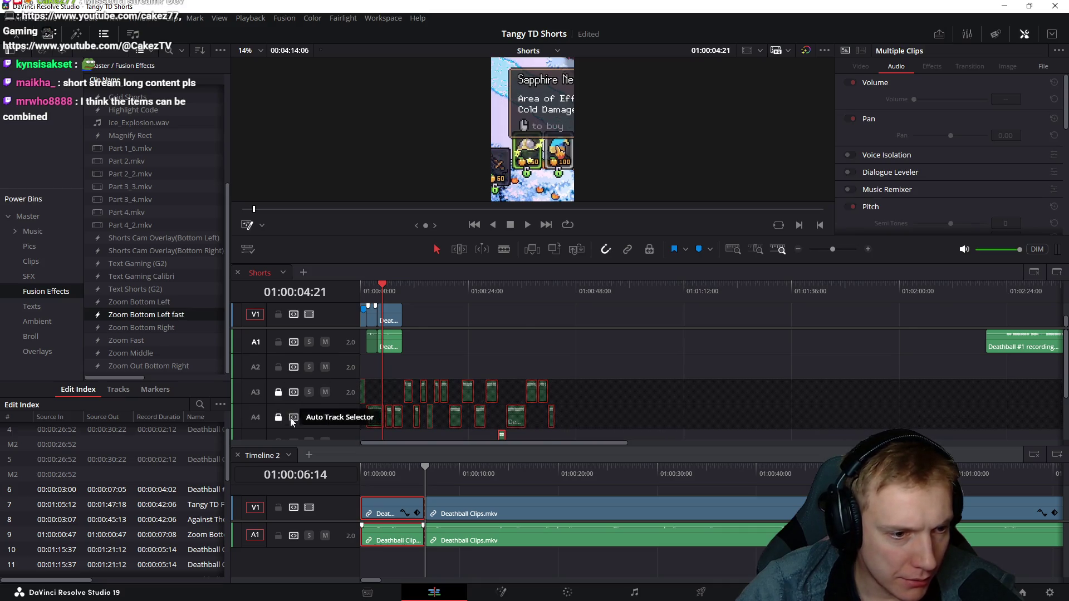
pyautogui.scroll(-3, 284, 422)
pyautogui.click(278, 378)
pyautogui.click(278, 403)
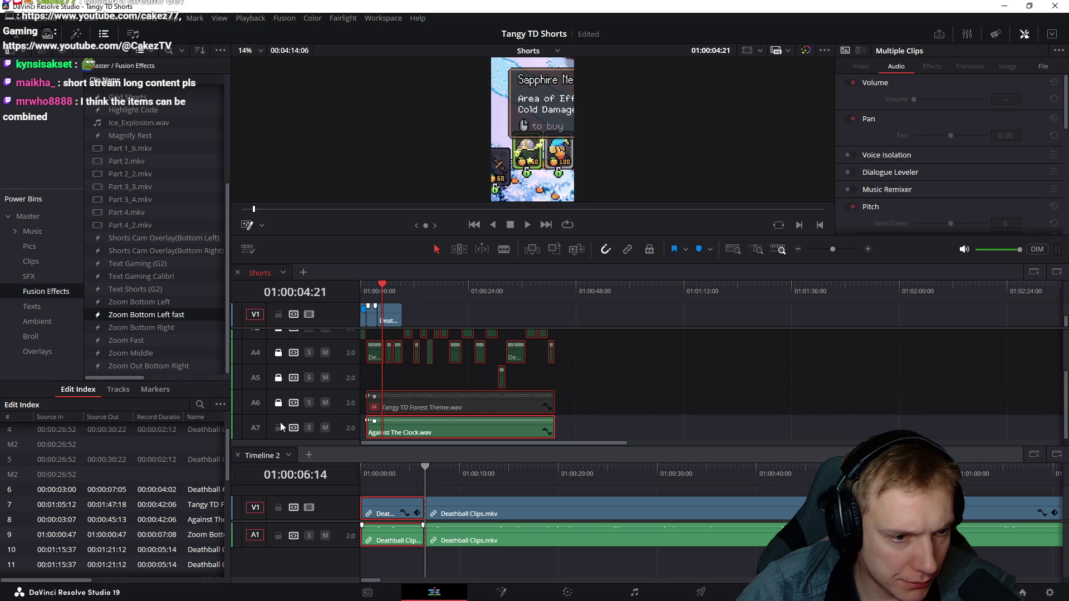
pyautogui.click(278, 428)
pyautogui.scroll(3, 448, 397)
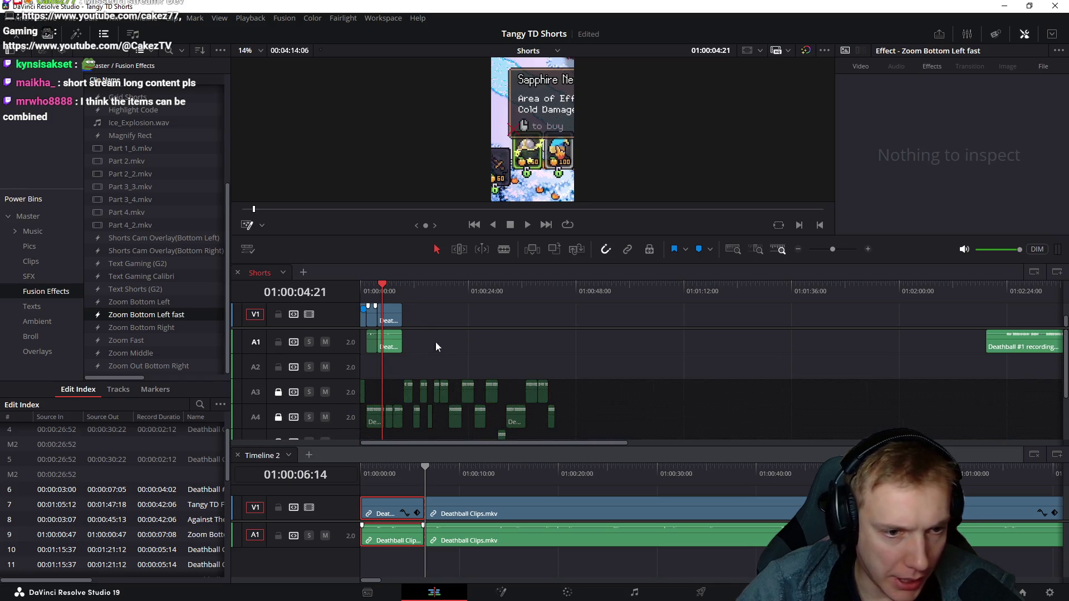
pyautogui.scroll(3, 483, 352)
pyautogui.scroll(3, 600, 363)
pyautogui.scroll(2, 729, 372)
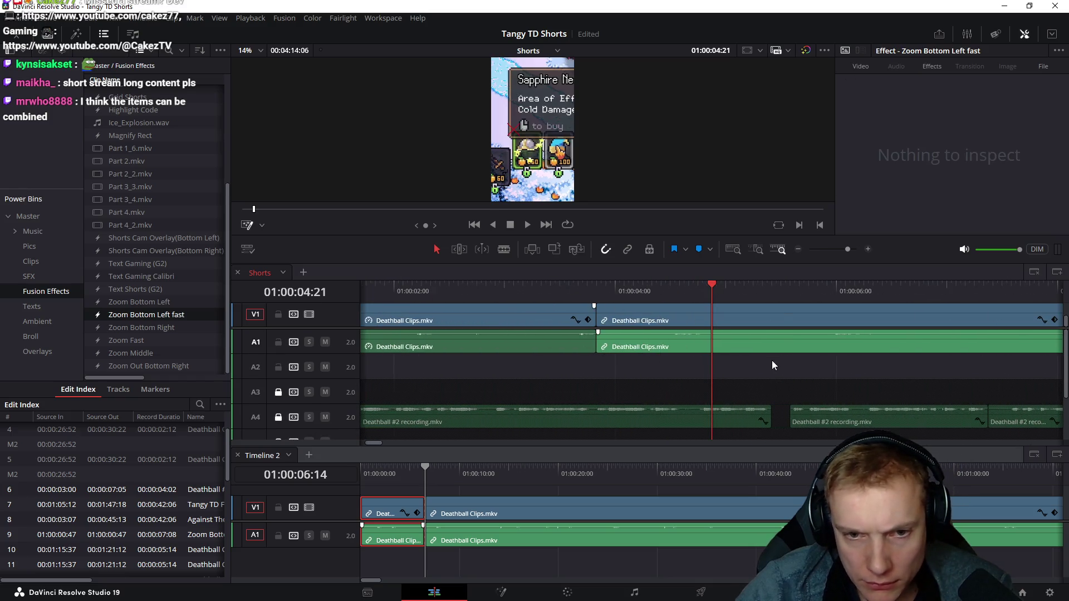
# - Split at the playhead and move the Deathball audio after the cut down to A2
pyautogui.hotkey('ctrl', 'b')
pyautogui.hscroll(2, 719, 376)
pyautogui.moveTo(644, 349); pyautogui.dragTo(644, 373)
pyautogui.moveTo(706, 382)
pyautogui.mouseDown()
pyautogui.moveTo(571, 302)
pyautogui.moveTo(589, 305)
pyautogui.mouseUp()
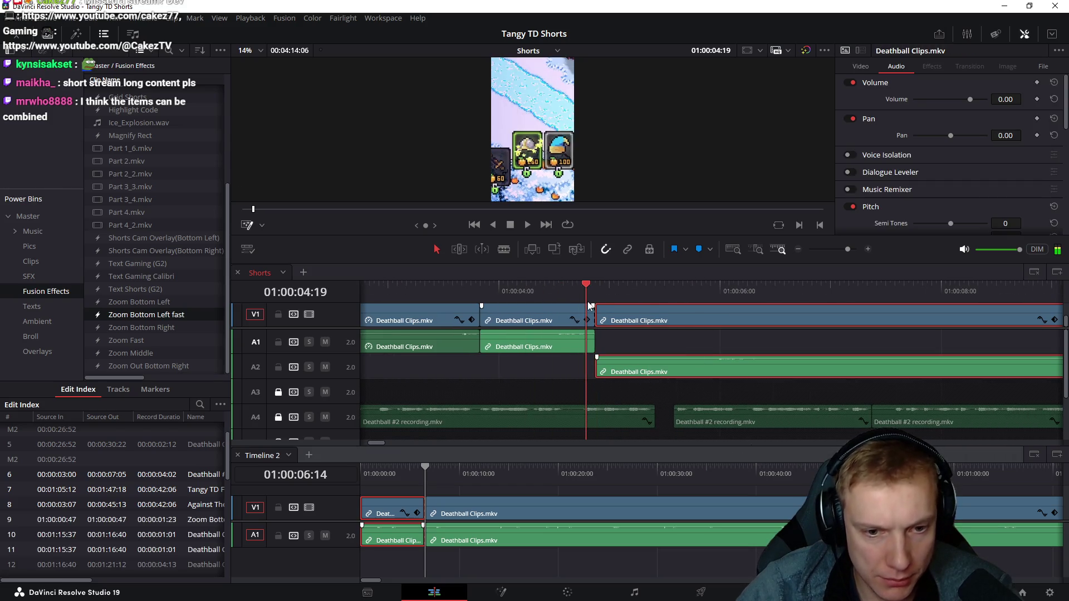
# - Shift the selected clips left to the playhead and play back the new edit around 3–5 seconds
pyautogui.hotkey('shift', ',')
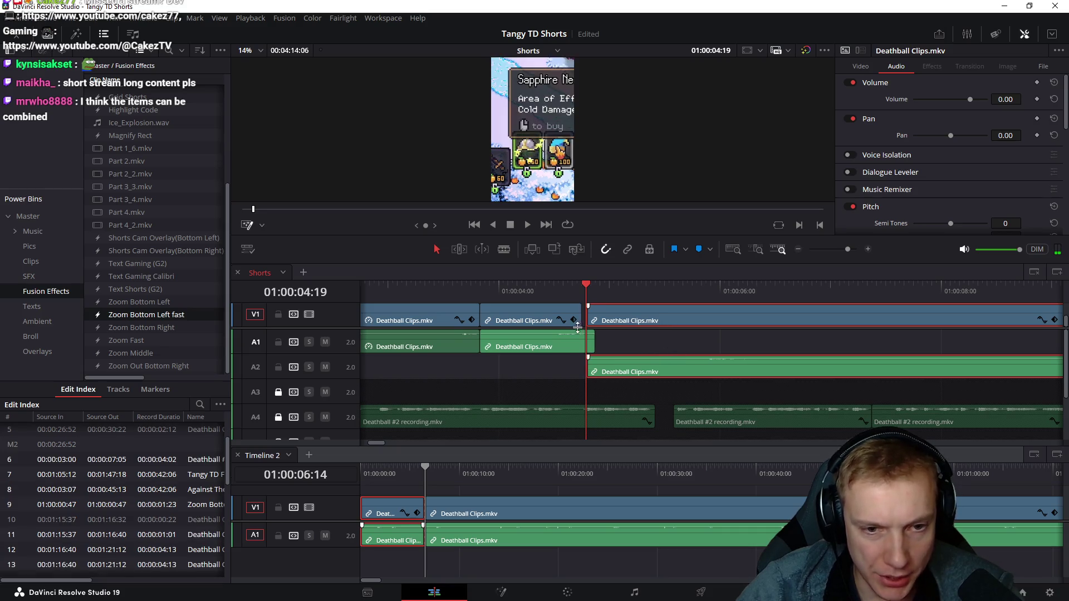
pyautogui.click(578, 313)
pyautogui.click(469, 289)
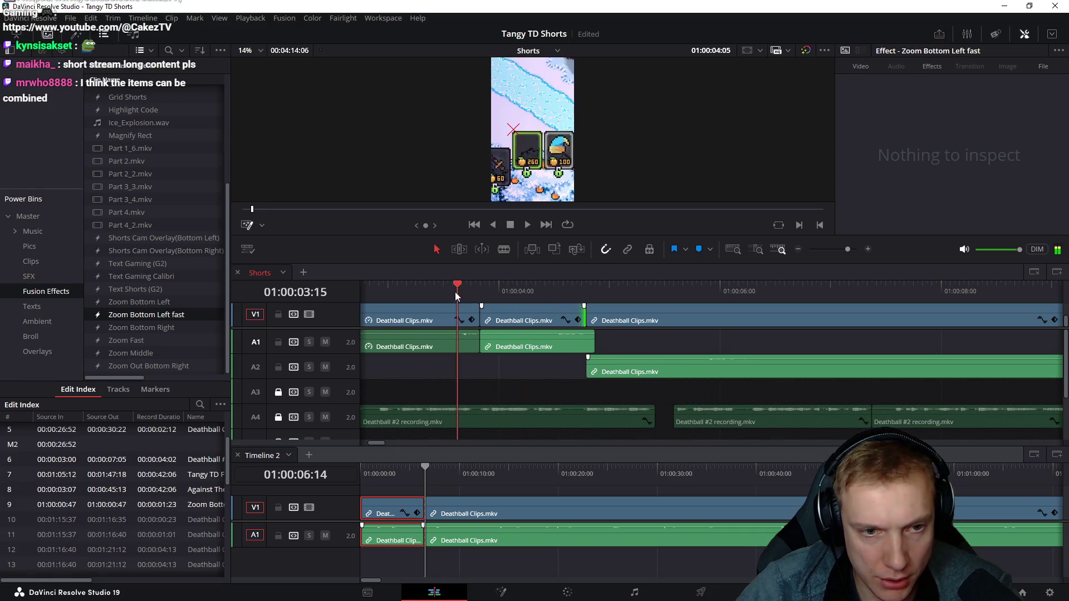
pyautogui.press('space')
pyautogui.moveTo(576, 287); pyautogui.dragTo(673, 298)
pyautogui.press('space')
pyautogui.click(679, 292)
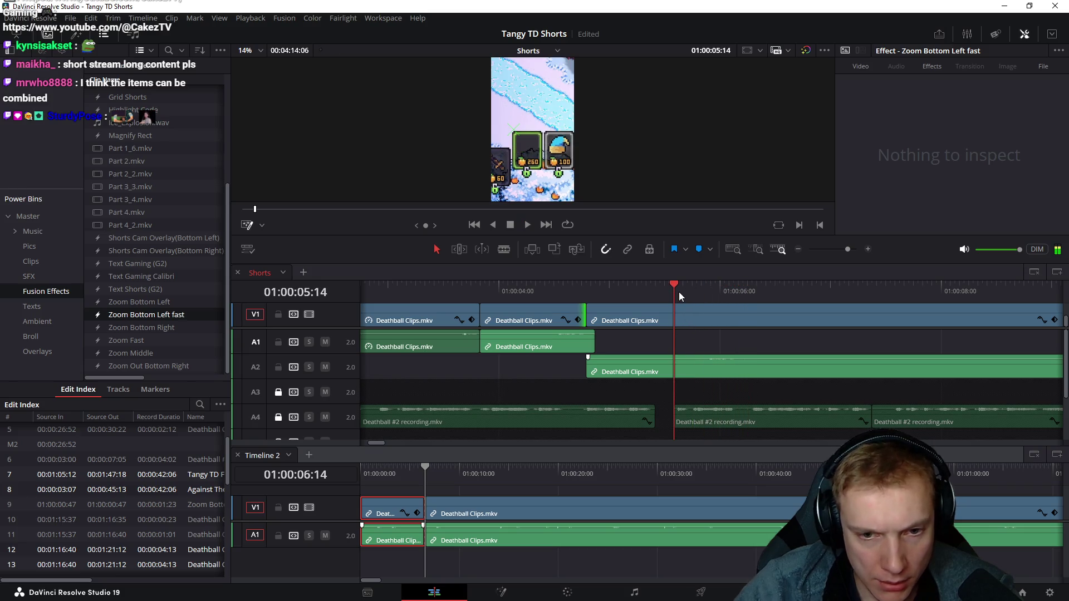
# - Split the clips at the playhead and delete the V2 zoom effect after the cut
pyautogui.hotkey('ctrl', 'b')
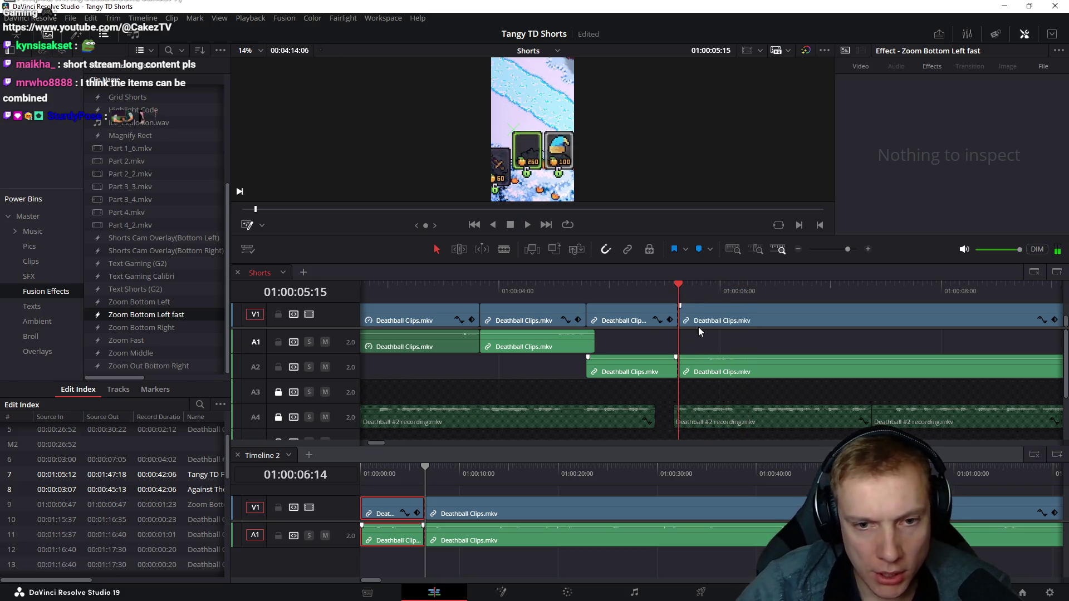
pyautogui.moveTo(706, 385)
pyautogui.mouseDown()
pyautogui.moveTo(738, 321)
pyautogui.moveTo(728, 327)
pyautogui.mouseUp()
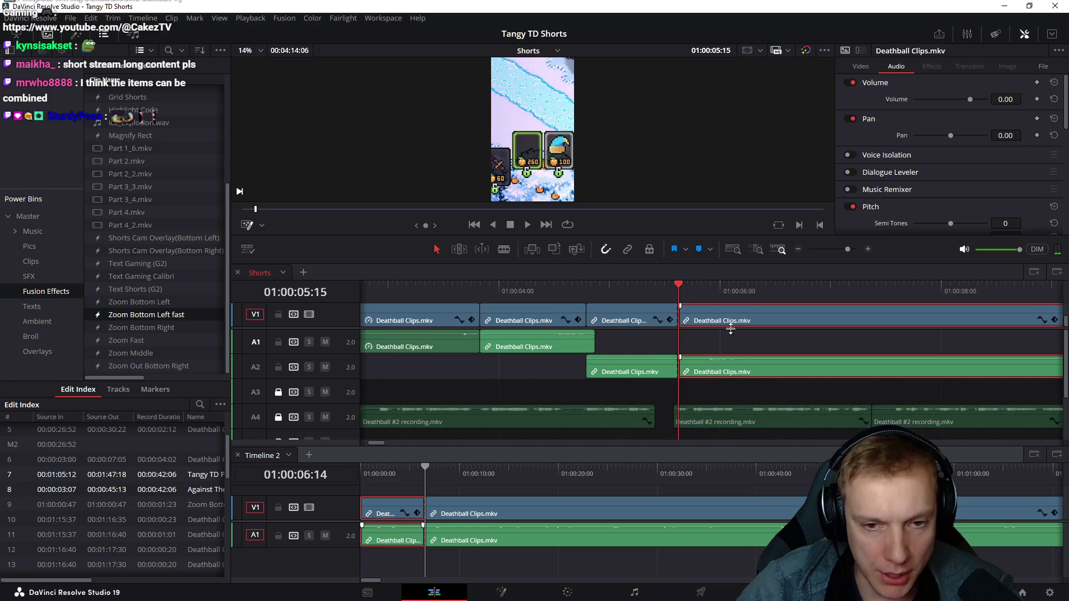
pyautogui.scroll(-3, 737, 330)
pyautogui.scroll(1, 595, 317)
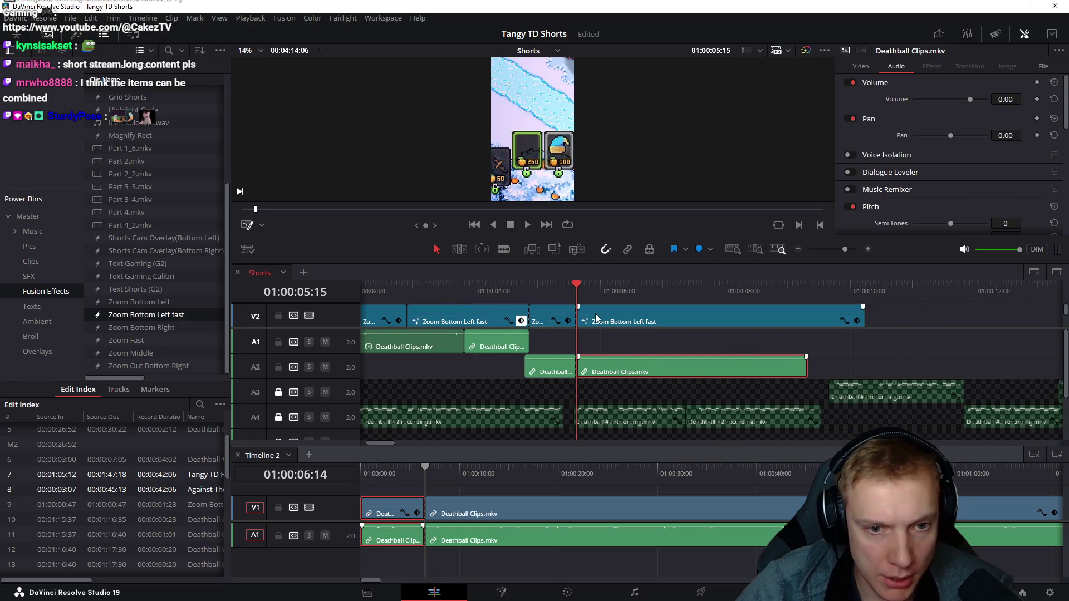
pyautogui.click(600, 317)
pyautogui.press('Delete')
pyautogui.scroll(-1, 640, 298)
# - Review the cut, undo an accidental clip deletion, then bring up Timeline 2 and scrub its footage
pyautogui.click(524, 289)
pyautogui.moveTo(513, 290)
pyautogui.mouseDown()
pyautogui.moveTo(650, 313)
pyautogui.moveTo(577, 315)
pyautogui.mouseUp()
pyautogui.press('space')
pyautogui.press('space')
pyautogui.click(697, 317)
pyautogui.press('Delete')
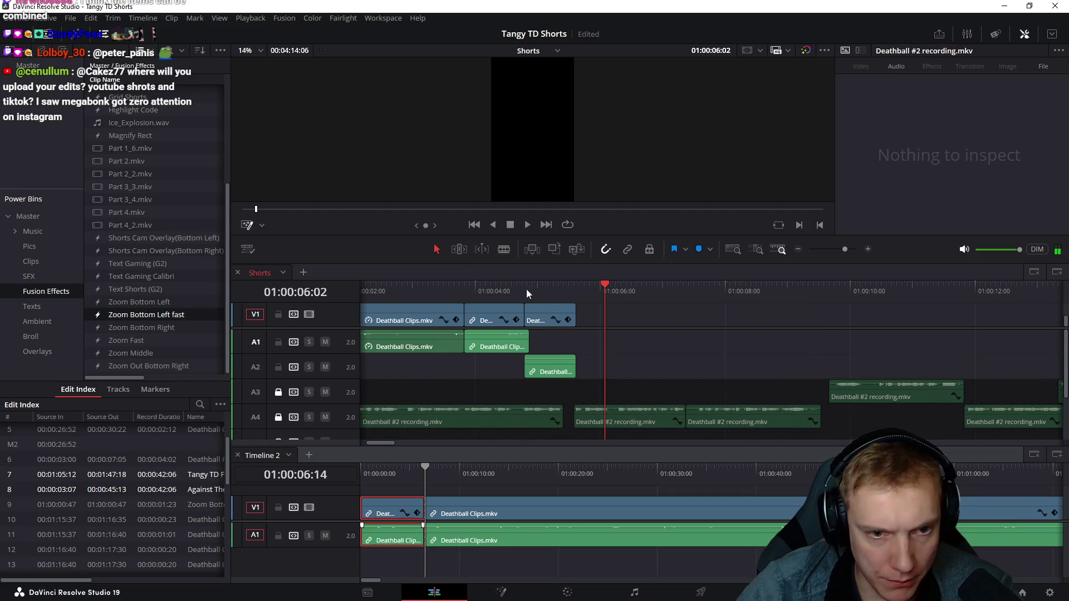
pyautogui.hotkey('ctrl', 'z')
pyautogui.moveTo(604, 287); pyautogui.dragTo(830, 313)
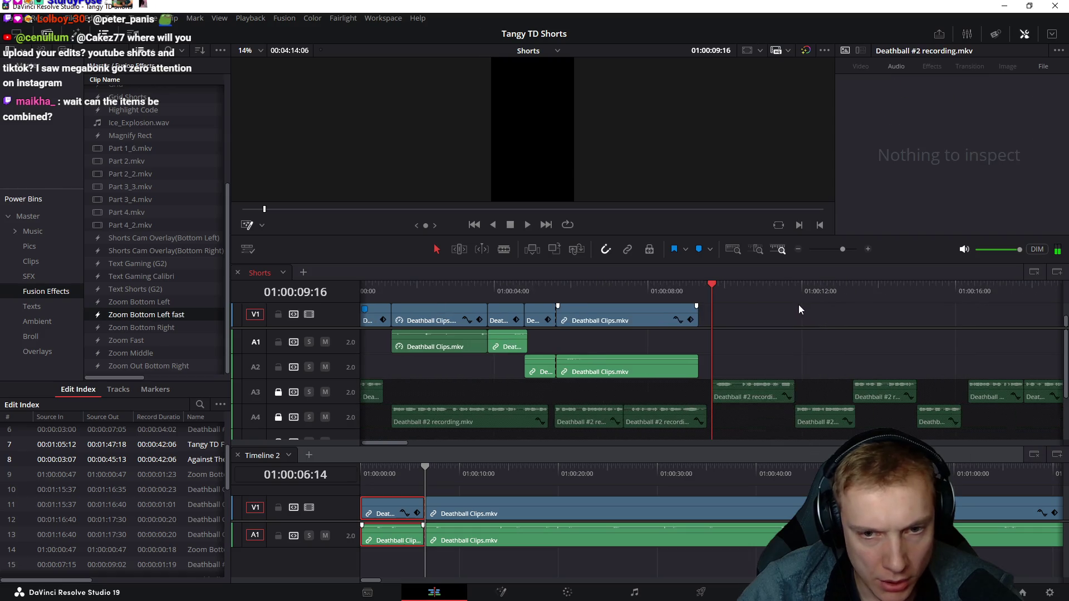
pyautogui.scroll(-2, 799, 304)
pyautogui.click(396, 476)
pyautogui.moveTo(397, 477); pyautogui.dragTo(663, 490)
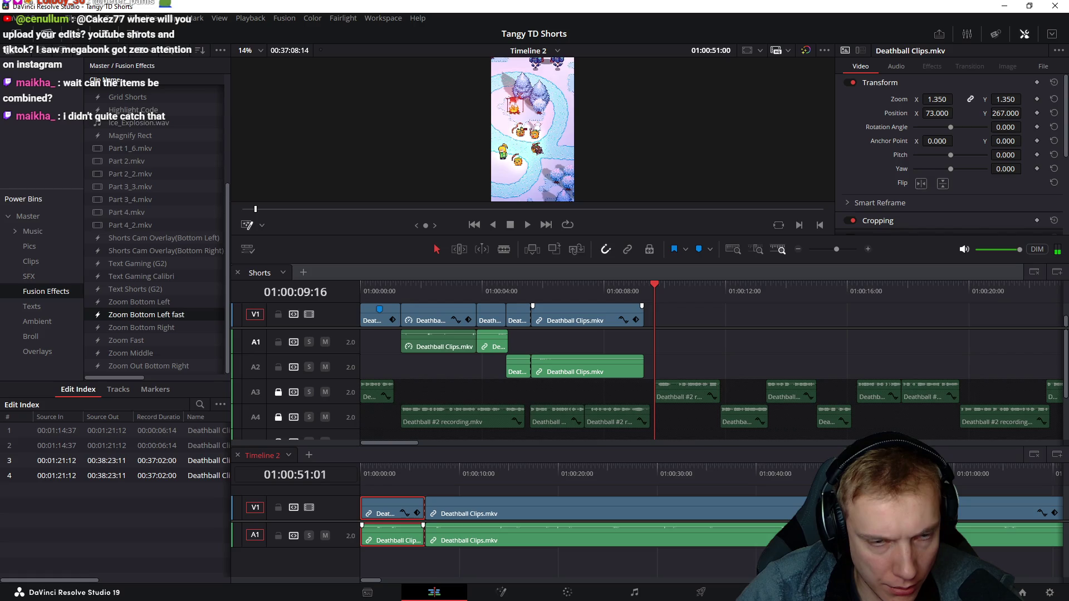
# - Split the Timeline 2 clip at the chosen section's start and end frames
pyautogui.moveTo(855, 499)
pyautogui.mouseDown()
pyautogui.moveTo(767, 498)
pyautogui.moveTo(804, 498)
pyautogui.mouseUp()
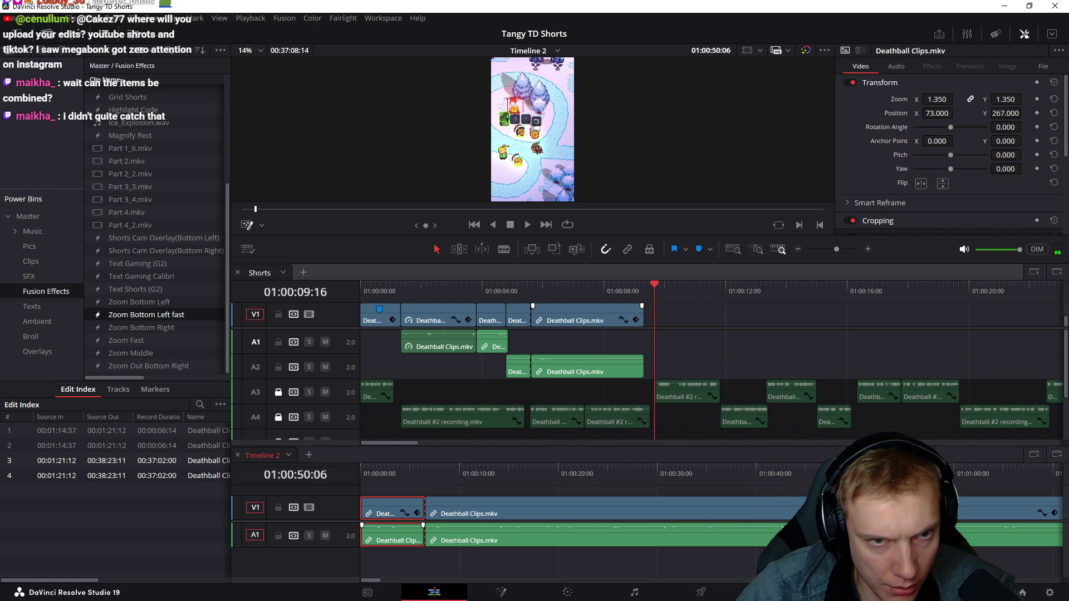
pyautogui.moveTo(854, 499); pyautogui.dragTo(873, 498)
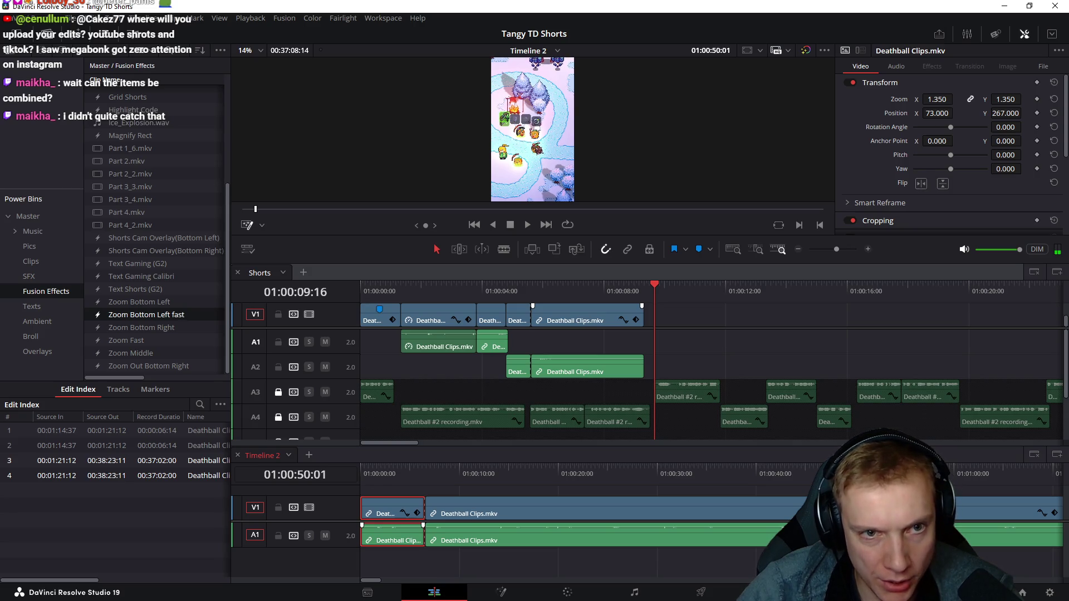
pyautogui.press('Left')
pyautogui.press('Left')
pyautogui.press('Left')
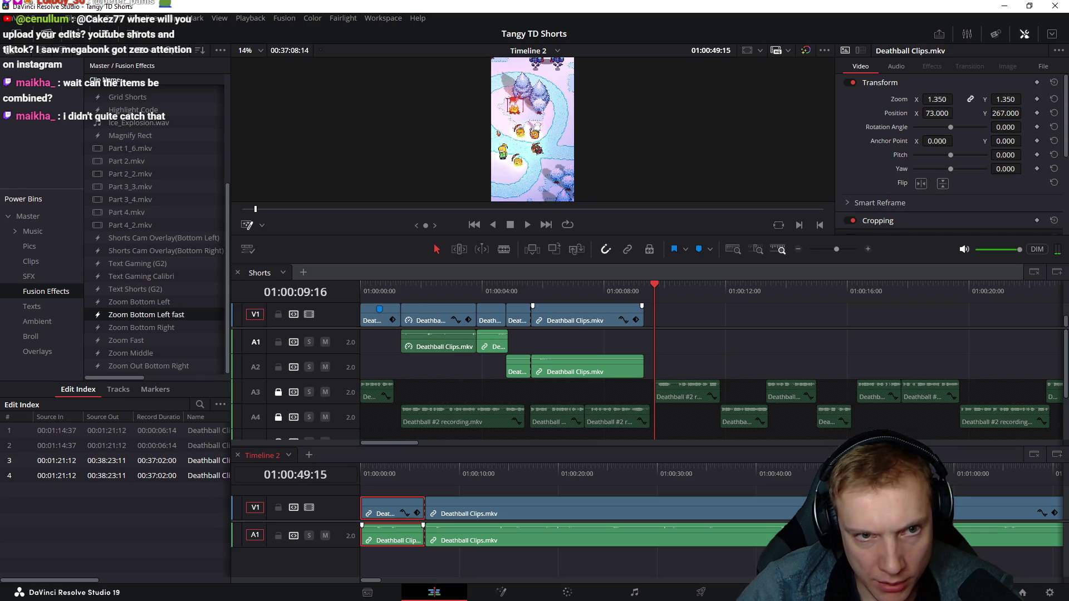
pyautogui.hotkey('ctrl', 'b')
pyautogui.press('space')
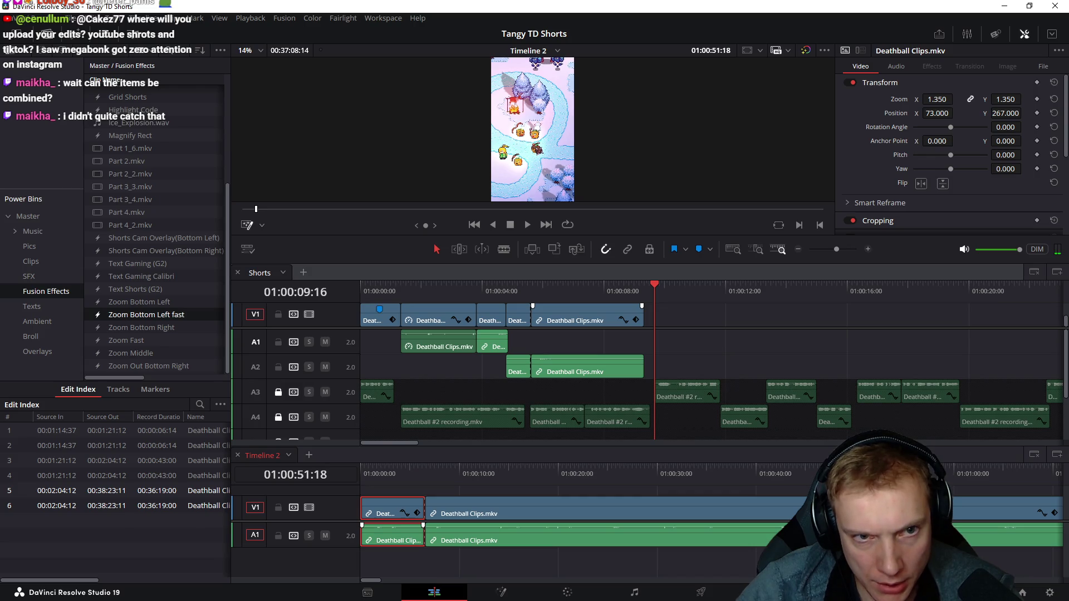
pyautogui.hotkey('ctrl', 'b')
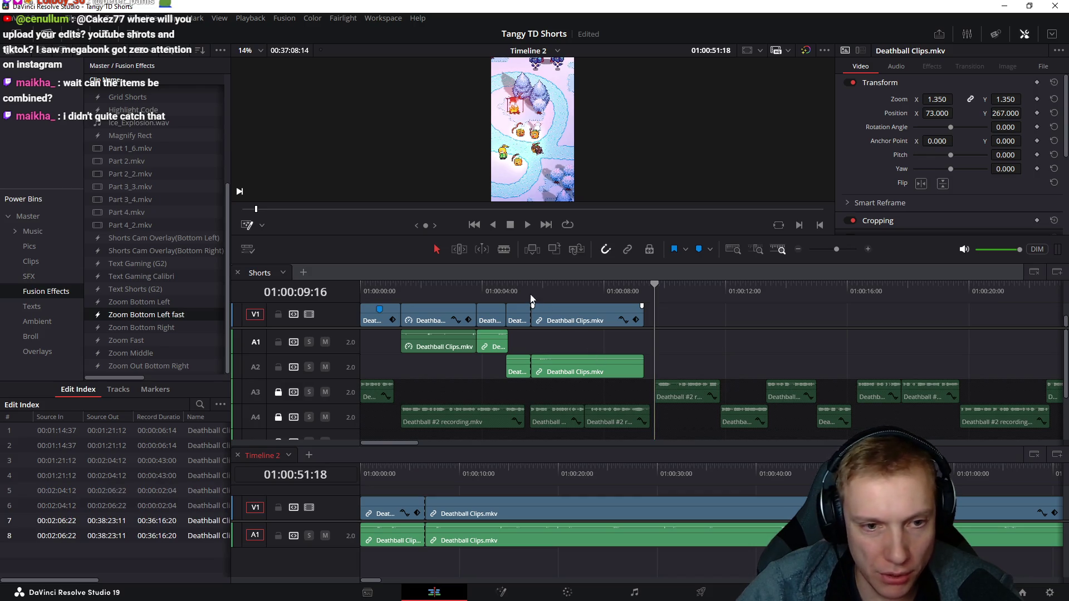
# - Paste the new gameplay section at the end of the Shorts timeline clips
pyautogui.click(509, 288)
pyautogui.moveTo(510, 288); pyautogui.dragTo(503, 291)
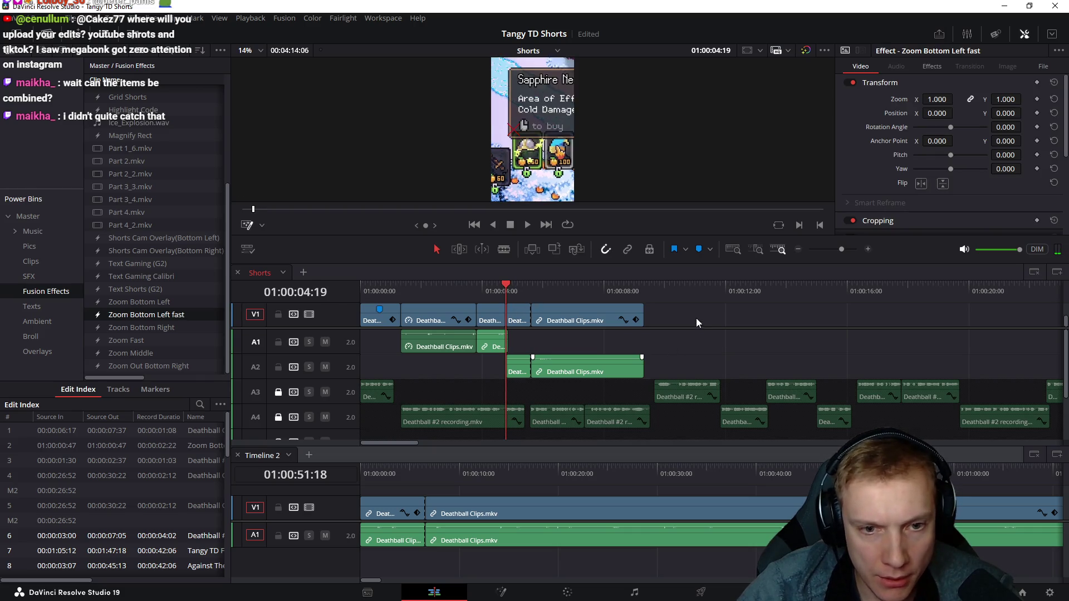
pyautogui.click(660, 289)
pyautogui.hotkey('ctrl', 'v')
# - Delete the leftover A2 and V1 clips after the earlier cut at 05:15
pyautogui.click(526, 291)
pyautogui.moveTo(526, 291); pyautogui.dragTo(531, 292)
pyautogui.click(589, 375)
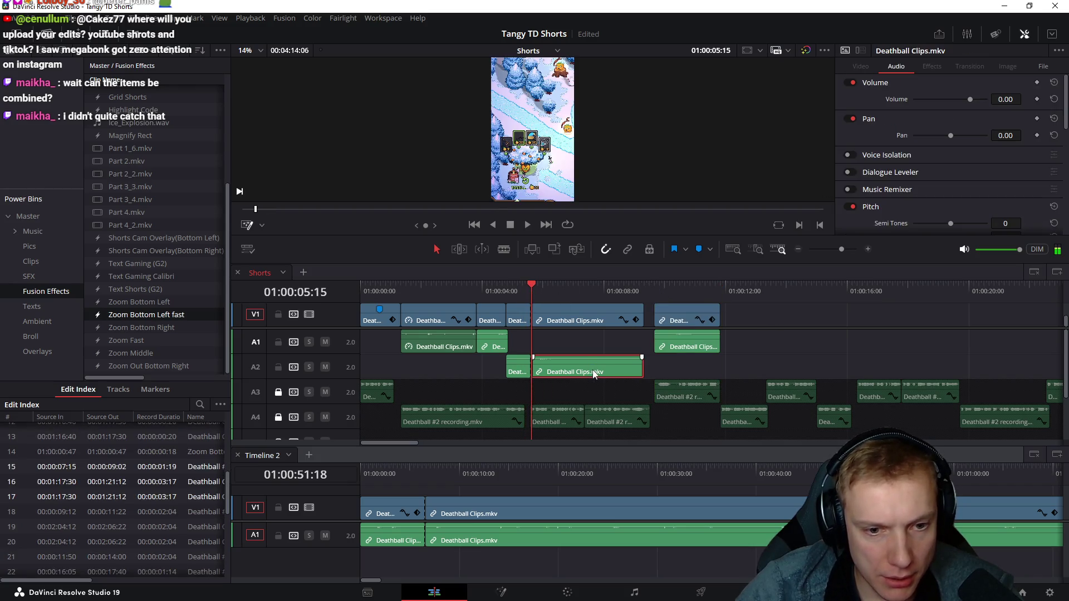
pyautogui.press('Delete')
pyautogui.click(567, 323)
pyautogui.press('Delete')
# - Select the short V1 clip at 03:20 and step the playhead back toward 02:20
pyautogui.moveTo(498, 293); pyautogui.dragTo(476, 292)
pyautogui.click(492, 321)
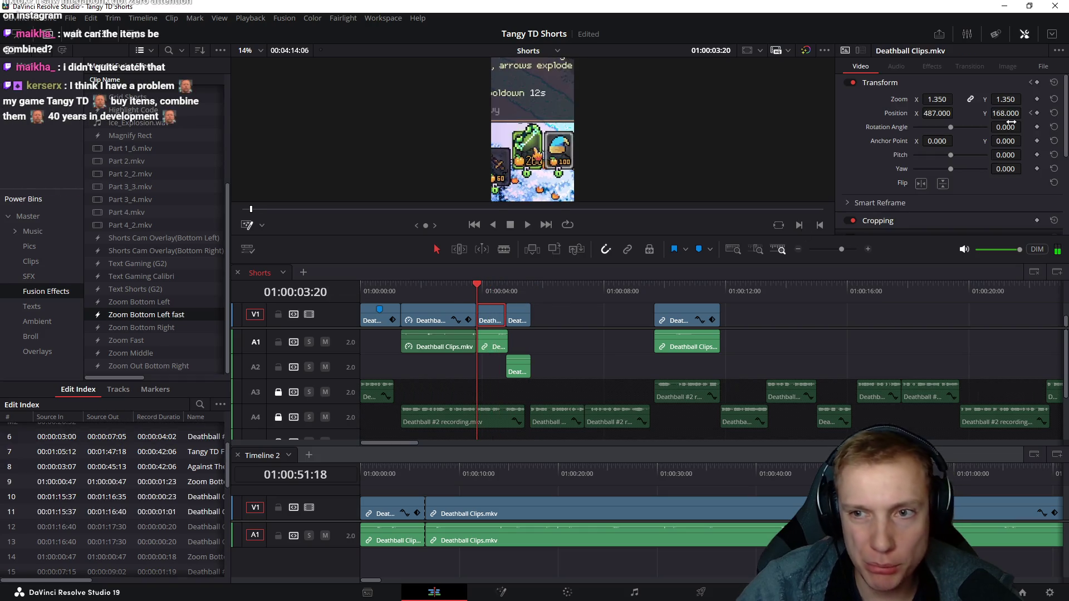
pyautogui.press('Left')
pyautogui.press('Left')
pyautogui.press('Left')
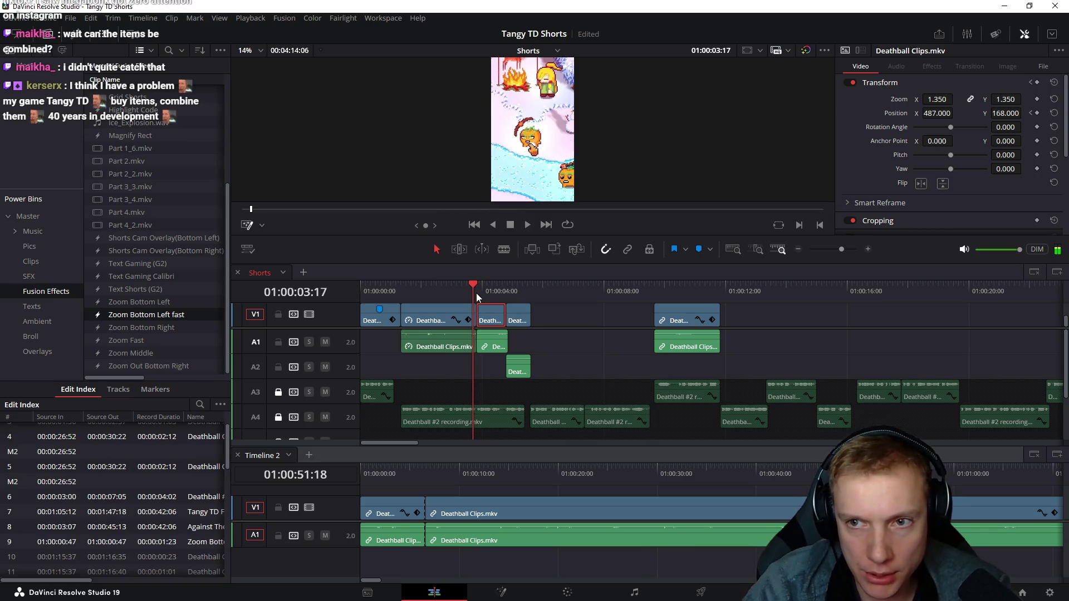
pyautogui.press('Left')
pyautogui.press('Left')
pyautogui.press('Left')
pyautogui.press('Left')
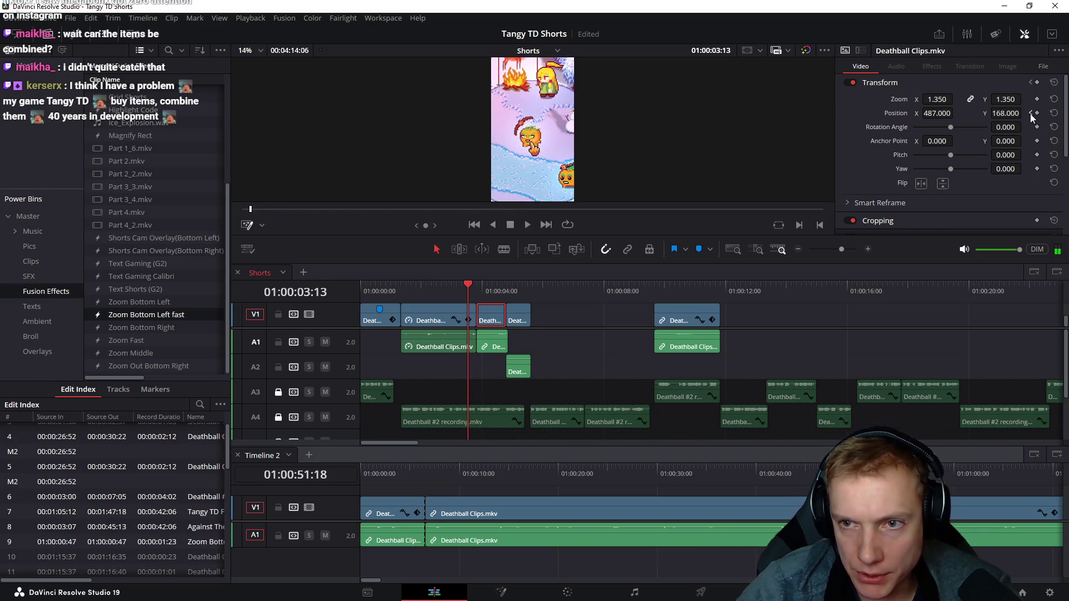
# - Keyframe the short clip's Position X from 16 at 02:20 to 487 at 03:20 and save the project
pyautogui.click(1031, 114)
pyautogui.click(476, 290)
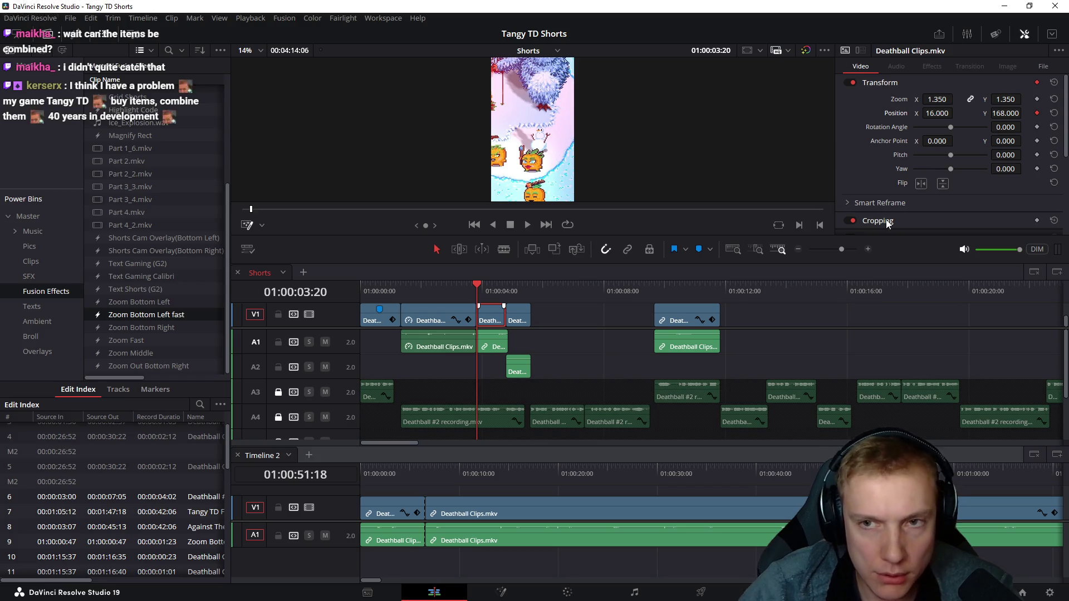
pyautogui.hotkey('ctrl', 'z')
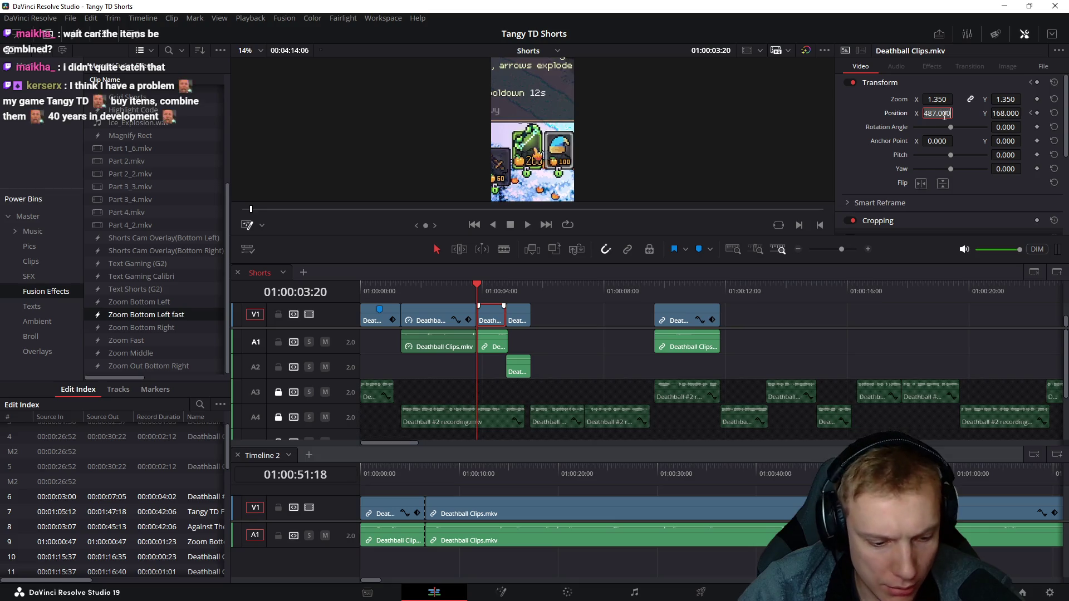
pyautogui.click(1031, 114)
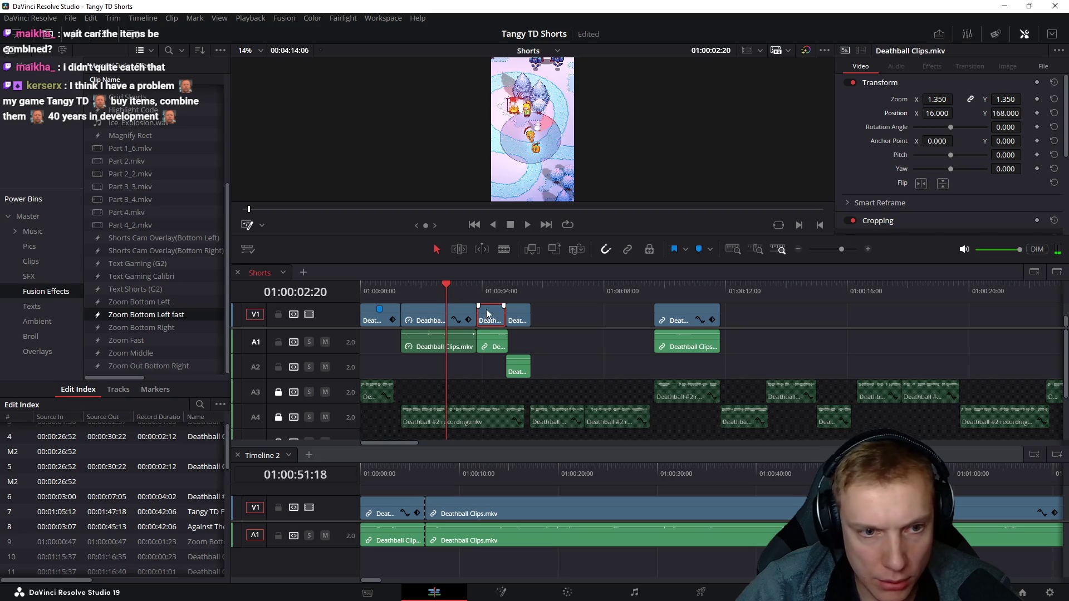
pyautogui.click(475, 289)
pyautogui.hotkey('ctrl', 's')
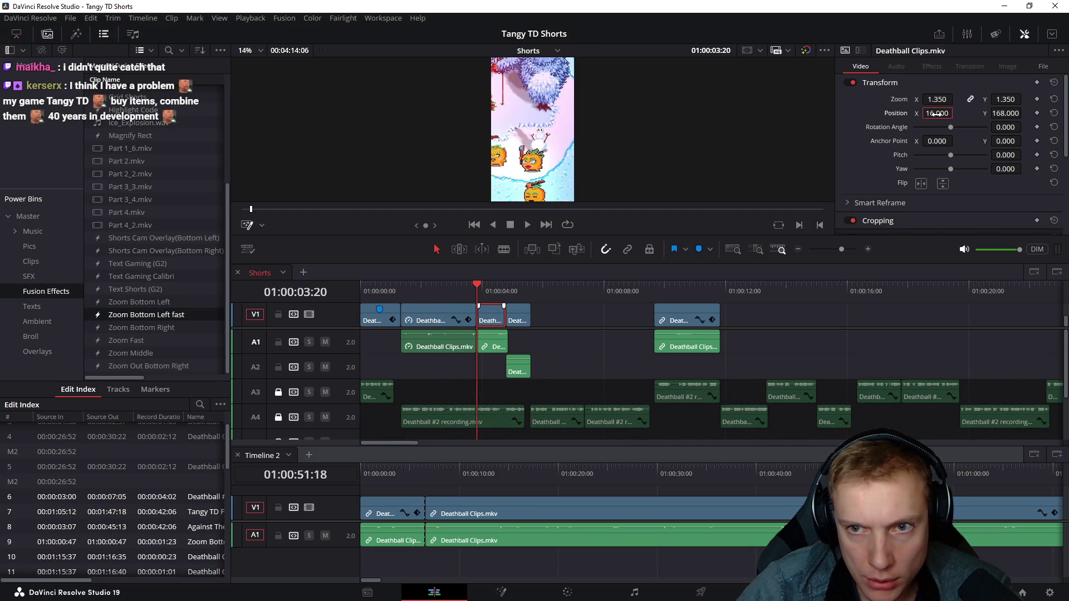
pyautogui.write('487.000')
pyautogui.press('Return')
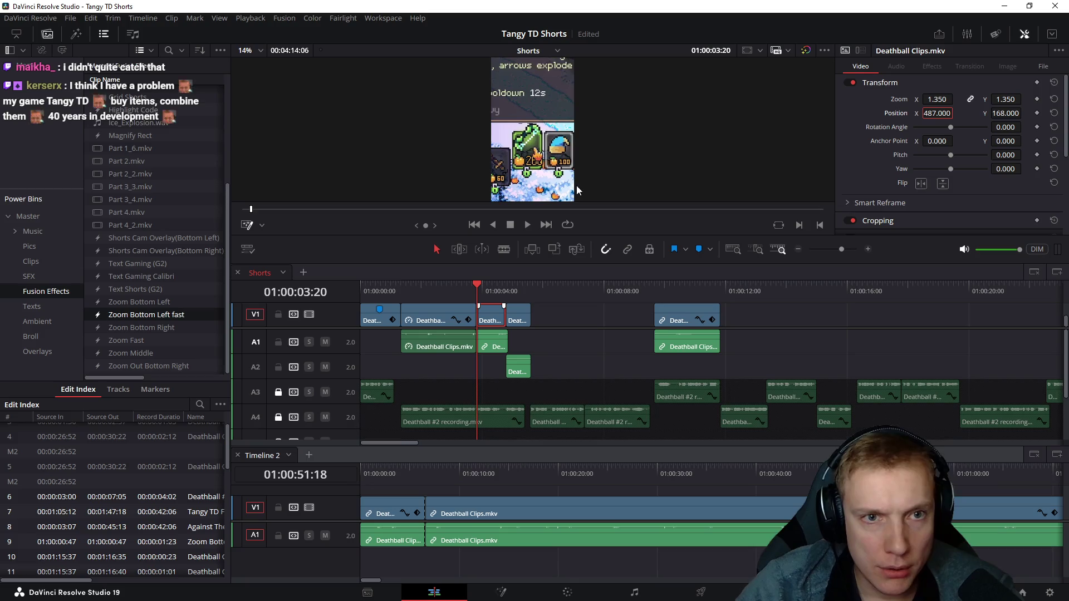
pyautogui.scroll(-1, 578, 143)
pyautogui.hotkey('ctrl', 's')
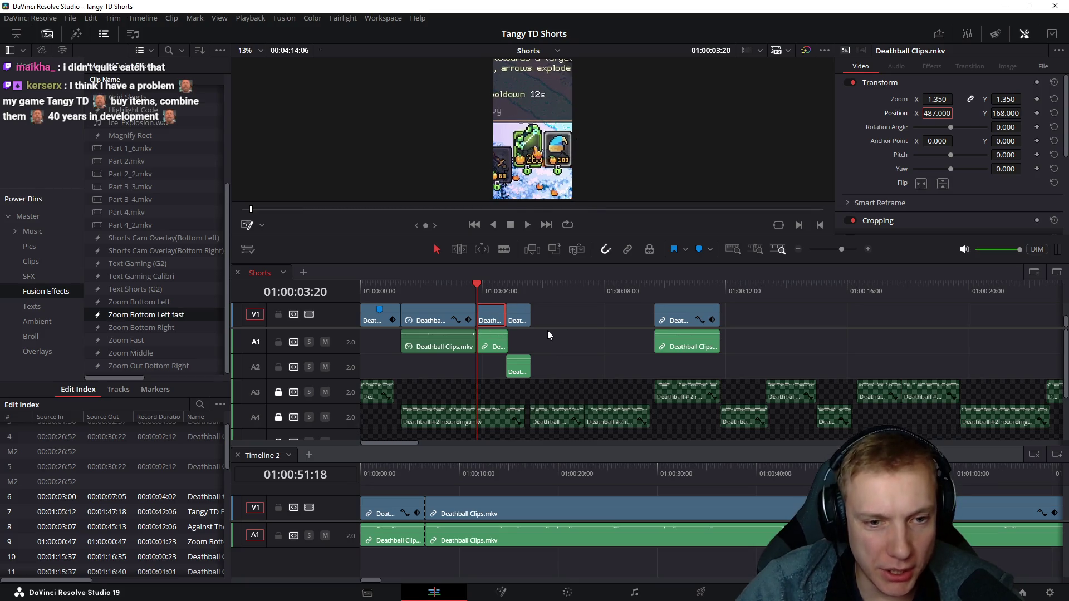
pyautogui.scroll(2, 543, 343)
pyautogui.moveTo(445, 289); pyautogui.dragTo(477, 289)
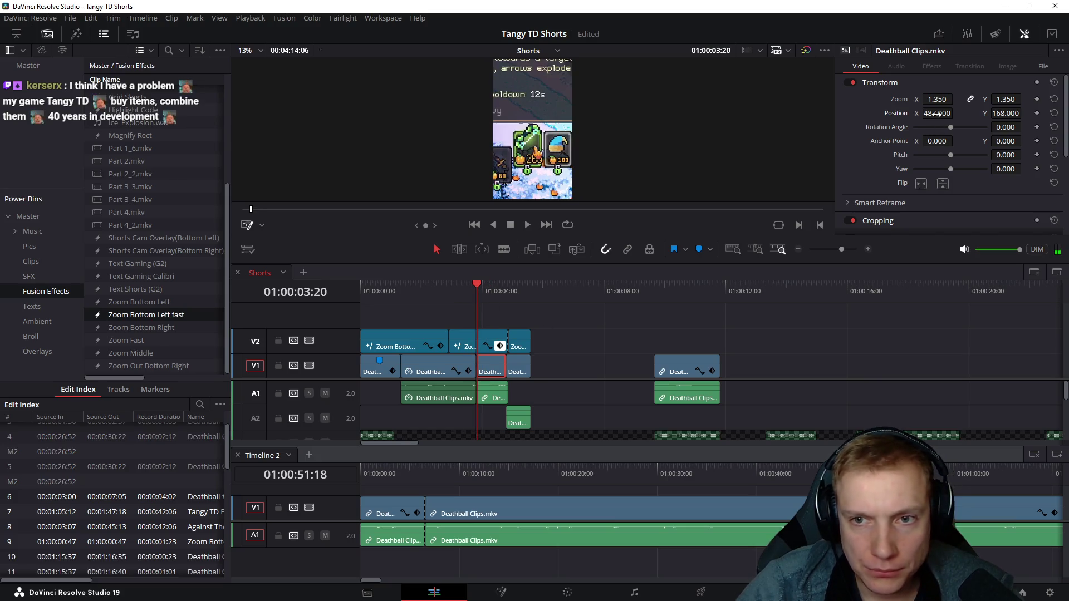
# - Reframe the clip to zoom 1.13 panned onto the shop items and play back the animation
pyautogui.moveTo(936, 112); pyautogui.dragTo(957, 112)
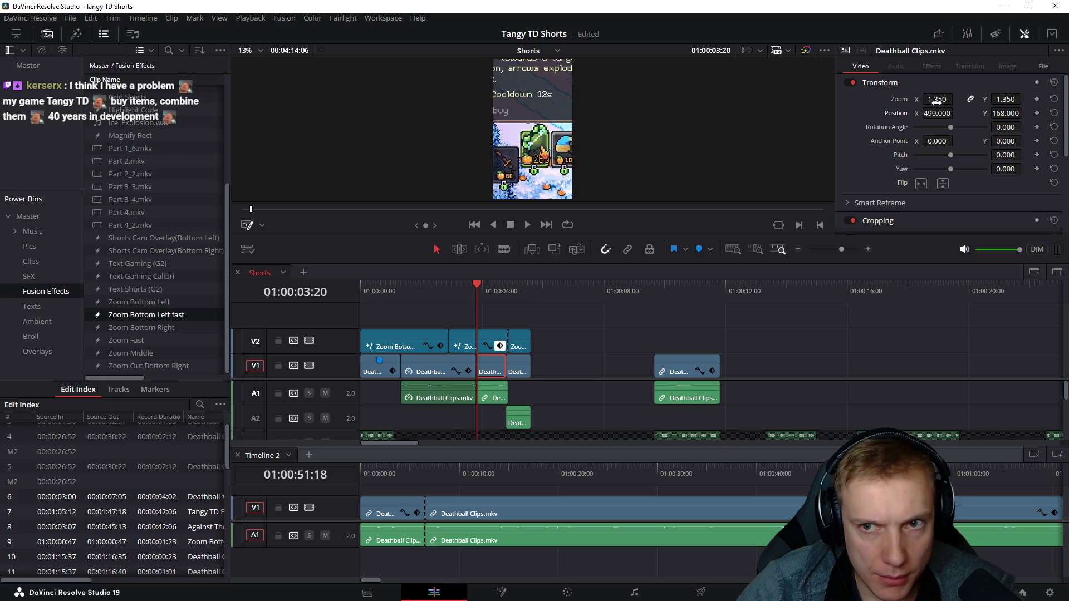
pyautogui.moveTo(956, 99); pyautogui.dragTo(935, 99)
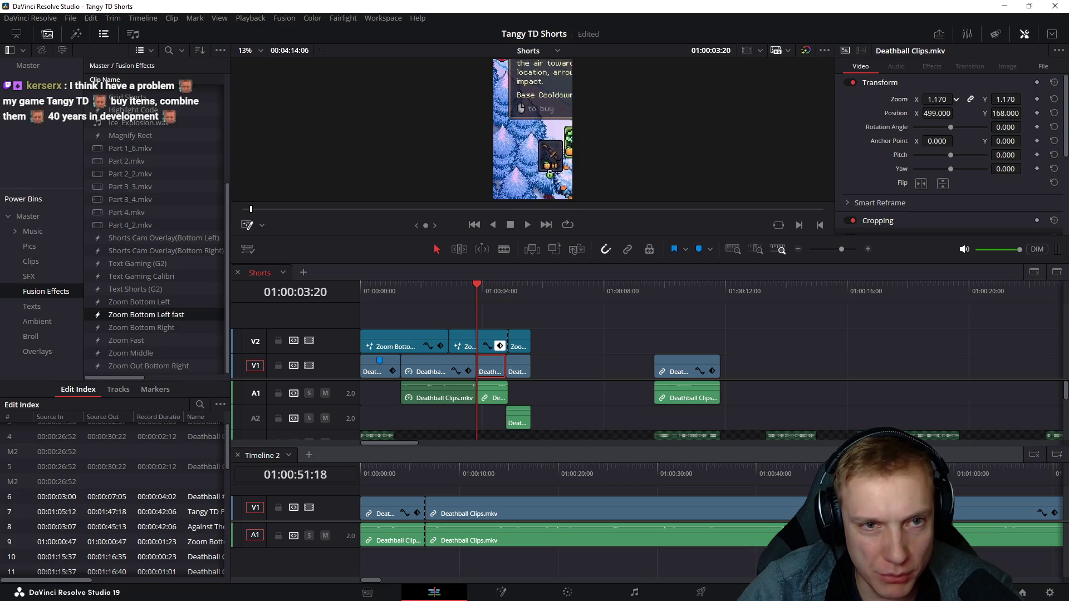
pyautogui.moveTo(938, 113); pyautogui.dragTo(957, 112)
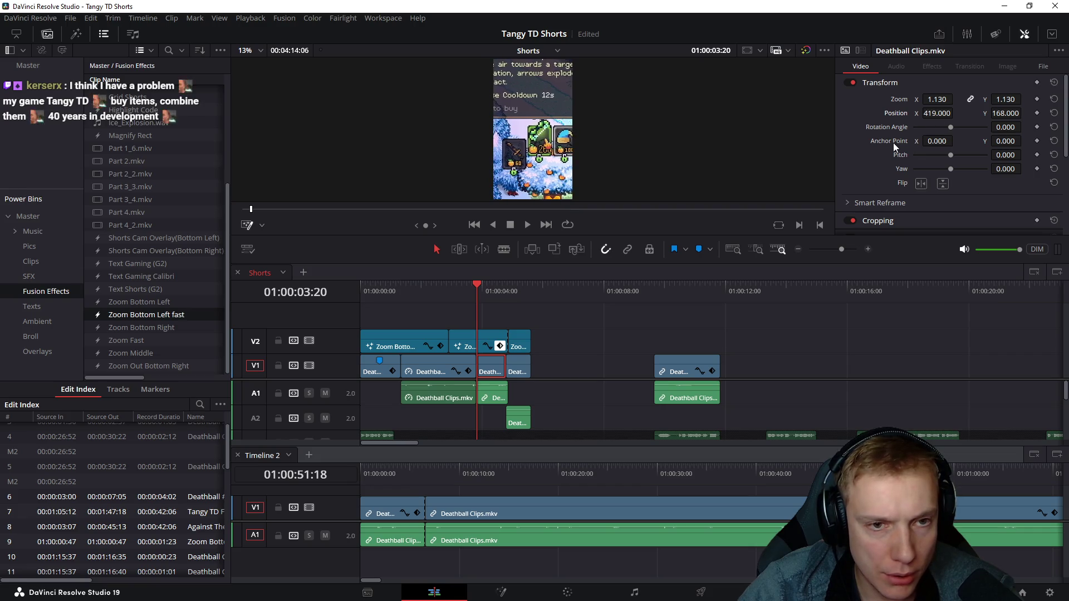
pyautogui.click(424, 293)
pyautogui.press('space')
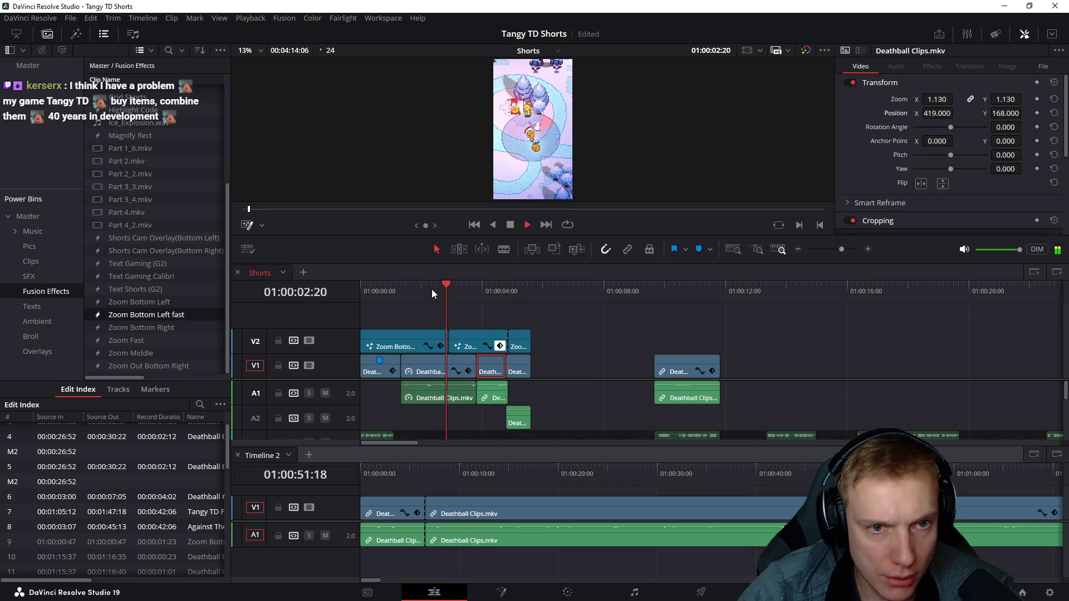
pyautogui.press('space')
# - Remove the Zoom Bottom Left fast effect clip sitting above the clip at 03:20
pyautogui.click(475, 290)
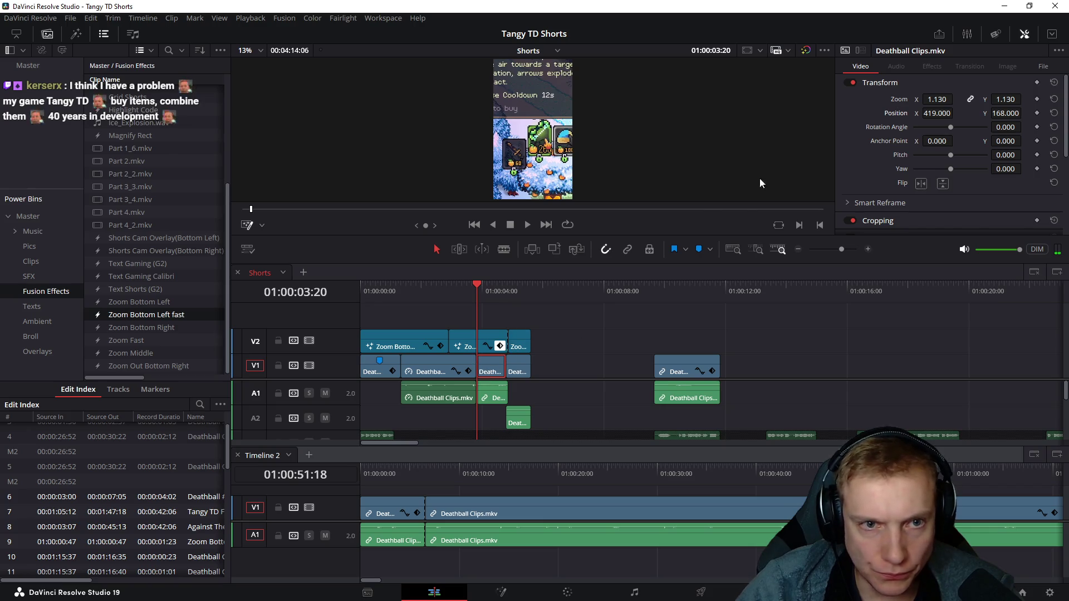
pyautogui.click(482, 342)
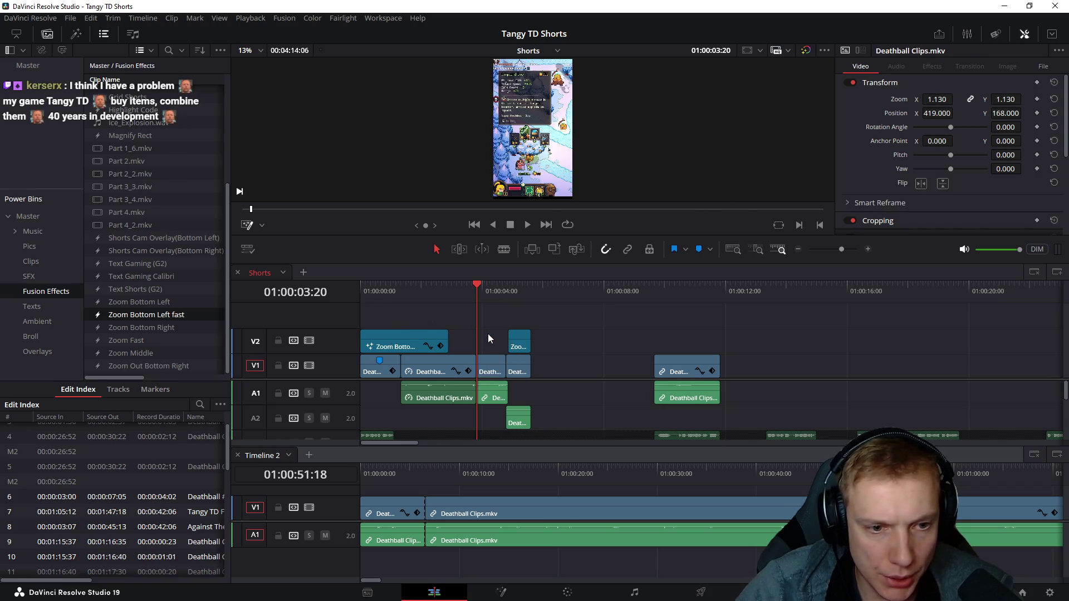
pyautogui.moveTo(451, 294)
pyautogui.mouseDown()
pyautogui.moveTo(494, 300)
pyautogui.moveTo(480, 303)
pyautogui.mouseUp()
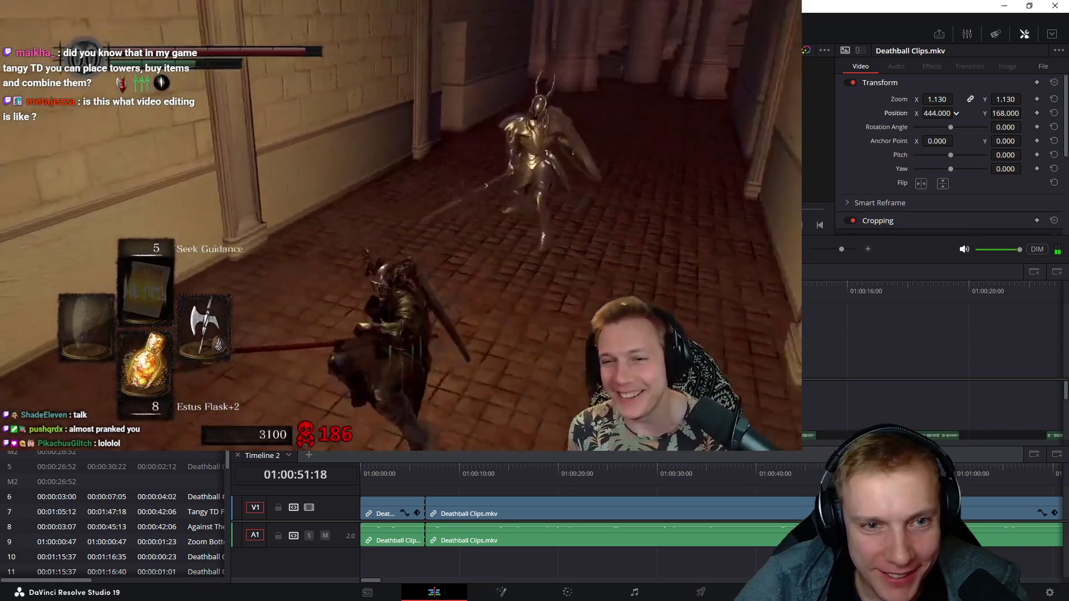
# - Pan the Deathball clip to Position X 410 and enter a Zoom value that becomes 100
pyautogui.moveTo(936, 113); pyautogui.dragTo(927, 113)
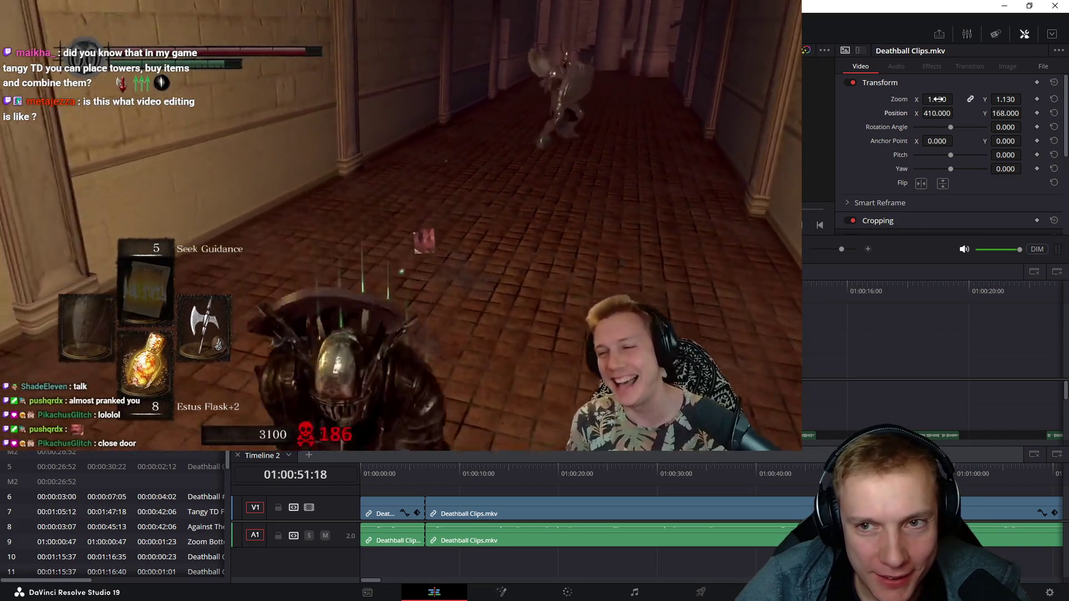
pyautogui.click(936, 100)
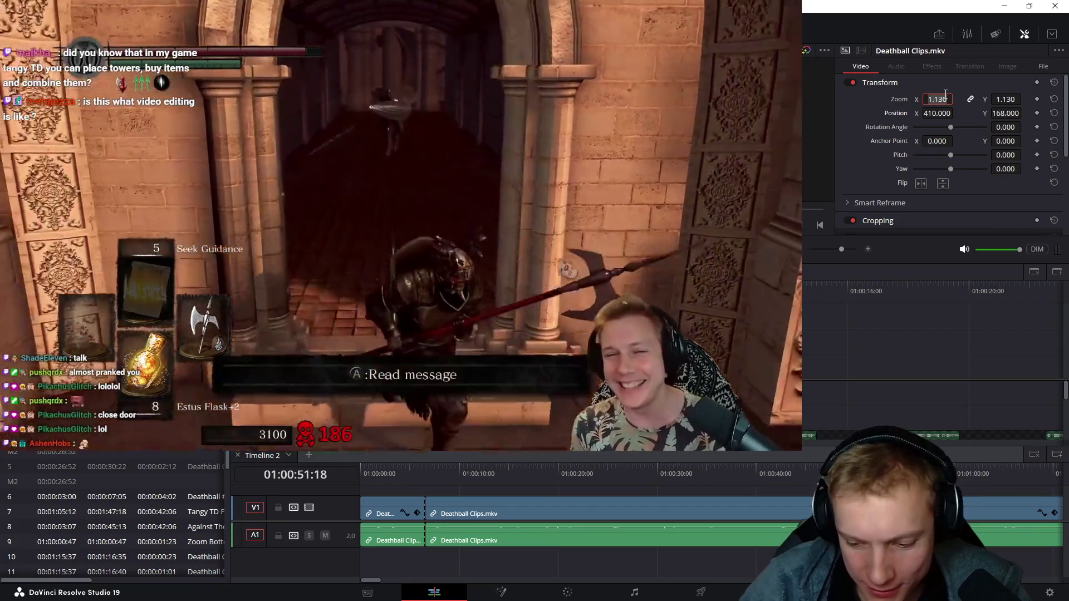
pyautogui.write('130')
pyautogui.press('Return')
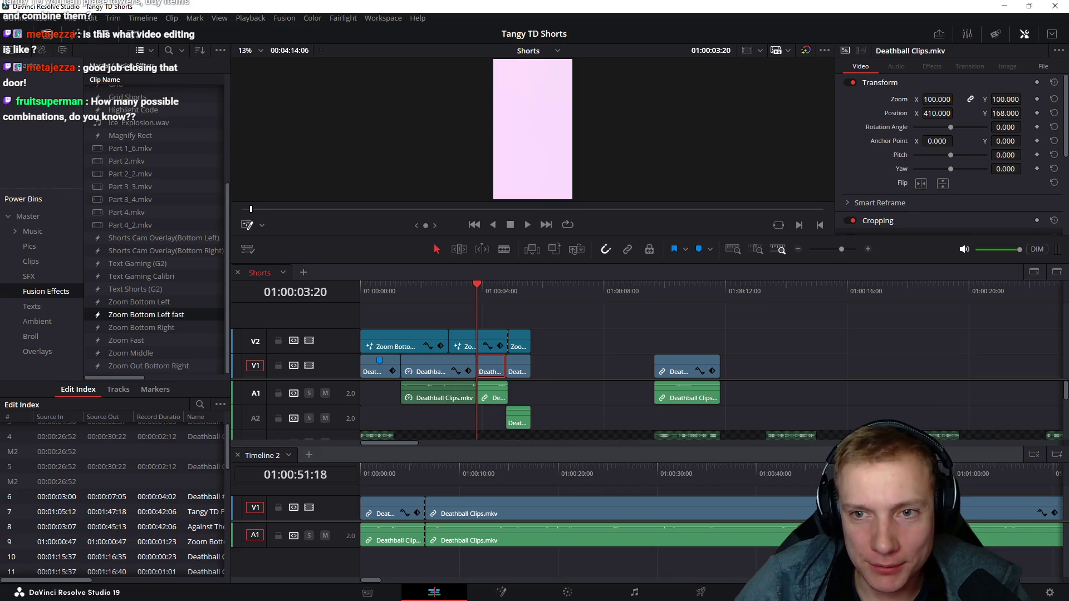
pyautogui.write('1.35')
# - Set the clip zoom to 1.35 and keyframe Position X at 497 on frame 01:00:03:20
pyautogui.press('Return')
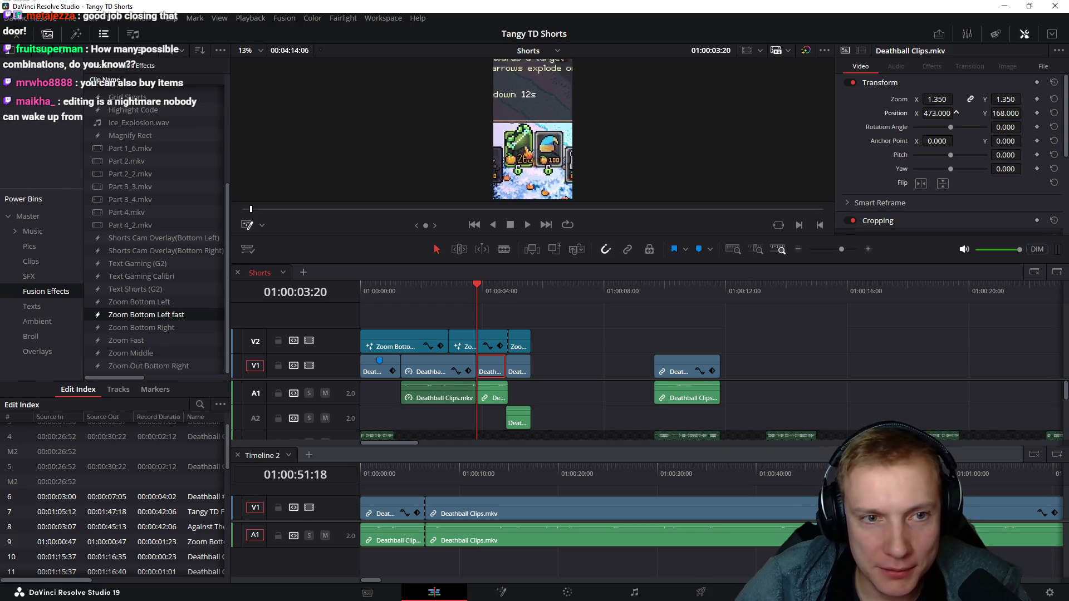
pyautogui.moveTo(935, 113); pyautogui.dragTo(933, 112)
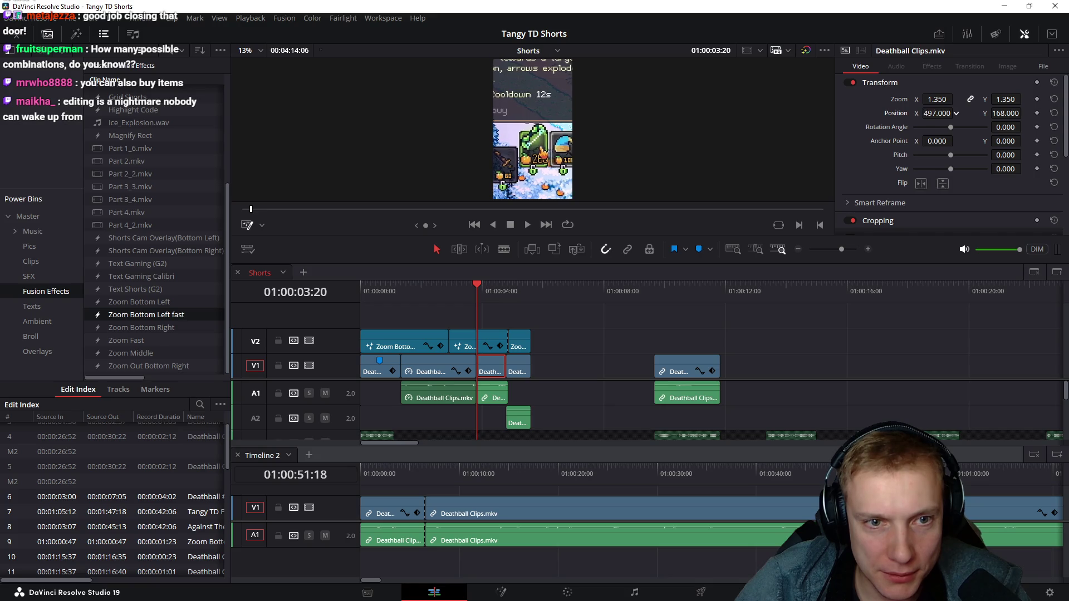
pyautogui.click(1038, 113)
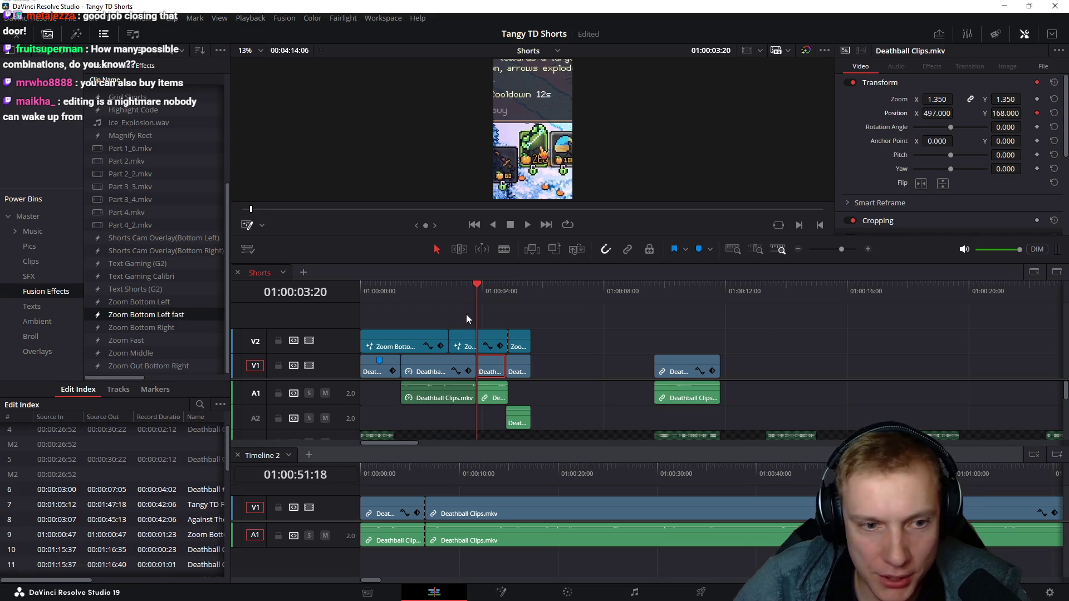
# - Move to 01:00:04:11 and pan the footage to Position X 79 for the second keyframe
pyautogui.press('space')
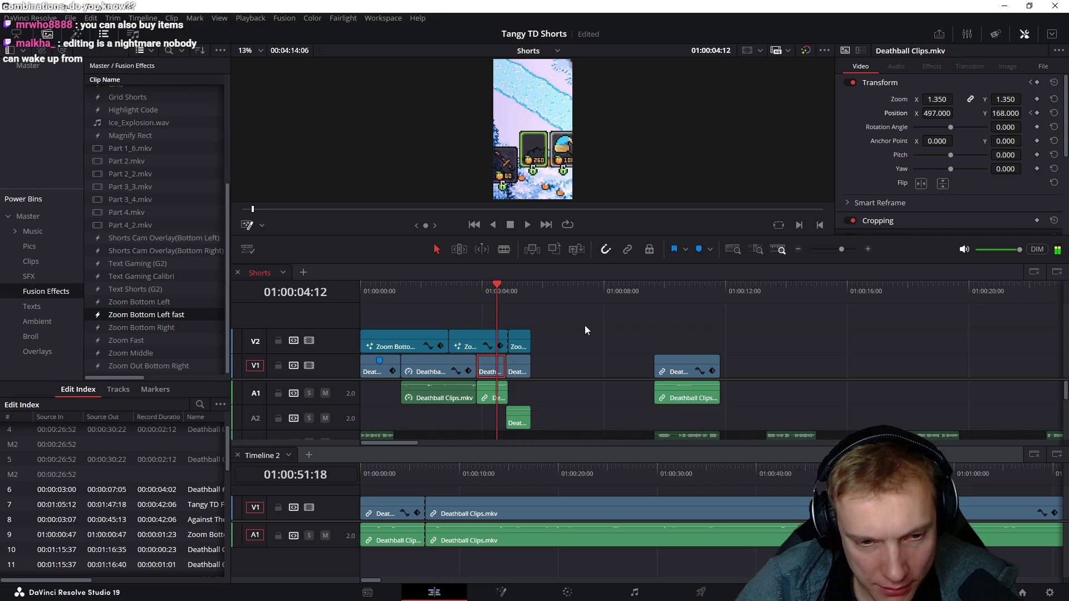
pyautogui.press('j')
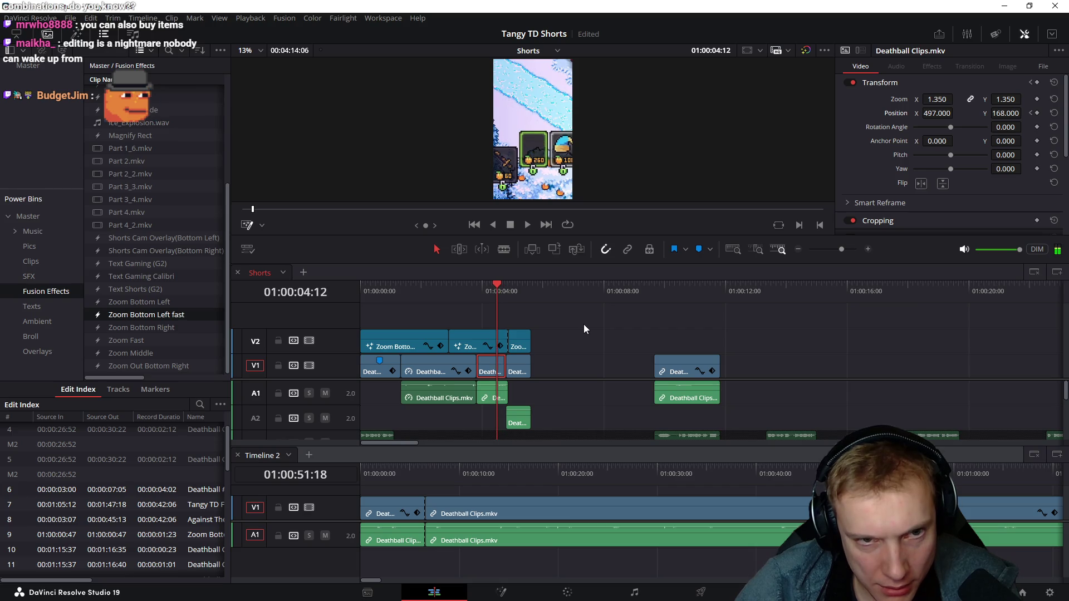
pyautogui.press('Right')
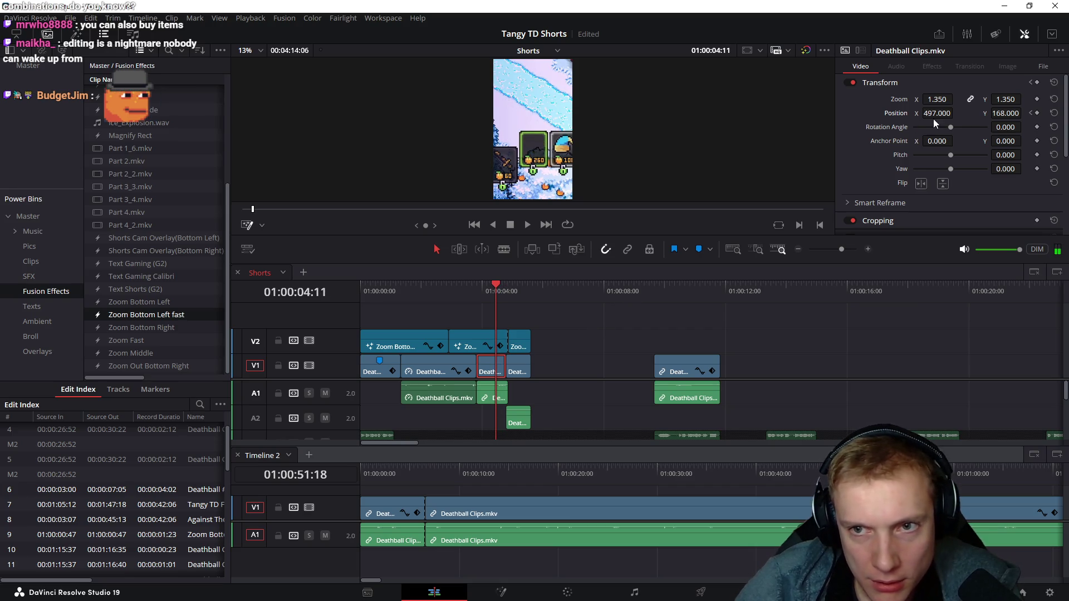
pyautogui.moveTo(937, 113); pyautogui.dragTo(956, 113)
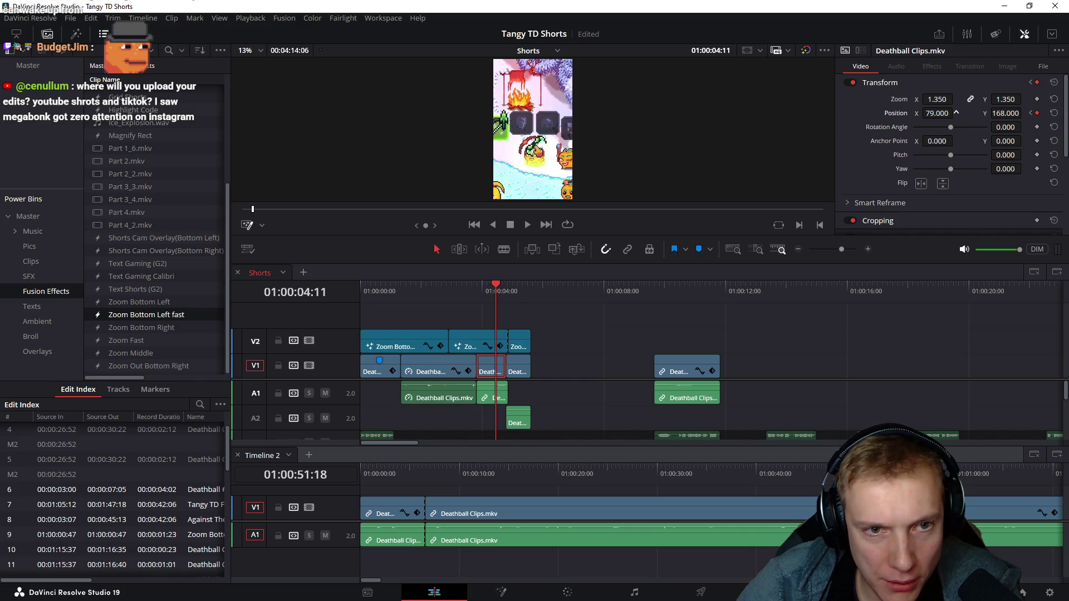
# - Review the keyframed pan by playback and save the project
pyautogui.moveTo(935, 114); pyautogui.dragTo(979, 115)
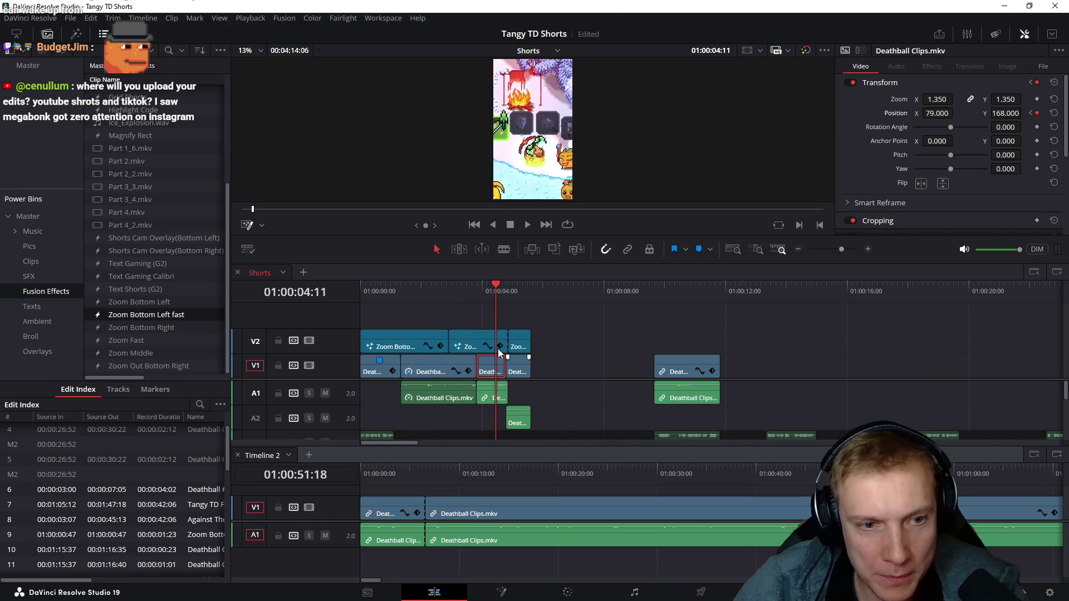
pyautogui.click(471, 287)
pyautogui.press('space')
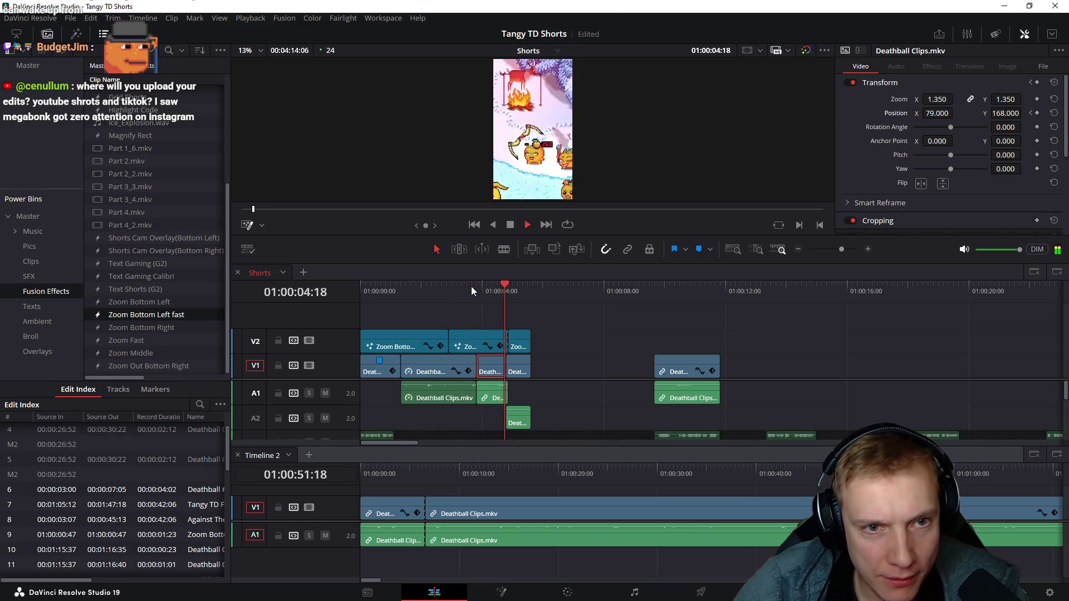
pyautogui.press('space')
pyautogui.hotkey('ctrl', 's')
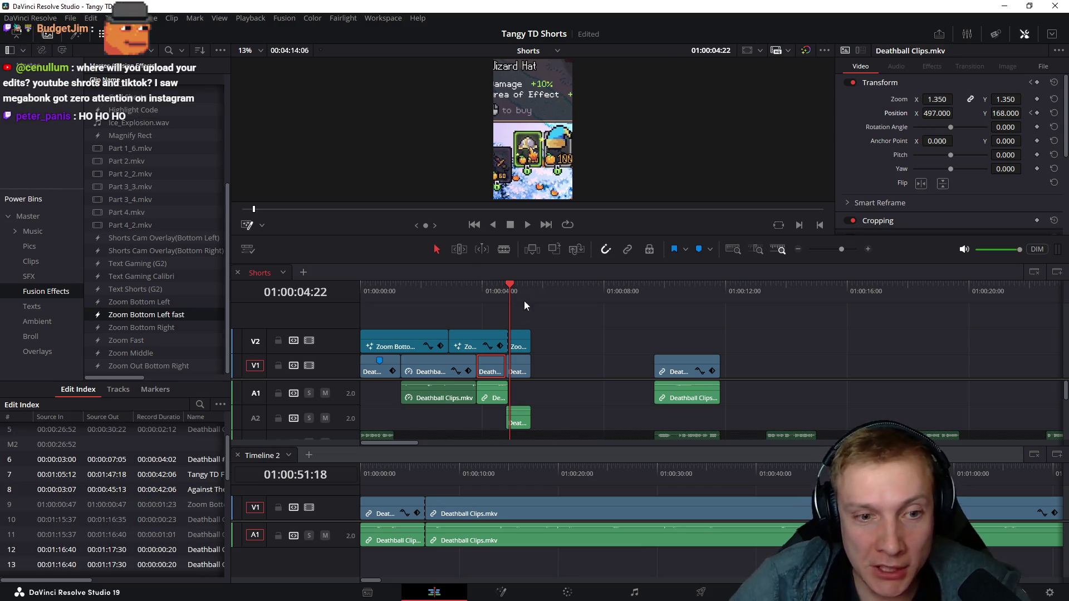
# - From 01:00:03:20, keyframe Position X frame by frame through 463, 413, 351 toward 300
pyautogui.click(479, 292)
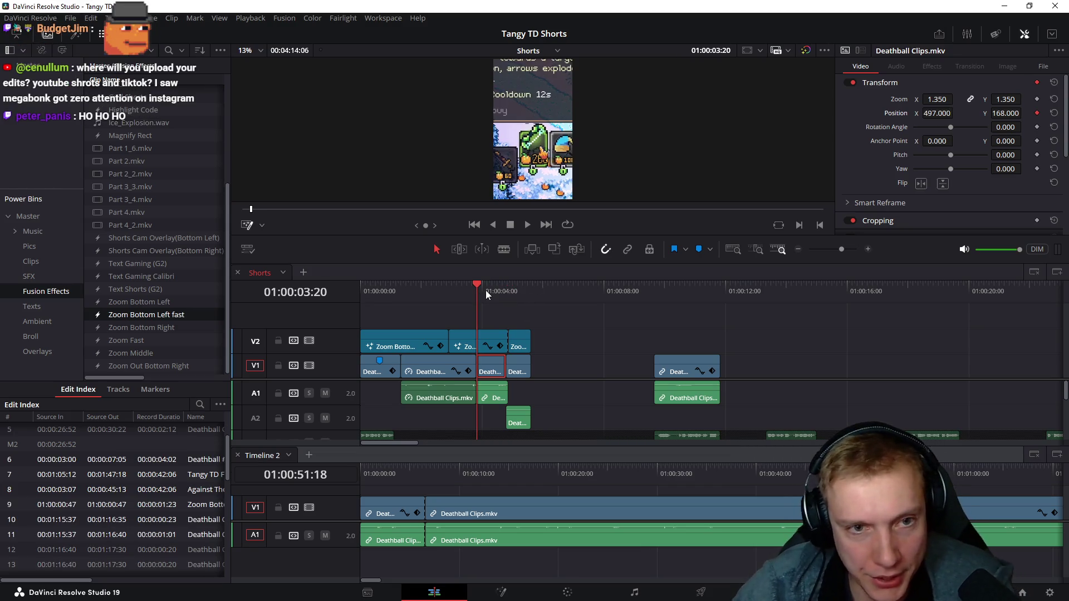
pyautogui.press('Right')
pyautogui.press('Right')
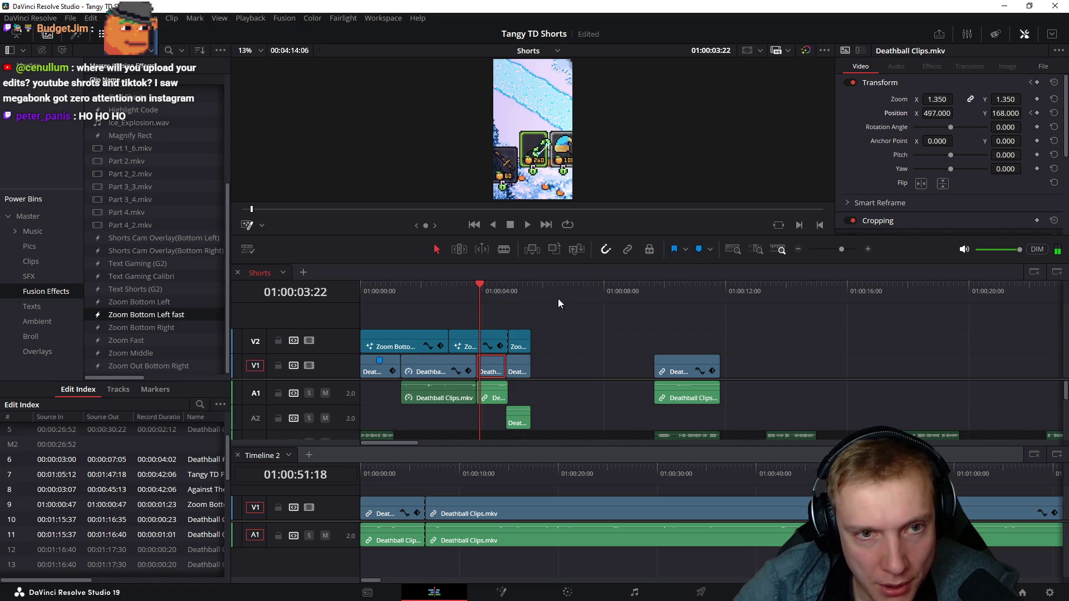
pyautogui.press('Left')
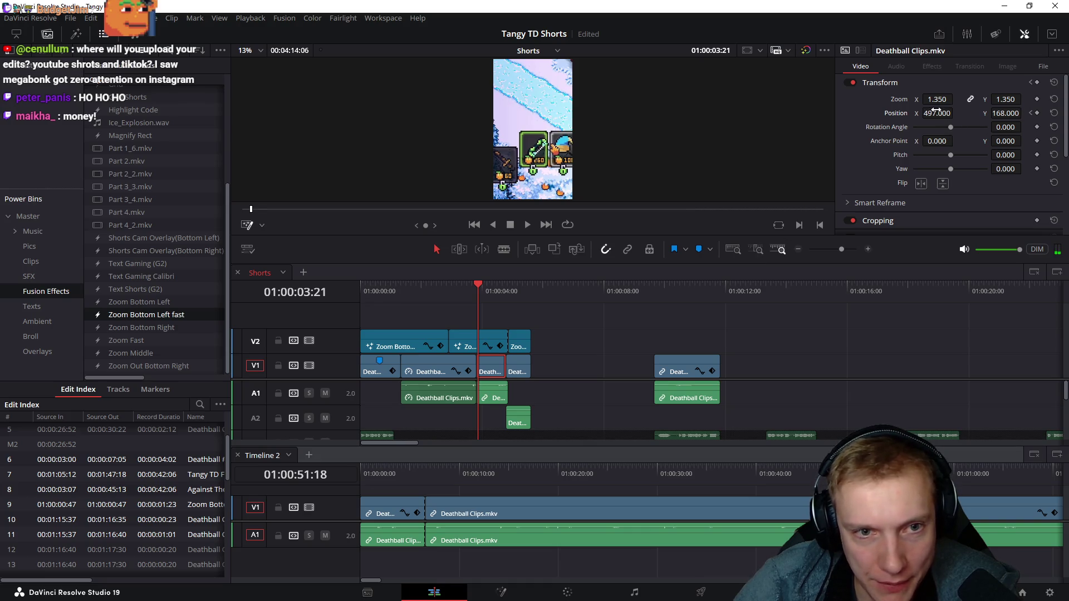
pyautogui.moveTo(935, 110); pyautogui.dragTo(907, 110)
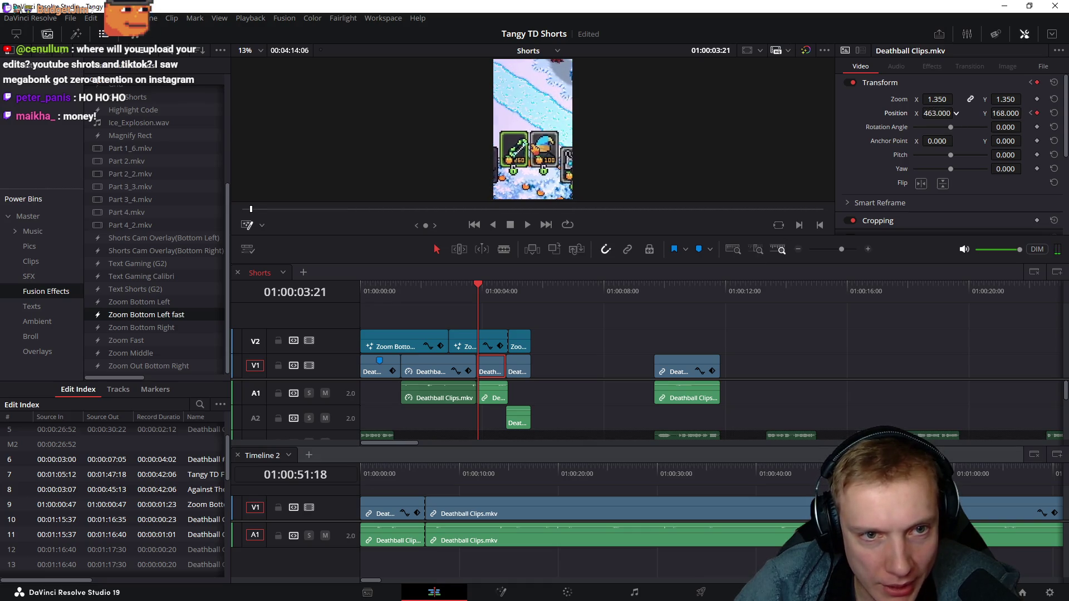
pyautogui.press('Right')
pyautogui.moveTo(940, 116); pyautogui.dragTo(937, 114)
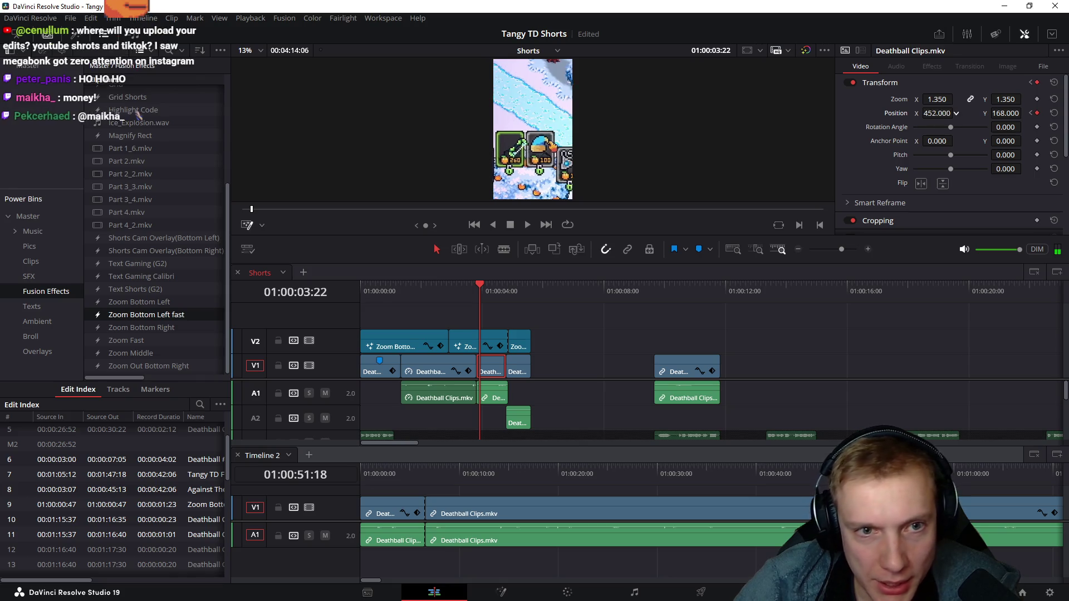
pyautogui.press('Right')
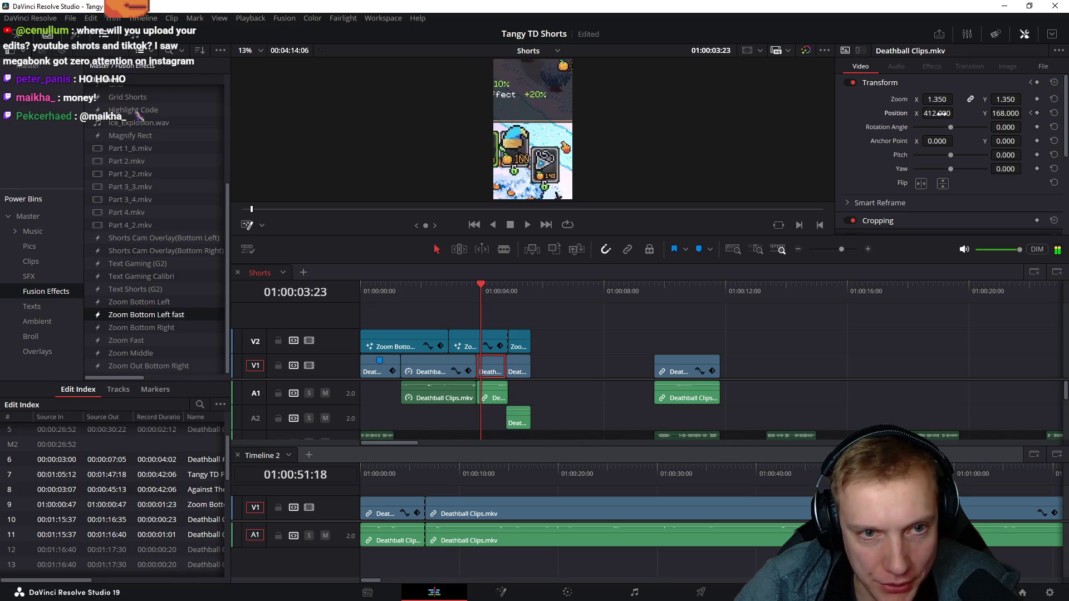
pyautogui.moveTo(945, 113); pyautogui.dragTo(956, 113)
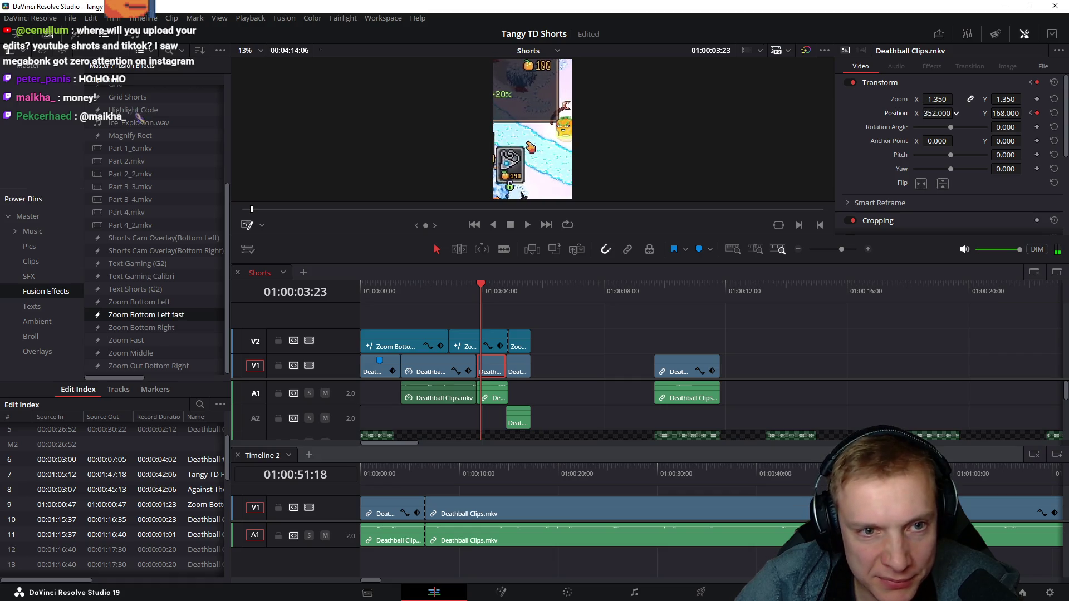
pyautogui.press('Right')
pyautogui.moveTo(956, 113)
pyautogui.mouseDown()
pyautogui.moveTo(917, 113)
pyautogui.moveTo(934, 113)
pyautogui.mouseUp()
pyautogui.press('Right')
pyautogui.press('Right')
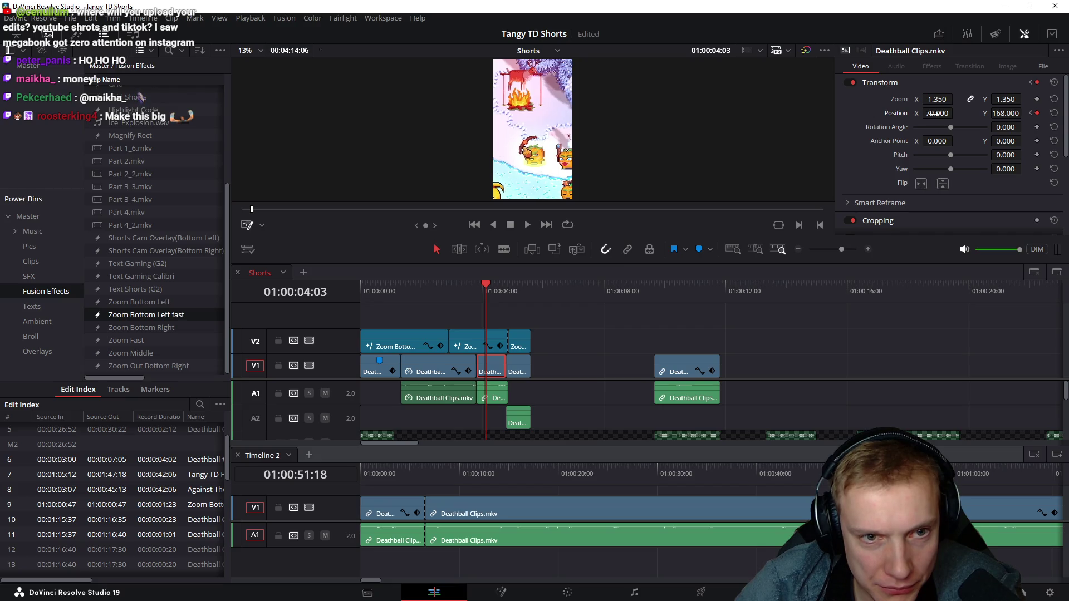
# - Leave Position X at 79 for frame 01:00:04:03 and replay the finished pan
pyautogui.press('Right')
pyautogui.moveTo(942, 117); pyautogui.dragTo(941, 122)
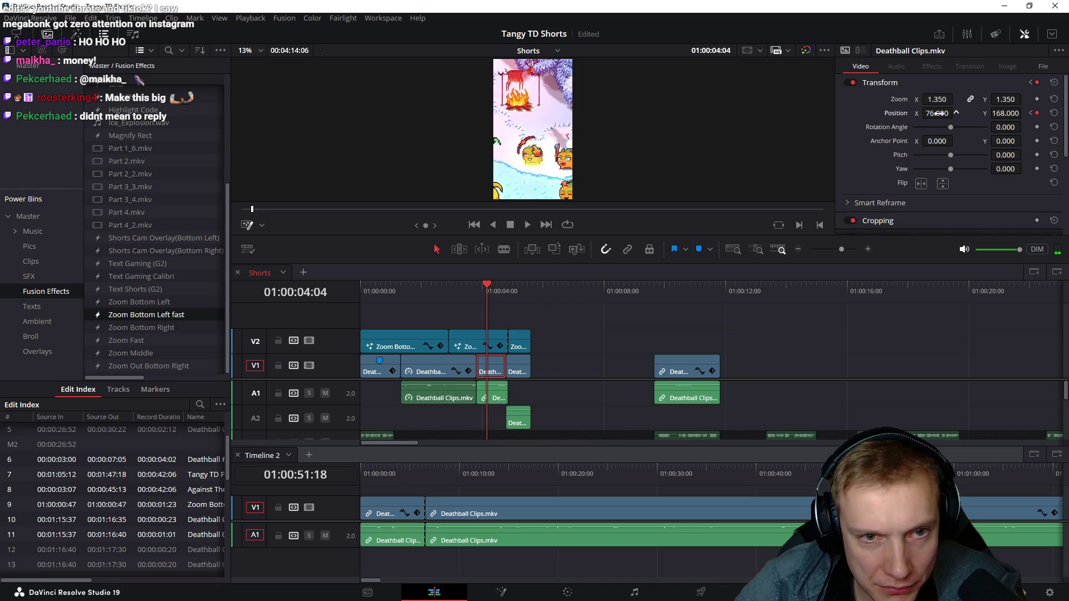
pyautogui.hotkey('ctrl', 'z')
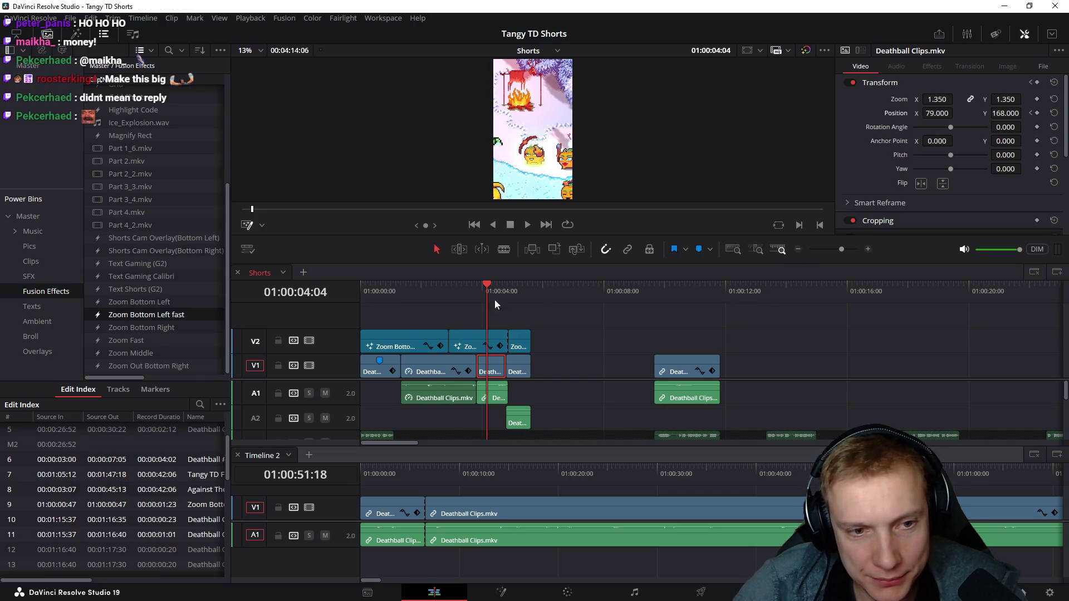
pyautogui.click(460, 291)
pyautogui.press('space')
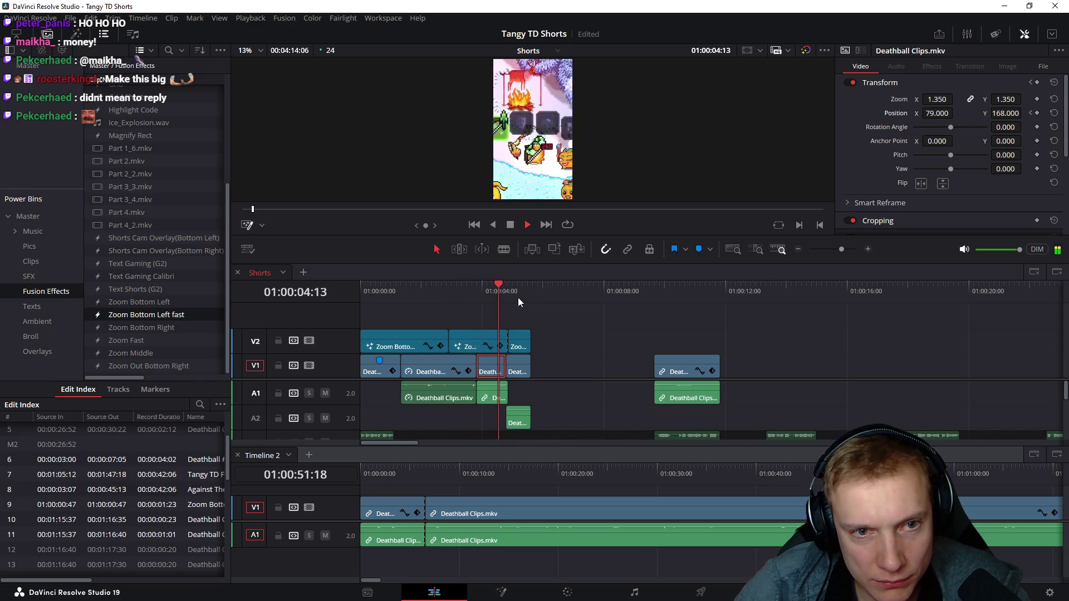
pyautogui.press('space')
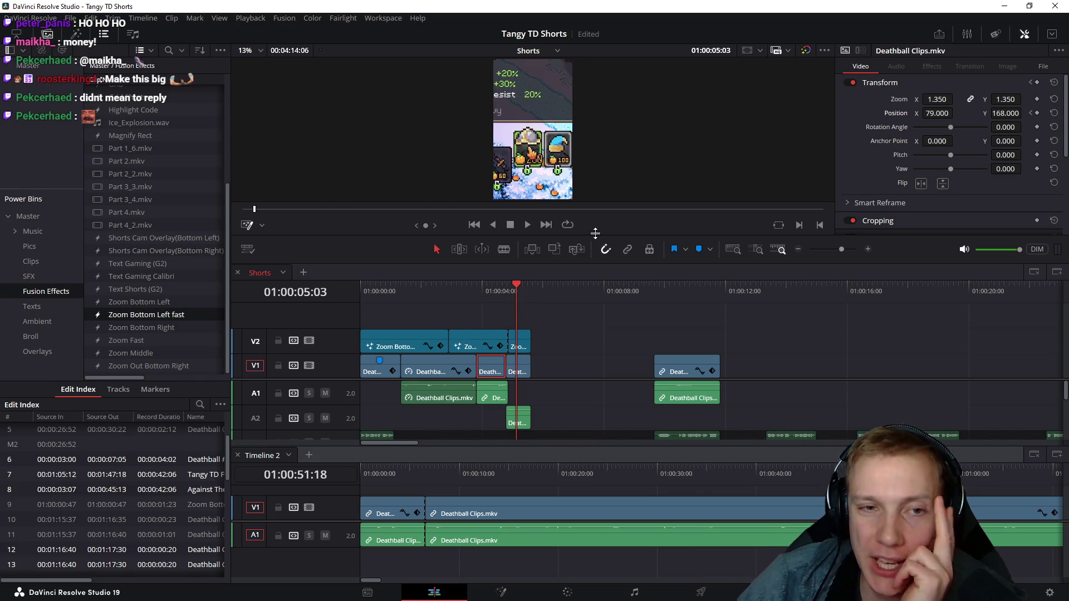
# - Preview the short from near the start in full-screen and exit the preview
pyautogui.moveTo(441, 295); pyautogui.dragTo(372, 289)
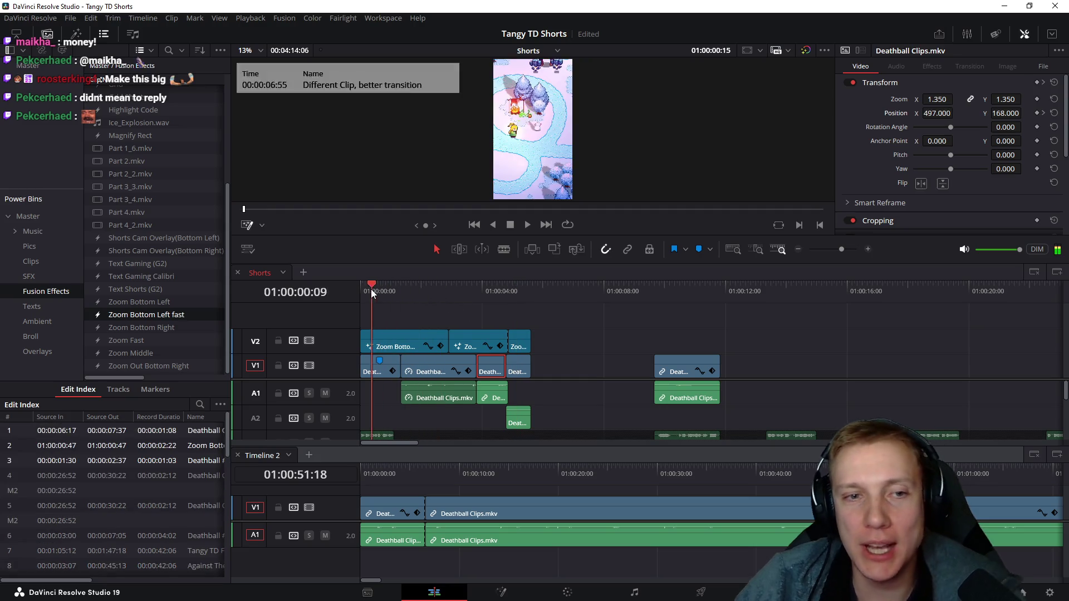
pyautogui.hotkey('ctrl', 'f')
pyautogui.hotkey('ctrl', 'f')
pyautogui.click(488, 286)
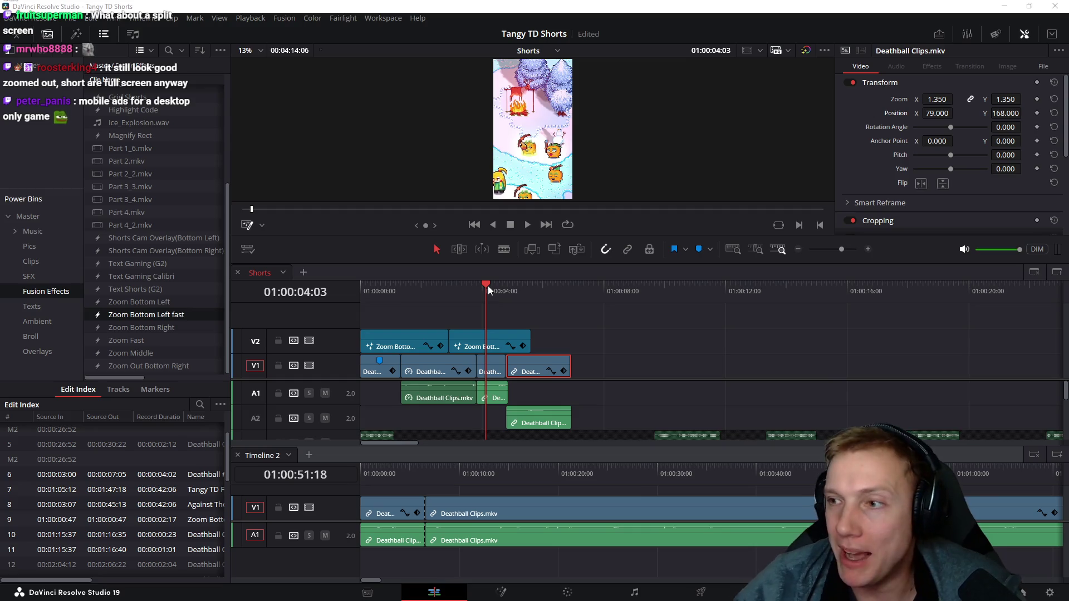
# - Switch to the game to buy the blue hat, then return and play back the edit
pyautogui.hotkey('alt', 'Tab')
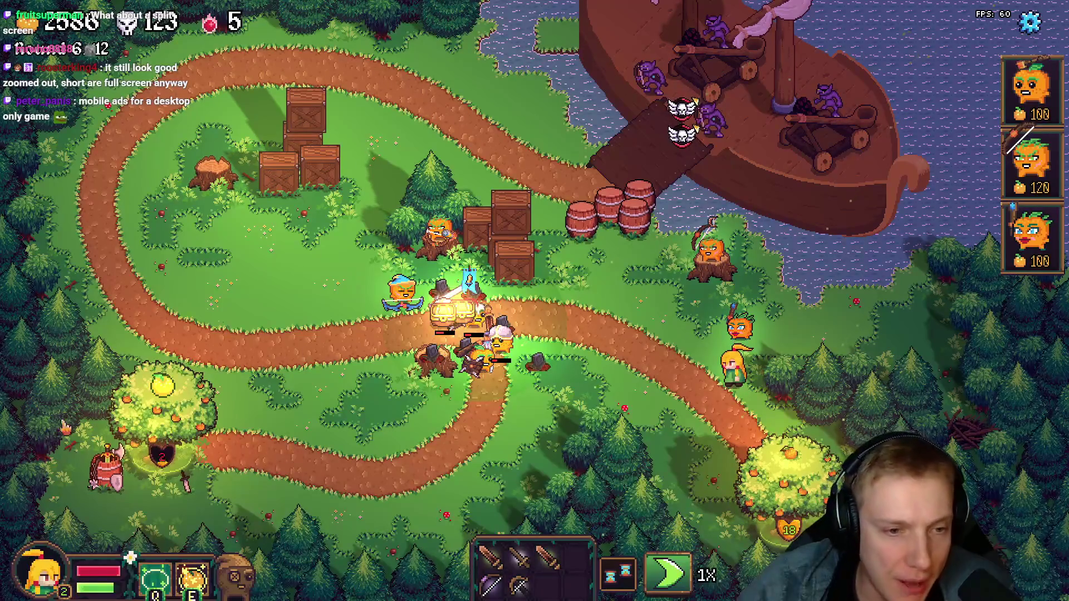
pyautogui.click(162, 385)
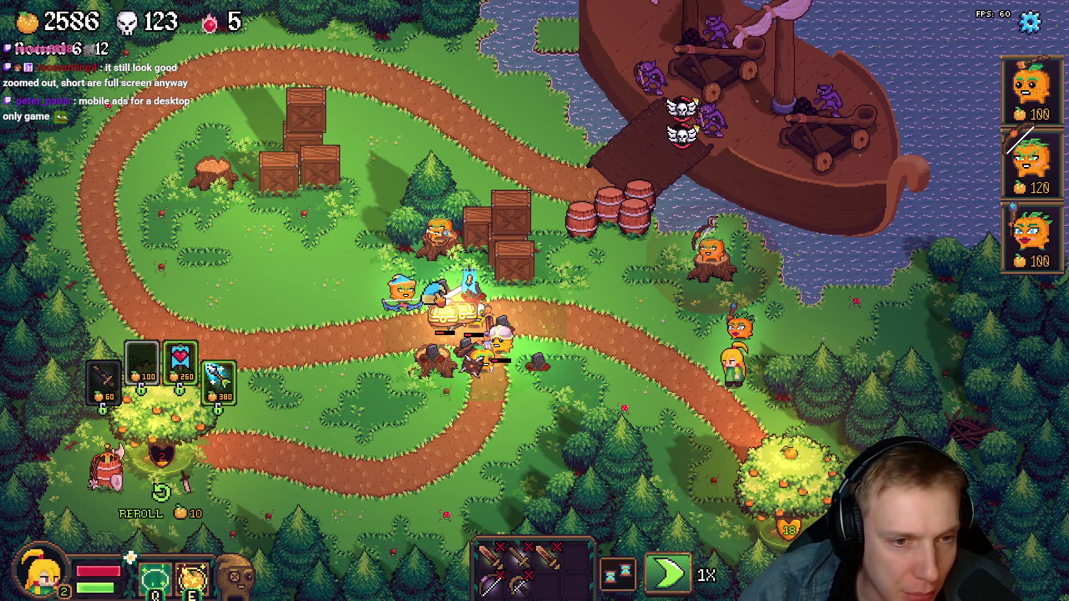
pyautogui.click(232, 308)
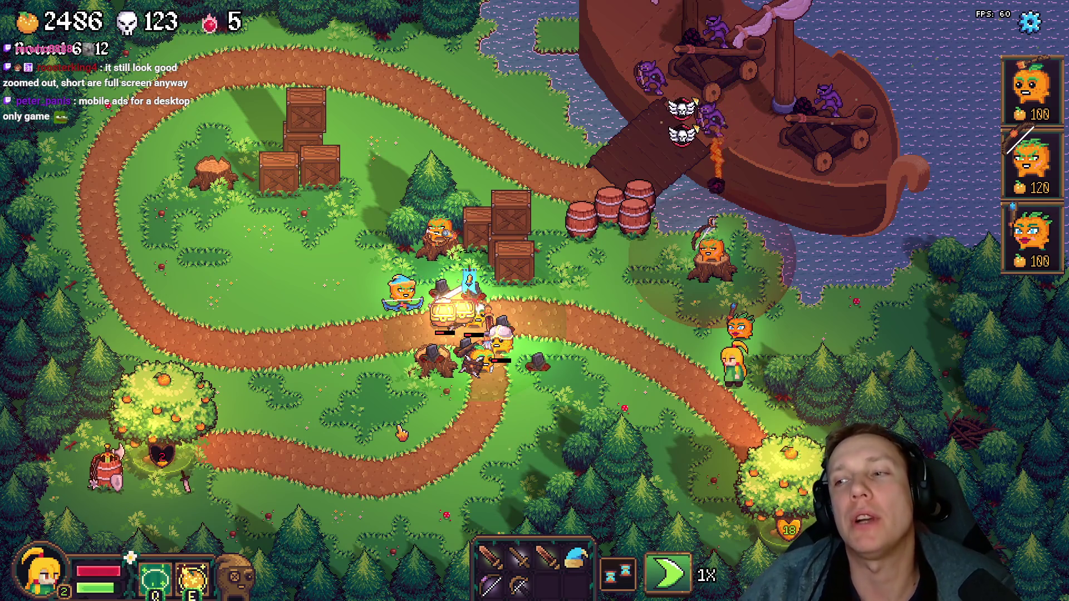
pyautogui.hotkey('alt', 'Tab')
pyautogui.click(410, 295)
pyautogui.press('space')
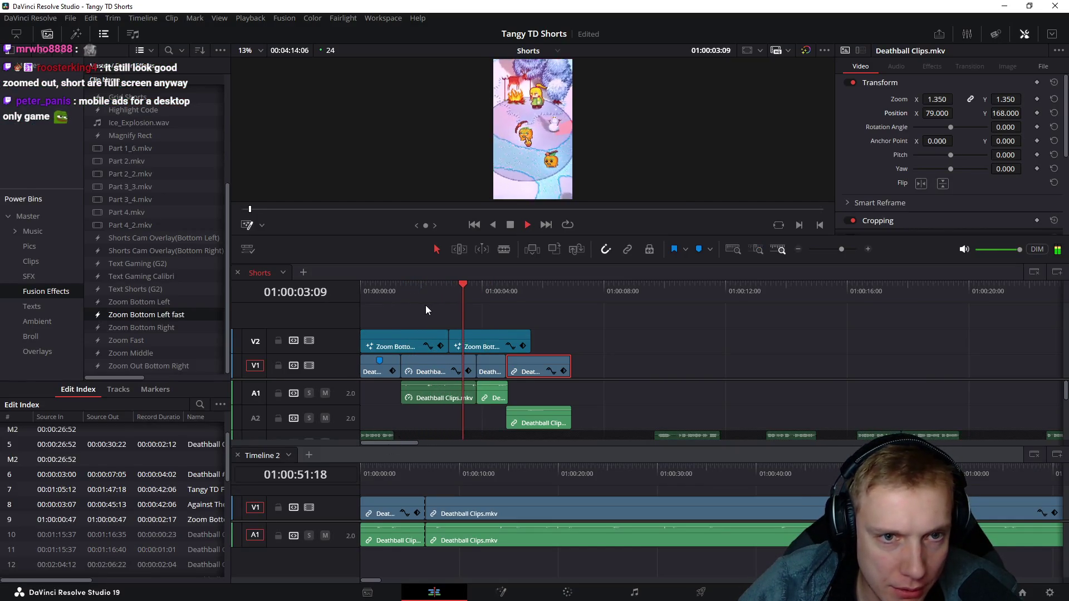
pyautogui.moveTo(448, 291); pyautogui.dragTo(493, 286)
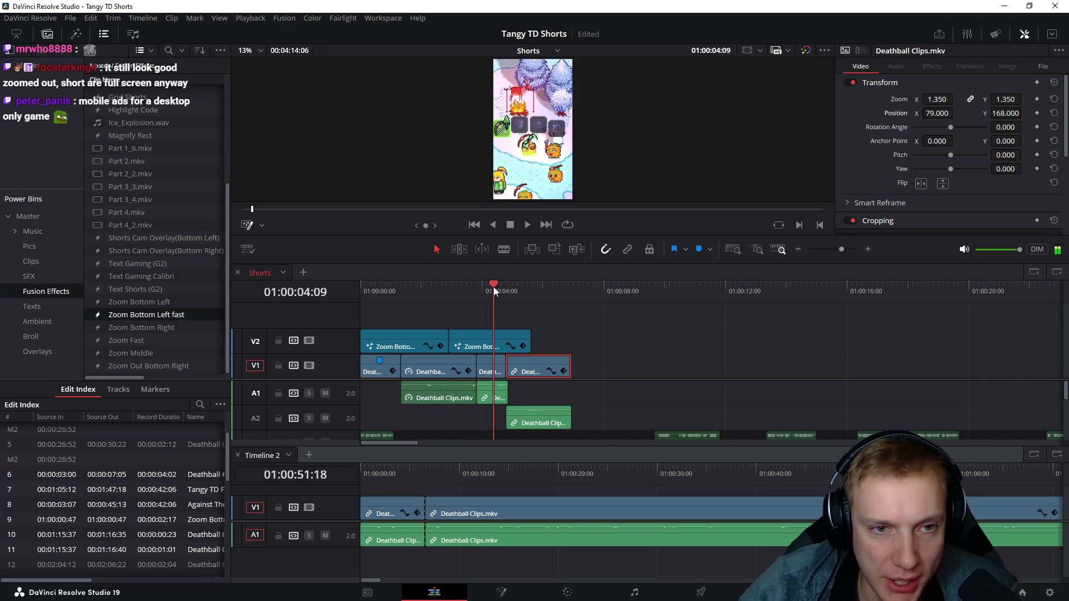
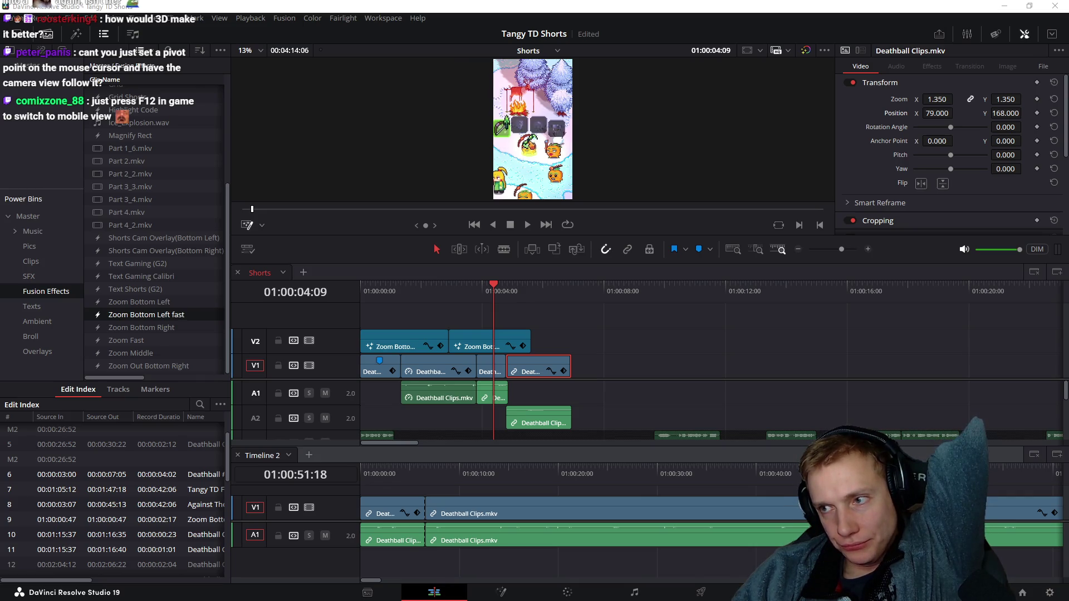
# - Select the second Zoom Bottom Left fast clip and show its effect settings in the Inspector
pyautogui.moveTo(405, 298)
pyautogui.mouseDown()
pyautogui.moveTo(501, 291)
pyautogui.moveTo(461, 296)
pyautogui.mouseUp()
pyautogui.click(481, 345)
pyautogui.click(930, 67)
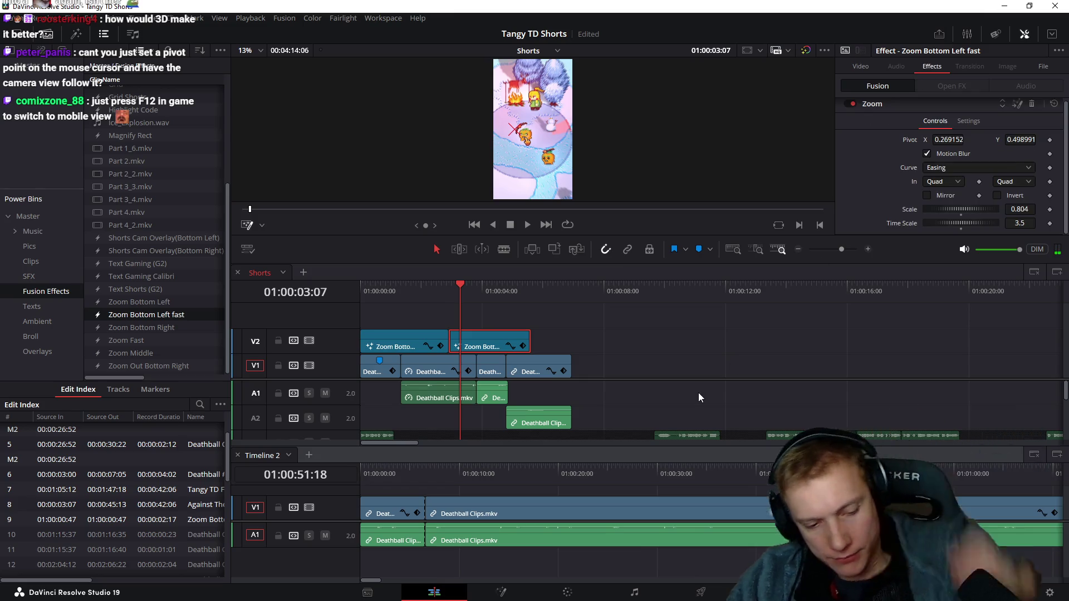
pyautogui.hotkey('alt', 'Tab')
pyautogui.press('Escape')
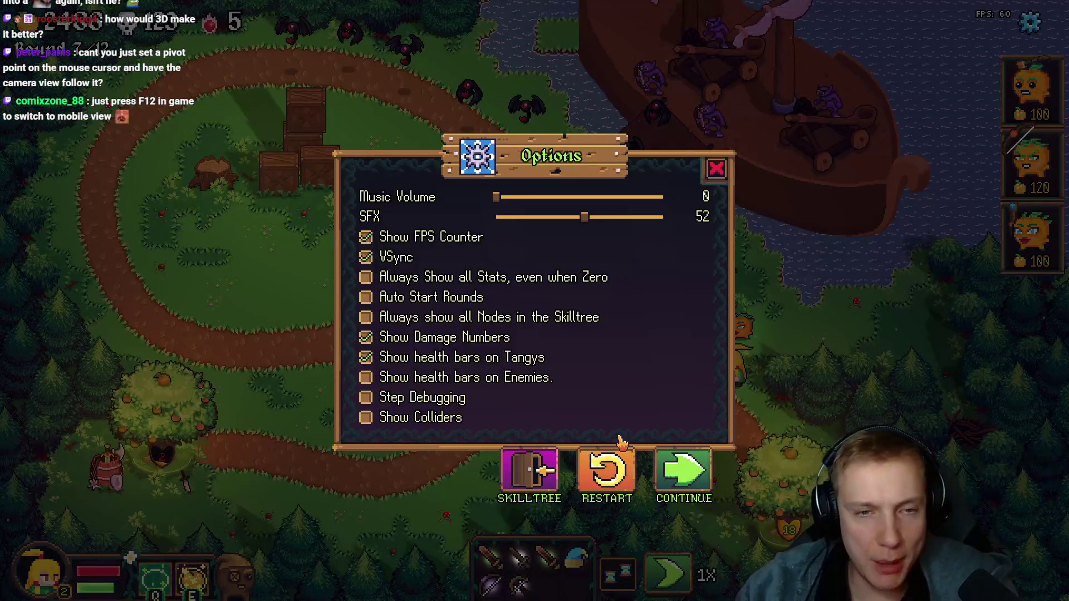
pyautogui.hotkey('alt', 'Tab')
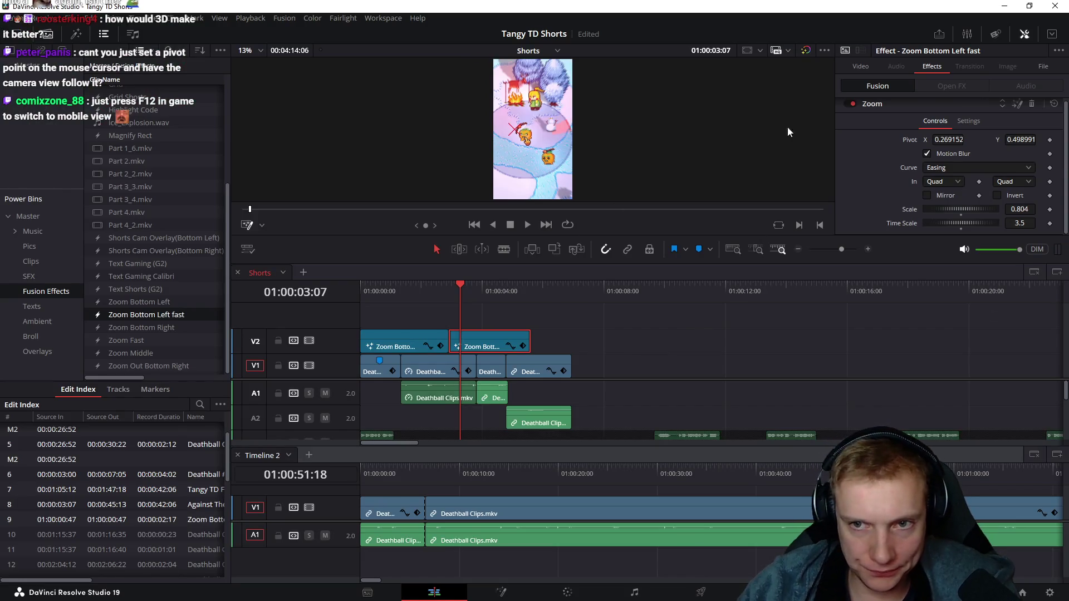
# - Lower the zoom effect's scale from 0.804 to 0.427 and play it back to check
pyautogui.moveTo(982, 205); pyautogui.dragTo(964, 208)
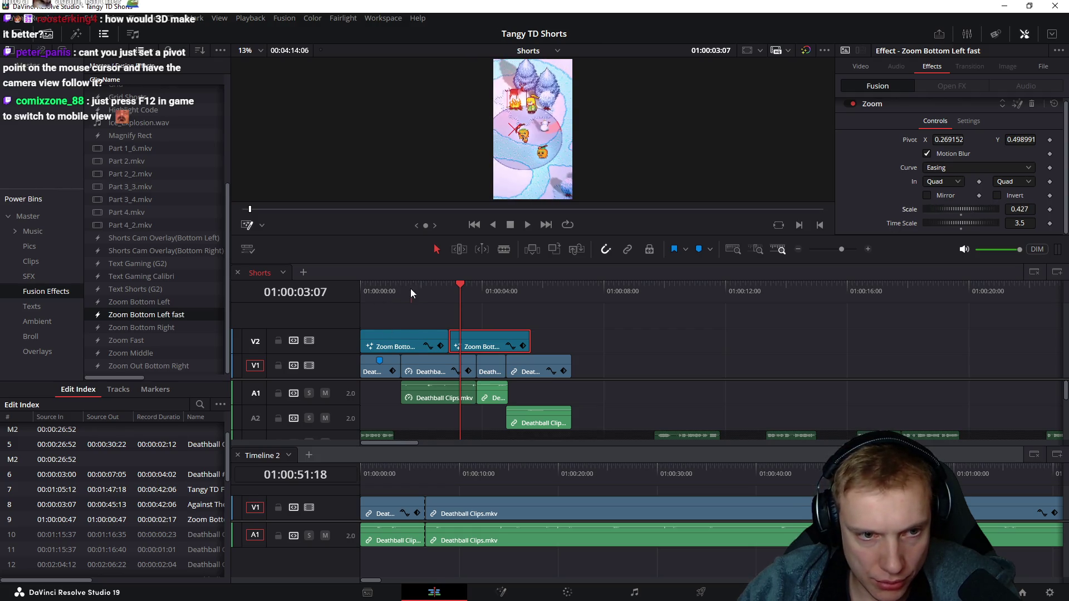
pyautogui.moveTo(411, 288); pyautogui.dragTo(483, 285)
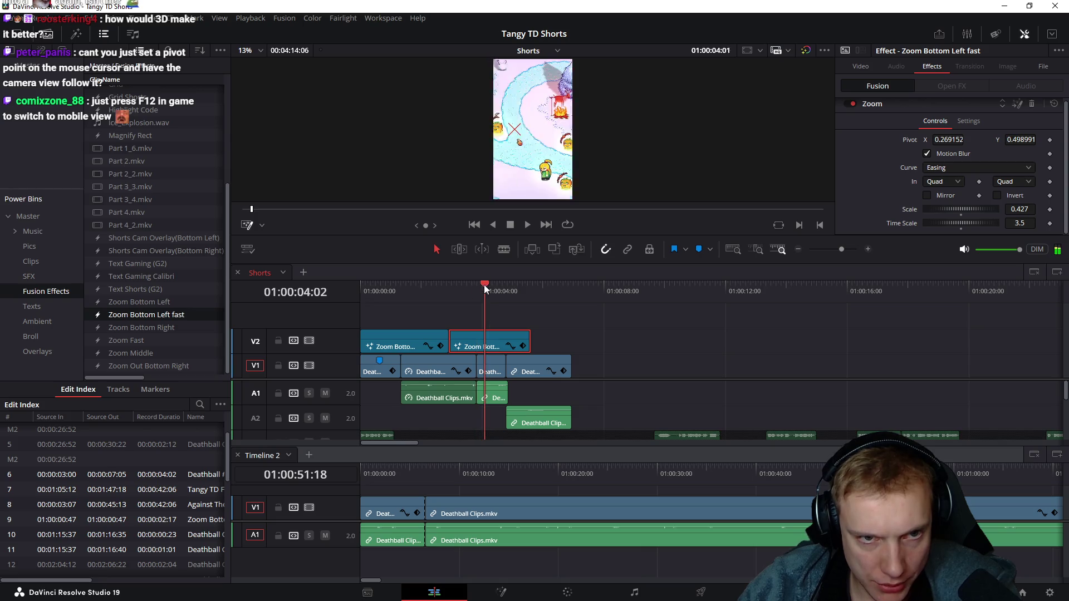
pyautogui.moveTo(483, 284); pyautogui.dragTo(464, 290)
pyautogui.press('space')
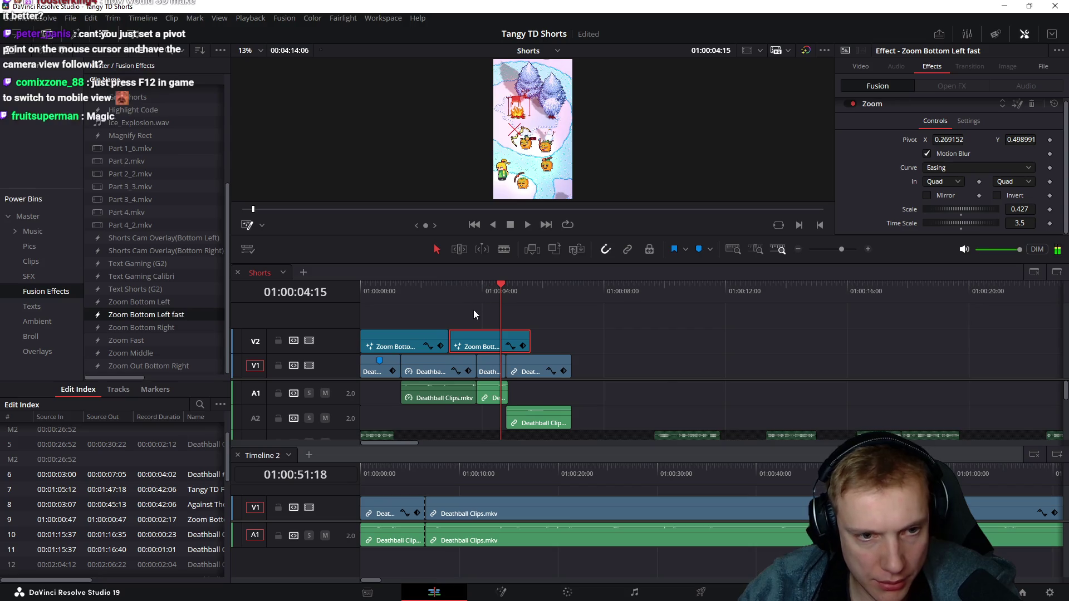
pyautogui.scroll(2, 471, 309)
pyautogui.scroll(2, 500, 310)
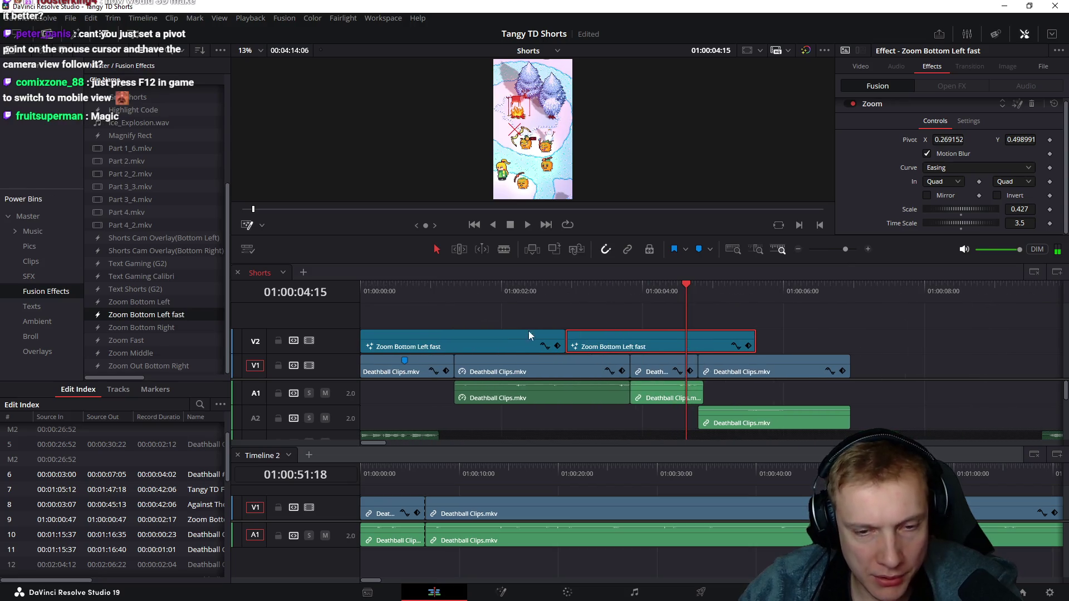
# - Remove the short Deathball clip's first Position keyframe and step forward a few frames
pyautogui.click(652, 374)
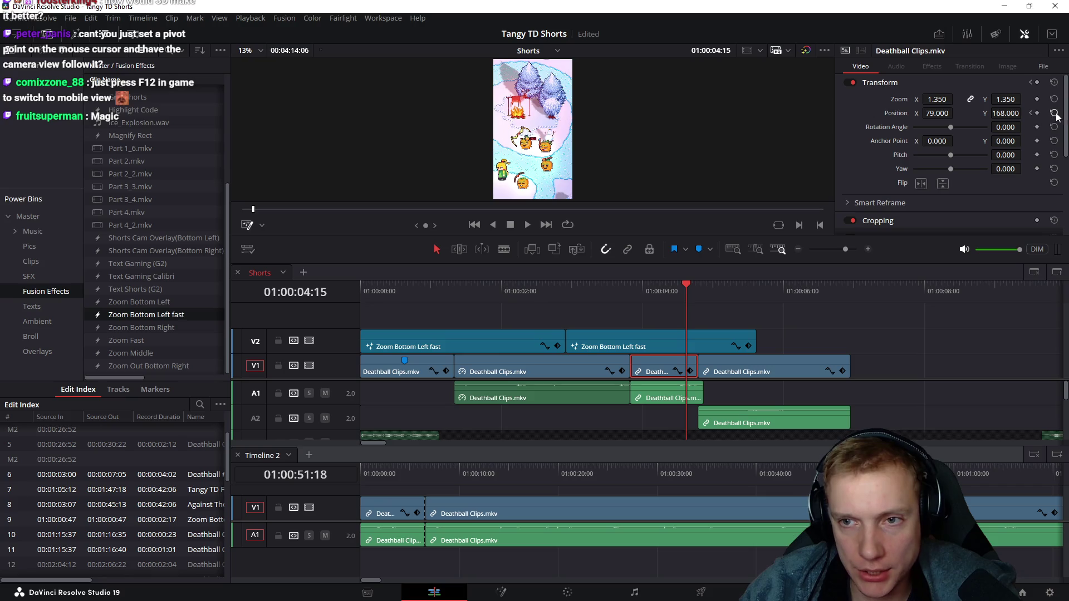
pyautogui.press('Up')
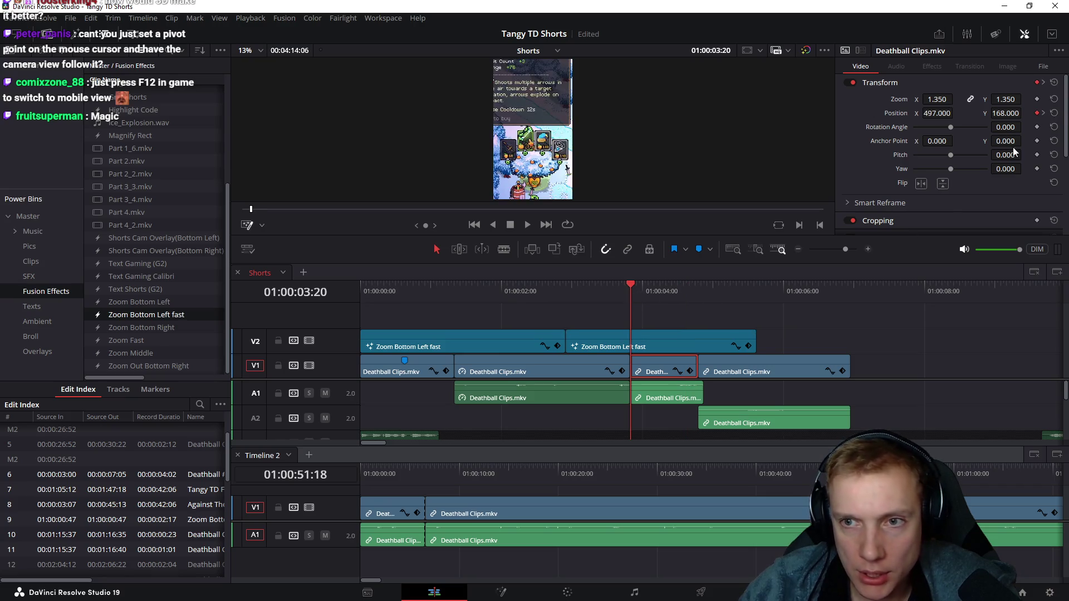
pyautogui.click(1037, 114)
pyautogui.press('Right')
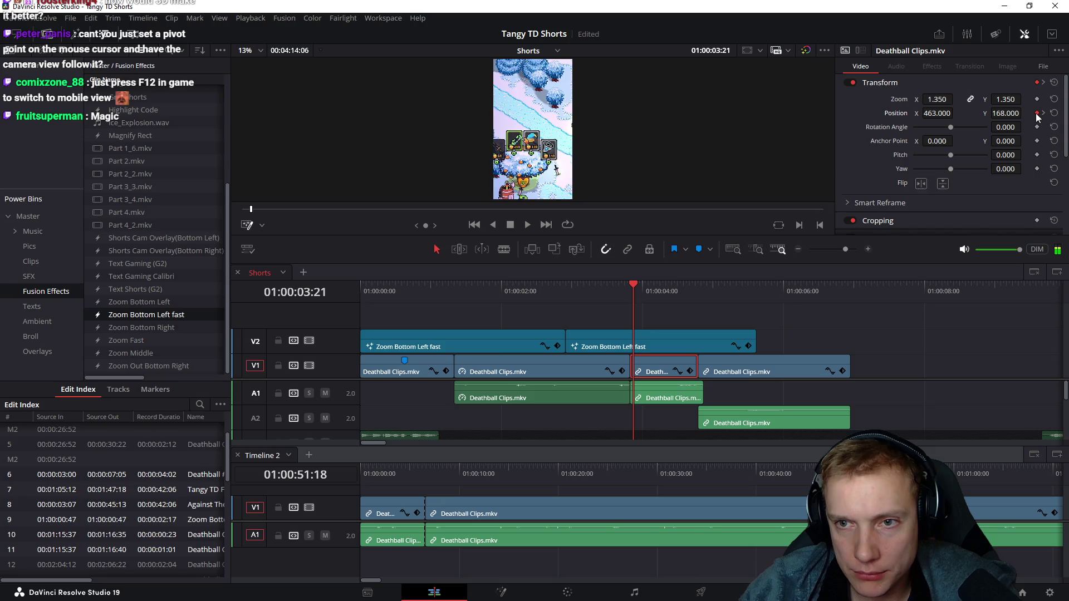
pyautogui.press('Right')
pyautogui.press('Right')
pyautogui.press('Right')
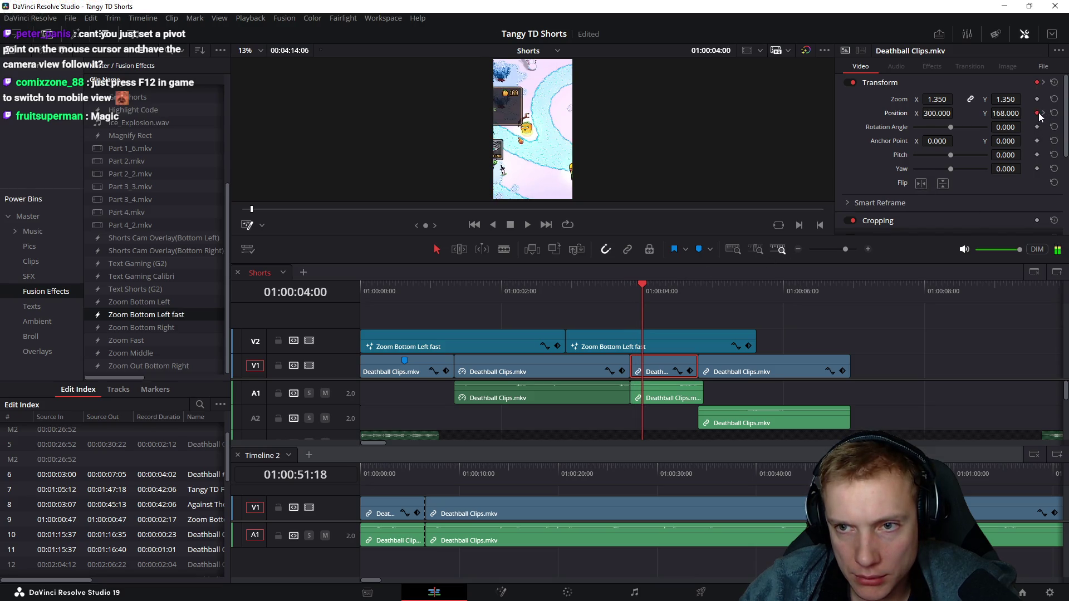
# - Remove another Position keyframe so X pans from 497 to 79, then return to the clip's start
pyautogui.click(1038, 114)
pyautogui.press('Right')
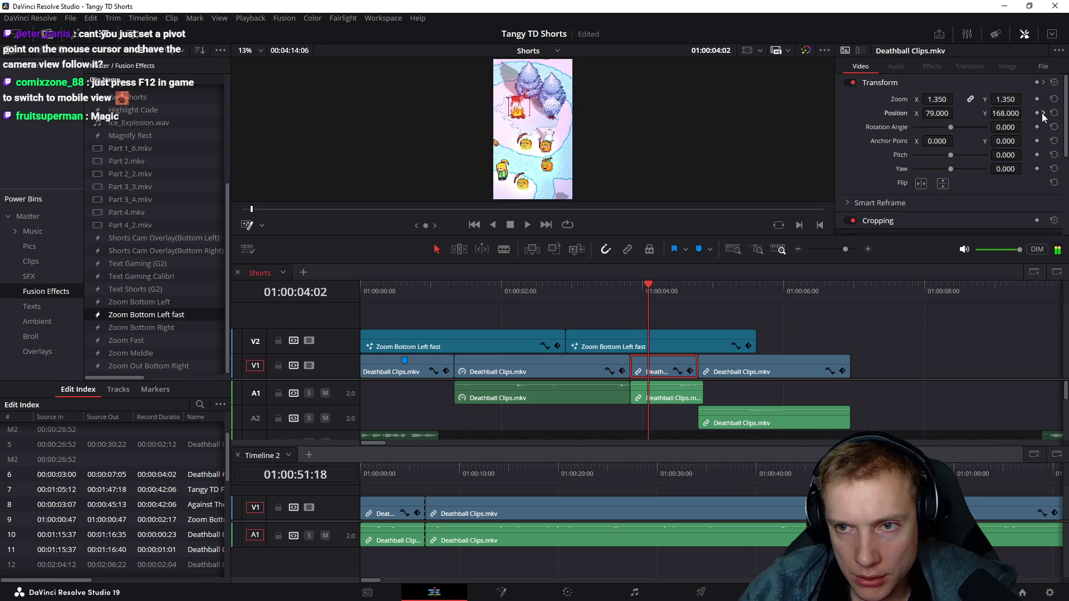
pyautogui.press('Right')
pyautogui.moveTo(644, 305)
pyautogui.mouseDown()
pyautogui.moveTo(628, 302)
pyautogui.moveTo(641, 304)
pyautogui.mouseUp()
pyautogui.click(658, 373)
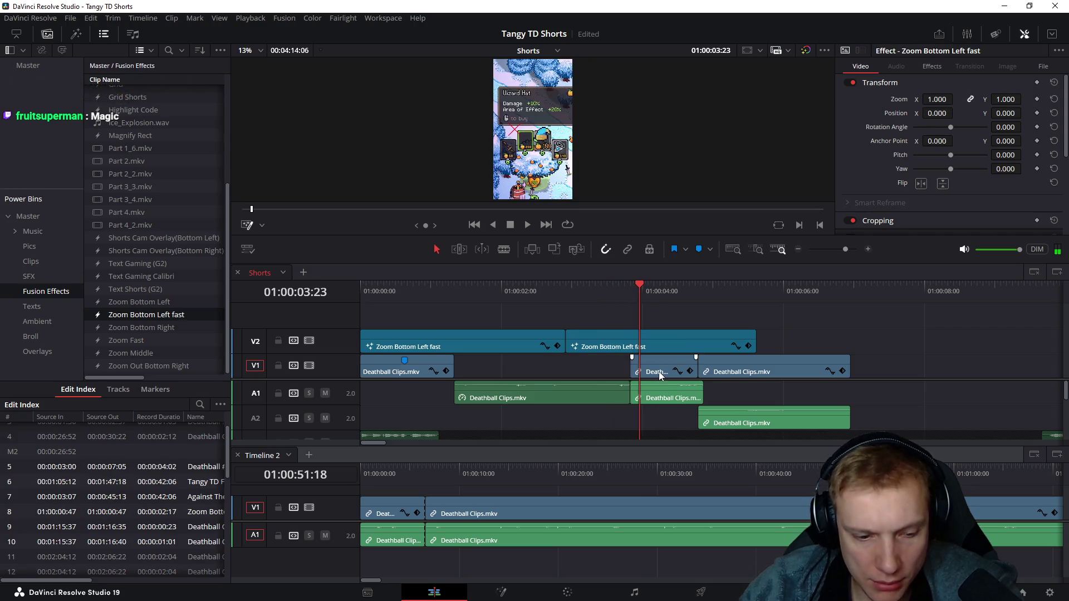
# - Paste the long Deathball clip's video attributes onto the short clip via Alt+V and preview the pan
pyautogui.click(569, 375)
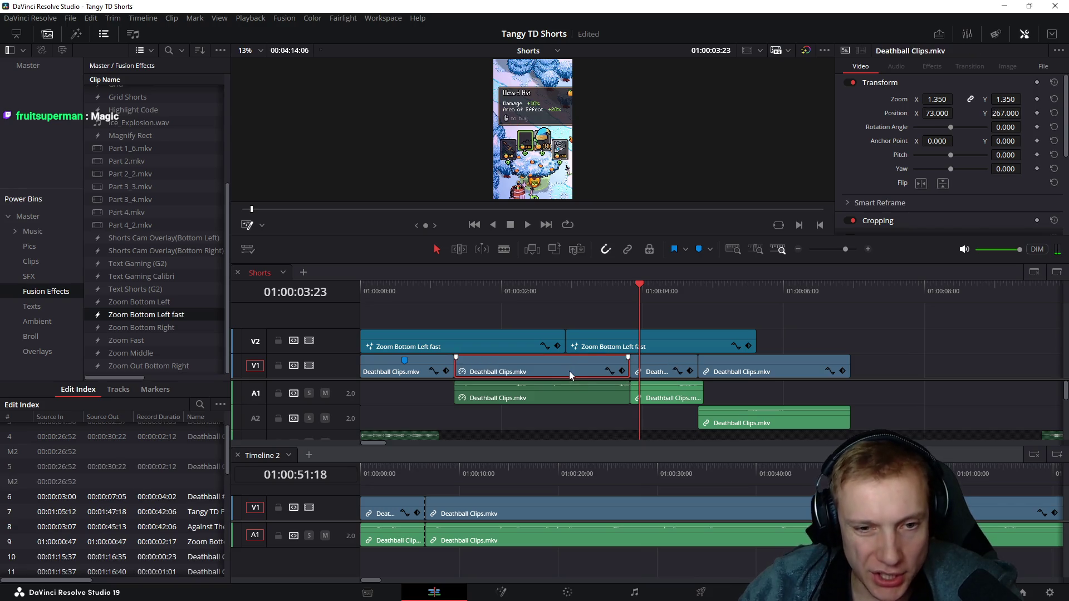
pyautogui.click(665, 362)
pyautogui.hotkey('alt', 'v')
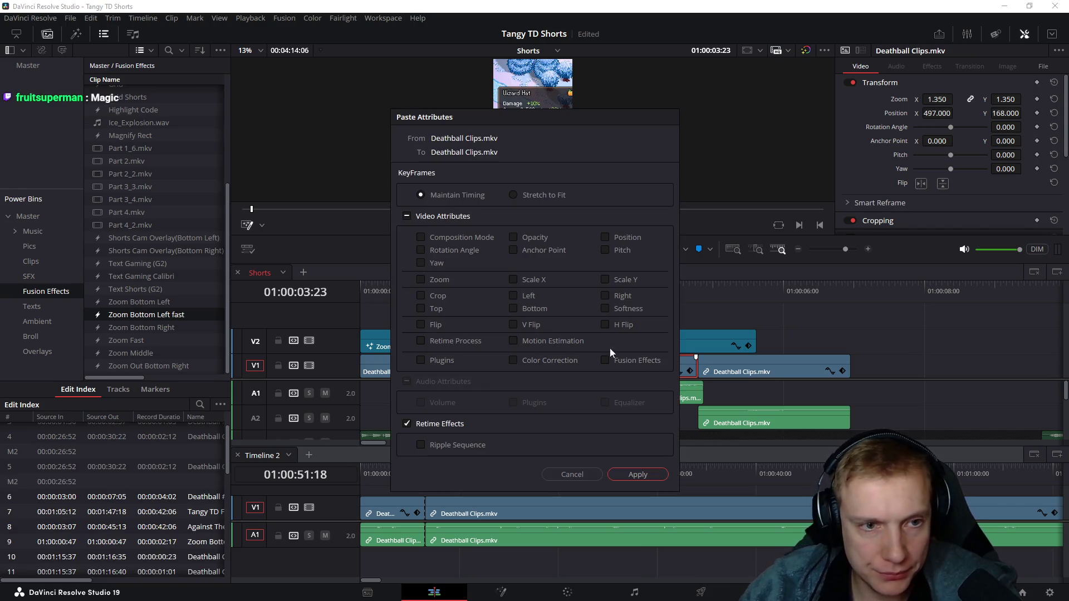
pyautogui.click(408, 215)
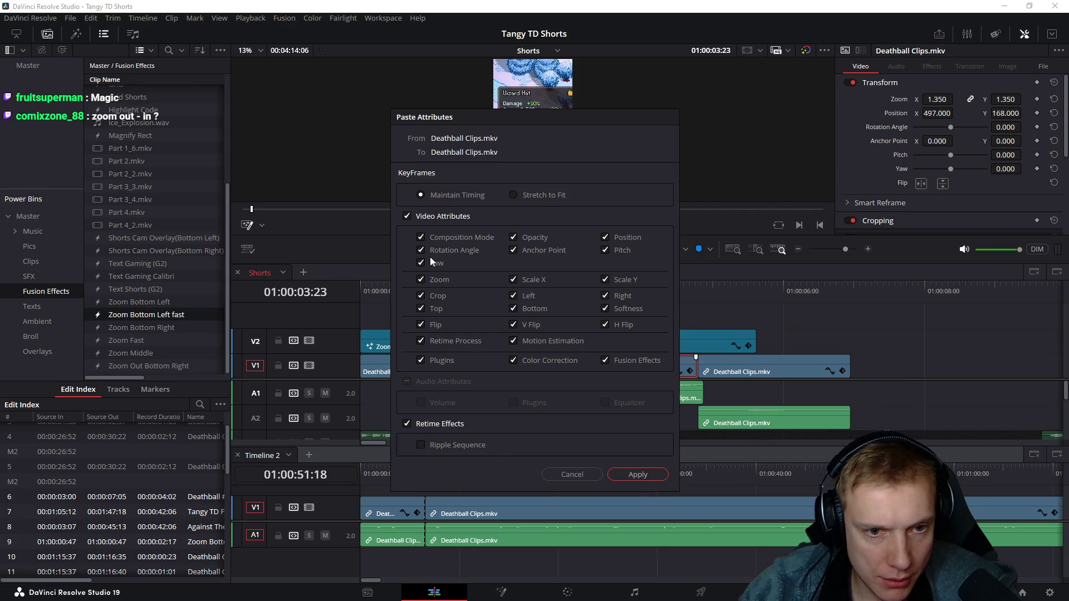
pyautogui.click(643, 474)
pyautogui.moveTo(599, 301)
pyautogui.mouseDown()
pyautogui.moveTo(633, 301)
pyautogui.moveTo(637, 317)
pyautogui.moveTo(742, 344)
pyautogui.moveTo(728, 351)
pyautogui.moveTo(718, 315)
pyautogui.moveTo(801, 328)
pyautogui.mouseUp()
pyautogui.click(738, 371)
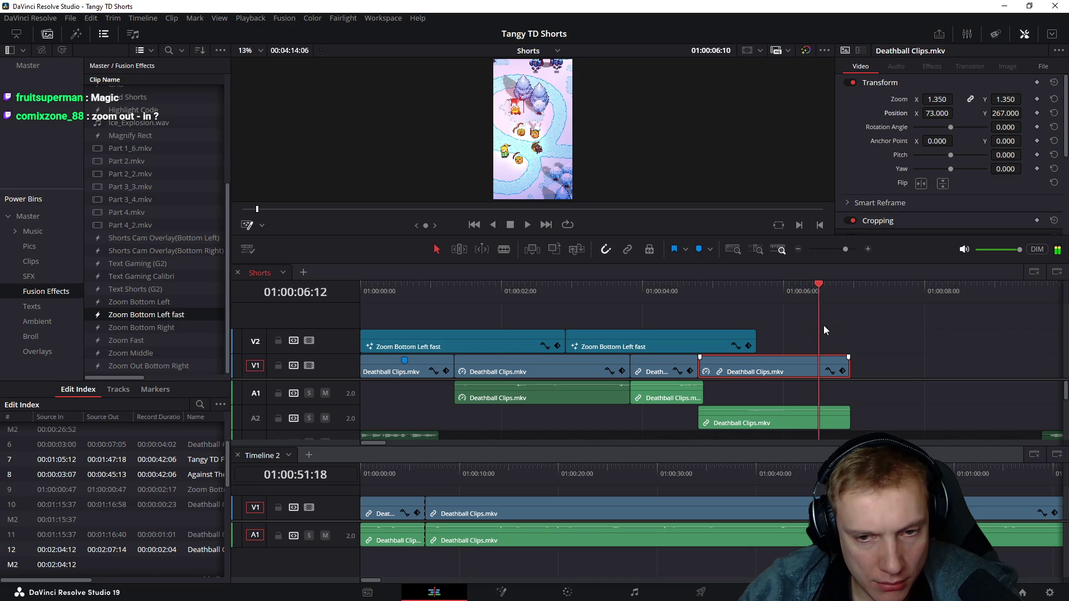
# - Shorten the ends of the final V1 video and A2 audio clips together and play the ending
pyautogui.moveTo(800, 327); pyautogui.dragTo(715, 331)
pyautogui.moveTo(901, 348); pyautogui.dragTo(806, 413)
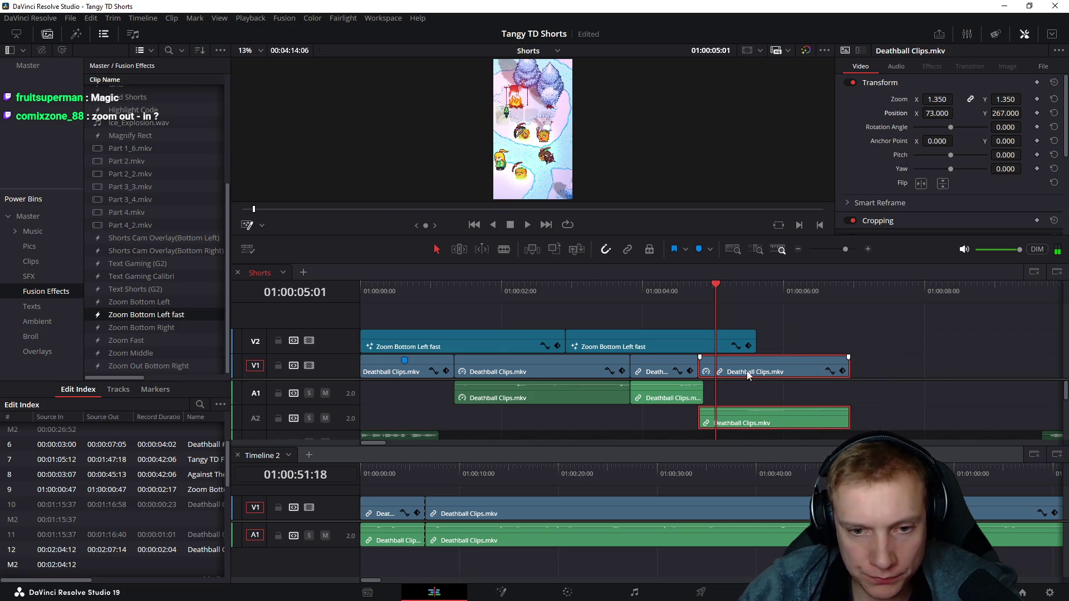
pyautogui.hotkey('ctrl', 'z')
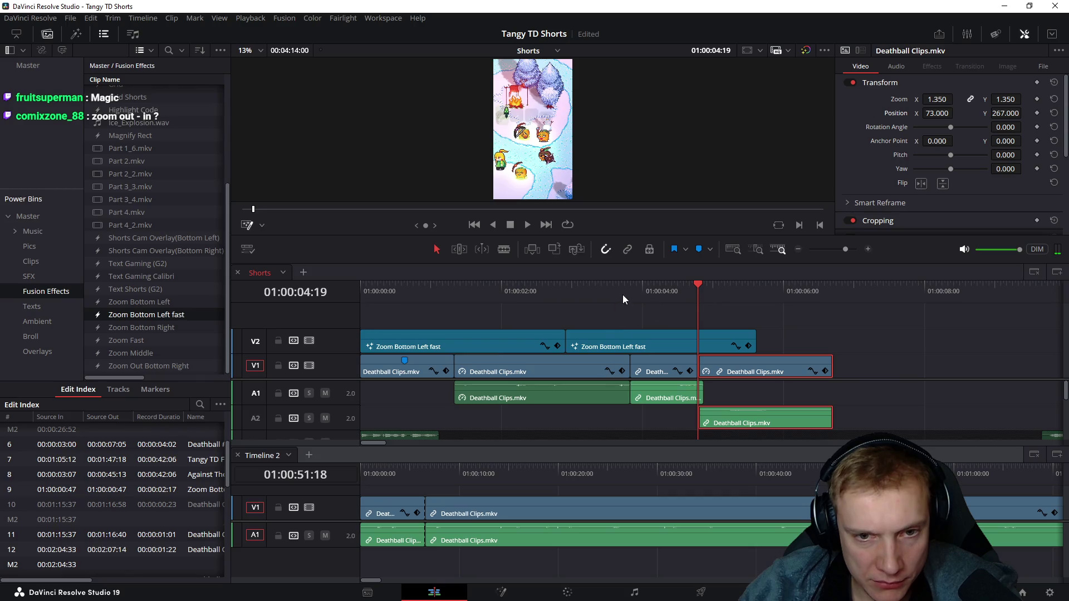
pyautogui.press('space')
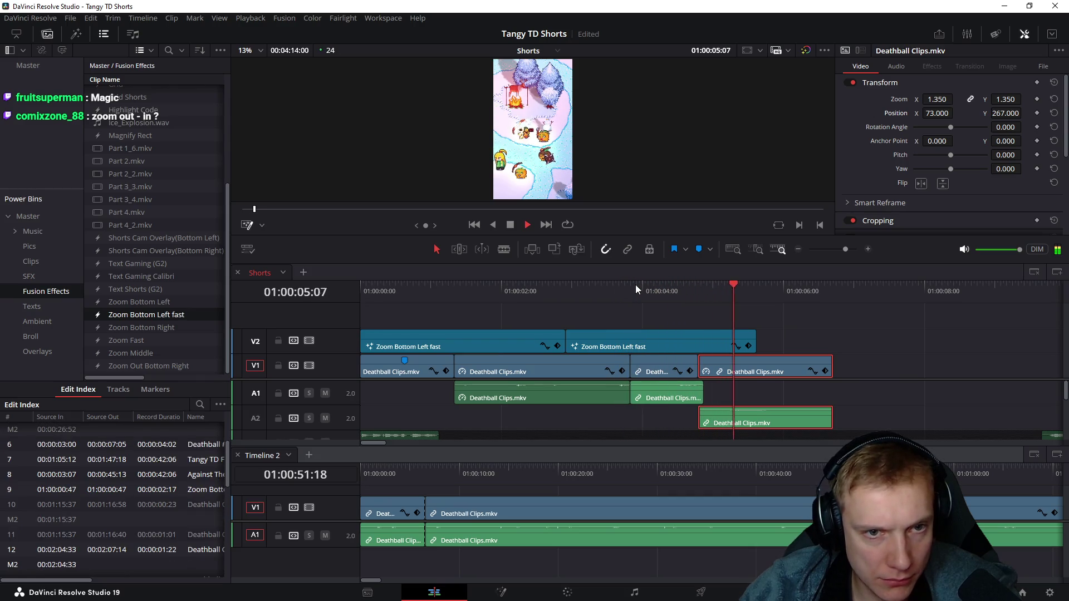
pyautogui.press('space')
# - Cut the last video clip at the zoom effect's end, delete the leftover and trim the A2 audio shorter
pyautogui.click(753, 291)
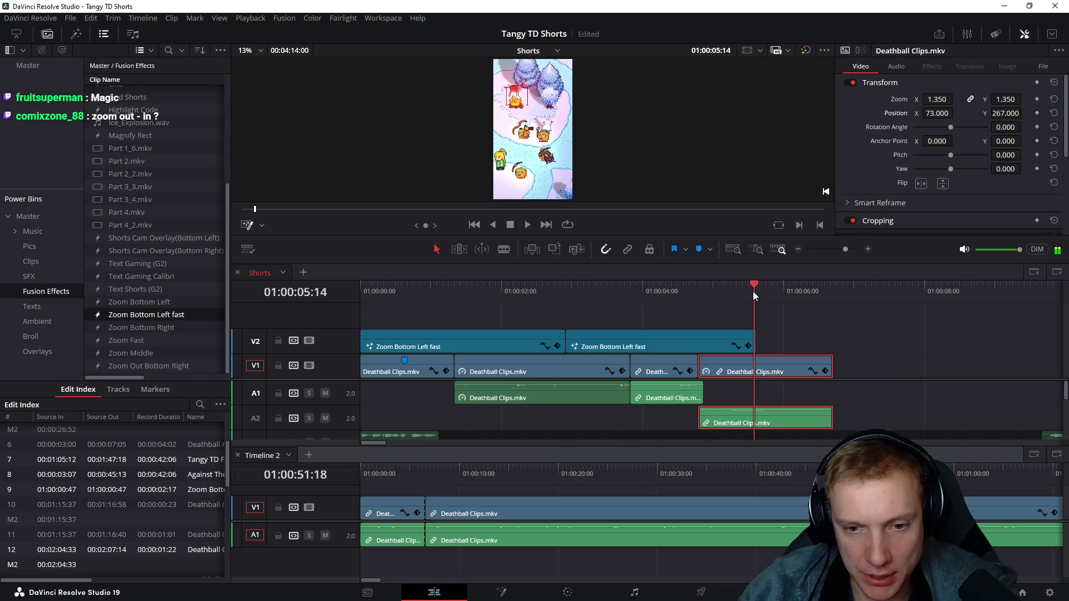
pyautogui.hotkey('ctrl', 's')
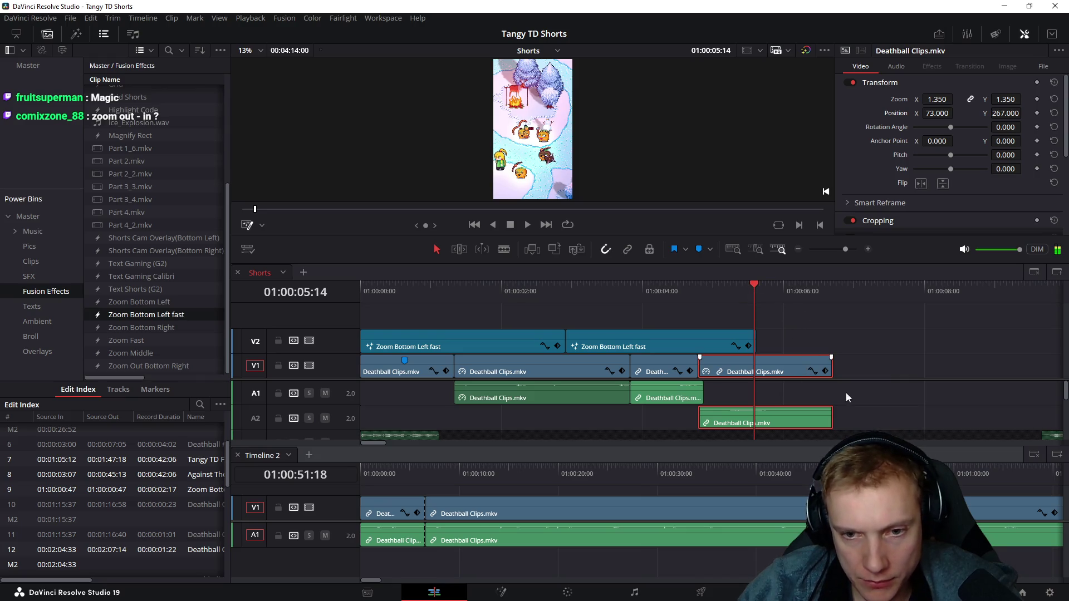
pyautogui.click(751, 337)
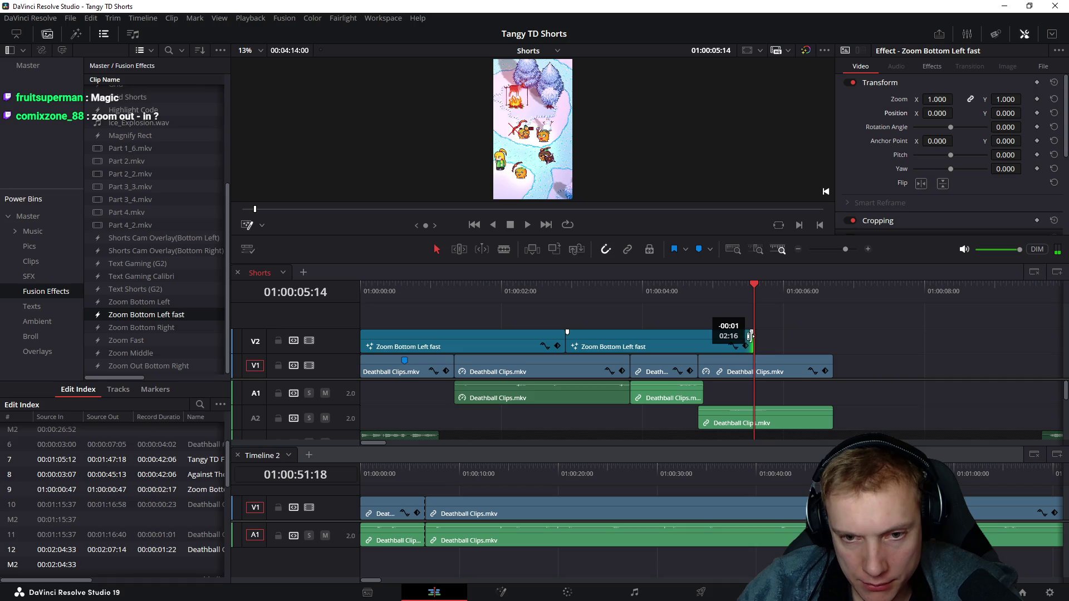
pyautogui.click(793, 365)
pyautogui.hotkey('ctrl', 'b')
pyautogui.press('Delete')
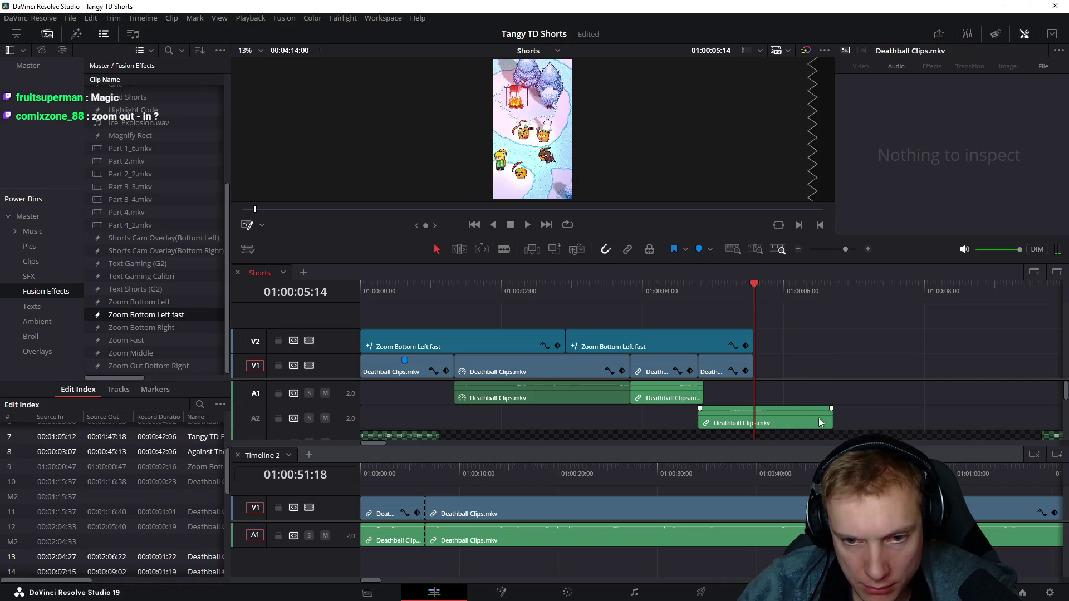
pyautogui.moveTo(829, 415); pyautogui.dragTo(783, 415)
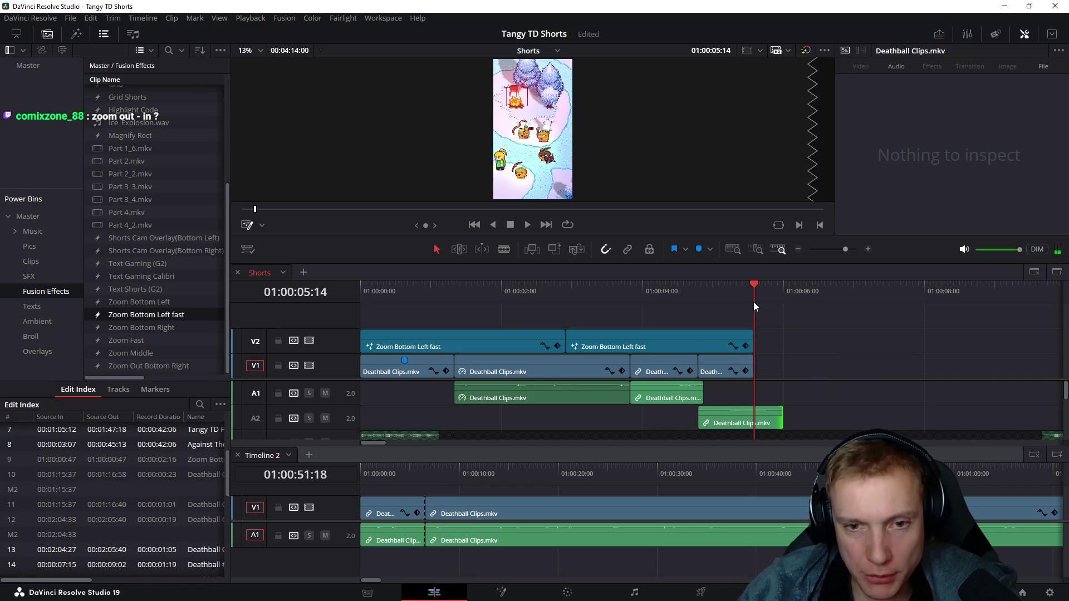
# - Ripple-delete the short clips at the start of Timeline 2
pyautogui.moveTo(818, 474); pyautogui.dragTo(961, 474)
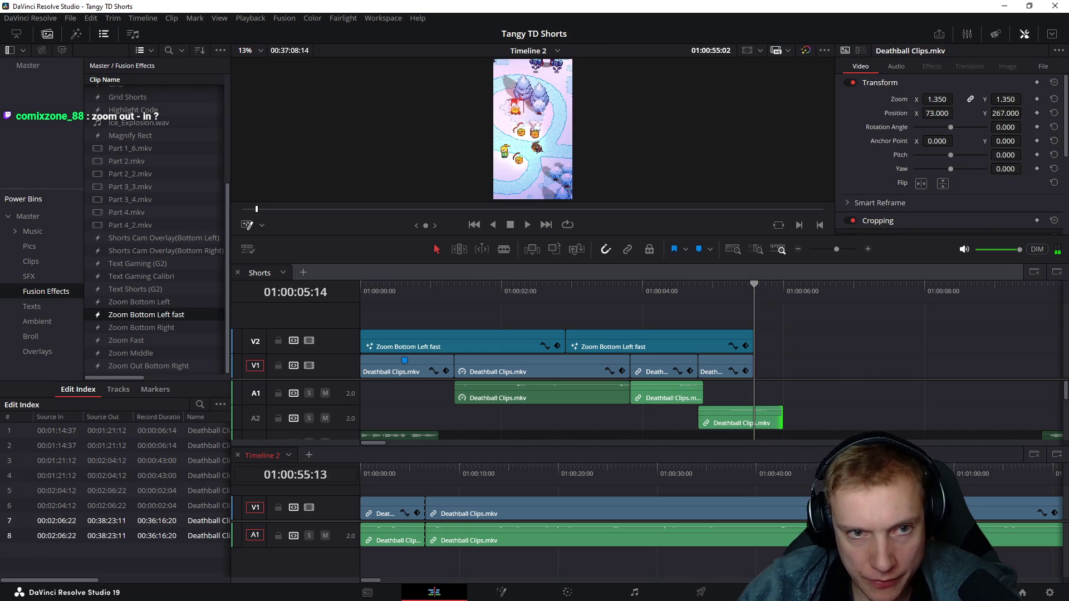
pyautogui.click(392, 512)
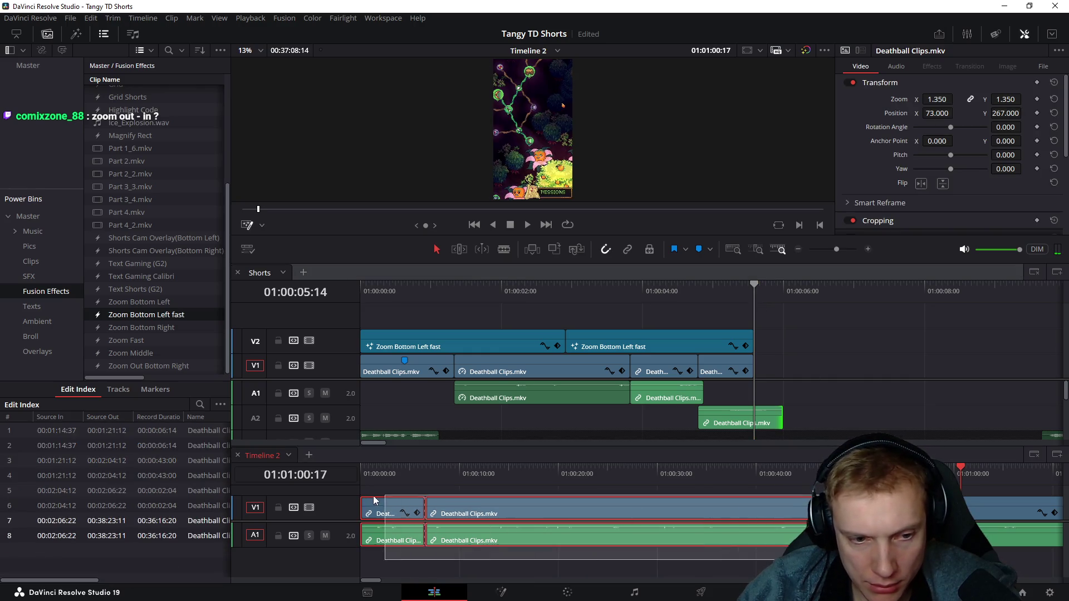
pyautogui.press('Delete')
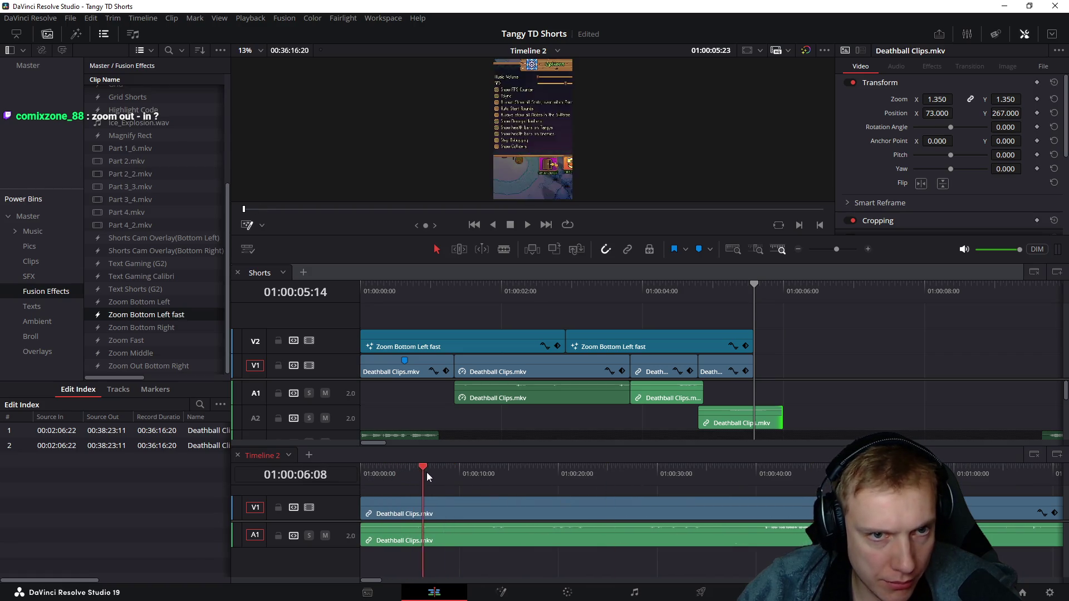